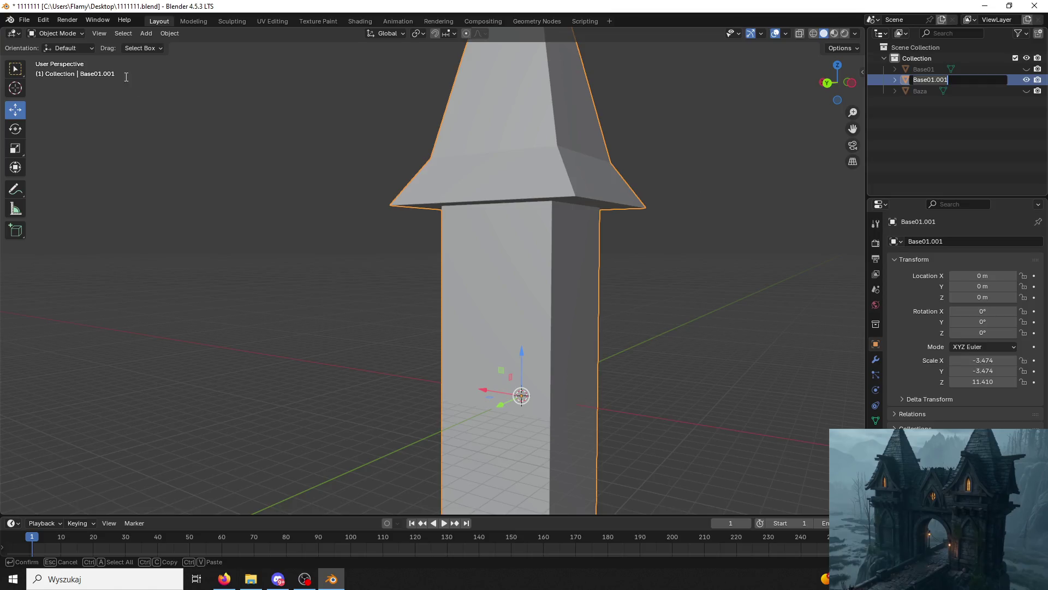
In Edit Mode on the spire roof, select the edges under the roof flare.
left_click(54, 34)
left_click(47, 57)
left_click(488, 180)
mouse_move(539, 240)
middle_mouse_down()
mouse_move(570, 159)
mouse_move(573, 179)
middle_mouse_up()
left_click(570, 159)
key("p")
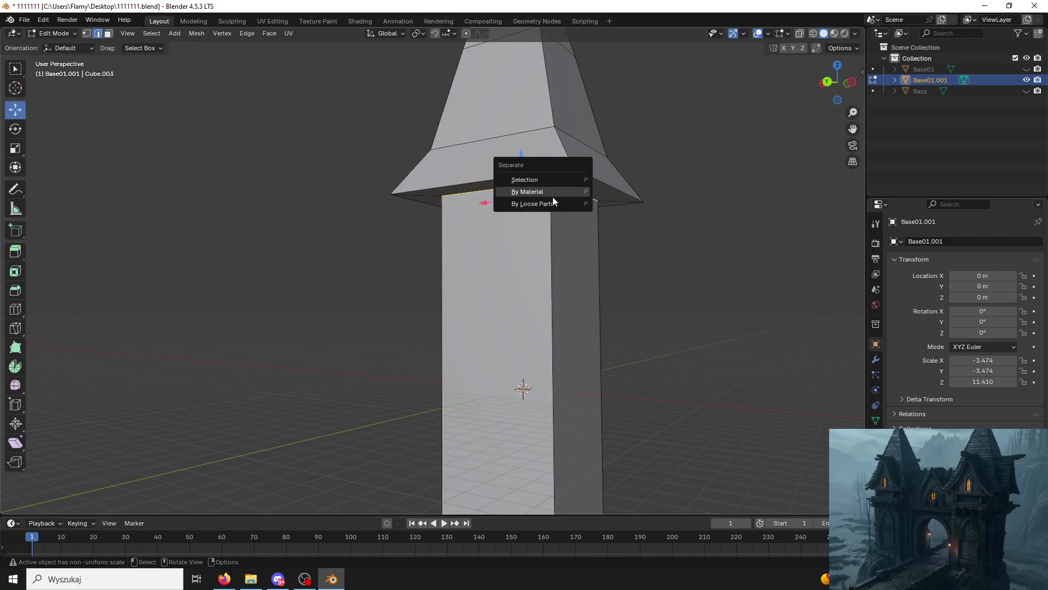
In face select mode, select the pillar's front, both side and bottom faces.
left_click(108, 33)
left_click(497, 327)
left_click(585, 305, "shift")
middle_click_drag(586, 305, 300, 292)
left_click(403, 276, "shift")
middle_click_drag(403, 276, 299, 286)
mouse_move(604, 329)
middle_mouse_down()
mouse_move(546, 376)
mouse_move(543, 339)
mouse_move(491, 339)
mouse_move(546, 290)
mouse_move(778, 279)
mouse_move(466, 297)
mouse_move(546, 309)
mouse_move(537, 314)
middle_mouse_up()
left_click(545, 335, "shift")
Separate the selected pillar faces by Selection into the new object Base01.002.
key("p")
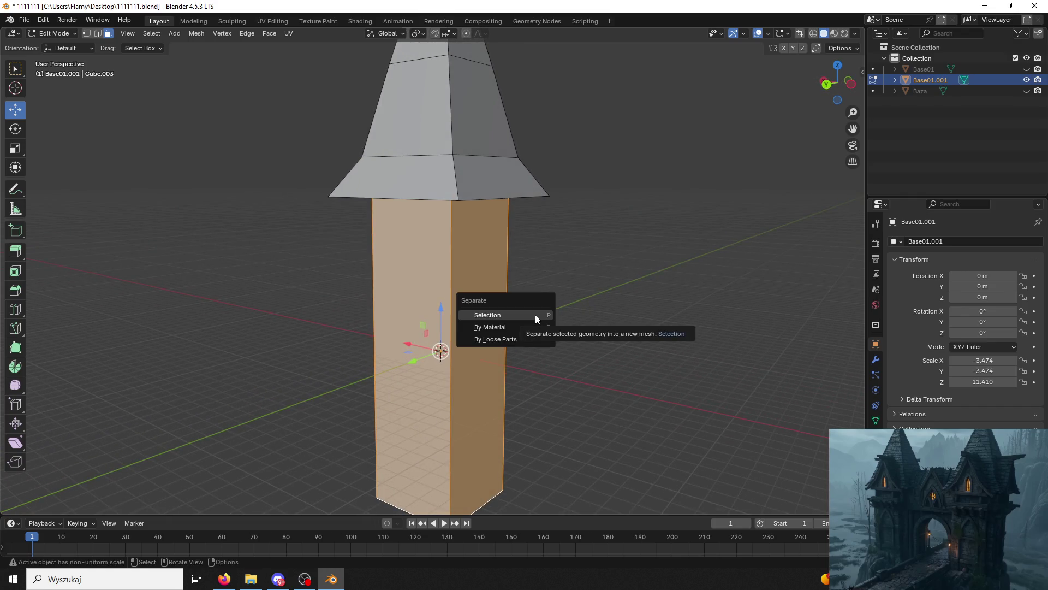
left_click(535, 315)
left_click(51, 34)
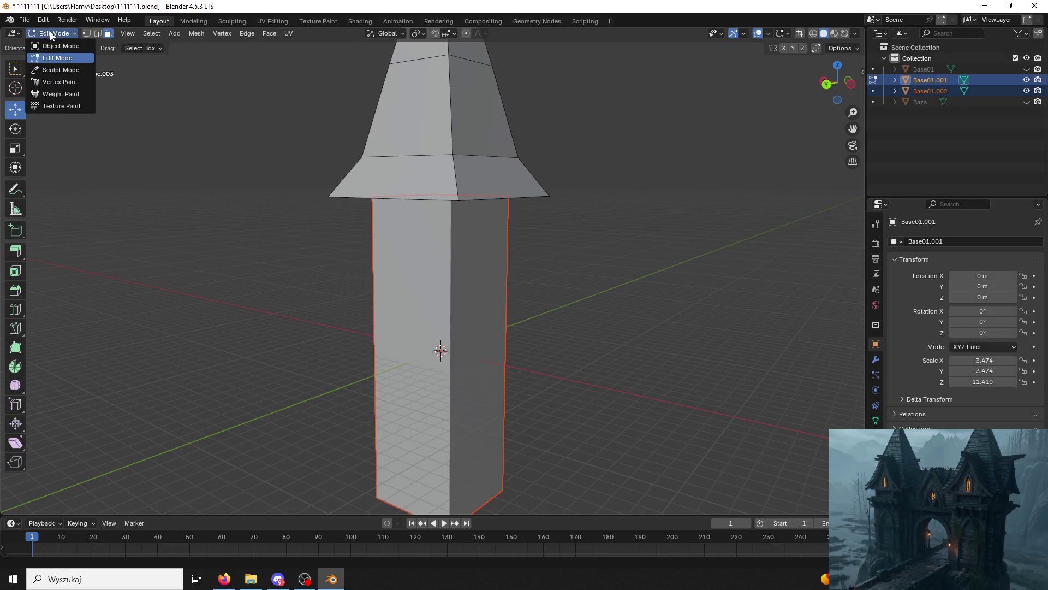
Back in Object Mode, select the separated pillar and hide the spire roof Base01.001.
left_click(61, 46)
left_click(418, 238)
left_click(543, 322)
left_click(462, 322)
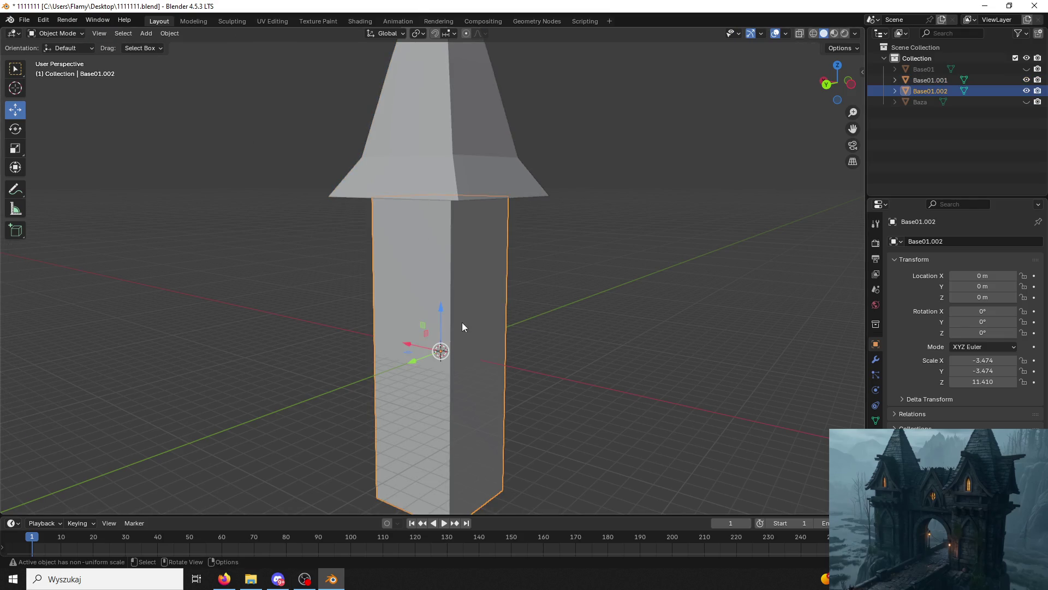
mouse_move(438, 310)
left_mouse_down()
mouse_move(440, 323)
mouse_move(493, 290)
left_mouse_up()
mouse_move(493, 289)
middle_mouse_down()
mouse_move(479, 196)
mouse_move(495, 252)
middle_mouse_up()
left_click(543, 207)
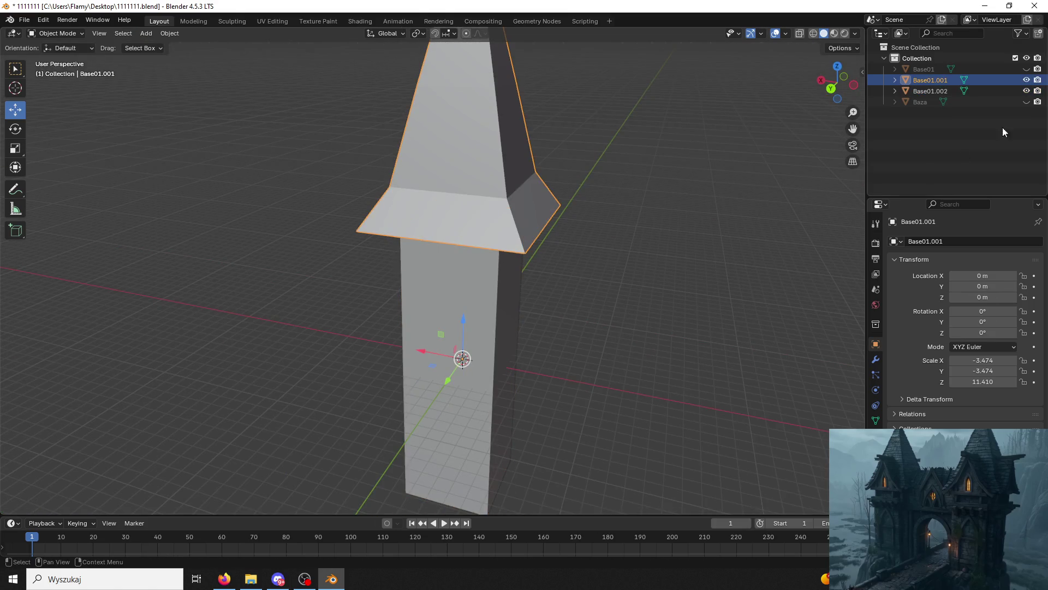
left_click(1025, 80)
Edit the pillar mesh in edge mode, selecting then deselecting its top edge loop.
left_click(465, 262)
left_click(57, 33)
left_click(61, 57)
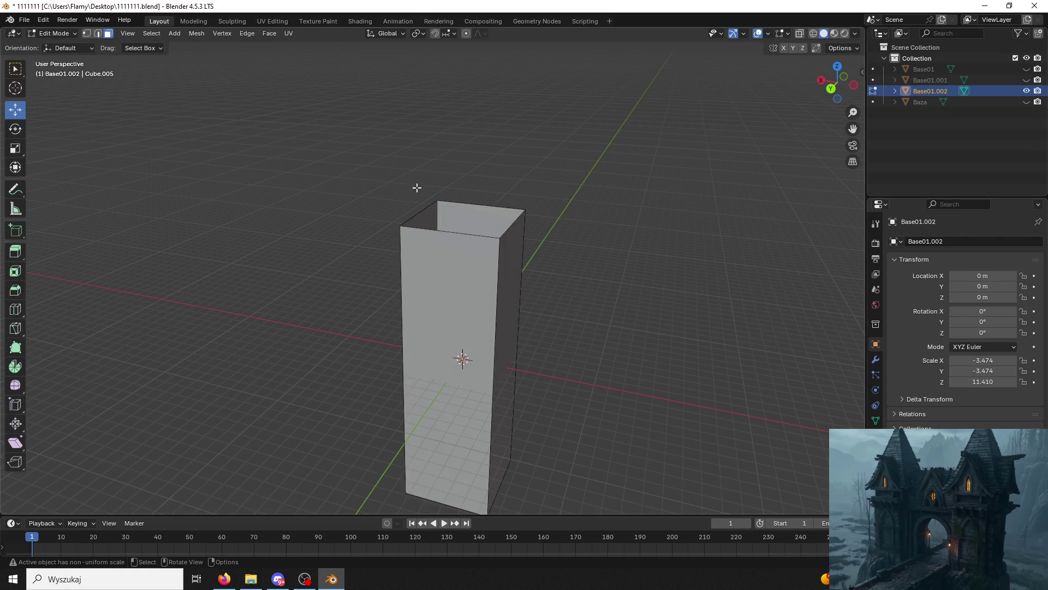
key("2")
left_click(451, 230, "alt")
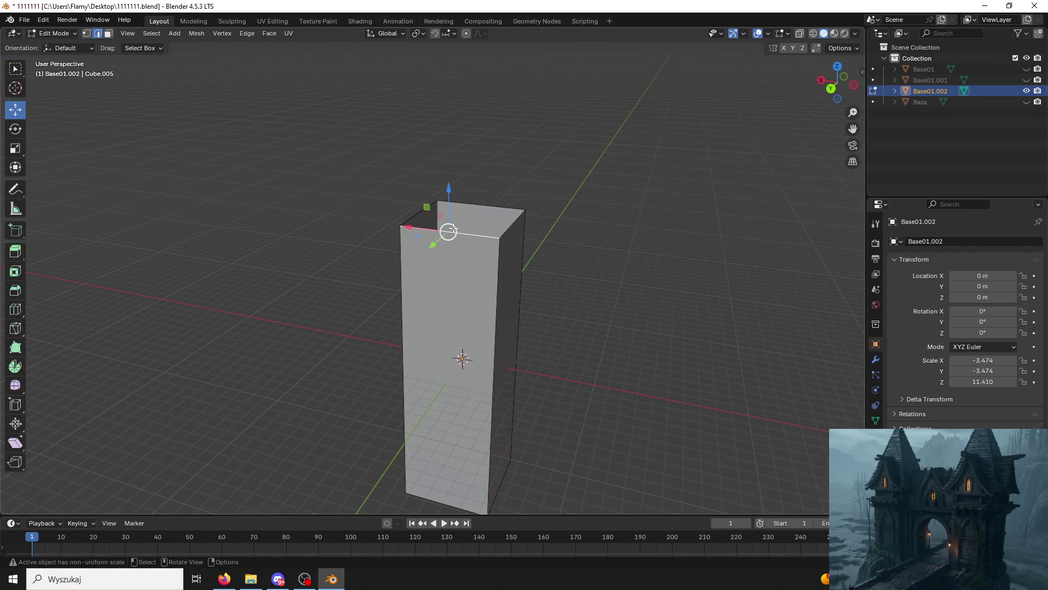
key("alt+a")
mouse_move(468, 228)
middle_mouse_down()
mouse_move(581, 218)
mouse_move(567, 198)
middle_mouse_up()
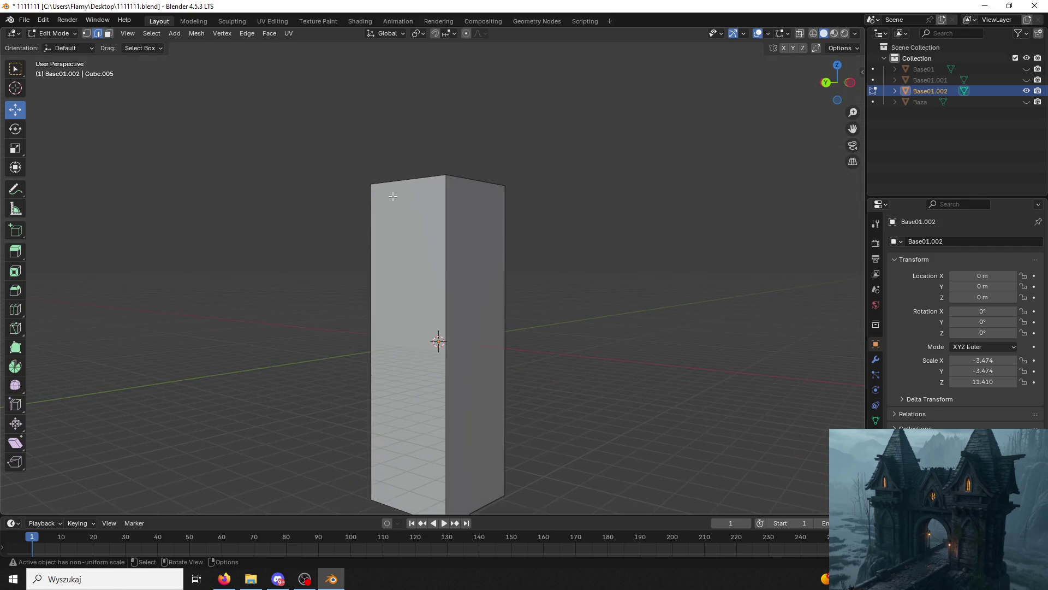
Show the spire roof again and hide the pillar Base01.002.
left_click(1027, 79)
middle_click_drag(628, 235, 617, 191)
left_click(1026, 80)
left_click(1027, 80)
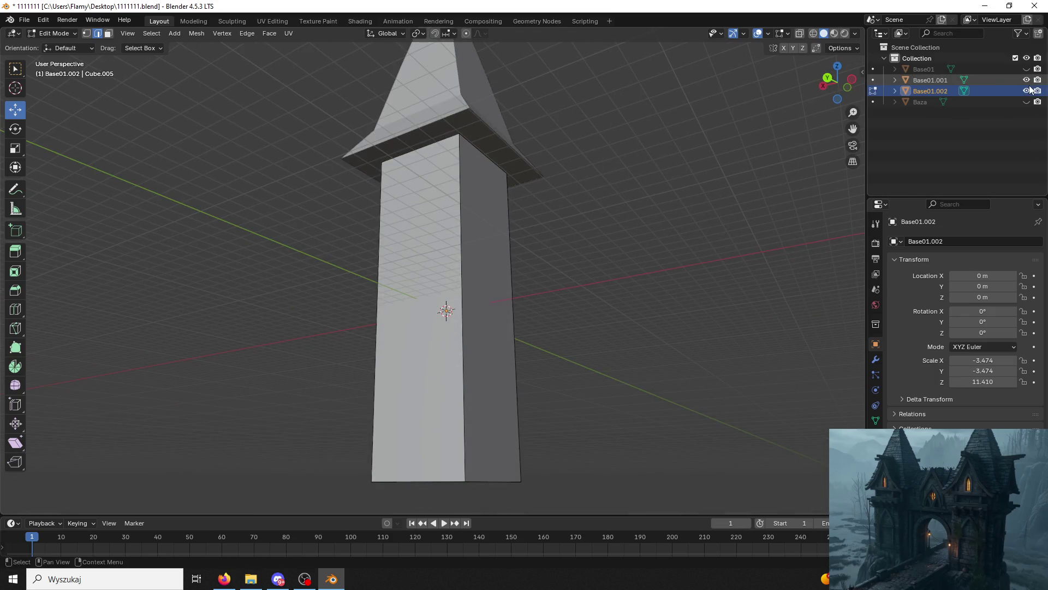
left_click(1026, 90)
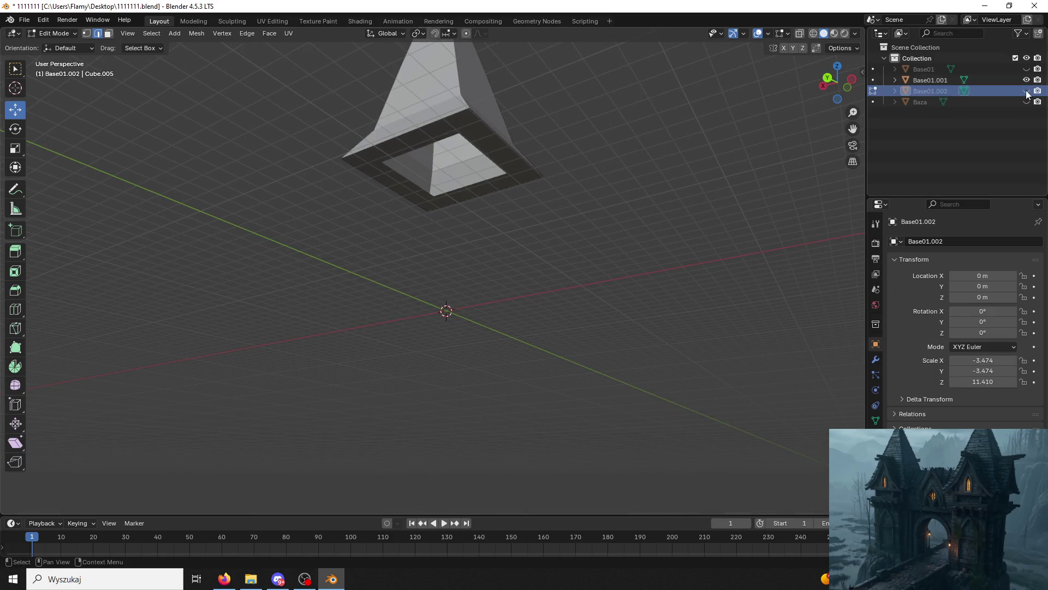
Fill the spire roof's bottom opening with a face from its inner edge loop.
left_click(55, 33)
left_click(52, 44)
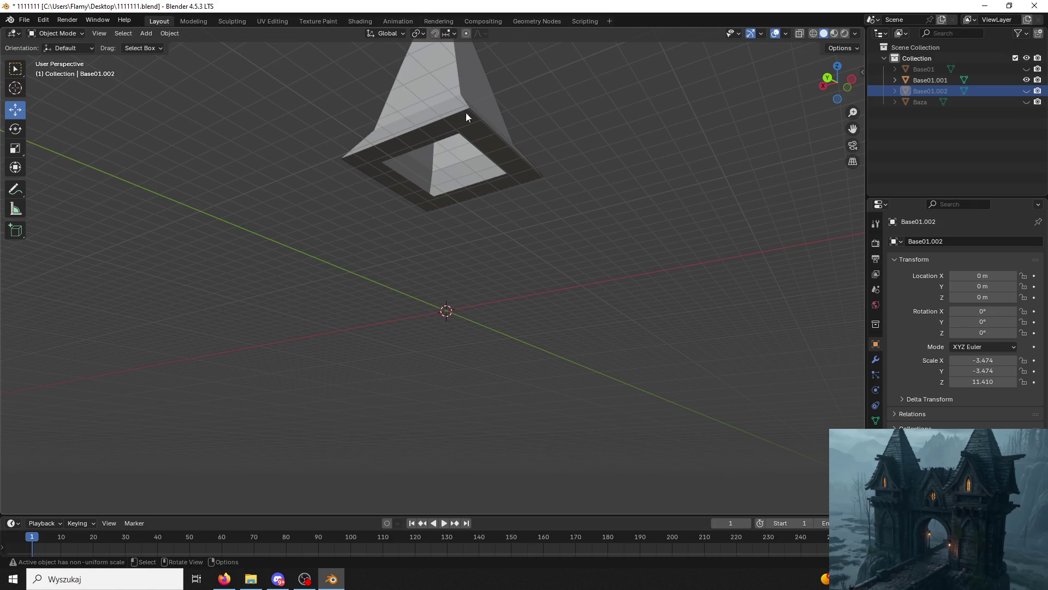
left_click(466, 113)
left_click(55, 33)
left_click(52, 55)
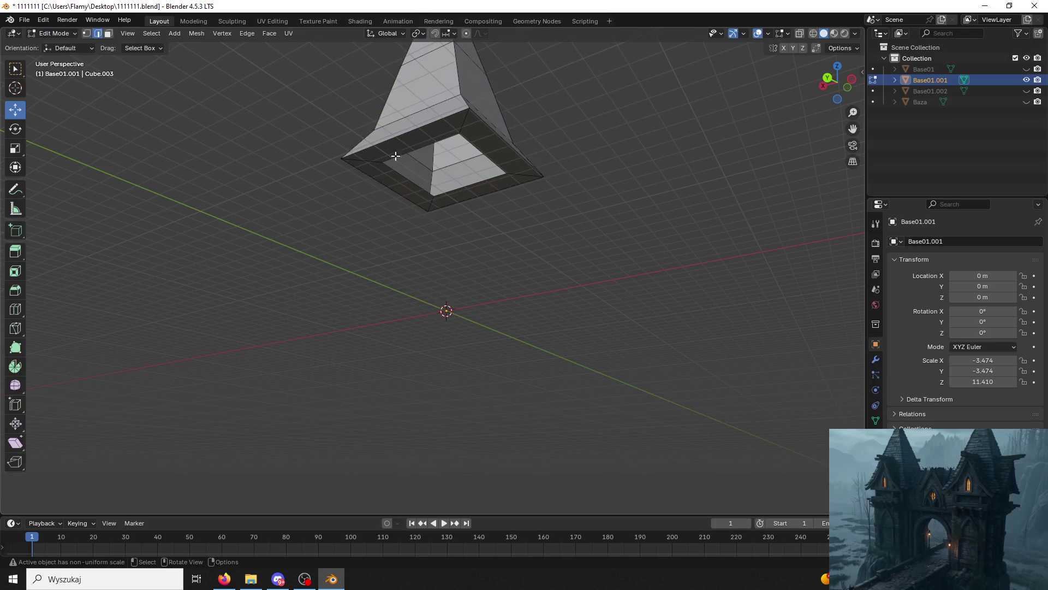
left_click(429, 143, "alt")
key("f")
Return to Object Mode and save the blend file with Ctrl+S.
left_click(67, 32)
left_click(61, 46)
mouse_move(334, 103)
middle_mouse_down()
mouse_move(334, 159)
mouse_move(404, 159)
middle_mouse_up()
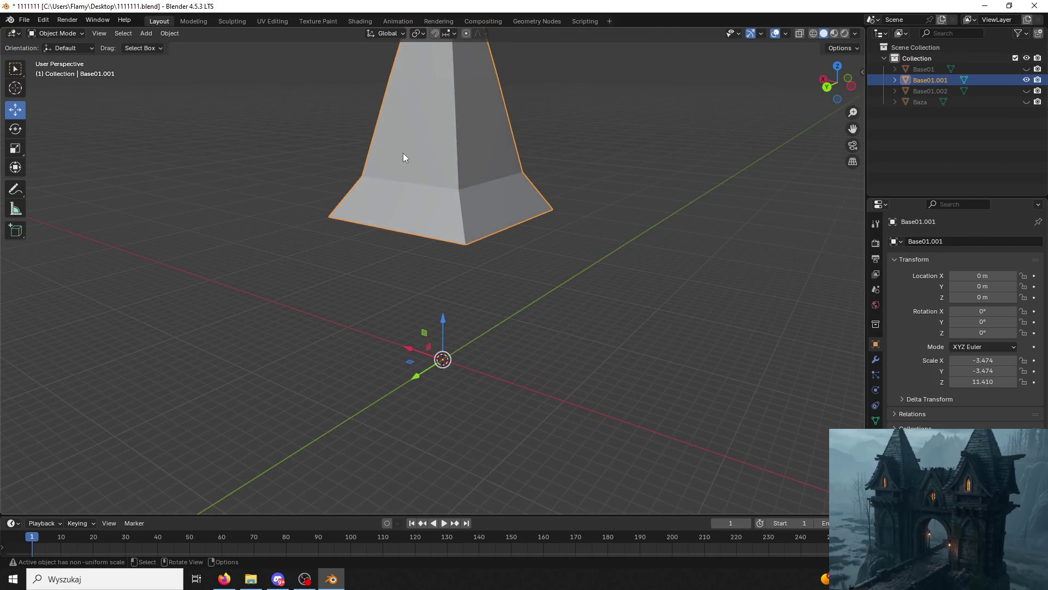
key("ctrl+s")
key("alt+Tab")
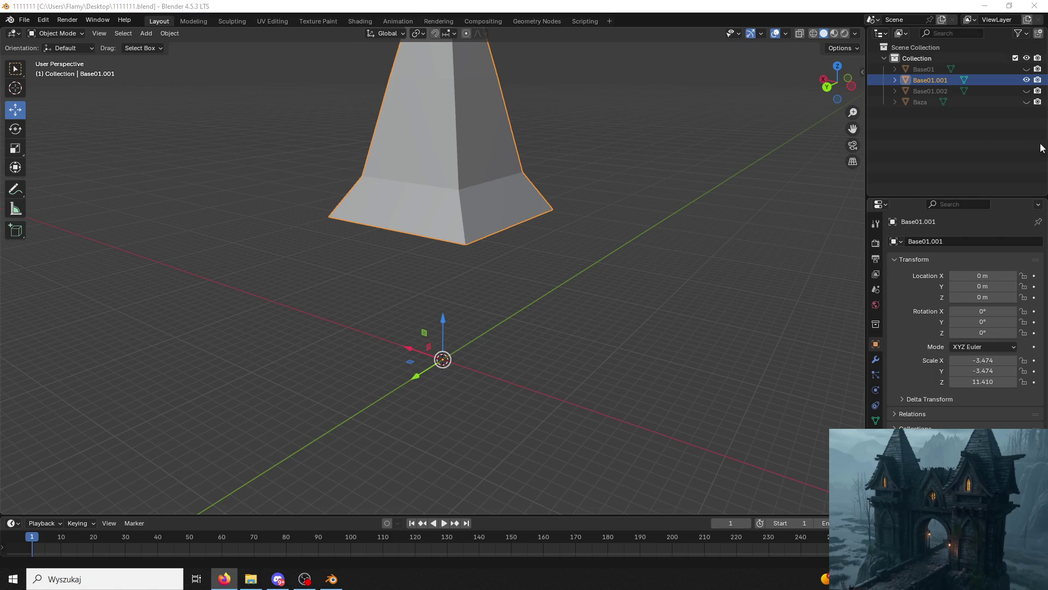
Unhide Base01.002, select it, and save the file.
left_click(1026, 91)
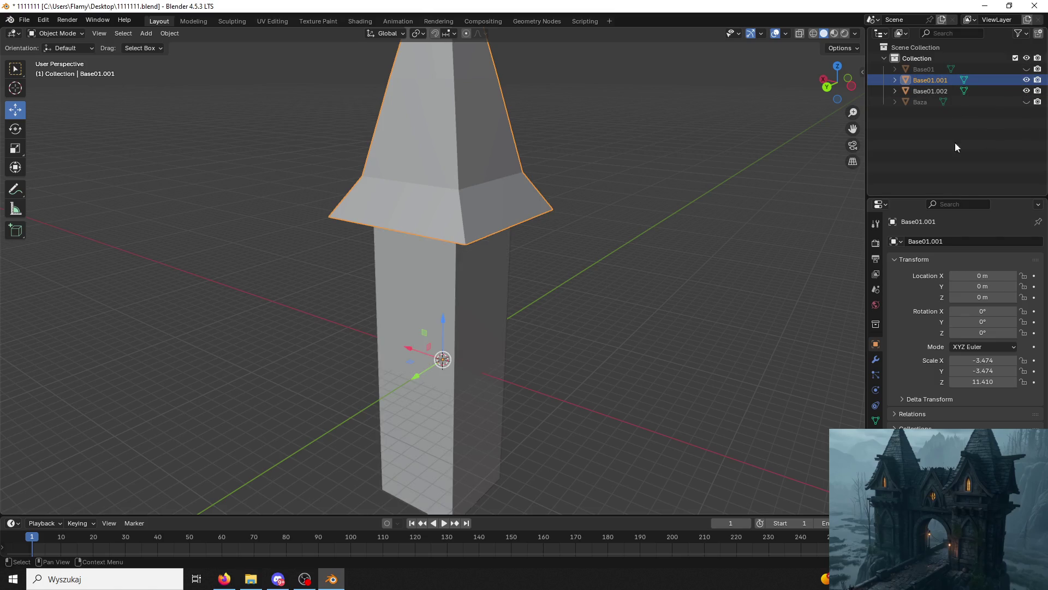
left_click(477, 289)
key("alt+Tab")
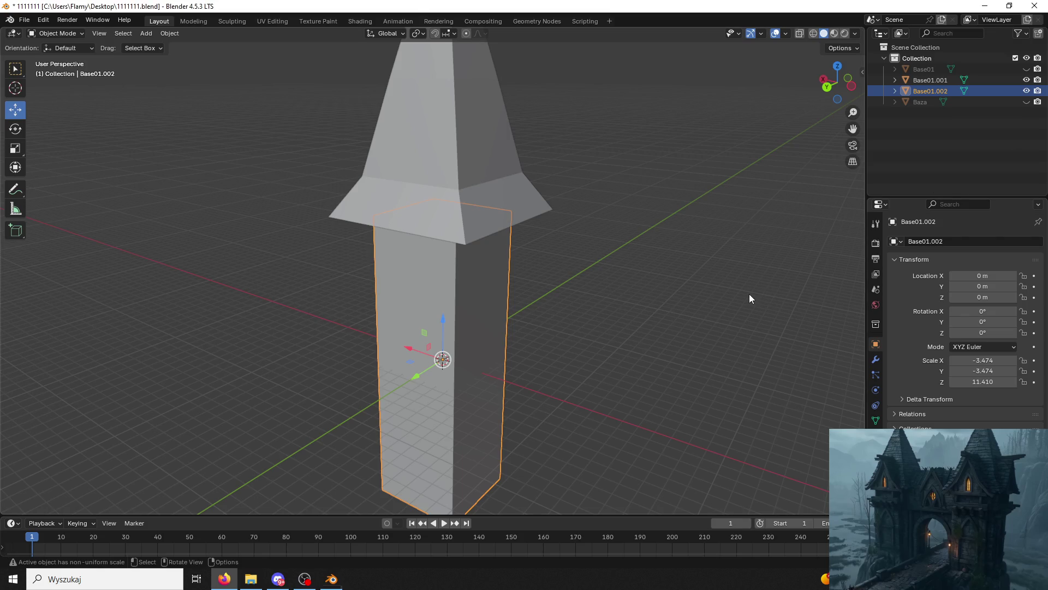
left_click(600, 289)
key("ctrl+s")
Enter Edit Mode on the pillar and select one vertical corner edge.
left_click(458, 289)
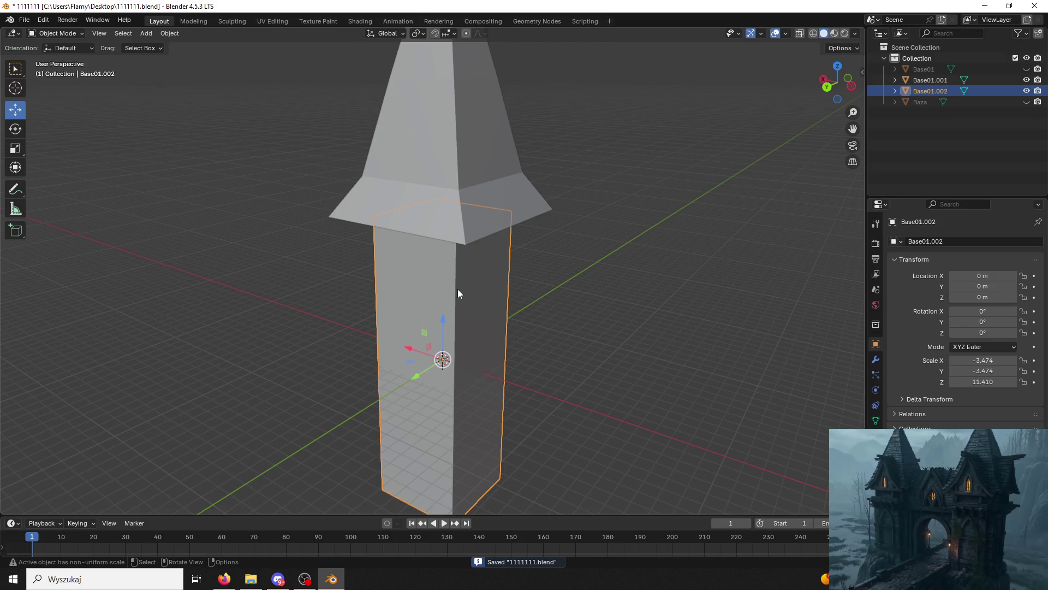
left_click(77, 34)
left_click(68, 53)
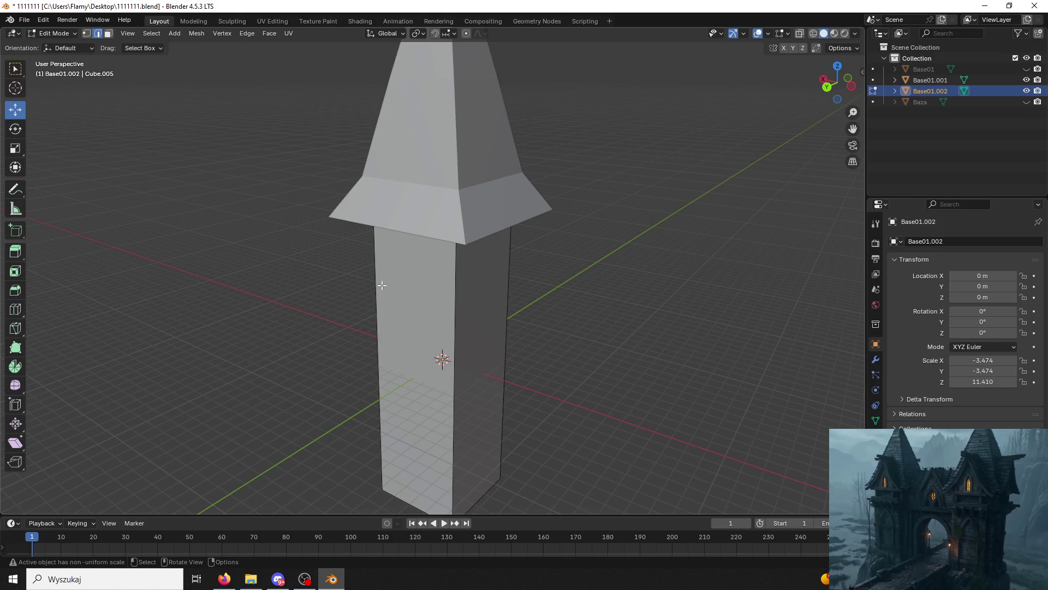
left_click(452, 334)
Select the pillar's remaining vertical corner edges and bevel them with a narrow width.
left_click(571, 360)
left_click(466, 343)
left_click(505, 344, "shift")
left_click(369, 337, "shift")
mouse_move(369, 338)
middle_mouse_down()
mouse_move(565, 297)
mouse_move(368, 304)
mouse_move(468, 351)
middle_mouse_up()
key("ctrl+b")
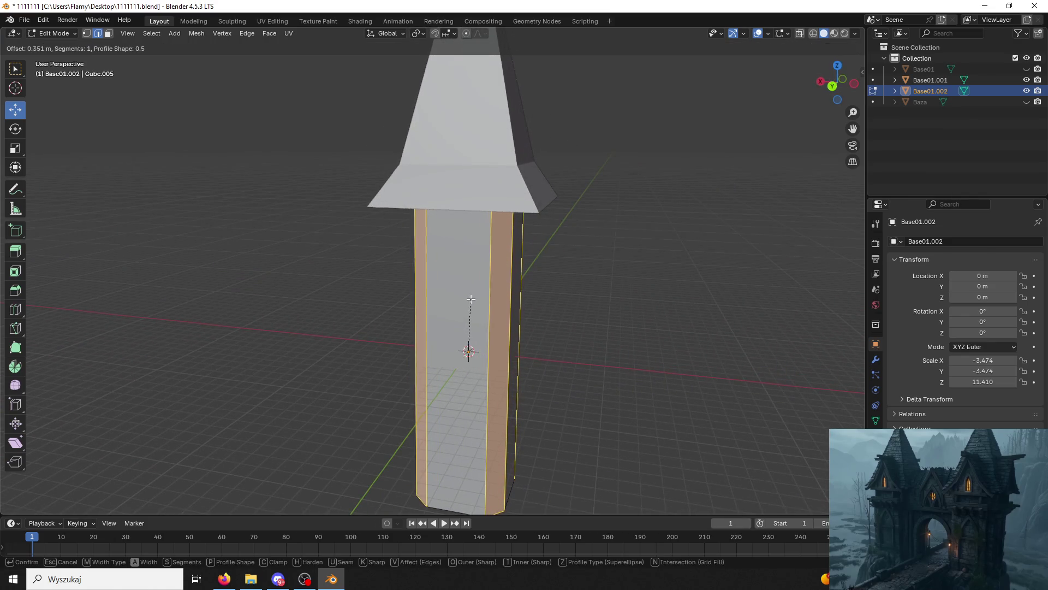
left_click(468, 345)
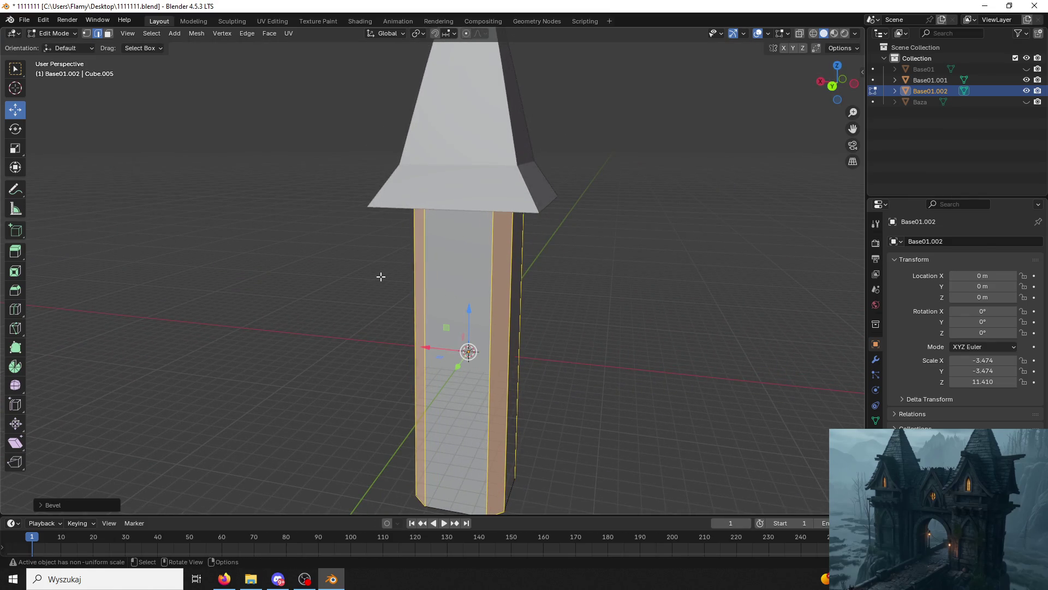
Try a custom Steps profile on the bevel with 12 segments.
left_click(38, 505)
left_click(162, 502)
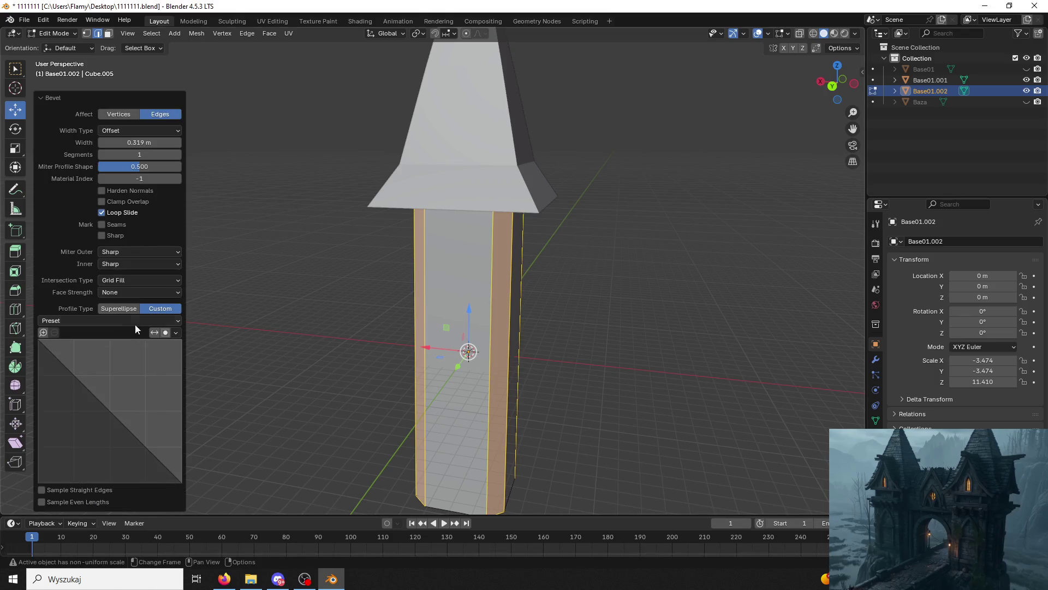
left_click(84, 322)
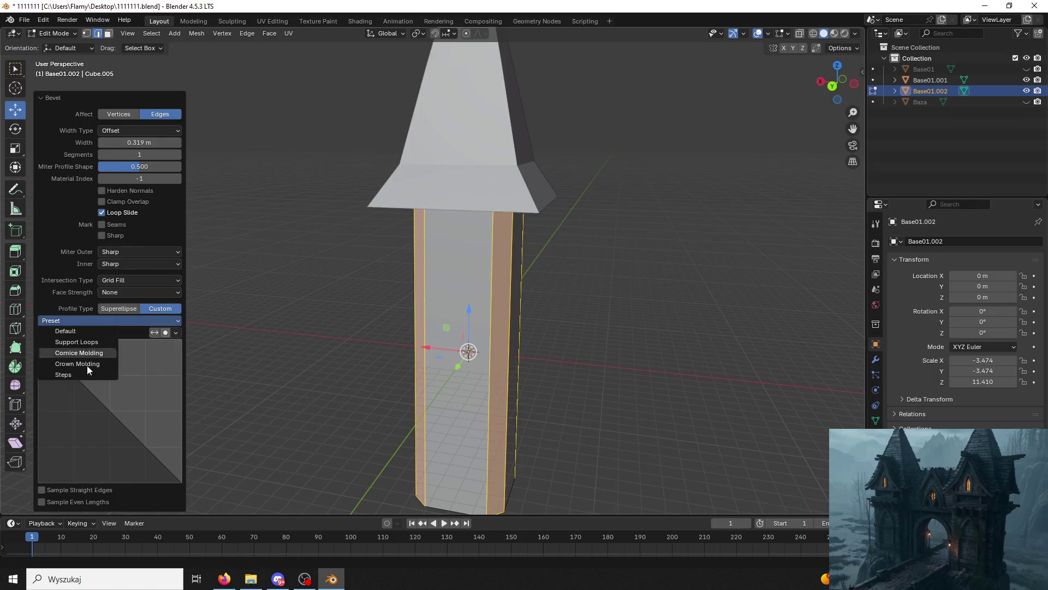
left_click(86, 375)
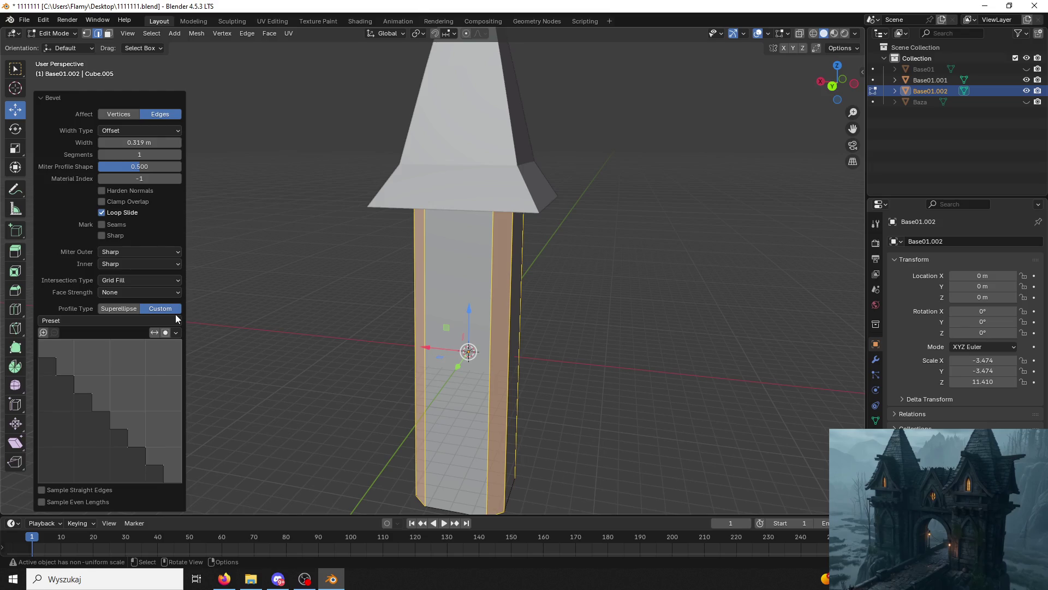
left_click_drag(131, 155, 164, 154)
left_click(146, 321)
middle_click_drag(406, 355, 431, 390)
scroll(270, 382, "up", 8)
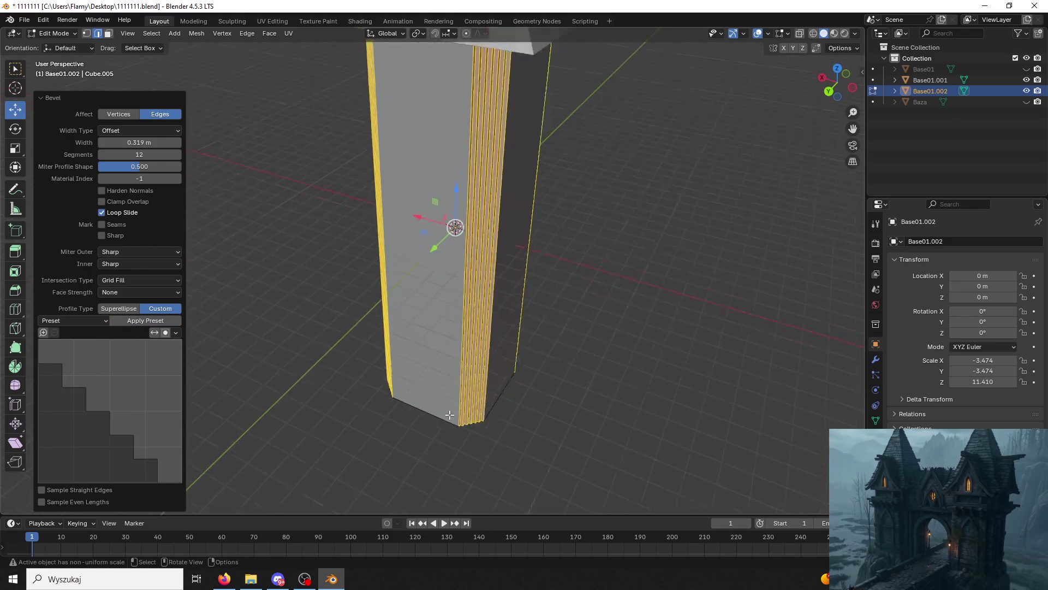
Drop segments to 8, reset the profile curve, and settle on a 2-segment bevel.
left_click_drag(139, 155, 109, 155)
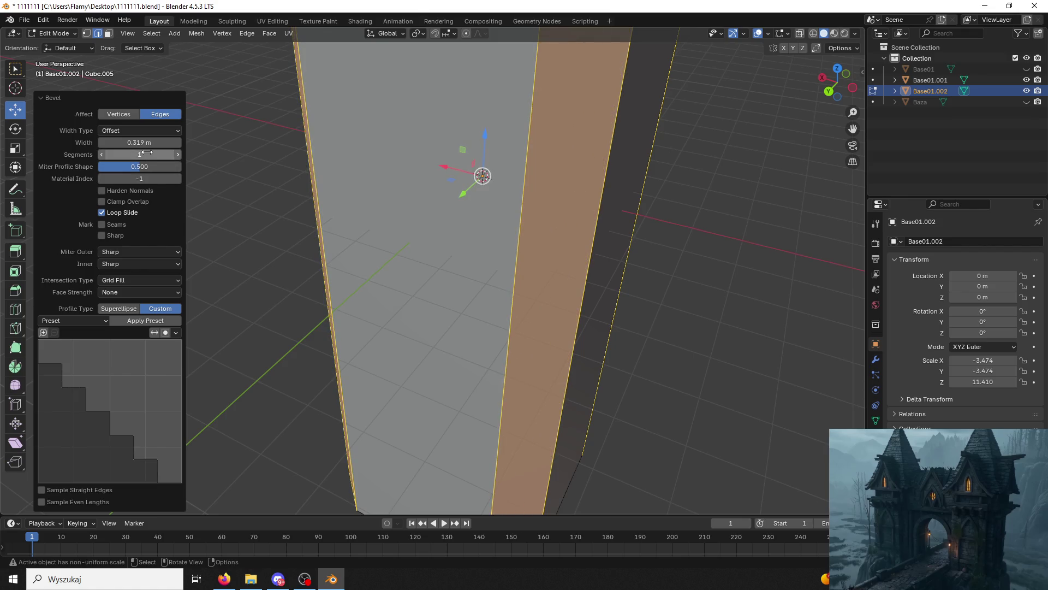
left_click(44, 332)
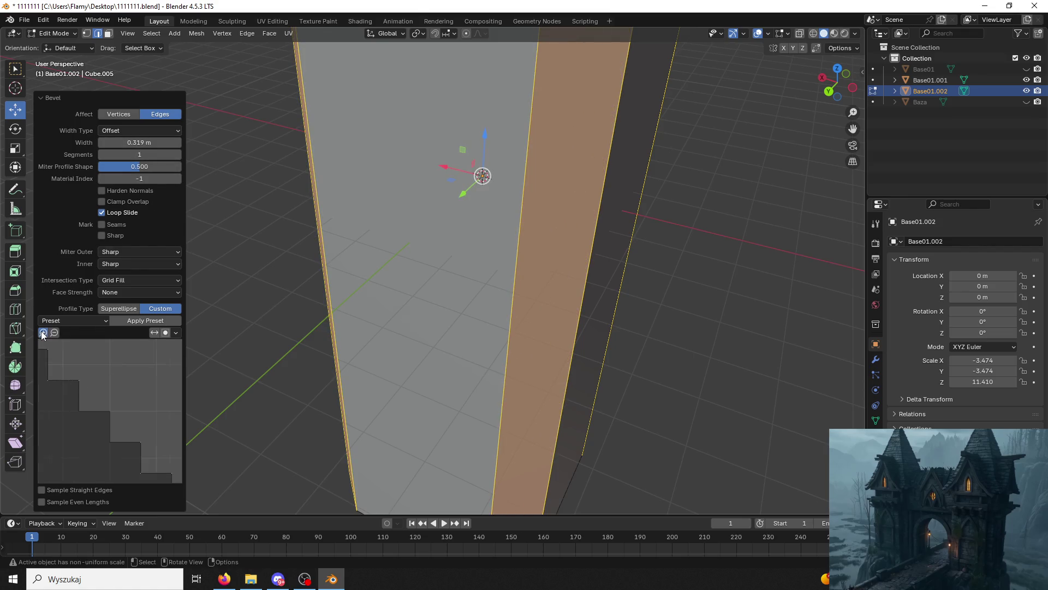
left_click(44, 332)
left_click(43, 332)
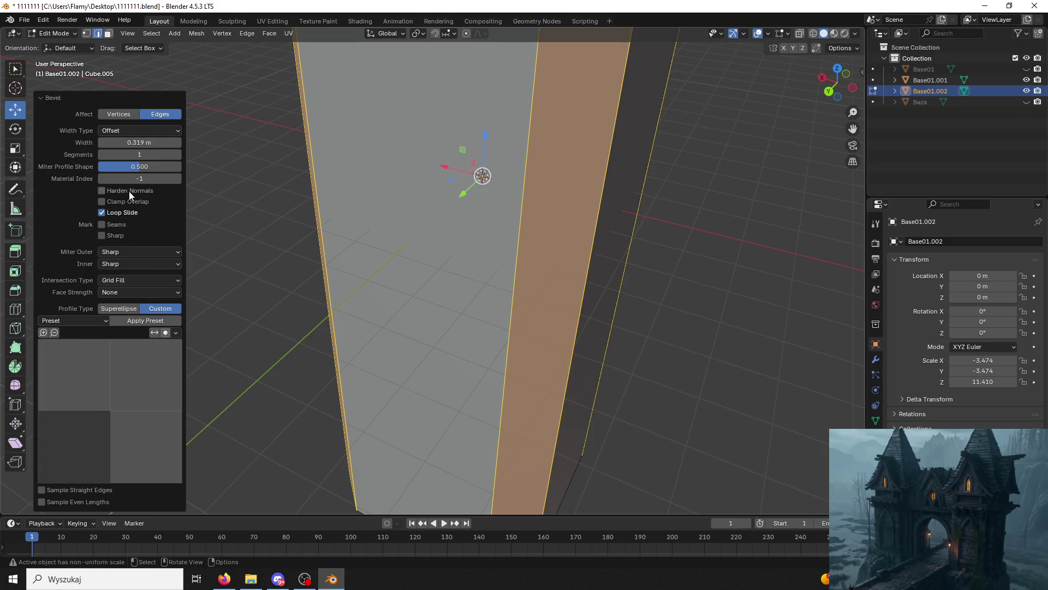
left_click(156, 319)
left_click(178, 155)
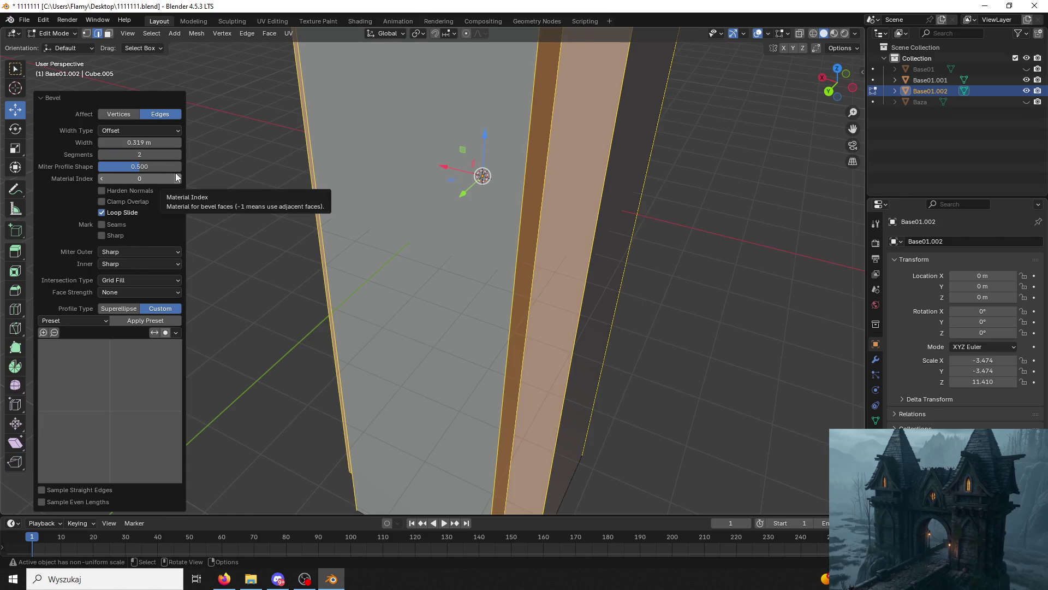
mouse_move(572, 300)
middle_mouse_down()
mouse_move(523, 302)
mouse_move(440, 281)
mouse_move(646, 243)
mouse_move(659, 186)
mouse_move(615, 246)
mouse_move(573, 251)
middle_mouse_up()
left_click(330, 119)
mouse_move(330, 119)
middle_mouse_down()
mouse_move(405, 163)
mouse_move(508, 154)
mouse_move(408, 159)
mouse_move(117, 7)
middle_mouse_up()
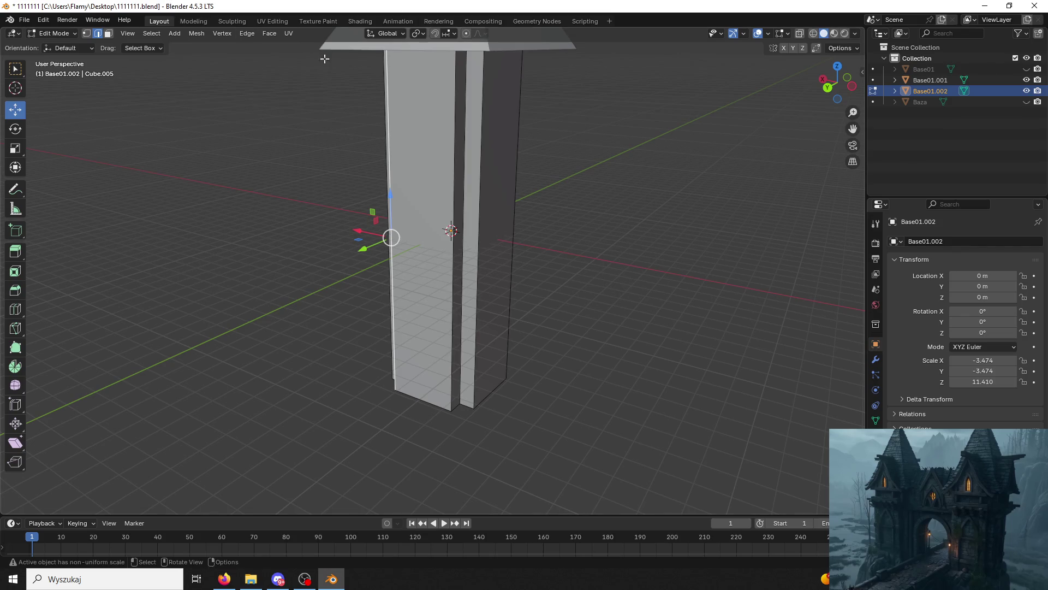
In Object Mode, apply Scale and then Location to the Base01.002 column.
left_click(370, 233)
left_click(55, 34)
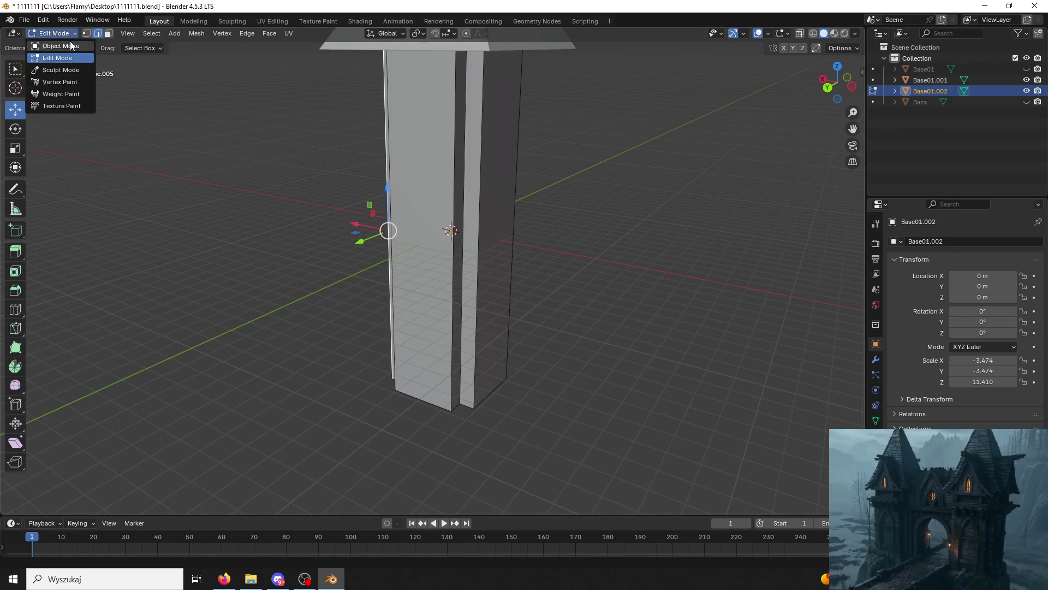
left_click(52, 41)
key("ctrl+a")
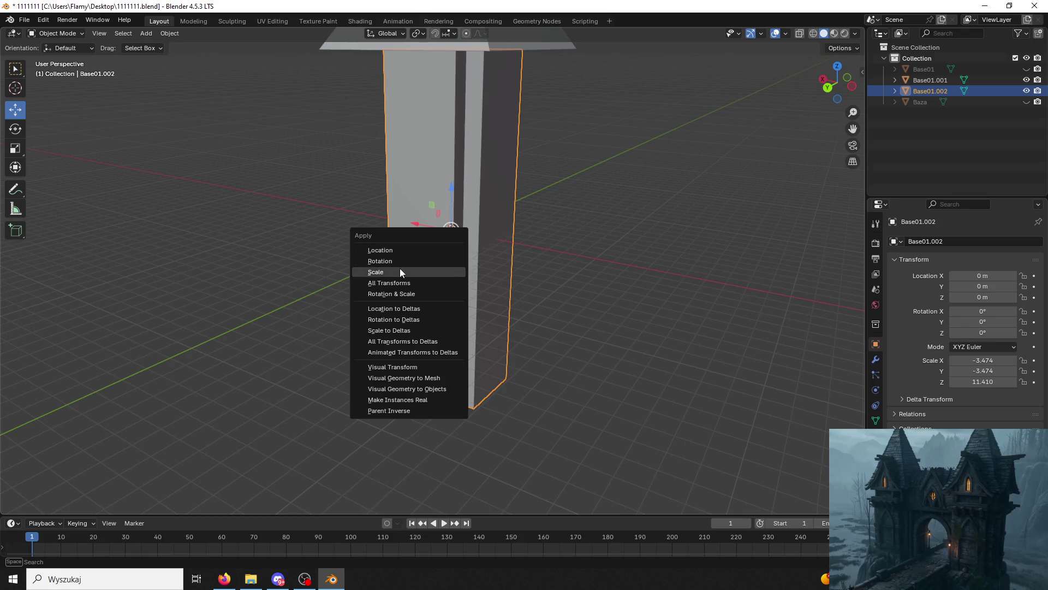
left_click(400, 270)
key("ctrl+a")
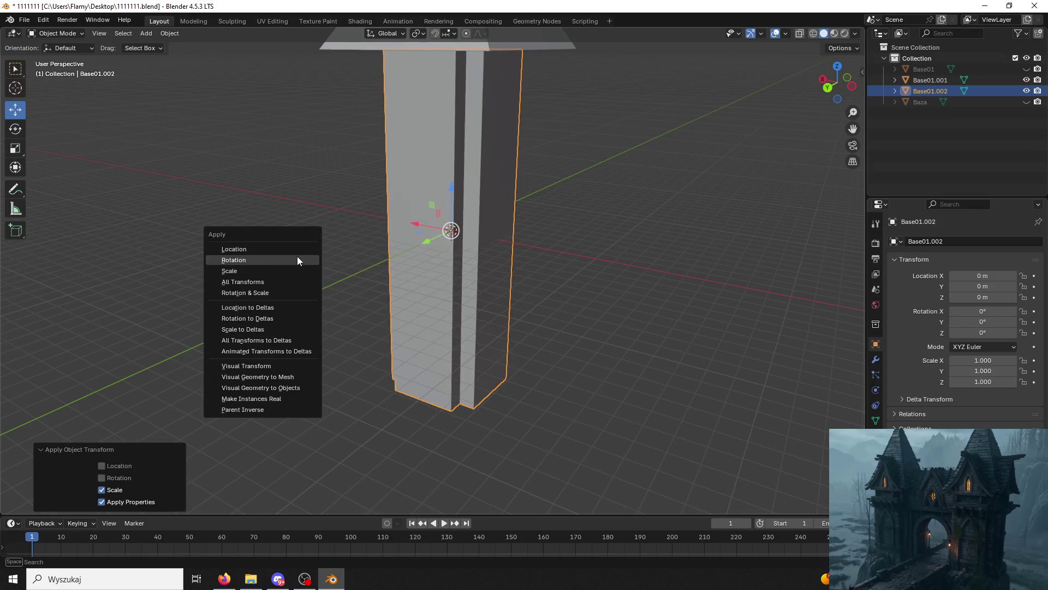
left_click(294, 247)
left_click(611, 245)
left_click(490, 220)
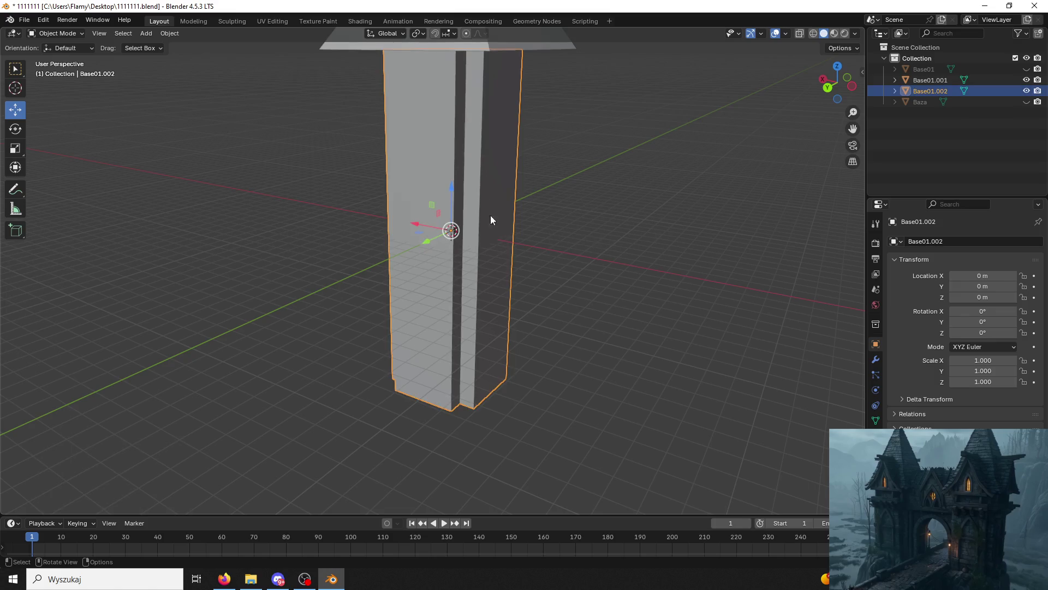
key("alt+Tab")
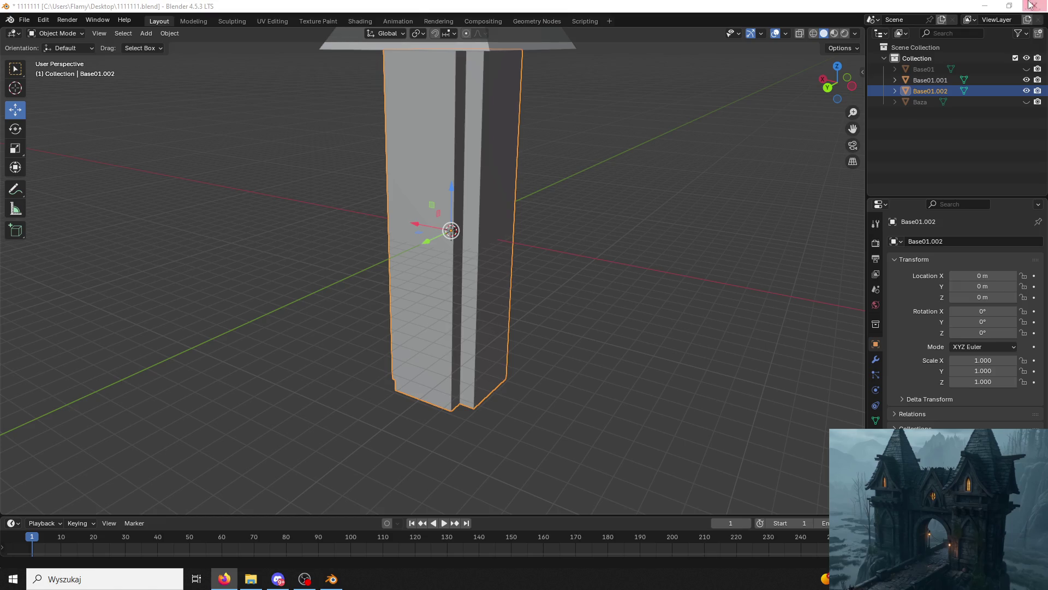
In Edit Mode, add a loop cut just below the column top.
left_click(55, 33)
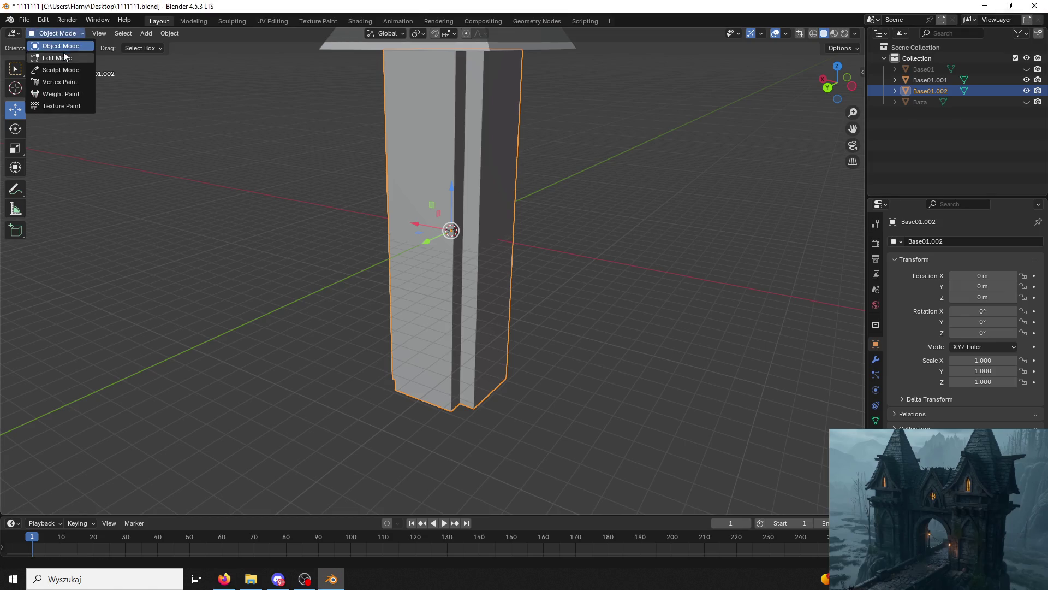
left_click(52, 56)
key("ctrl+r")
left_click(451, 246)
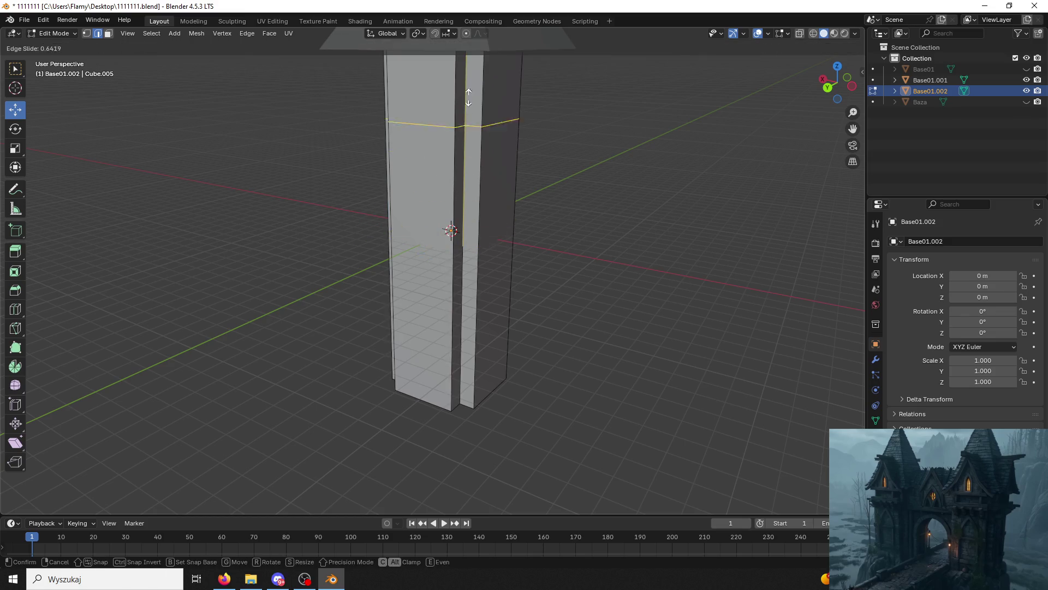
left_click(442, 57)
mouse_move(454, 110)
middle_mouse_down()
mouse_move(482, 162)
mouse_move(458, 154)
mouse_move(522, 171)
mouse_move(498, 176)
middle_mouse_up()
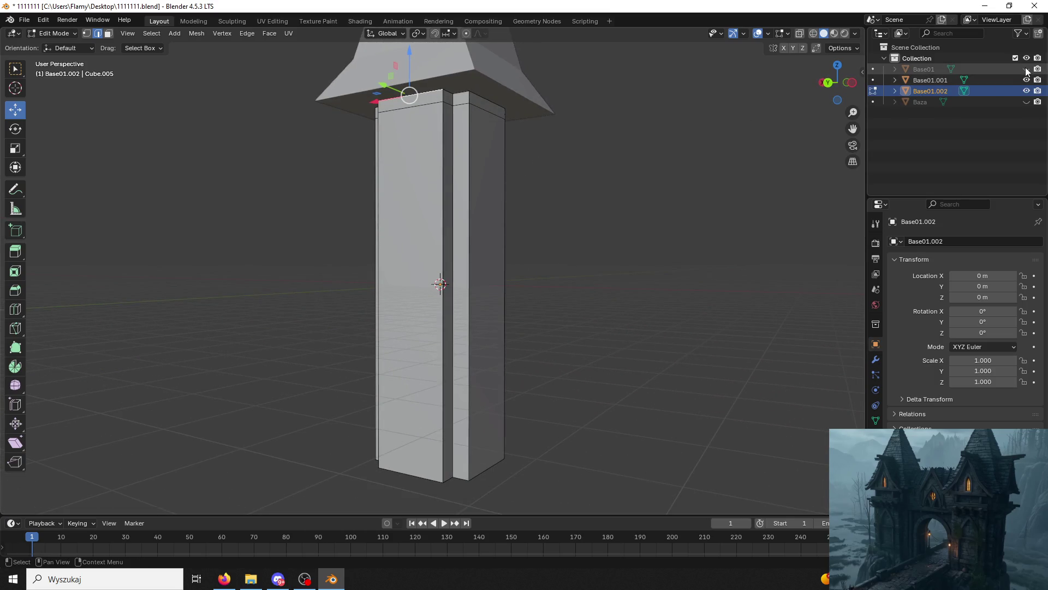
middle_click_drag(571, 210, 587, 212)
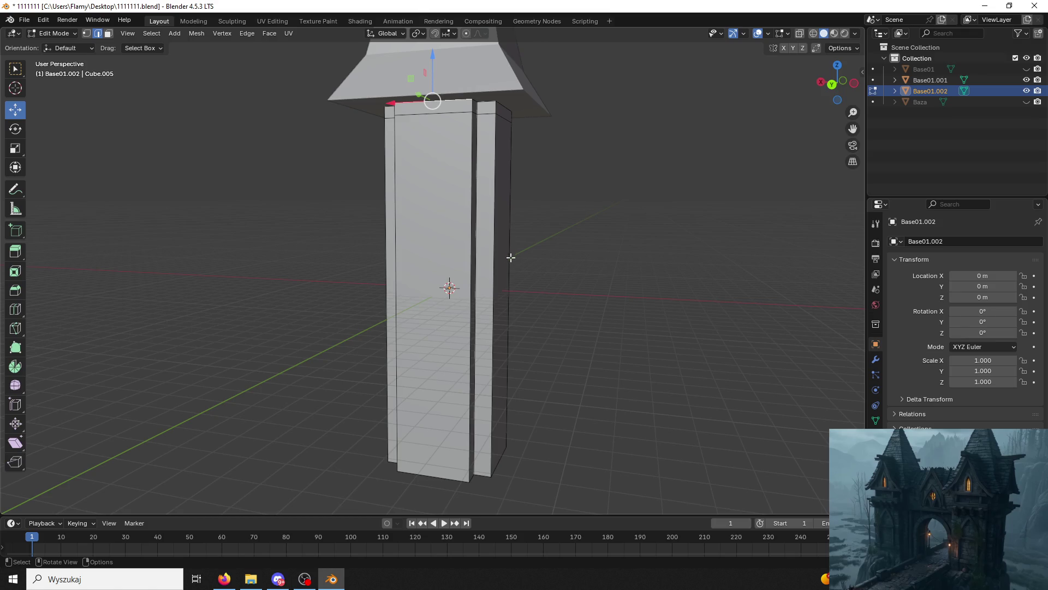
Add two more loop cuts near the column top, sliding the second downward.
key("ctrl+r")
left_click(475, 182)
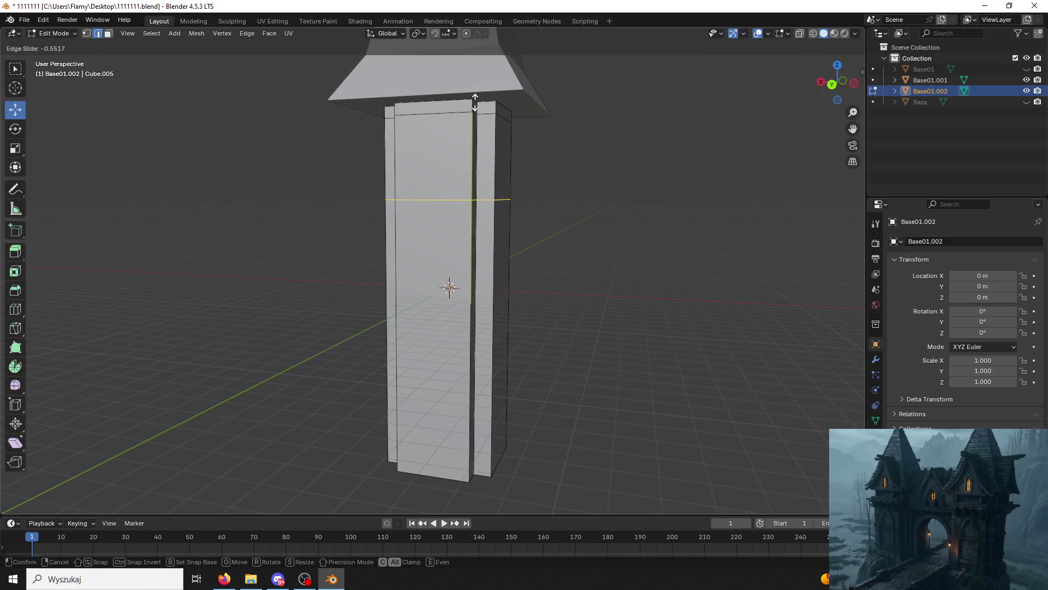
left_click(465, 69)
left_click(508, 312, "shift")
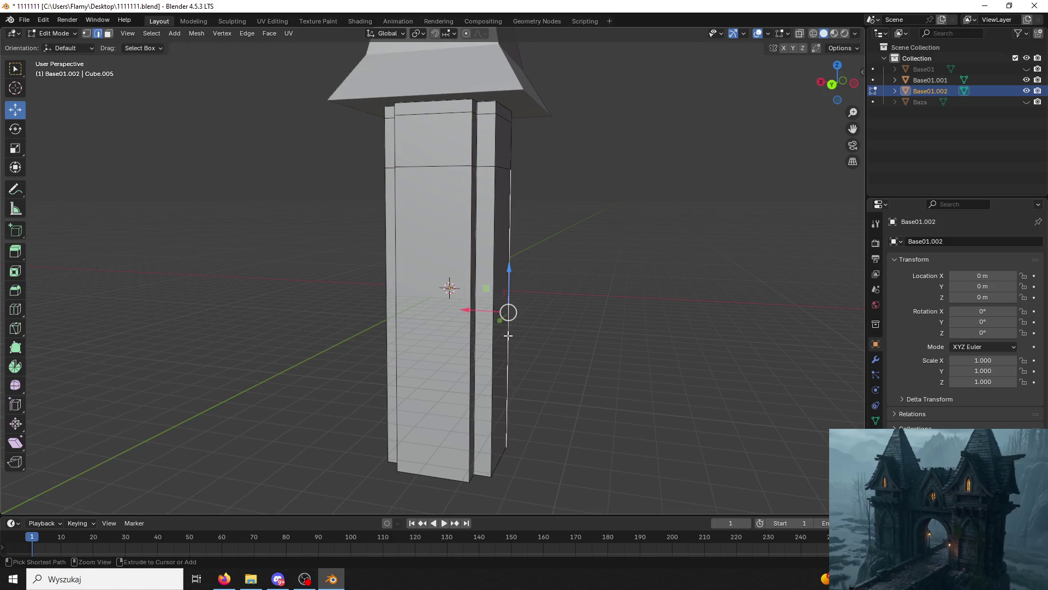
key("g")
key("g")
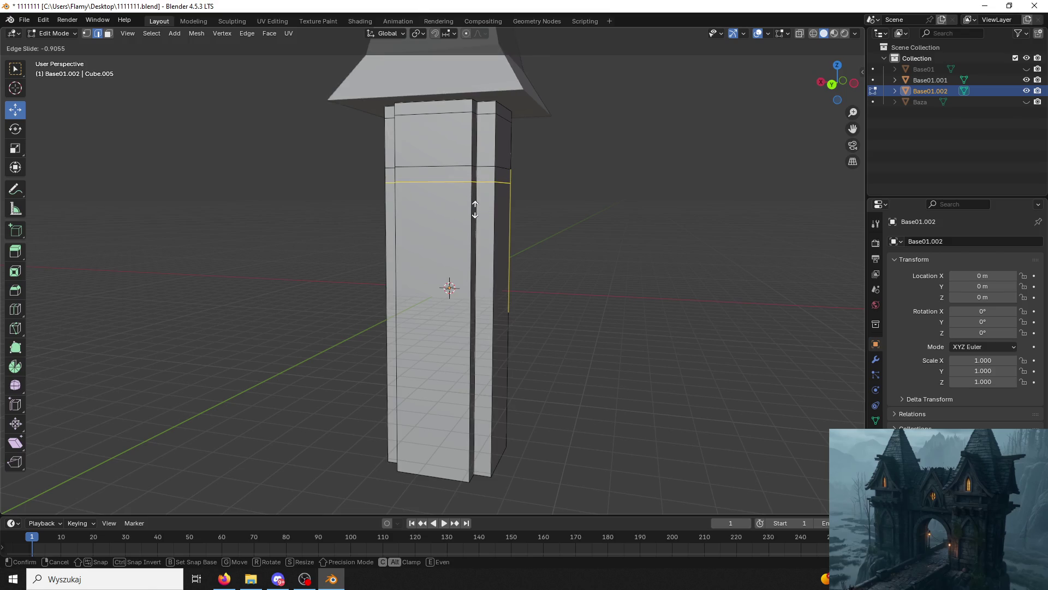
left_click(474, 210)
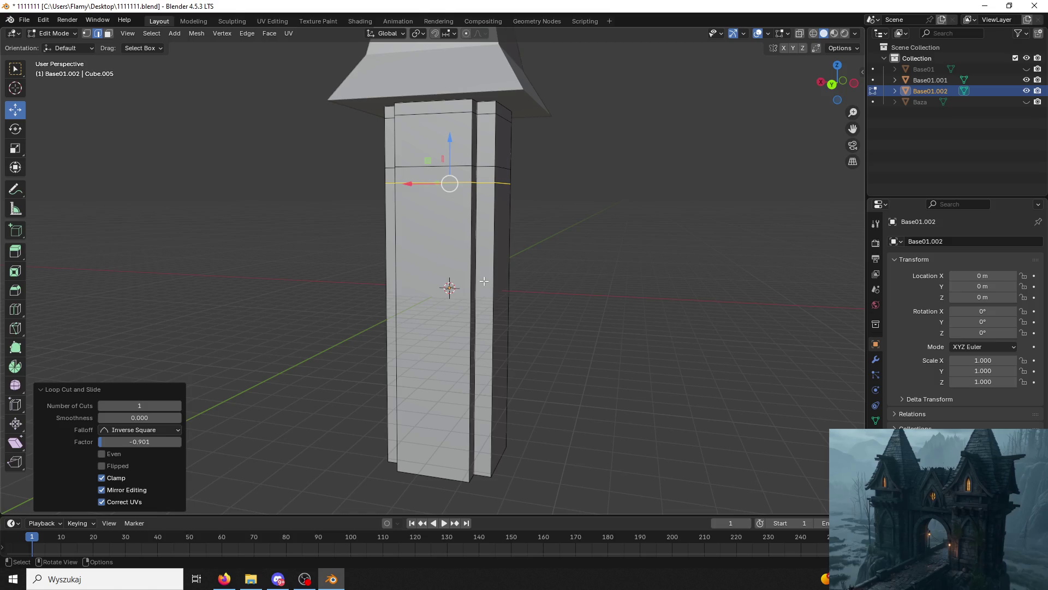
Add two loop cuts near the column bottom for the lower trim band.
key("ctrl+r")
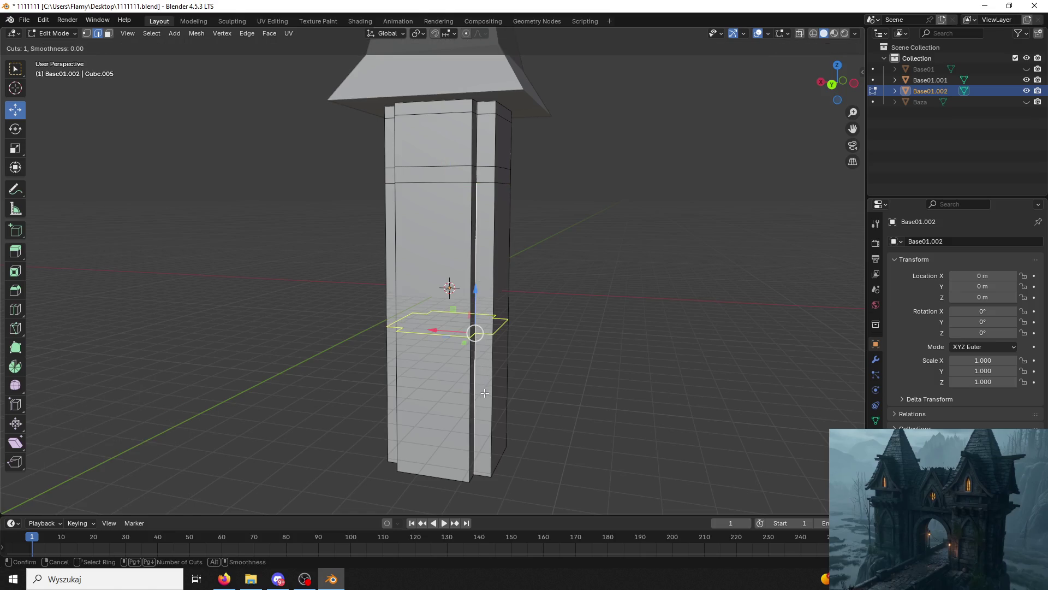
left_click(447, 303)
right_click(448, 303)
key("ctrl+r")
left_click(475, 332)
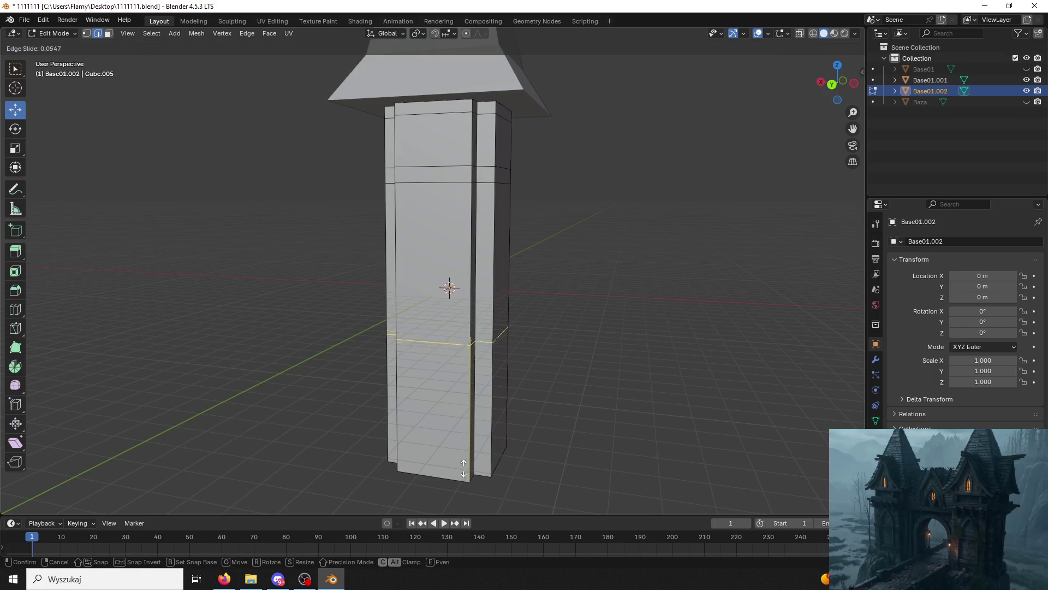
left_click(452, 90)
left_click(452, 90)
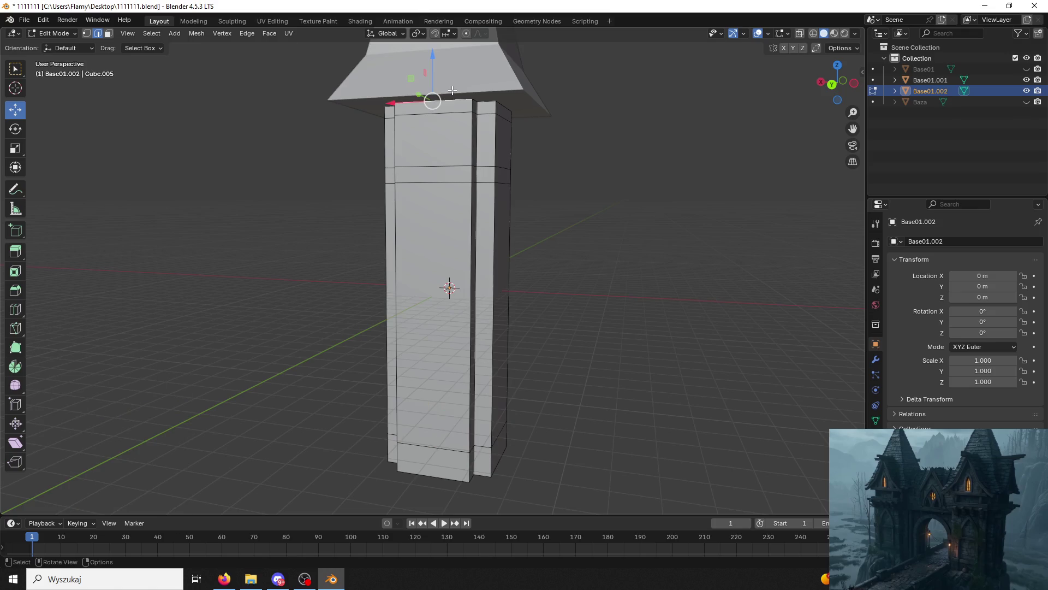
key("ctrl+r")
left_click(445, 289)
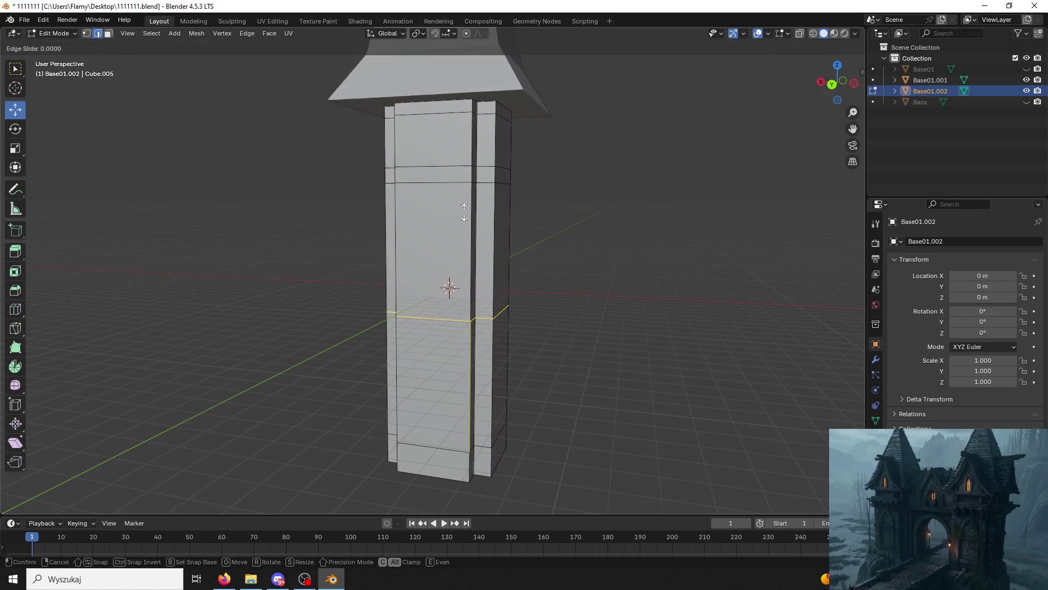
left_click(436, 331)
Check the column from the back view, then paste the copied column objects.
mouse_move(673, 327)
middle_mouse_down()
mouse_move(658, 297)
mouse_move(682, 303)
middle_mouse_up()
left_click(833, 81)
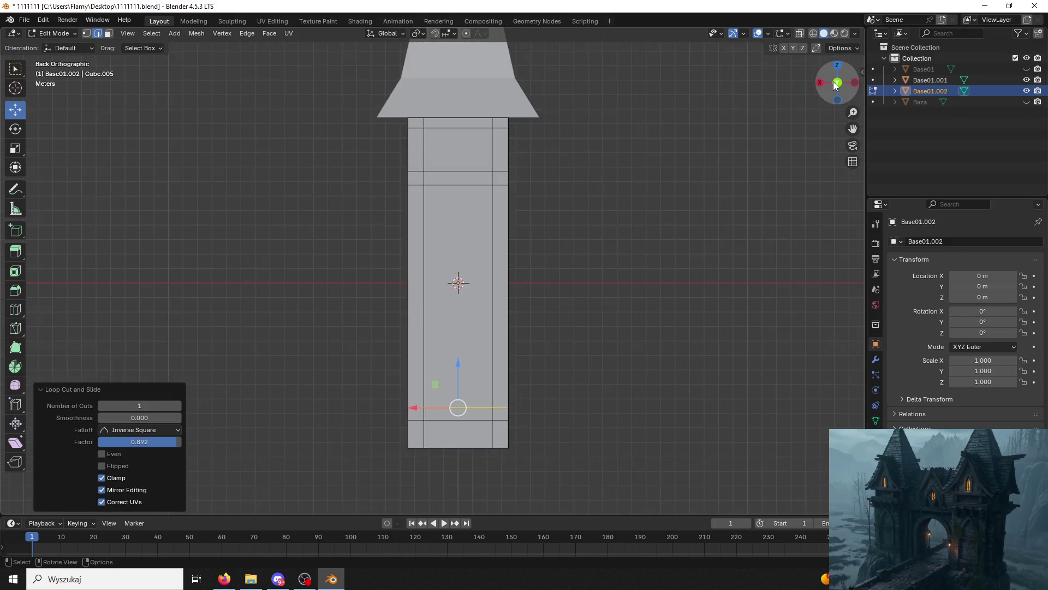
mouse_move(588, 283)
middle_mouse_down()
mouse_move(580, 295)
mouse_move(540, 288)
mouse_move(604, 259)
middle_mouse_up()
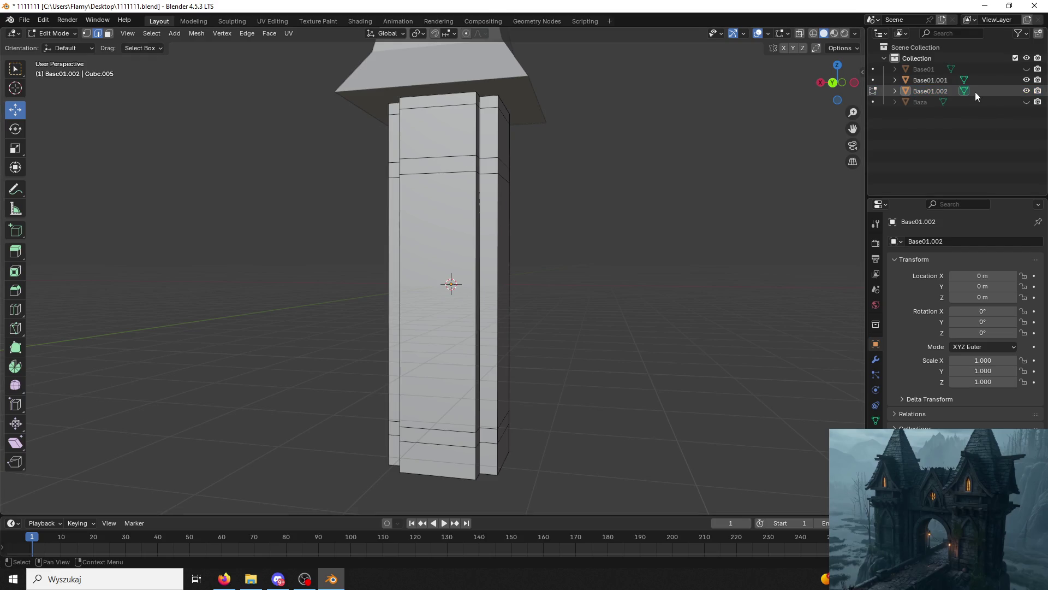
key("ctrl+v")
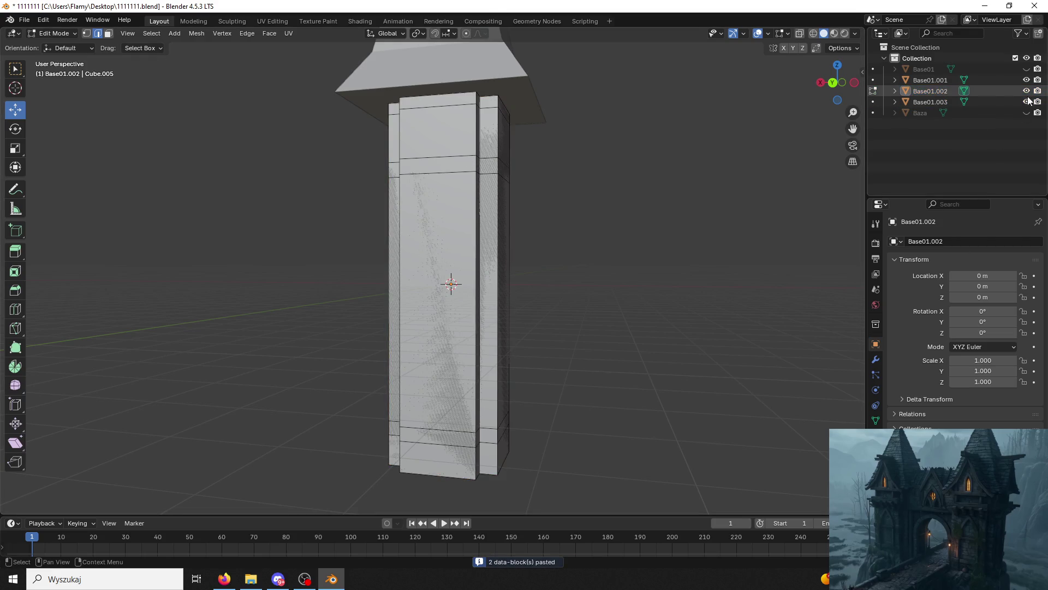
Hide Base01.002 and open the pasted Base01.003 column in Edit Mode.
left_click(1026, 90)
left_click(942, 101)
middle_click_drag(327, 126, 290, 106)
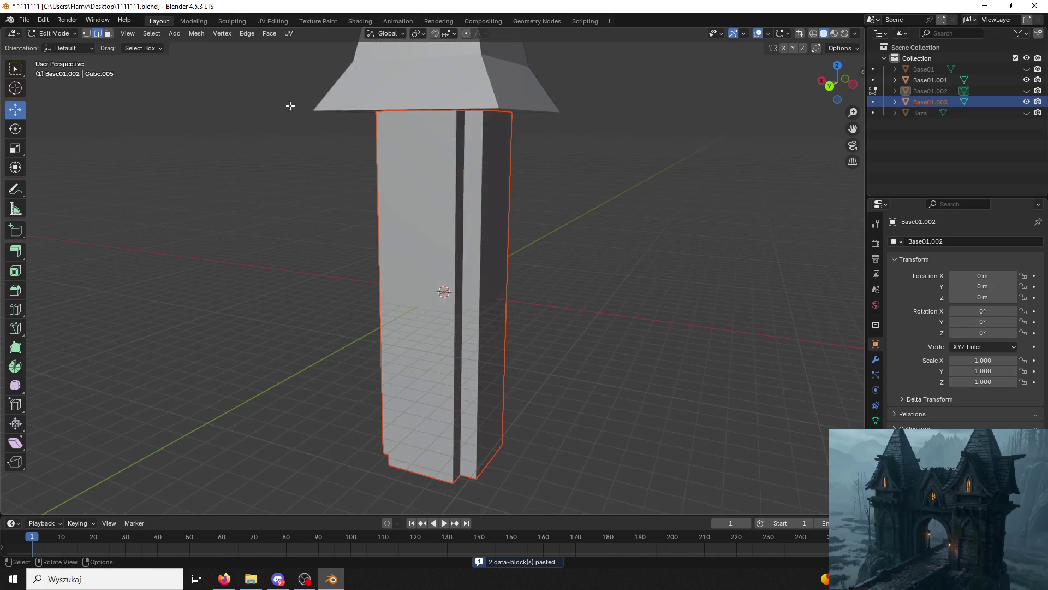
left_click(53, 34)
left_click(54, 46)
left_click(391, 202)
left_click(81, 35)
left_click(54, 58)
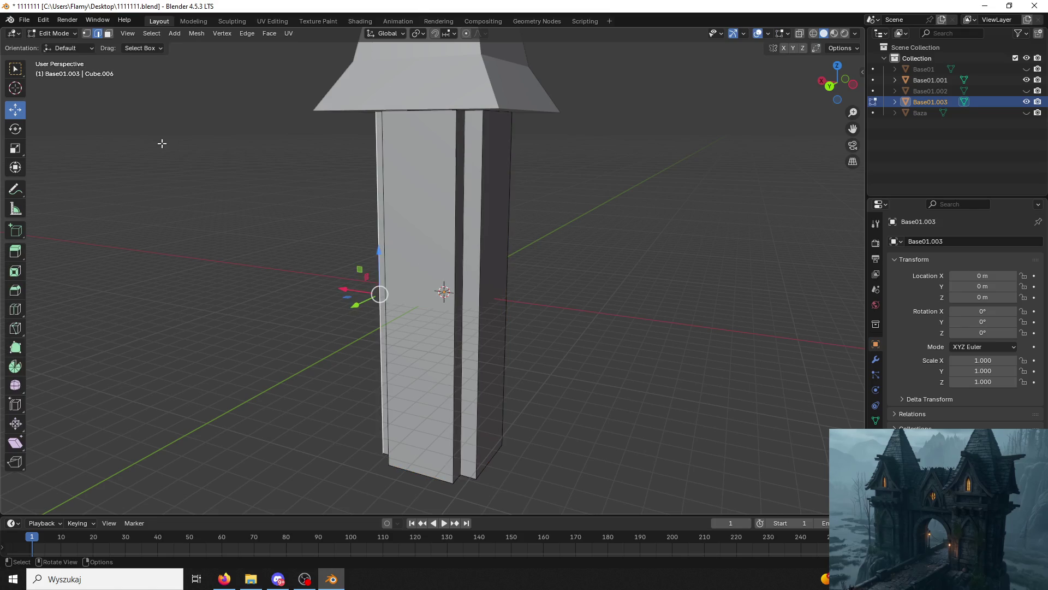
mouse_move(458, 201)
middle_mouse_down()
mouse_move(508, 187)
mouse_move(486, 188)
middle_mouse_up()
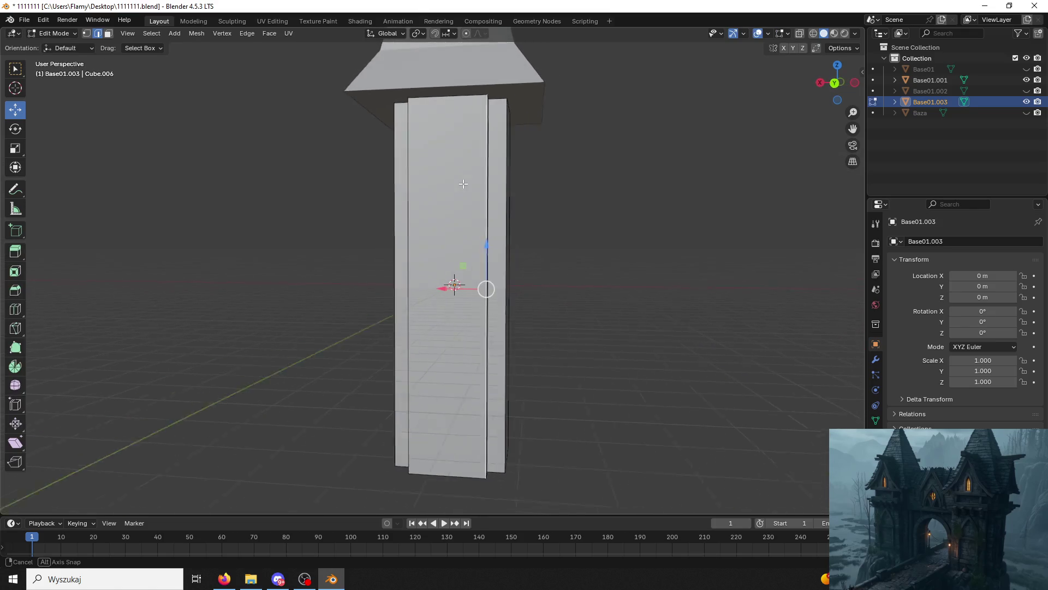
Hide Base01.003, show and select Base01.002, and return to Object Mode.
left_click(1027, 102)
left_click(1027, 92)
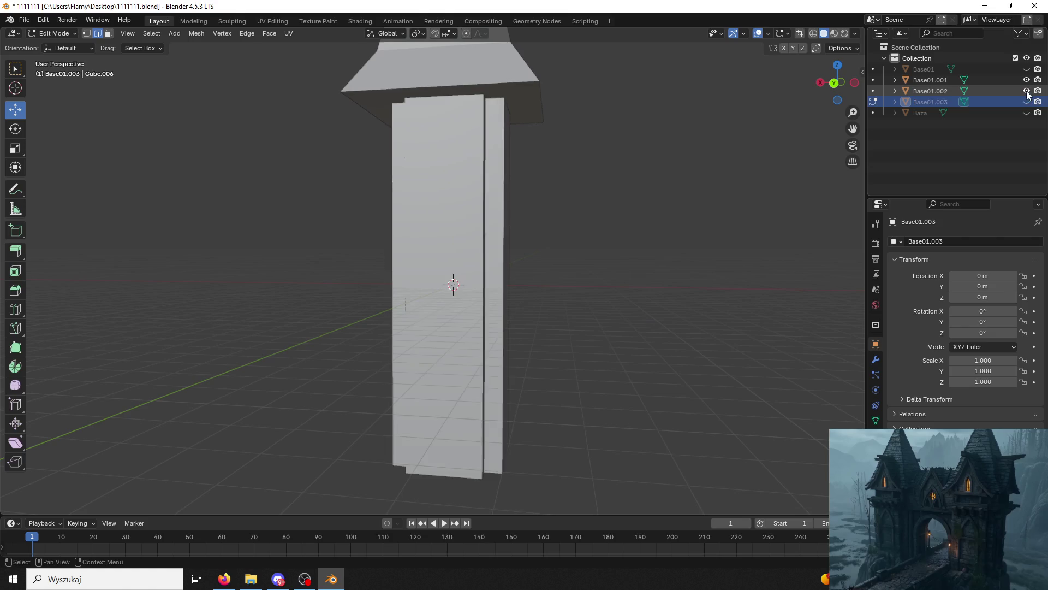
double_click(943, 90)
key("Escape")
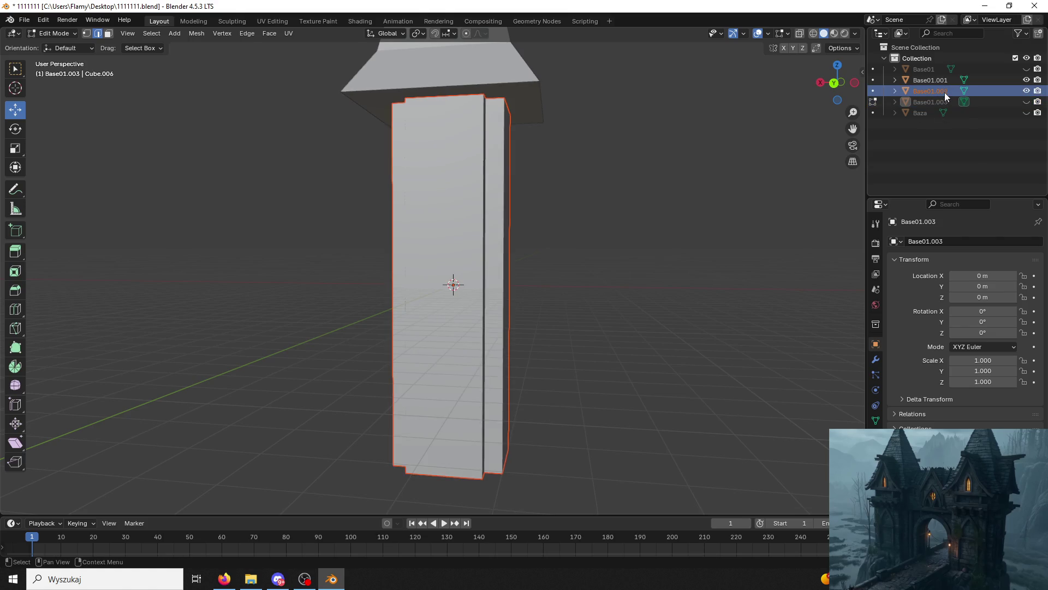
left_click(61, 34)
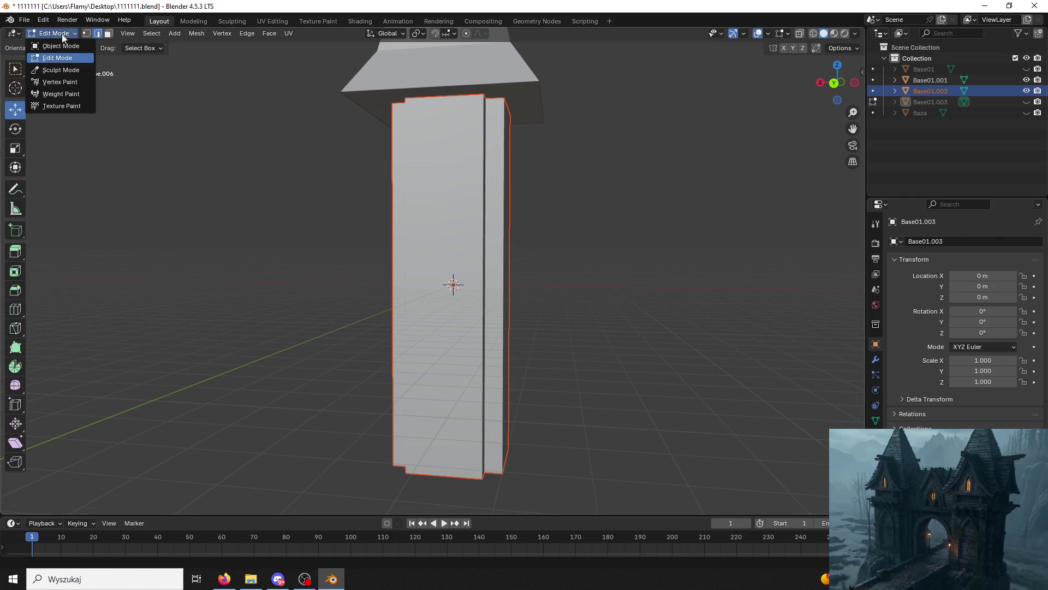
left_click(55, 43)
middle_click_drag(392, 195, 475, 192)
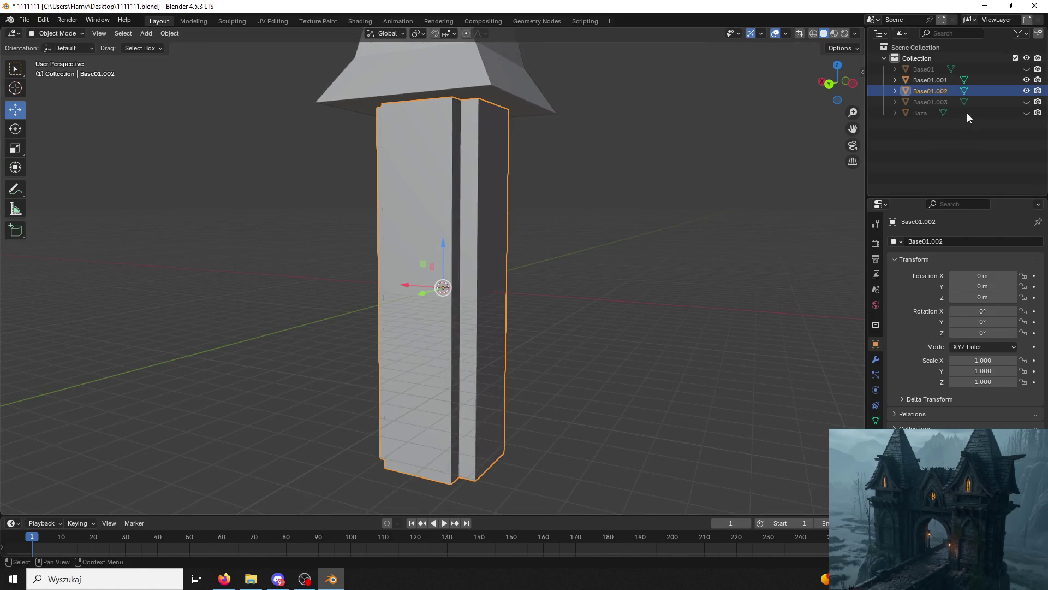
Enter Edit Mode on the pillar and lower its upper edge loop about 0.13 m along Z.
left_click(57, 33)
left_click(54, 58)
mouse_move(285, 197)
middle_mouse_down()
mouse_move(299, 201)
mouse_move(290, 205)
middle_mouse_up()
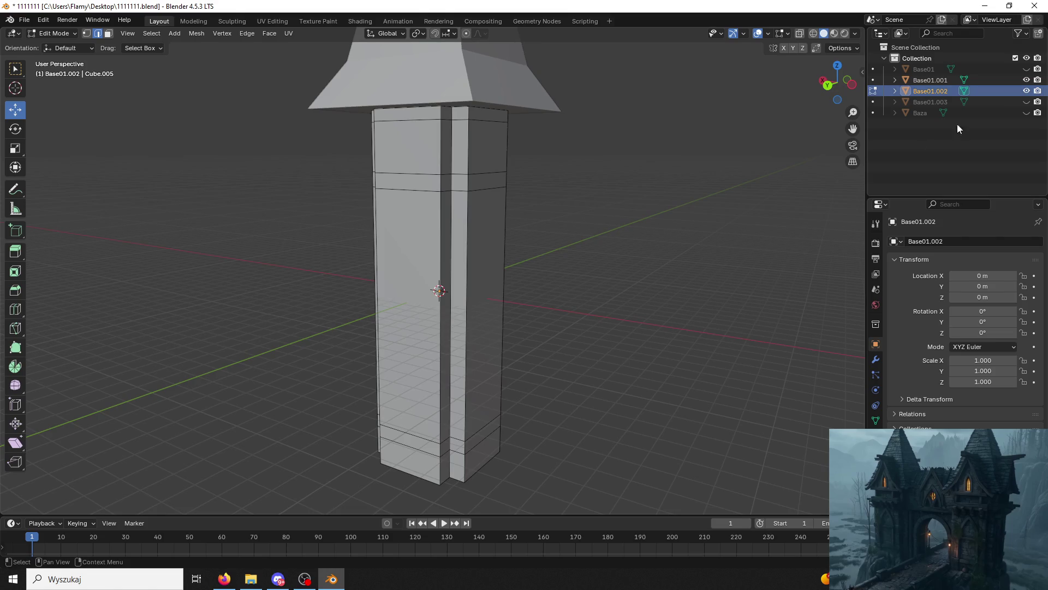
mouse_move(485, 99)
middle_mouse_down()
mouse_move(493, 138)
mouse_move(481, 128)
middle_mouse_up()
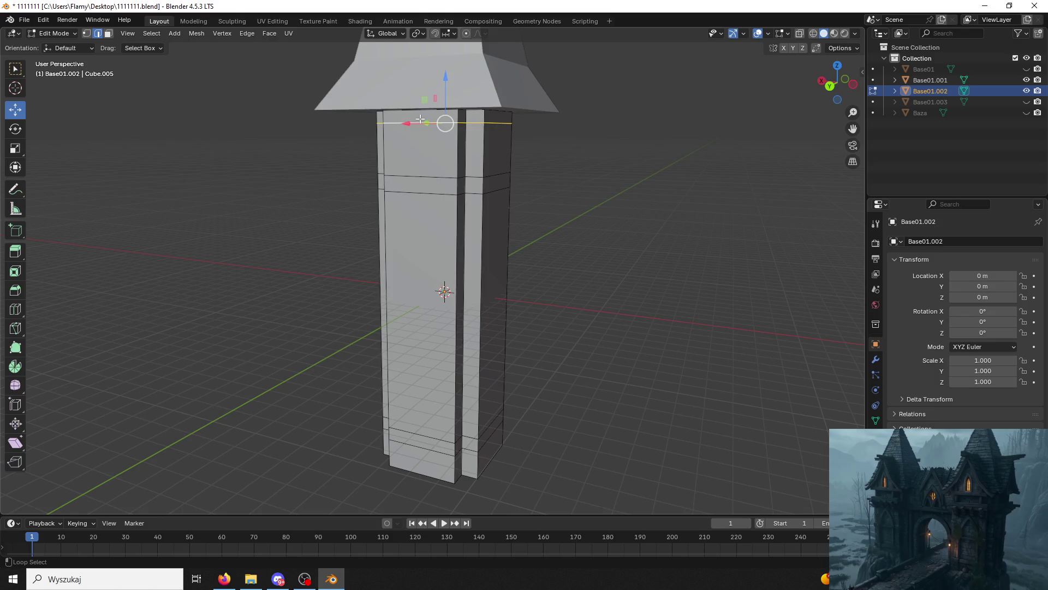
left_click_drag(445, 81, 444, 85)
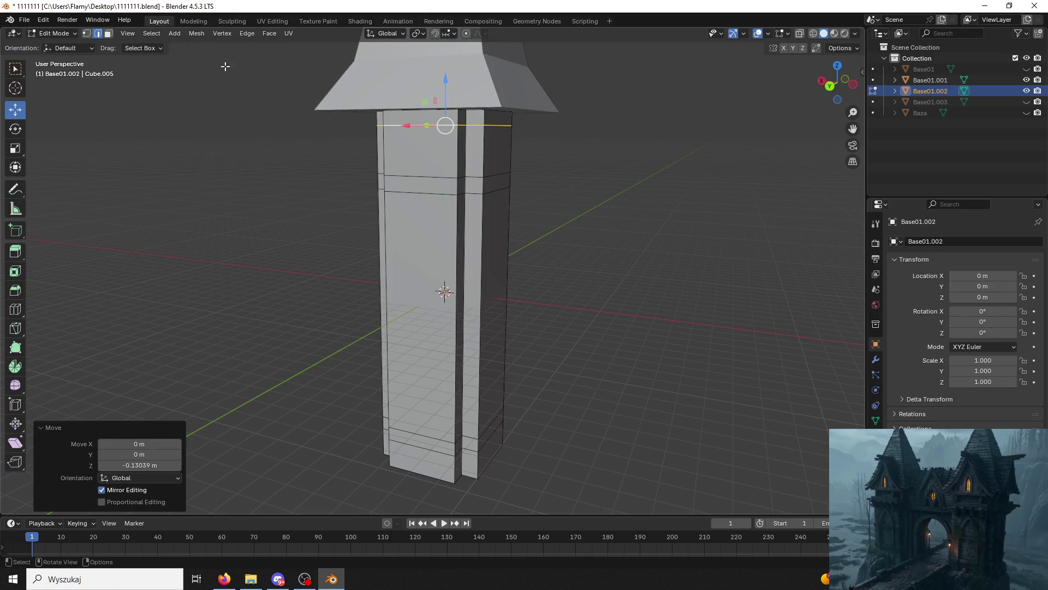
In face select mode, pick the pillar's top and upper band faces, undoing one stray pick.
left_click(108, 33)
left_click(446, 118)
mouse_move(480, 117)
middle_mouse_down()
mouse_move(316, 113)
mouse_move(440, 105)
middle_mouse_up()
left_click(382, 114, "shift")
left_click(443, 119, "shift")
left_click(444, 109, "shift")
left_click(491, 112, "shift")
left_click(457, 173, "shift")
left_click(444, 173, "shift")
left_click(494, 174, "shift")
left_click(420, 188, "shift")
key("ctrl+z")
Add the middle band's notch and side faces, then a face of the bottom band.
left_click(422, 169, "shift")
mouse_move(422, 169)
middle_mouse_down()
mouse_move(407, 177)
mouse_move(480, 183)
mouse_move(370, 187)
mouse_move(445, 180)
mouse_move(573, 192)
mouse_move(562, 197)
mouse_move(645, 186)
mouse_move(452, 407)
middle_mouse_up()
left_click(426, 178, "shift")
left_click(401, 179, "shift")
left_click(447, 179, "shift")
left_click(447, 179, "shift")
left_click(446, 413)
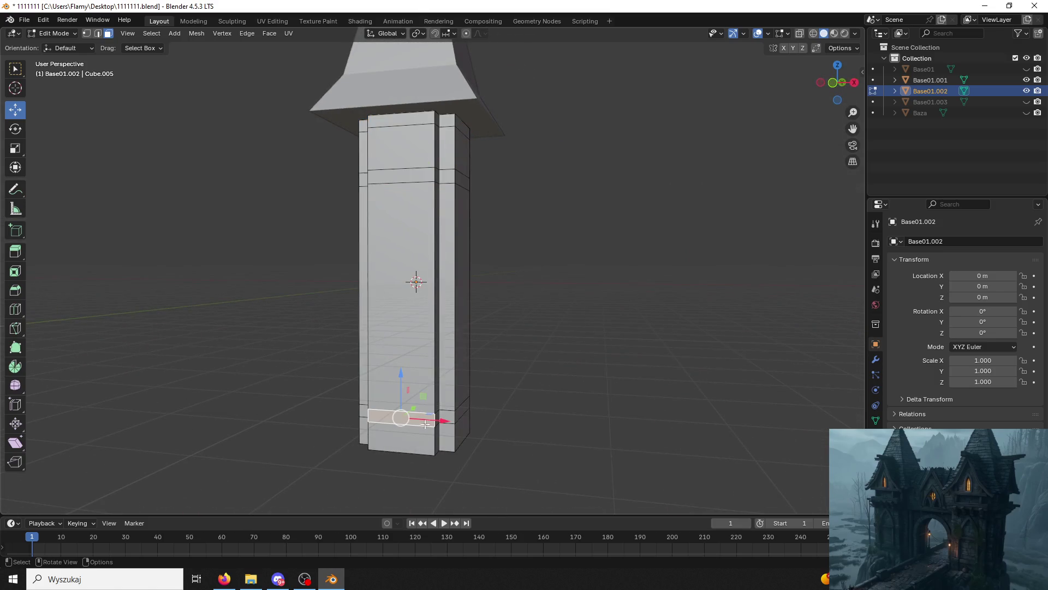
mouse_move(468, 411)
middle_mouse_down()
mouse_move(327, 417)
mouse_move(475, 423)
mouse_move(432, 440)
middle_mouse_up()
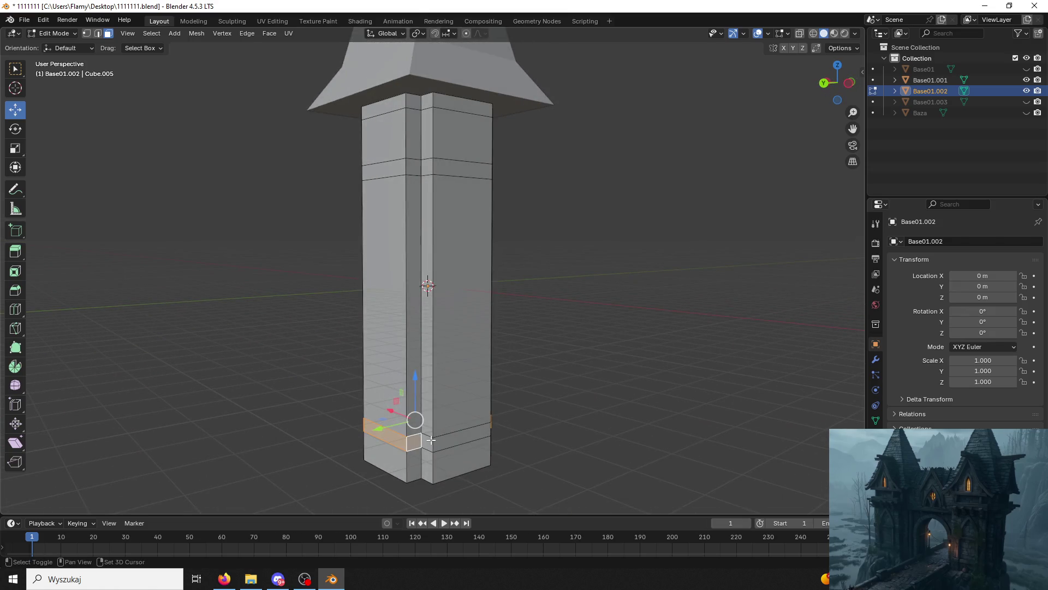
Select the whole bottom band loop around the pillar.
left_click(474, 437, "shift")
mouse_move(388, 426)
middle_mouse_down()
mouse_move(502, 391)
mouse_move(648, 390)
middle_mouse_up()
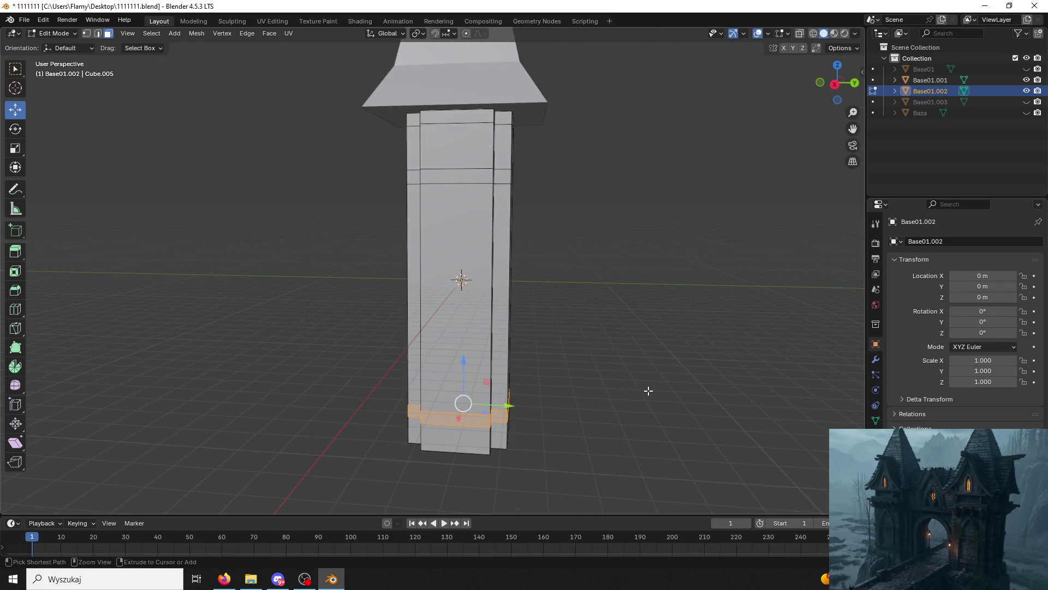
mouse_move(481, 408)
middle_mouse_down()
mouse_move(455, 435)
mouse_move(464, 433)
mouse_move(428, 441)
mouse_move(394, 413)
middle_mouse_up()
left_click(429, 440, "alt")
mouse_move(468, 402)
middle_mouse_down()
mouse_move(273, 398)
mouse_move(455, 327)
middle_mouse_up()
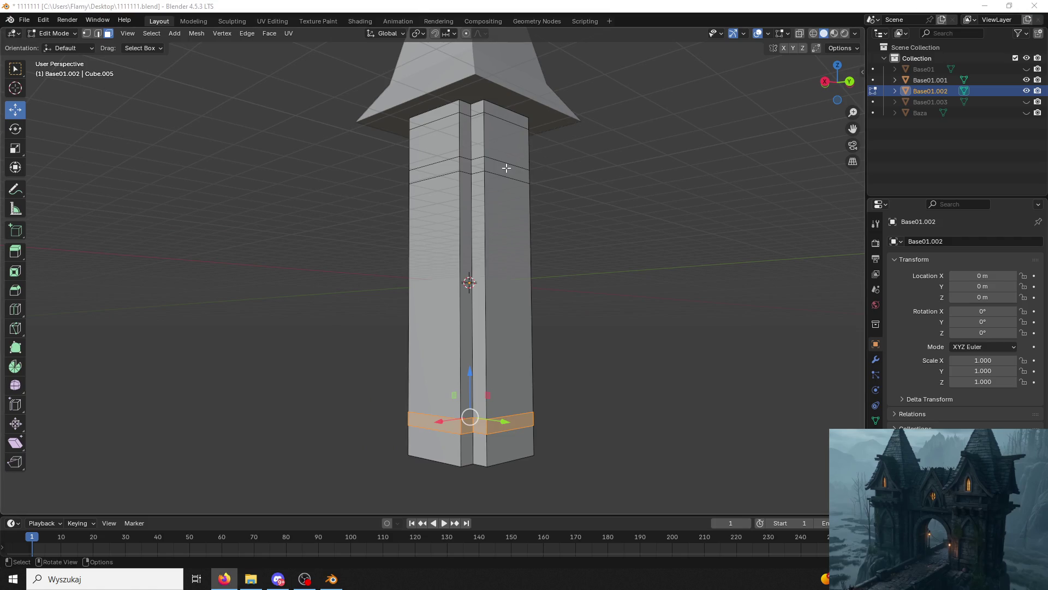
Add the upper band face loop to the selection.
left_click(478, 165, "shift")
left_click(479, 167, "alt+shift")
left_click(432, 167, "shift")
mouse_move(431, 166)
middle_mouse_down()
mouse_move(548, 180)
mouse_move(429, 172)
mouse_move(515, 192)
mouse_move(397, 183)
mouse_move(478, 177)
mouse_move(453, 176)
middle_mouse_up()
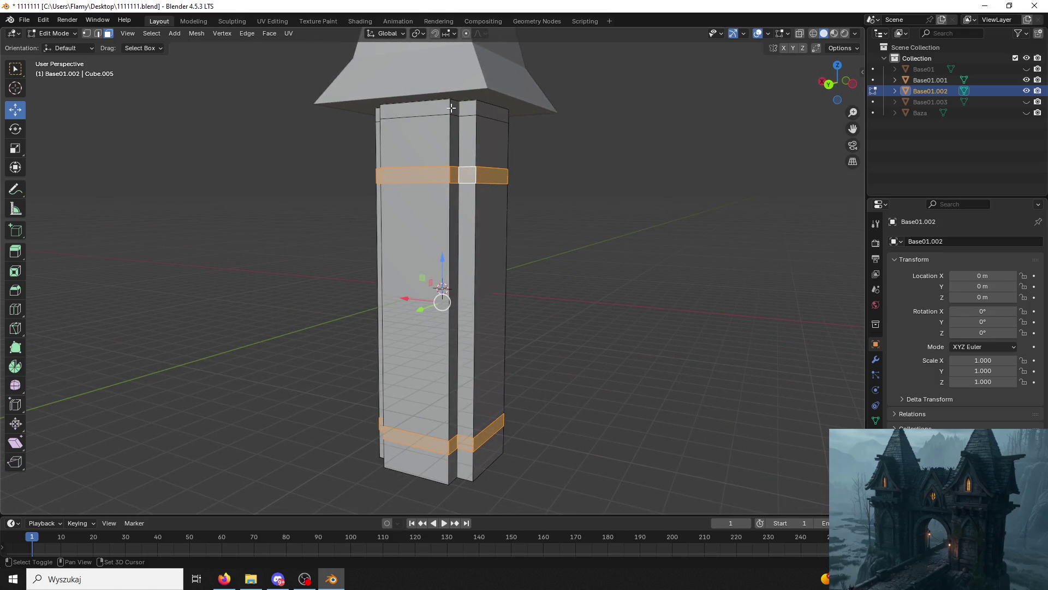
Add the top rim faces to the selection and save 1111111.blend.
left_click(472, 110, "shift")
mouse_move(472, 111)
middle_mouse_down()
mouse_move(516, 113)
mouse_move(491, 112)
mouse_move(519, 129)
mouse_move(439, 116)
mouse_move(536, 129)
middle_mouse_up()
left_click(398, 119, "shift")
left_click(397, 114, "shift")
mouse_move(397, 114)
middle_mouse_down()
mouse_move(290, 142)
mouse_move(364, 162)
middle_mouse_up()
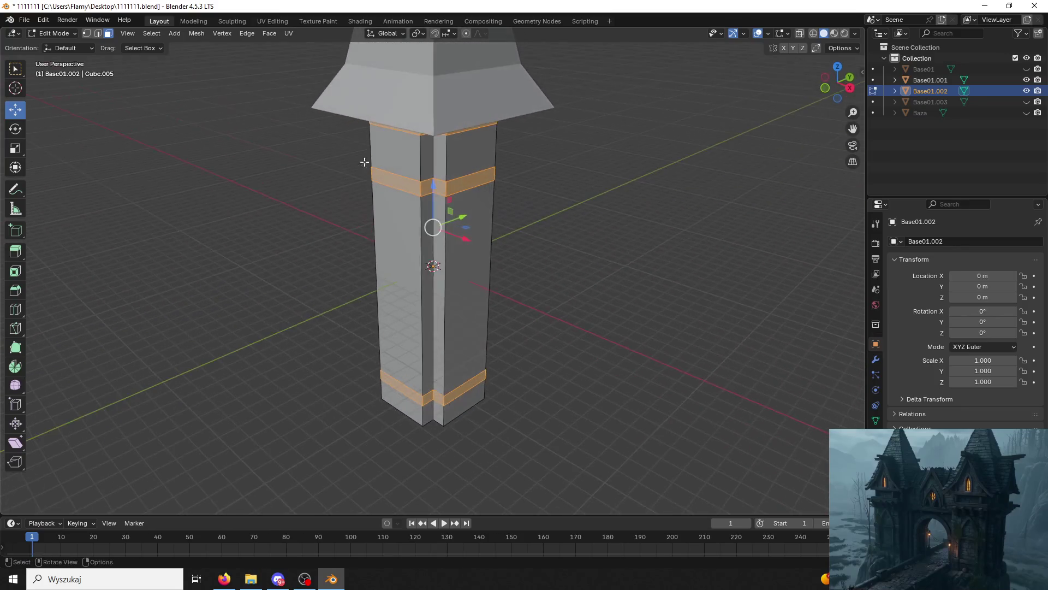
key("ctrl+s")
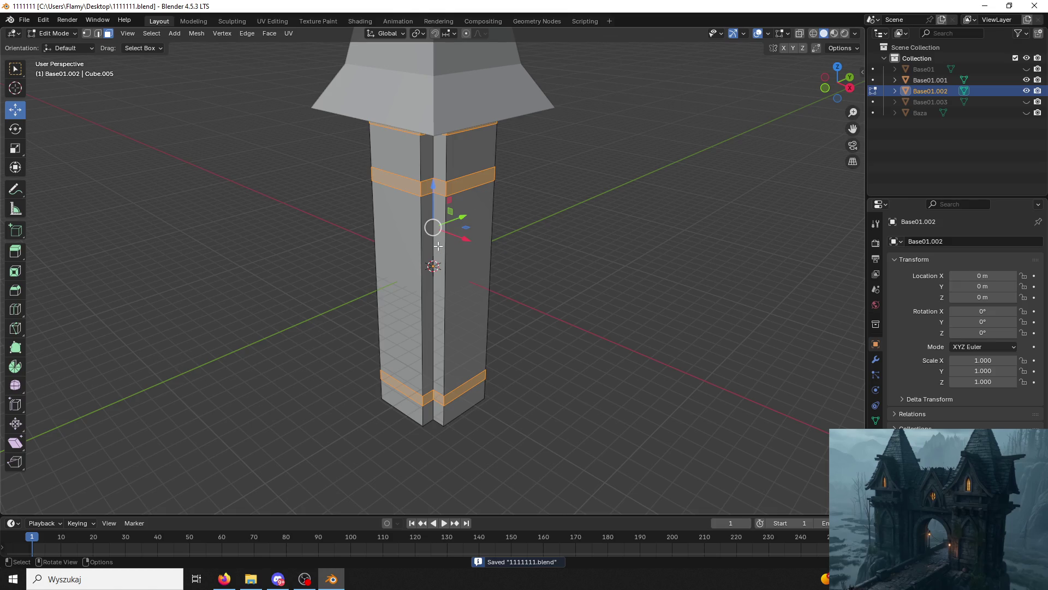
scroll(482, 236, "up", 3)
Extrude the selected band and rim faces along their normals by 0.599 m.
key("ctrl+f")
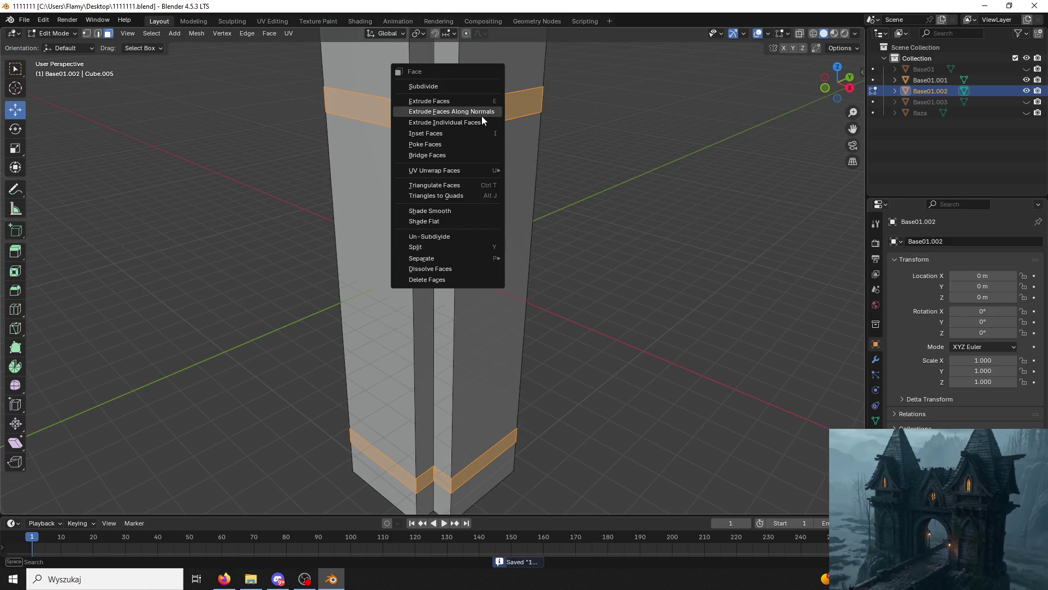
left_click(481, 115)
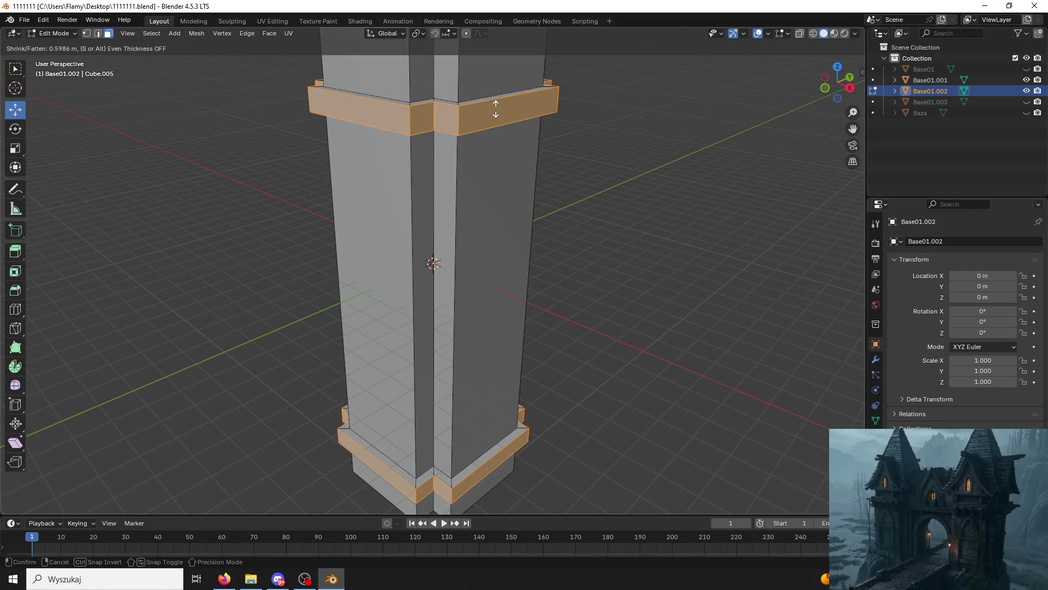
left_click(496, 108)
scroll(495, 108, "down", 2)
mouse_move(495, 109)
middle_mouse_down()
mouse_move(425, 199)
mouse_move(476, 195)
mouse_move(465, 200)
middle_mouse_up()
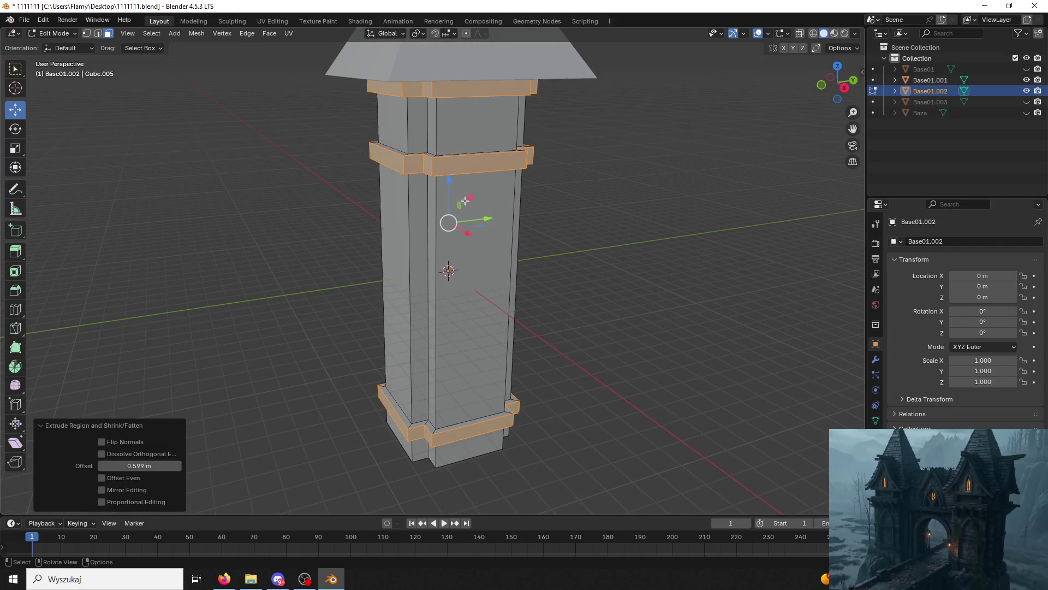
Deselect all faces and orbit around the pillar to inspect the new trim rings.
left_click(325, 249)
middle_click_drag(339, 233, 394, 213)
scroll(394, 213, "down", 4)
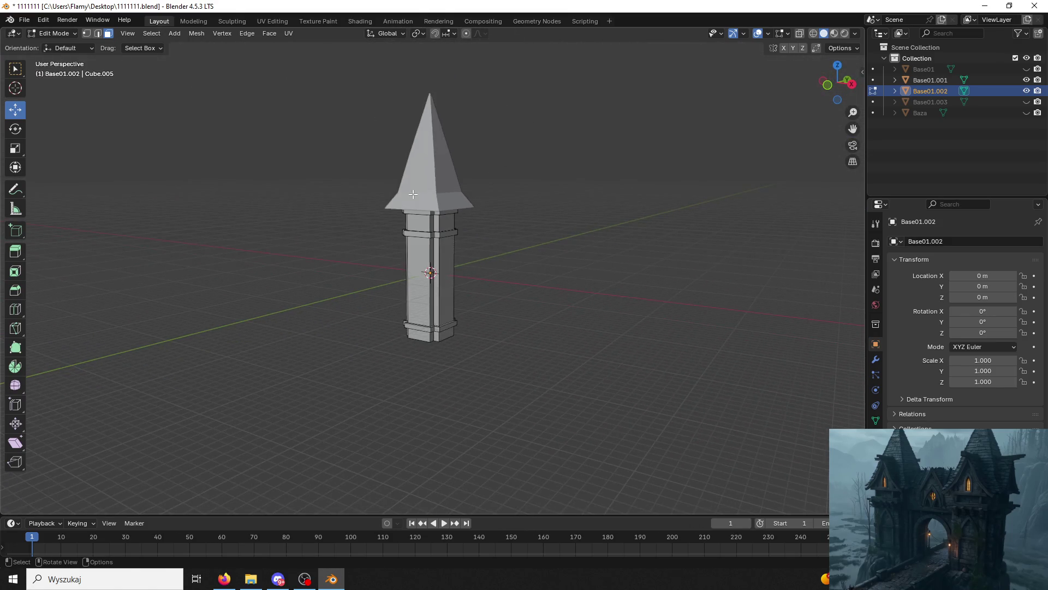
scroll(416, 205, "up", 6)
scroll(415, 205, "down", 6)
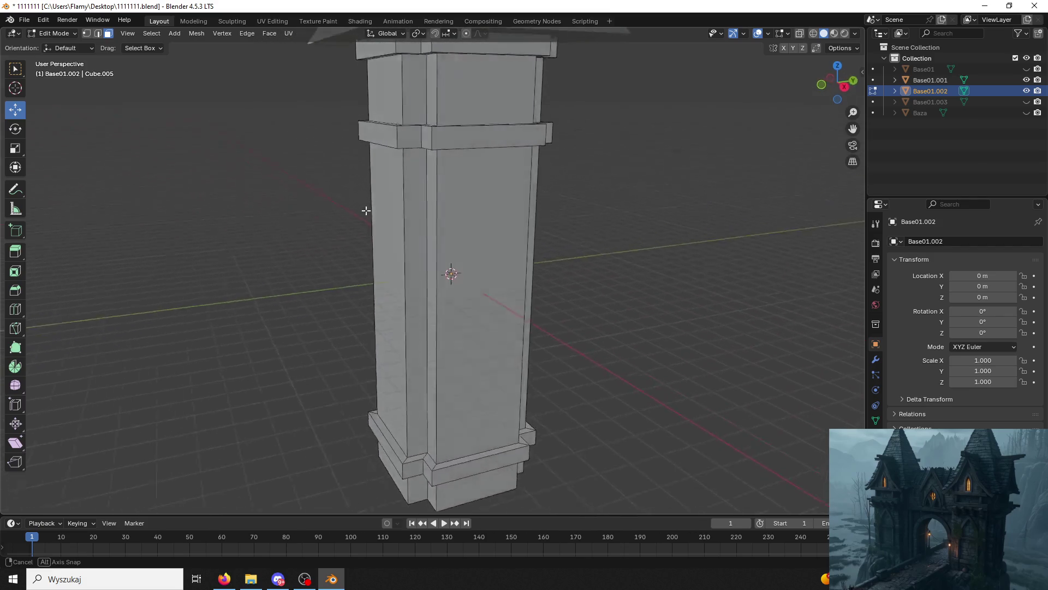
middle_click_drag(415, 190, 398, 192)
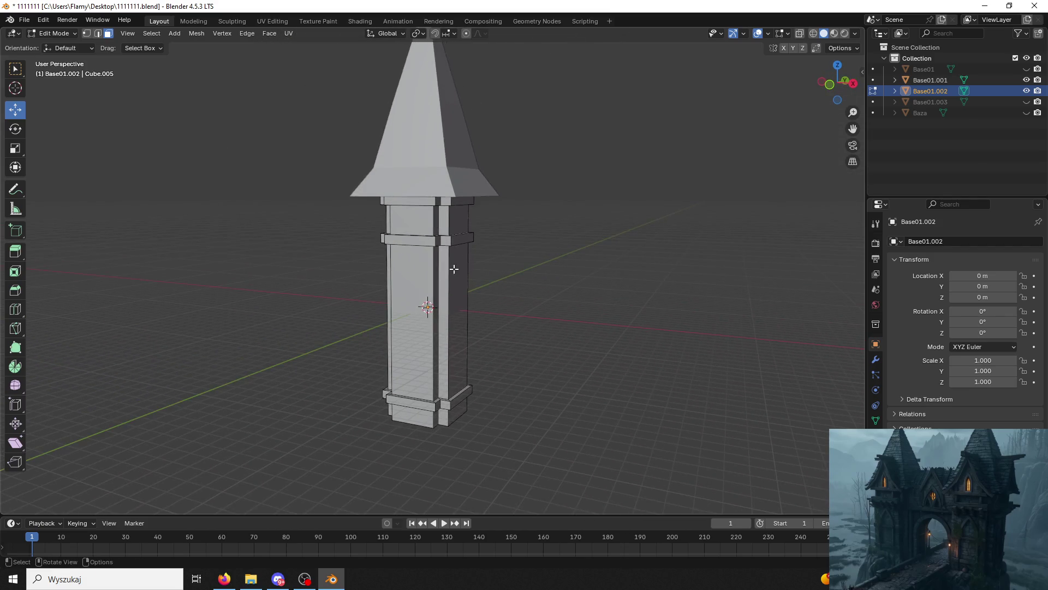
key("alt+Tab")
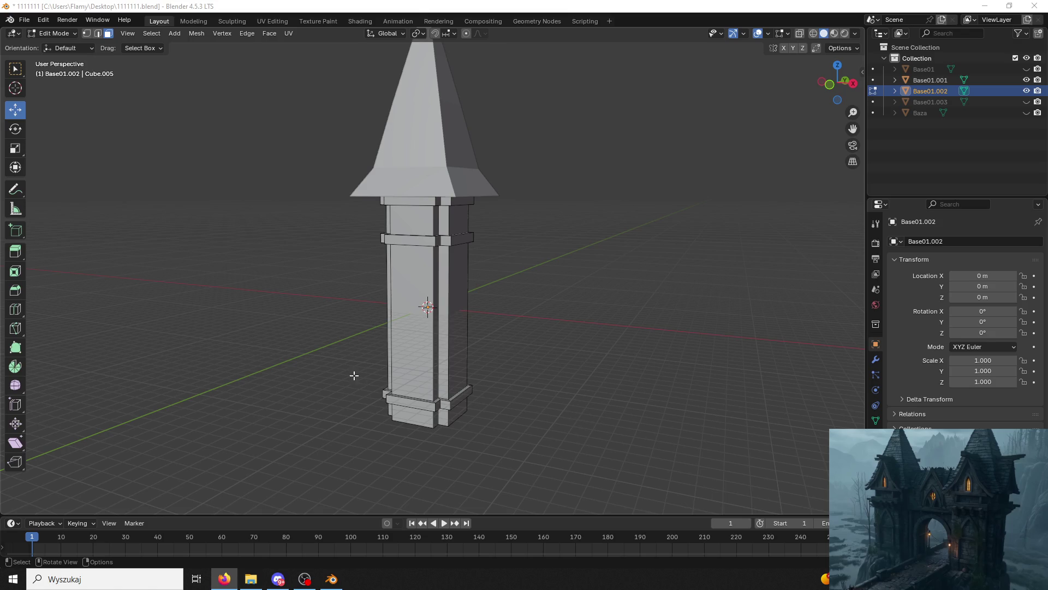
In edge select mode, pick an edge of the base trim and scale it along Y.
scroll(489, 216, "up", 3)
mouse_move(490, 216)
middle_mouse_down()
mouse_move(445, 227)
mouse_move(555, 234)
mouse_move(531, 236)
middle_mouse_up()
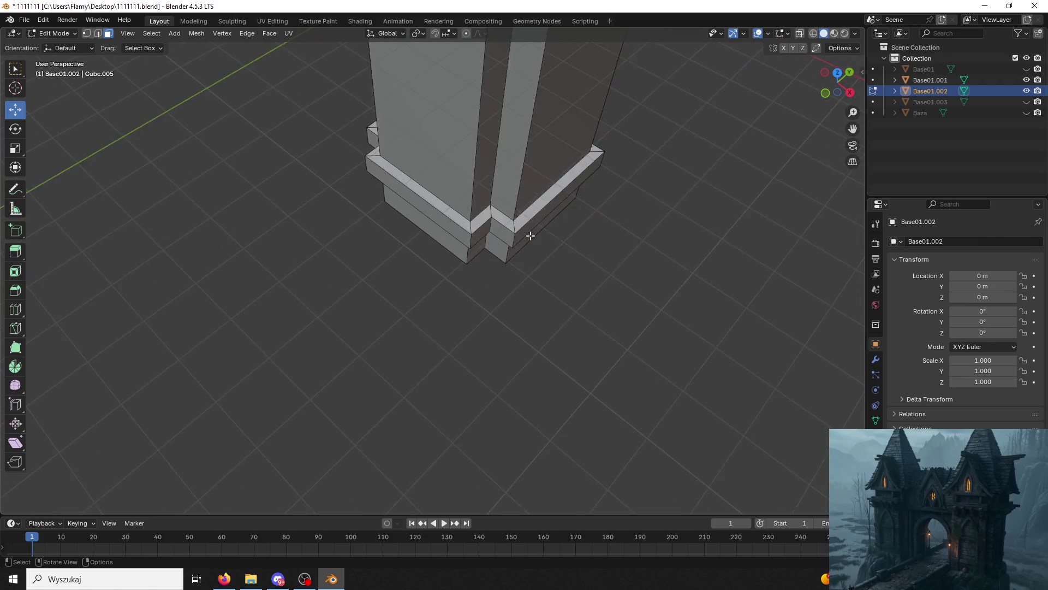
scroll(531, 235, "up", 2)
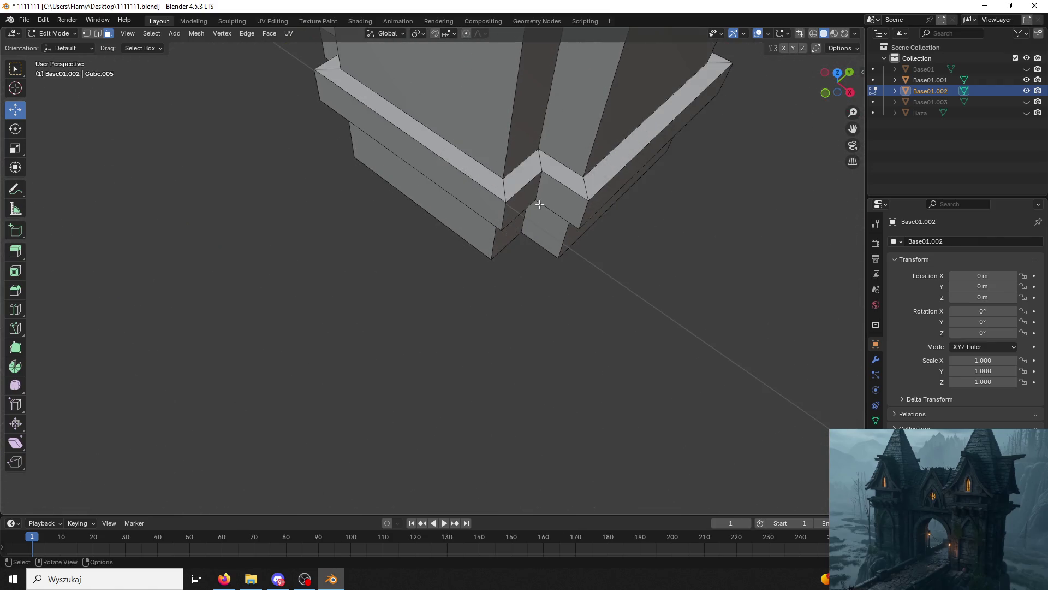
left_click(101, 37)
left_click(544, 187)
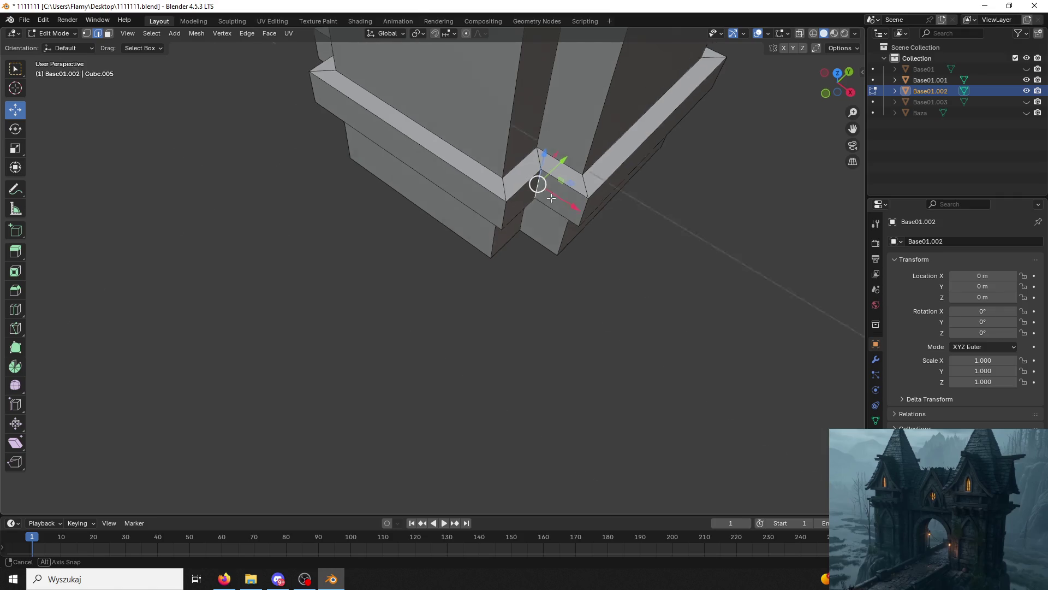
middle_click_drag(541, 182, 584, 232)
middle_click_drag(409, 184, 208, 303)
left_click(309, 208)
middle_click_drag(309, 207, 331, 257)
key("s")
key("x")
key("y")
left_click(470, 182)
Move another base trim edge, then undo the move and clear the selection.
left_click(513, 200)
mouse_move(520, 201)
middle_mouse_down()
mouse_move(423, 181)
mouse_move(185, 213)
mouse_move(154, 228)
mouse_move(319, 179)
middle_mouse_up()
mouse_move(426, 102)
left_mouse_down()
mouse_move(443, 113)
mouse_move(416, 113)
mouse_move(442, 146)
left_mouse_up()
key("ctrl+z")
mouse_move(441, 146)
middle_mouse_down()
mouse_move(534, 184)
mouse_move(503, 113)
middle_mouse_up()
key("ctrl+z")
left_click(540, 201)
Select two base trim edges and move them -0.05 m along Y.
left_click(522, 157)
left_click(194, 229, "shift")
mouse_move(123, 137)
middle_mouse_down()
mouse_move(333, 125)
mouse_move(325, 163)
middle_mouse_up()
left_click_drag(386, 104, 371, 124)
middle_click_drag(424, 150, 371, 186)
left_click(150, 453)
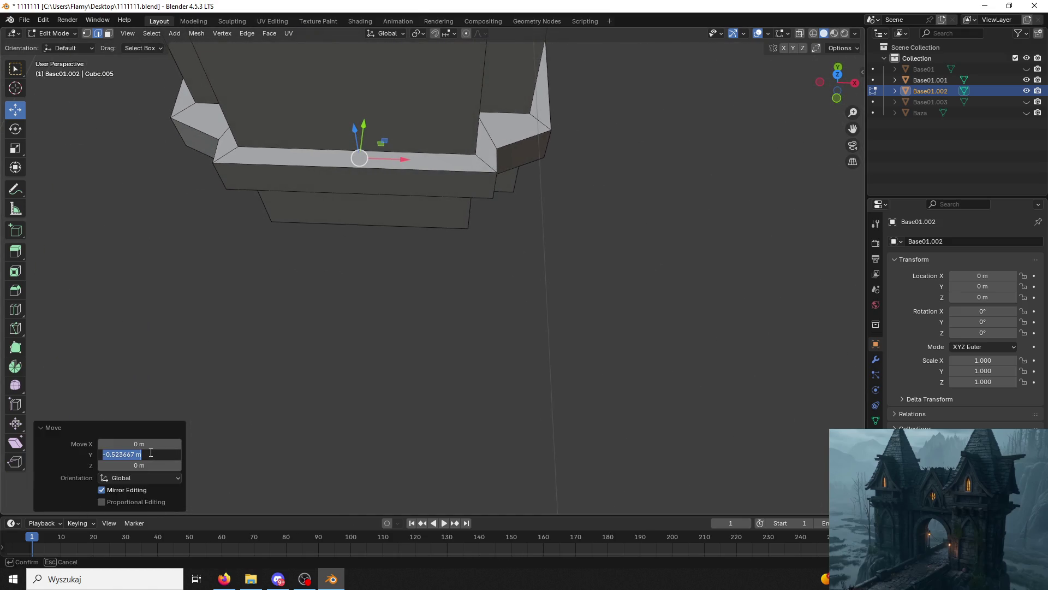
type("-0.05")
key("Return")
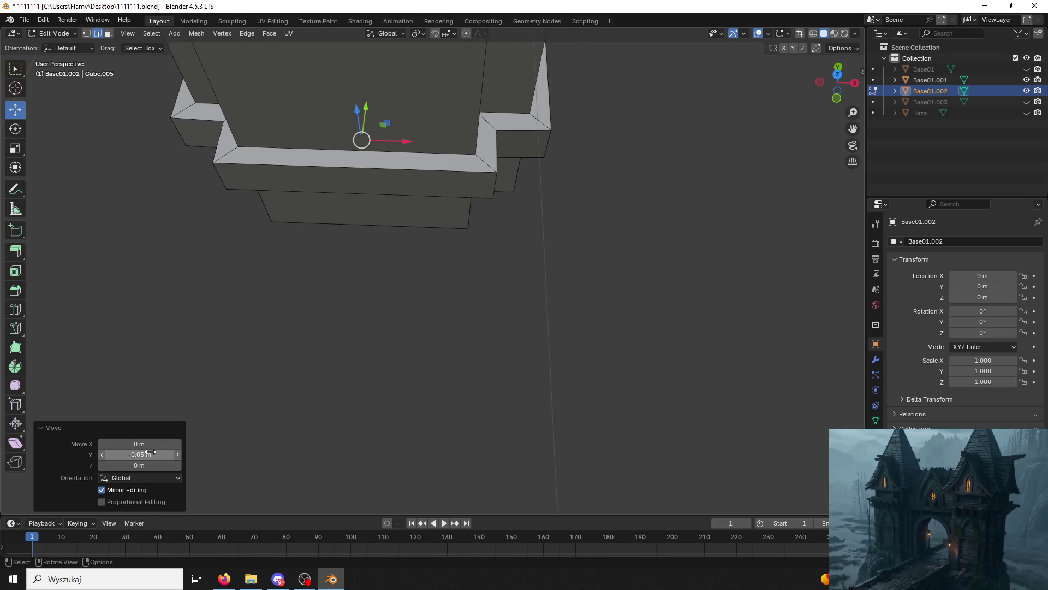
Add a vertical edge and slide the selected edges along Y, retyping the Y offset.
mouse_move(377, 107)
middle_mouse_down()
mouse_move(382, 131)
mouse_move(369, 145)
mouse_move(617, 204)
mouse_move(524, 157)
mouse_move(501, 118)
middle_mouse_up()
left_click(199, 194, "shift")
mouse_move(297, 161)
left_mouse_down()
mouse_move(307, 179)
mouse_move(272, 284)
left_mouse_up()
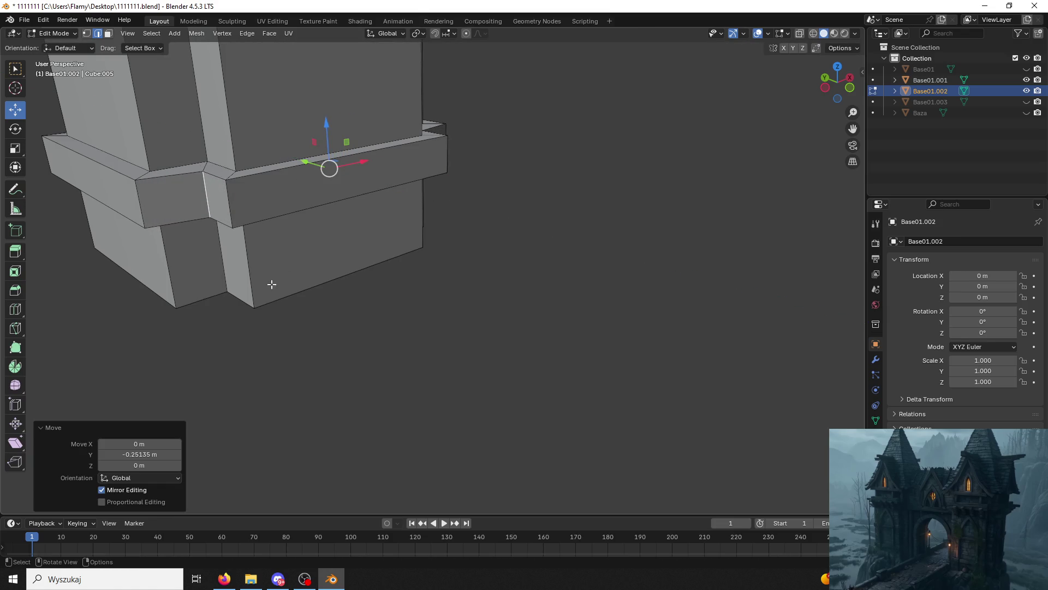
left_click(153, 456)
left_click(153, 459)
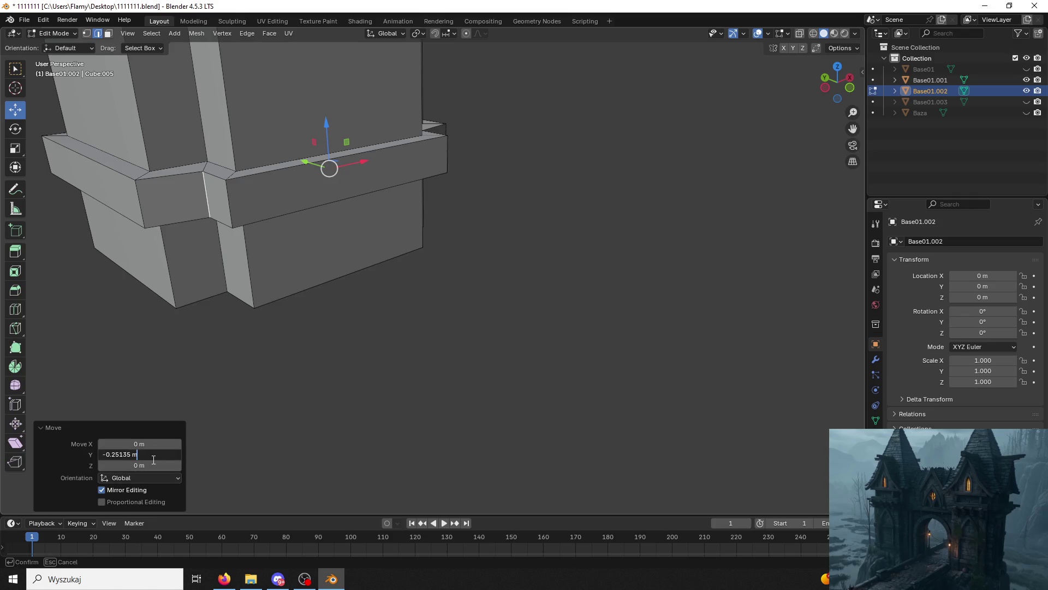
key("ctrl+a")
type("0")
key("Return")
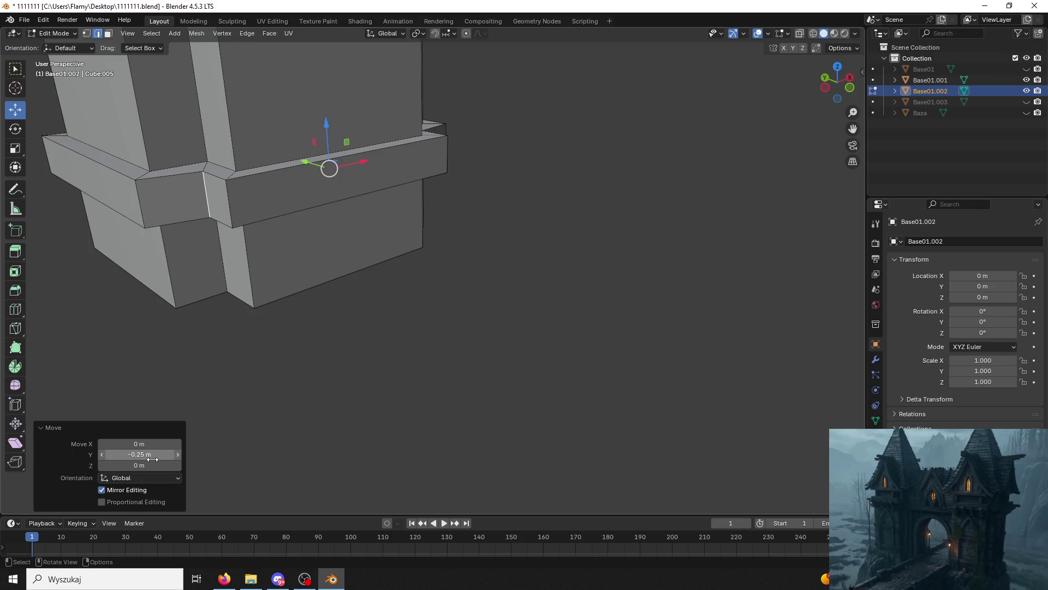
Shift the trim's corner edge along X, then try moving the corner vertex and undo it.
mouse_move(58, 255)
middle_mouse_down()
mouse_move(325, 245)
mouse_move(269, 191)
mouse_move(398, 213)
middle_mouse_up()
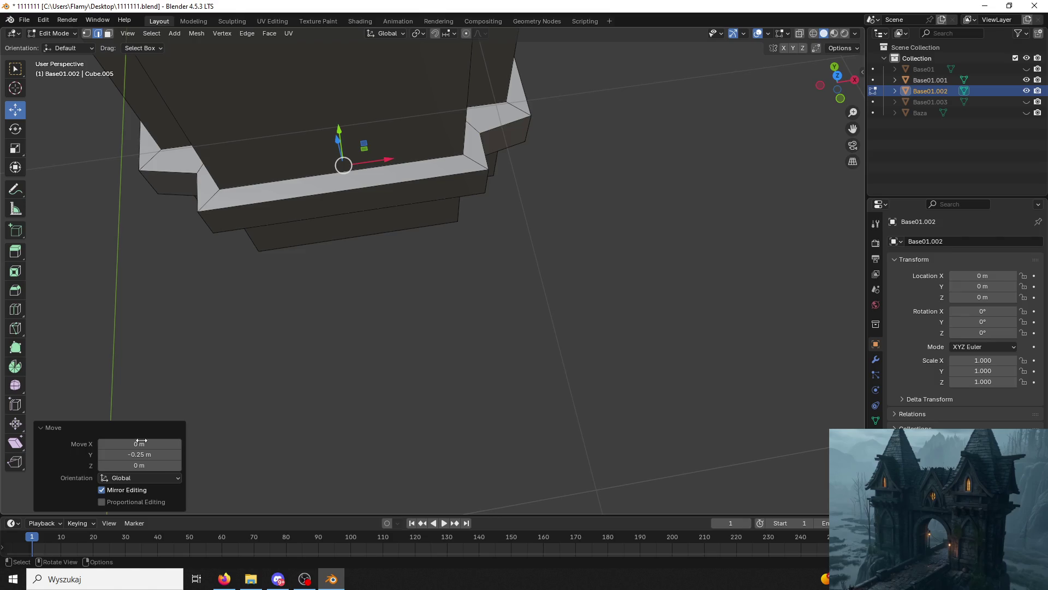
middle_click_drag(556, 305, 519, 173)
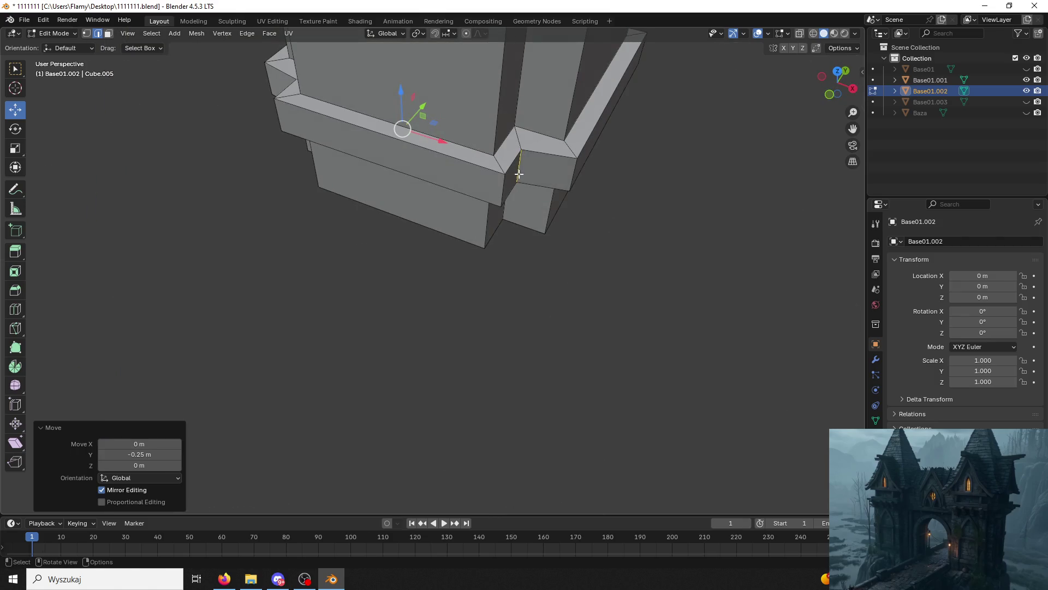
left_click(521, 160)
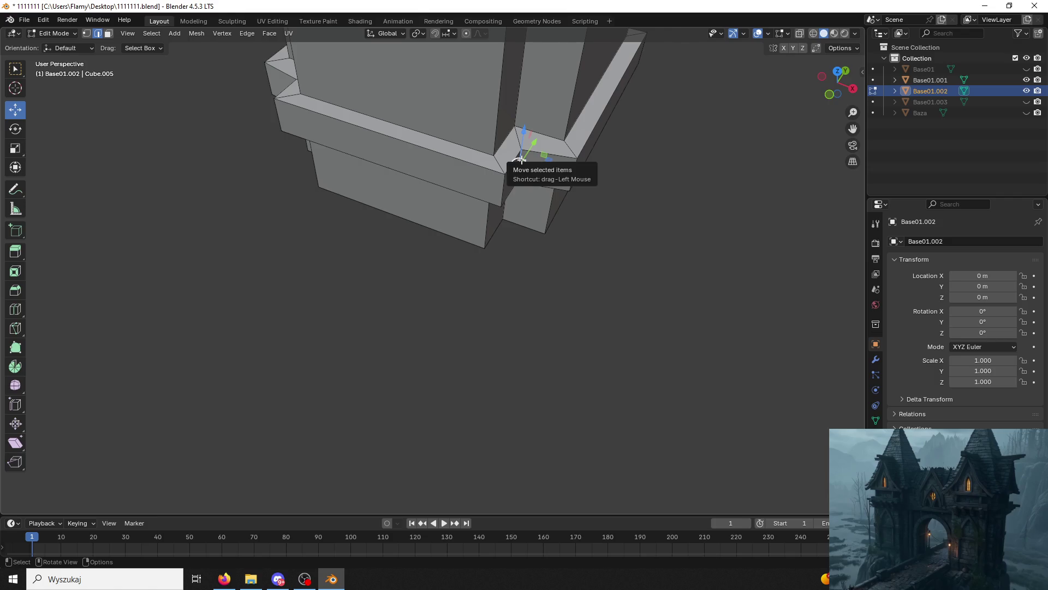
left_click_drag(558, 179, 569, 182)
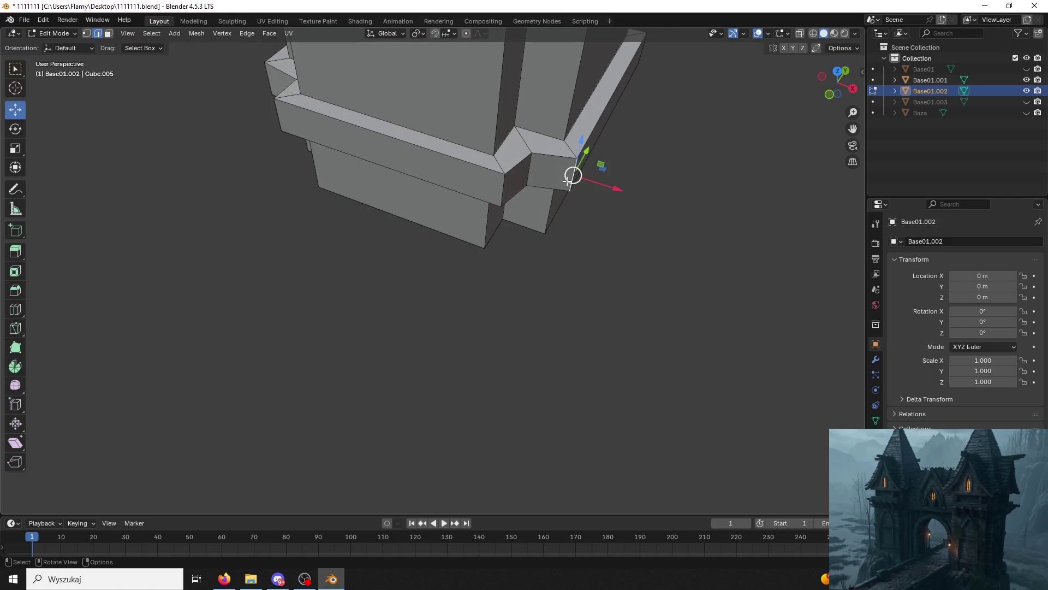
mouse_move(530, 190)
middle_mouse_down()
mouse_move(562, 220)
mouse_move(555, 210)
middle_mouse_up()
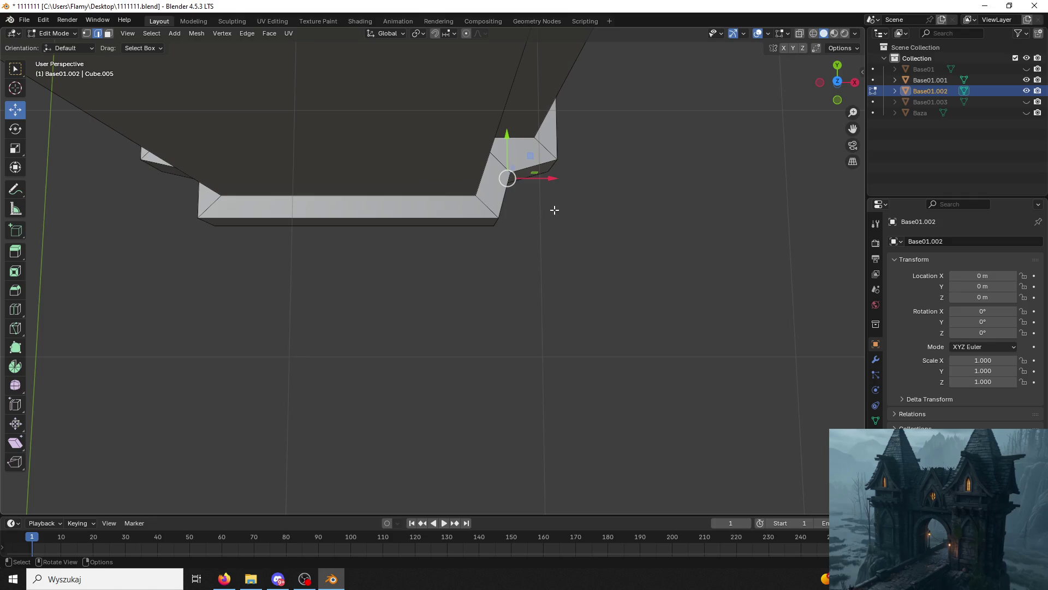
key("g")
left_click(534, 196)
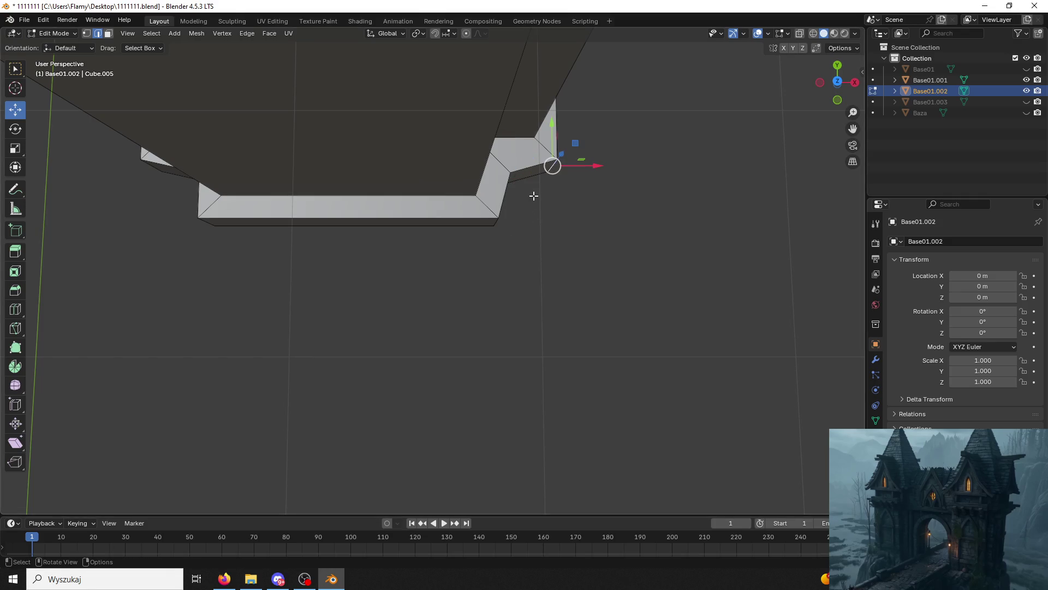
key("ctrl+z")
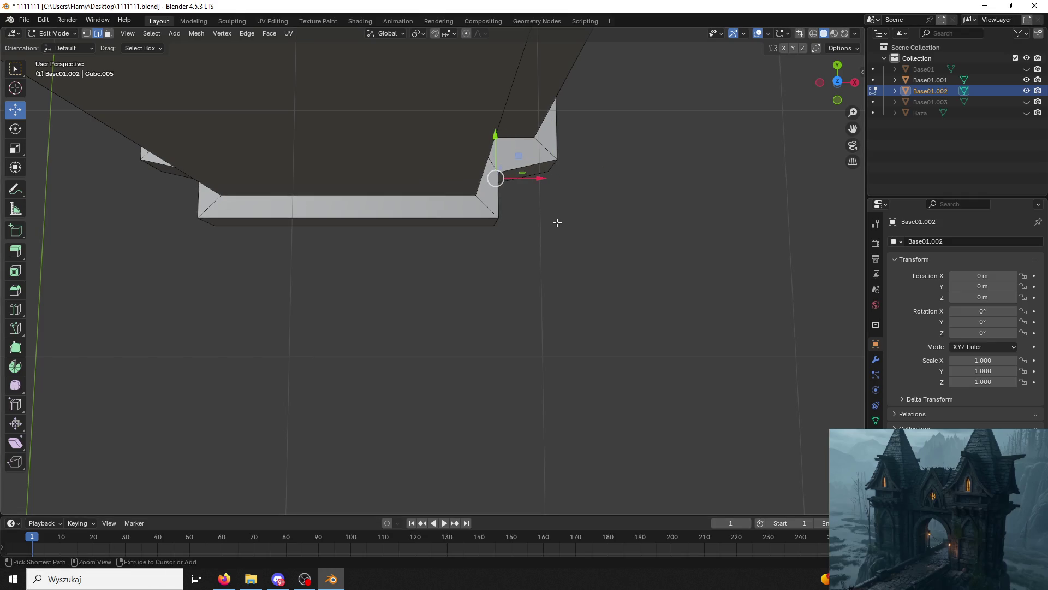
left_click_drag(533, 178, 562, 185)
key("ctrl+z")
key("ctrl+z")
mouse_move(530, 181)
middle_mouse_down()
mouse_move(494, 156)
mouse_move(578, 204)
mouse_move(513, 115)
mouse_move(473, 89)
mouse_move(513, 129)
mouse_move(457, 181)
mouse_move(440, 180)
middle_mouse_up()
left_click(498, 155, "ctrl")
key("alt+Tab")
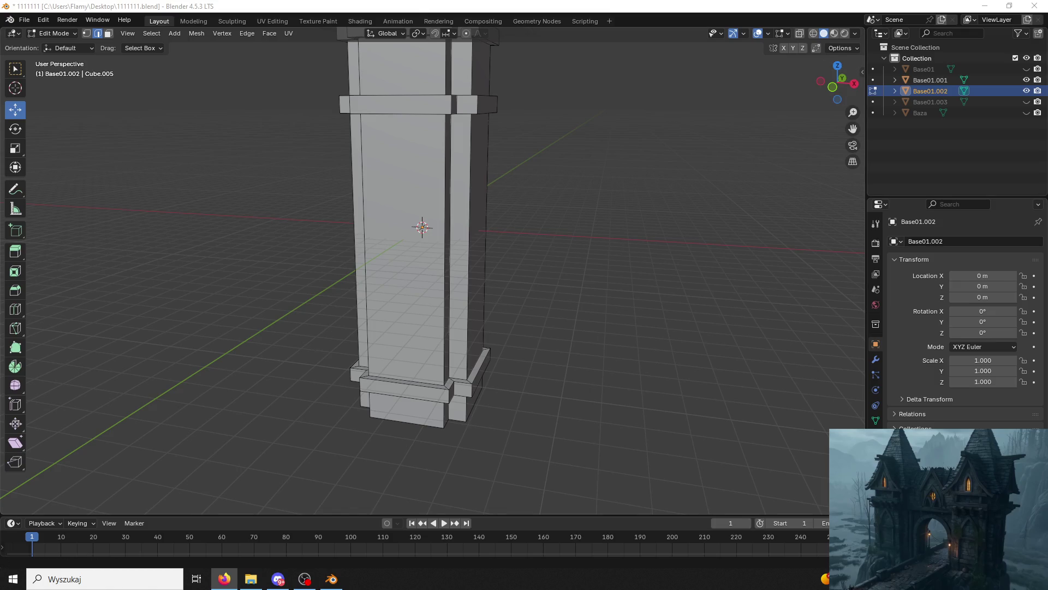
key("alt+Tab")
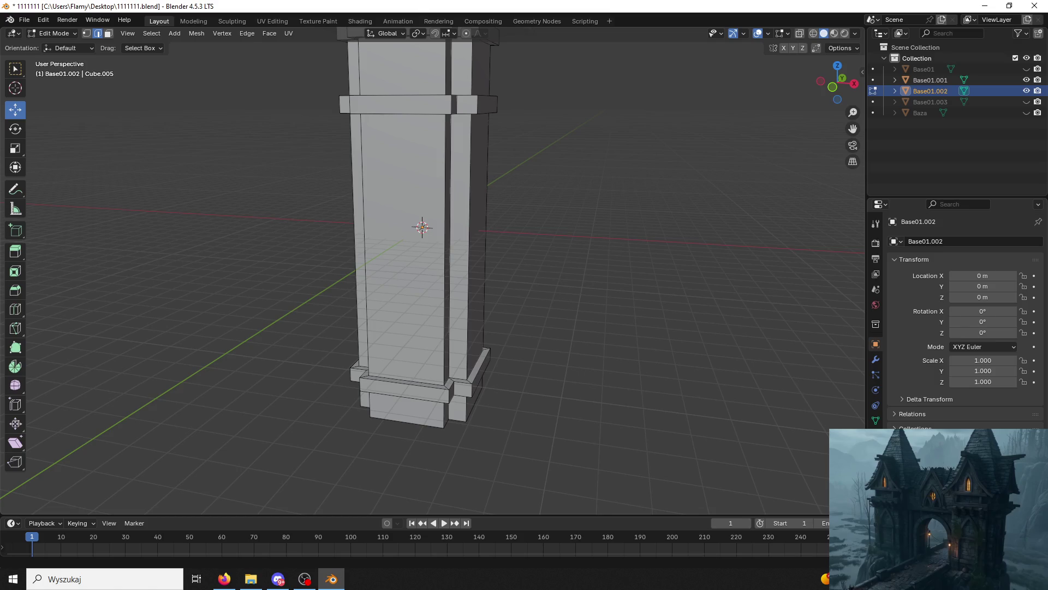
key("alt+Tab")
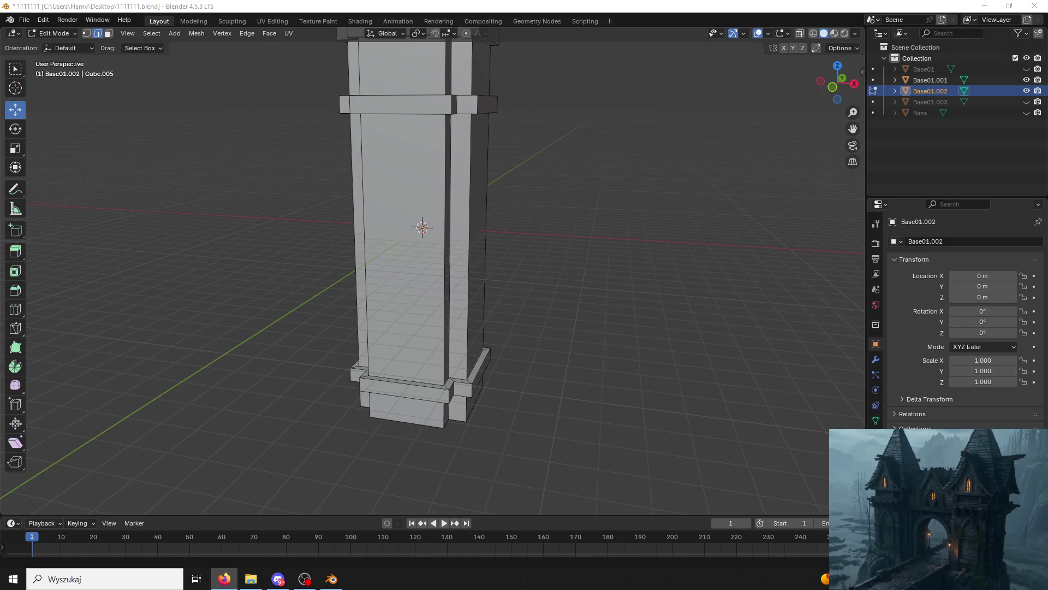
mouse_move(469, 183)
middle_mouse_down()
mouse_move(512, 196)
mouse_move(524, 218)
mouse_move(562, 218)
mouse_move(475, 251)
mouse_move(533, 239)
mouse_move(516, 209)
middle_mouse_up()
mouse_move(282, 99)
middle_mouse_down()
mouse_move(249, 119)
mouse_move(199, 94)
mouse_move(284, 131)
mouse_move(225, 93)
mouse_move(246, 83)
mouse_move(290, 94)
mouse_move(529, 225)
mouse_move(486, 182)
mouse_move(513, 64)
mouse_move(444, 104)
mouse_move(557, 196)
mouse_move(595, 197)
mouse_move(522, 194)
mouse_move(542, 197)
mouse_move(546, 157)
mouse_move(451, 187)
mouse_move(424, 128)
mouse_move(383, 262)
middle_mouse_up()
In face select mode, select the front face of the lower trim band.
left_click(378, 265)
left_click(52, 33)
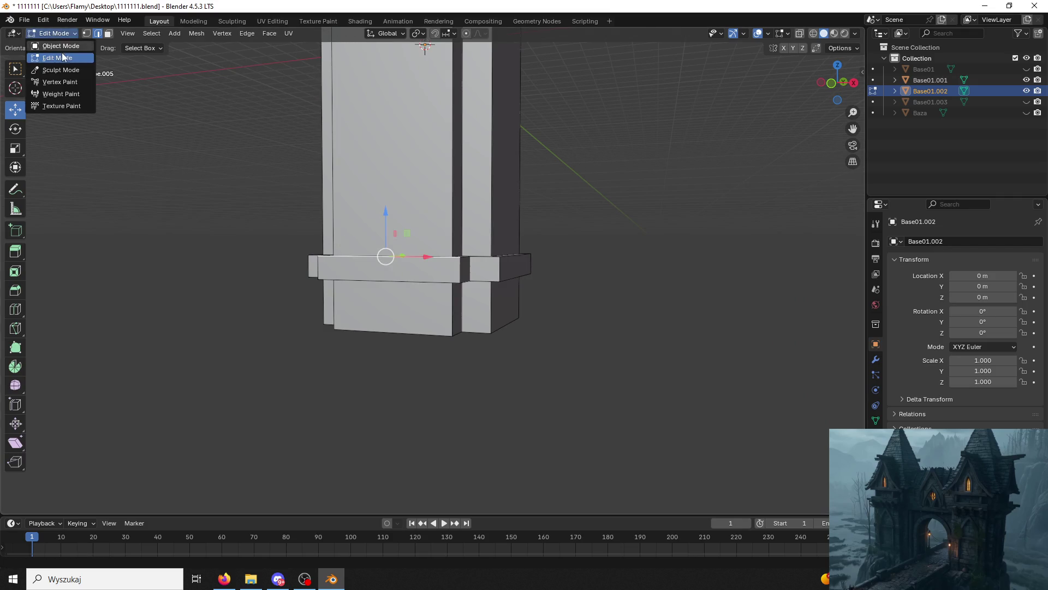
left_click(213, 146)
key("3")
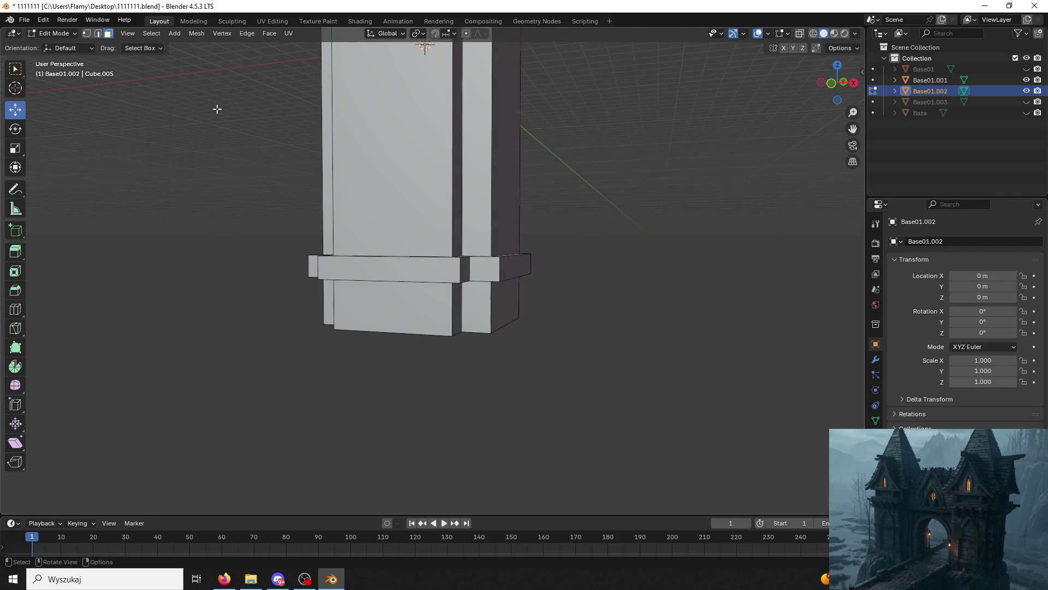
left_click(409, 268)
middle_click_drag(409, 268, 407, 284)
Duplicate that face in place and scale it narrow along X.
key("shift+d")
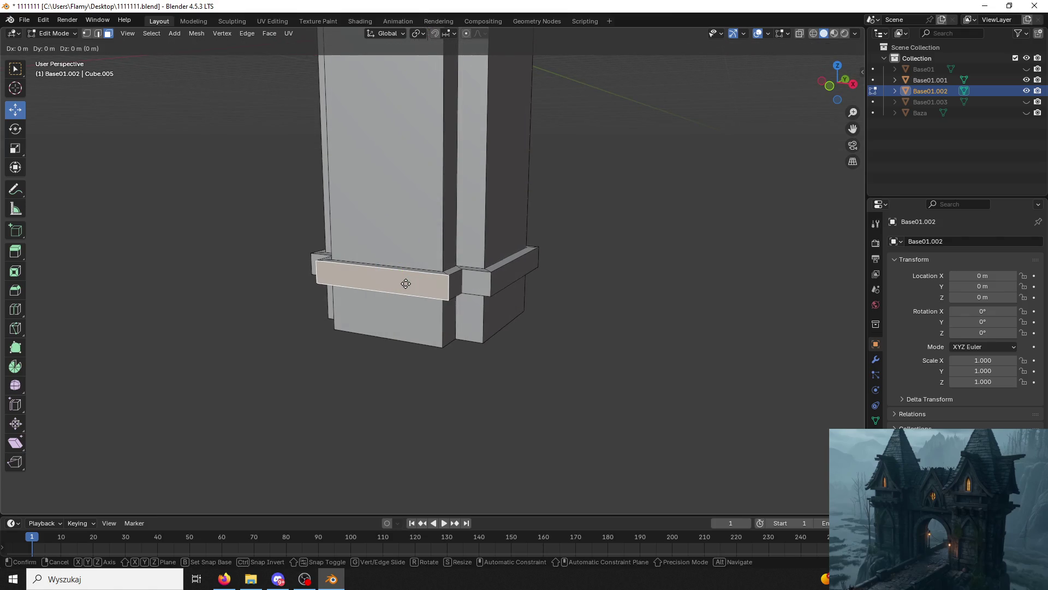
key("Escape")
key("s")
key("x")
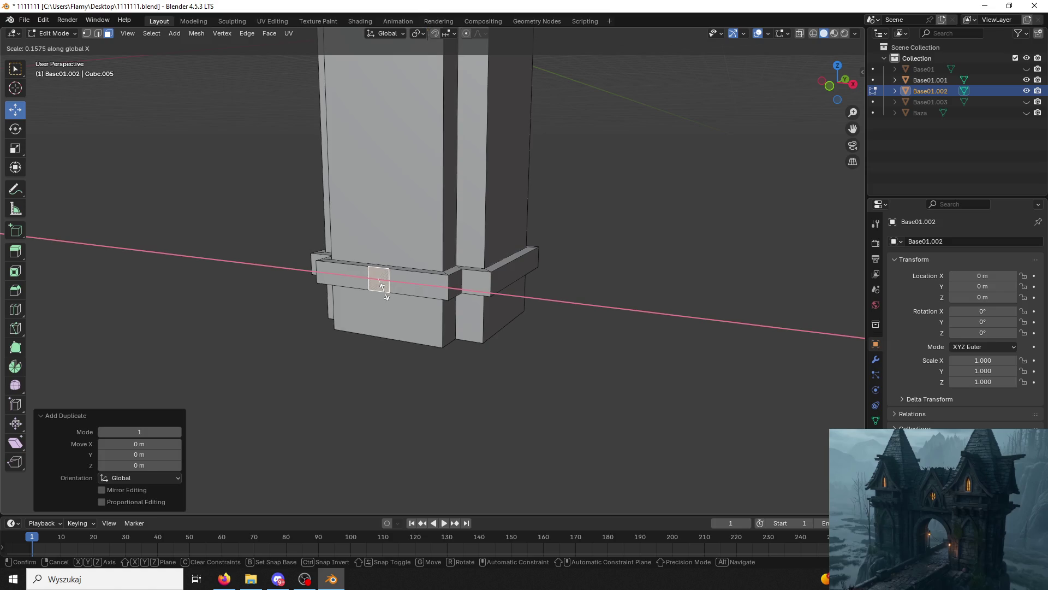
left_click(386, 297)
mouse_move(339, 394)
middle_mouse_down()
mouse_move(384, 394)
mouse_move(353, 288)
middle_mouse_up()
left_click(433, 381)
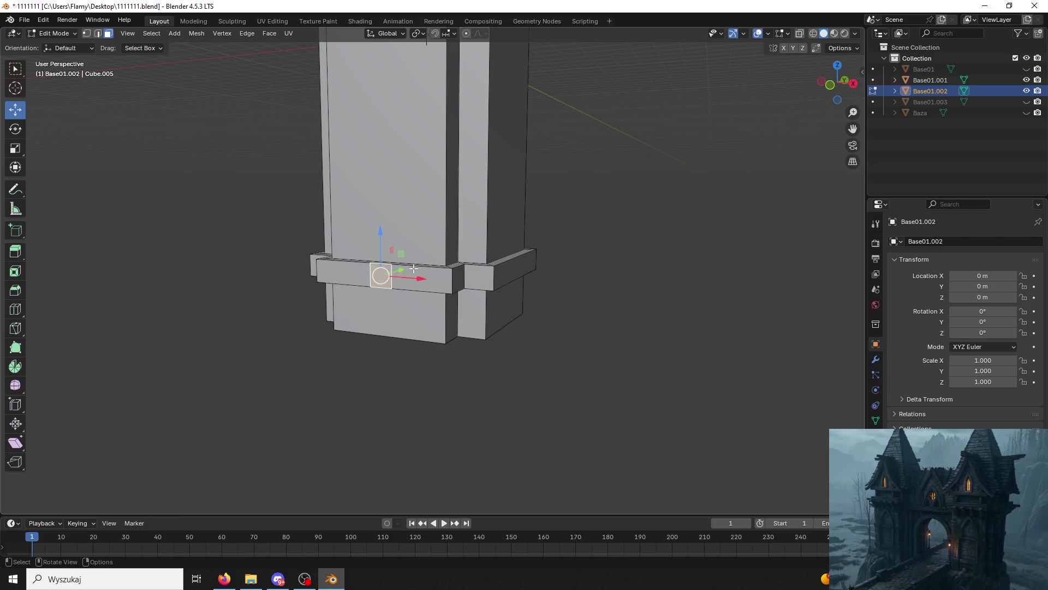
Move the small face along Y and extrude it outward into a small box.
key("g")
key("y")
left_click(382, 275)
middle_click_drag(382, 275, 384, 284)
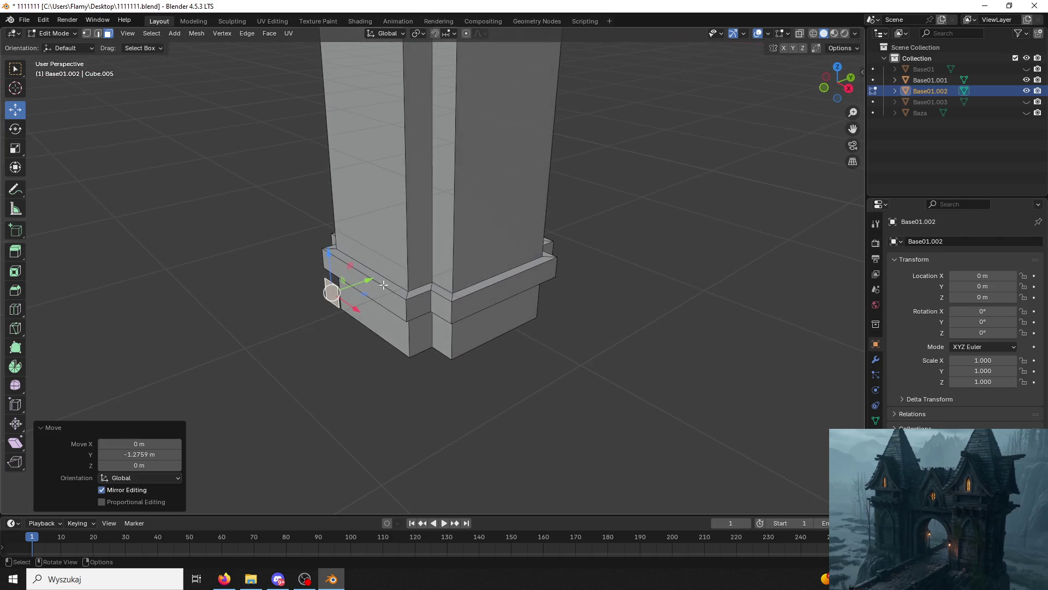
key("e")
left_click(392, 279)
Clear the selection and select only the new extruded box.
left_click(306, 359)
key("a")
key("alt+a")
left_click(336, 293)
mouse_move(336, 293)
middle_mouse_down()
mouse_move(452, 193)
mouse_move(515, 265)
mouse_move(510, 218)
mouse_move(514, 229)
mouse_move(274, 248)
mouse_move(349, 289)
middle_mouse_up()
Separate the whole mesh by loose parts and return to Object Mode.
key("a")
key("o")
key("p")
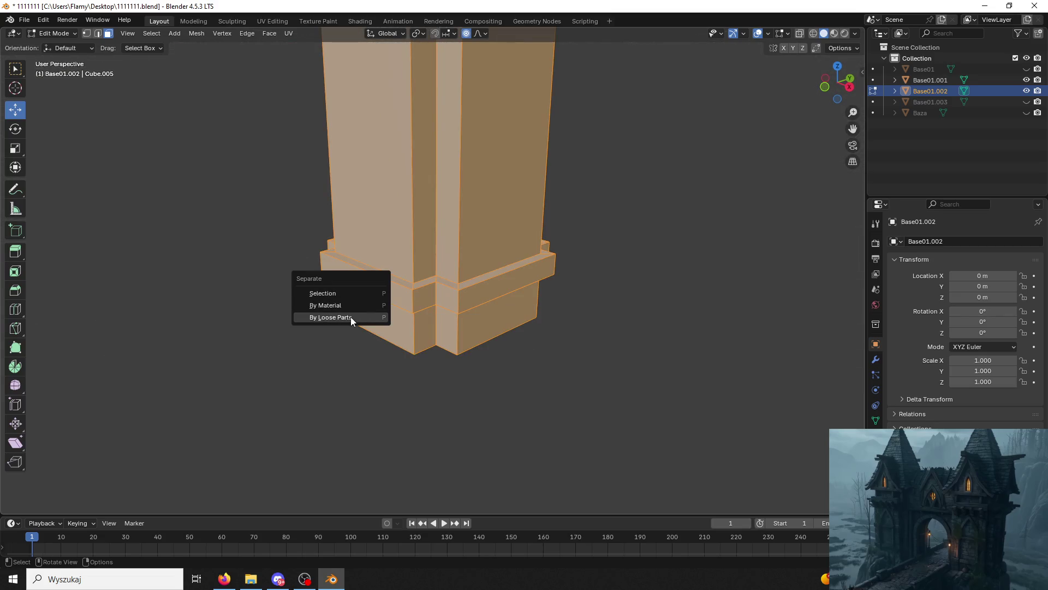
left_click(351, 317)
left_click(71, 34)
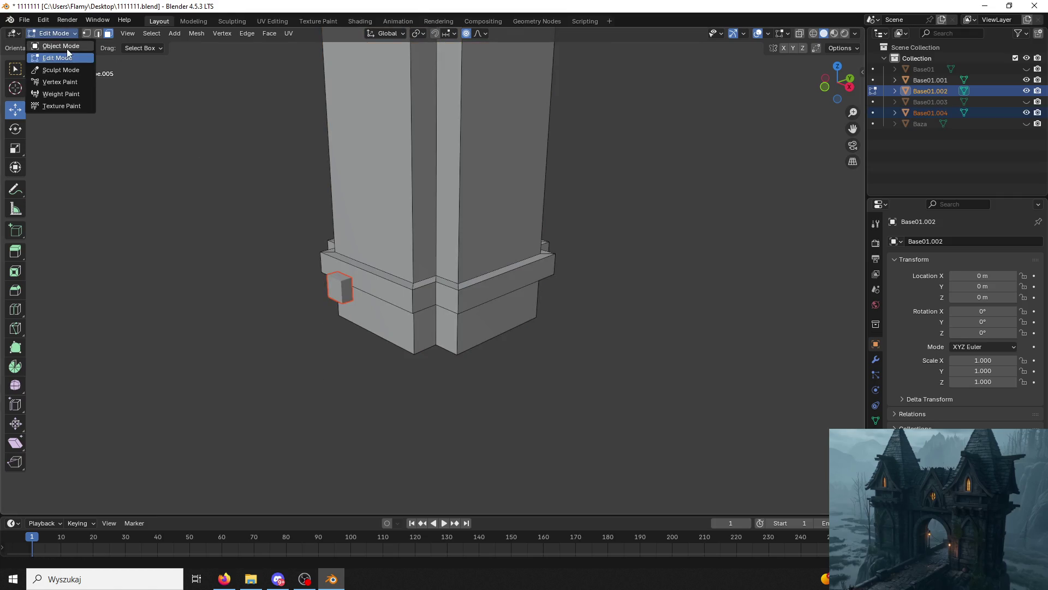
left_click(65, 41)
In Edit Mode, nudge the new small box Base01.004 0.33412 m along Y.
left_click(341, 292)
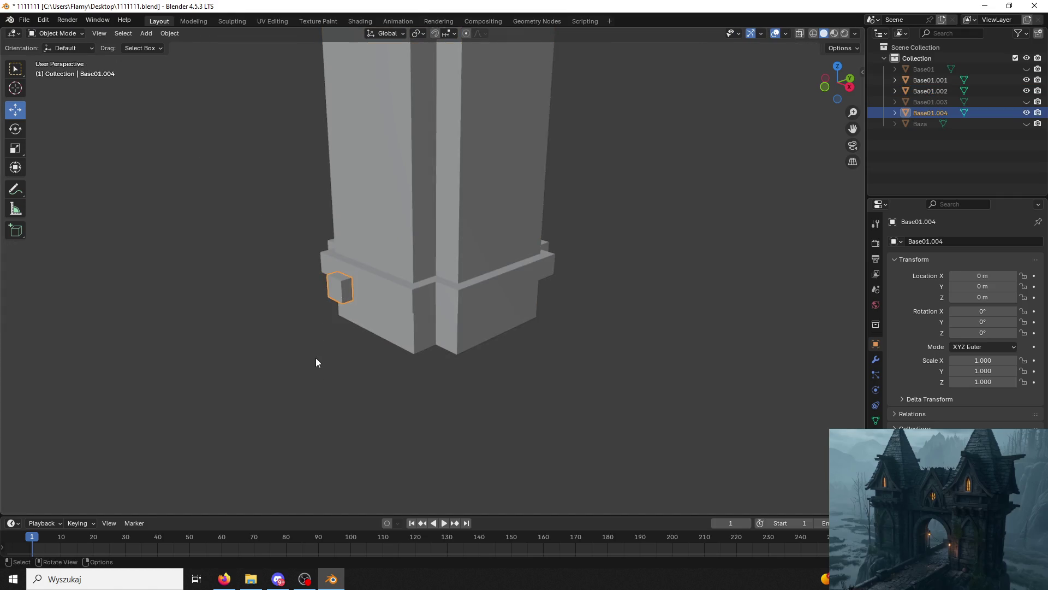
left_click(58, 33)
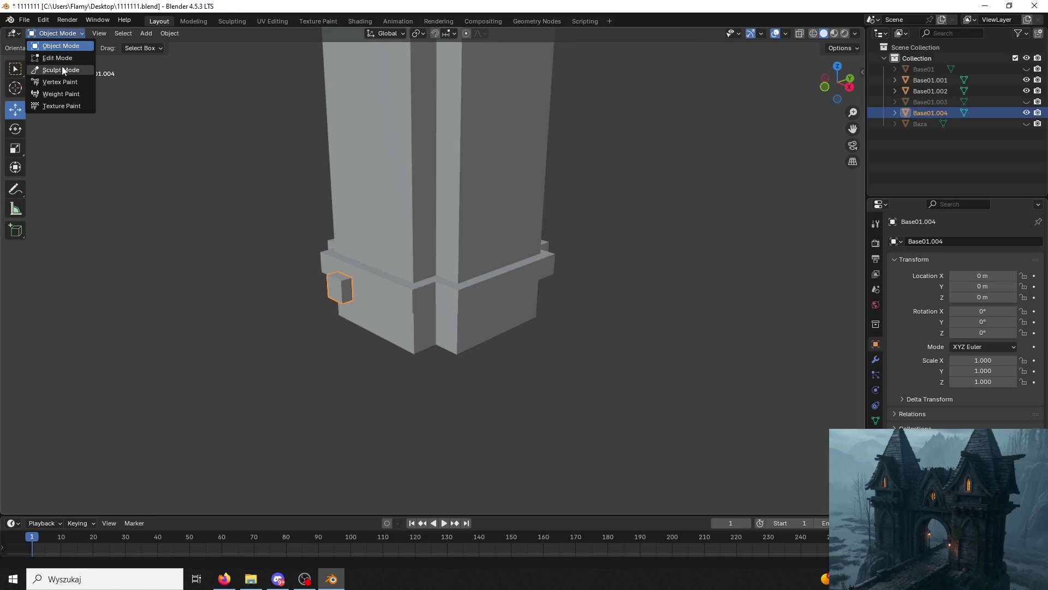
left_click(57, 58)
mouse_move(338, 305)
middle_mouse_down()
mouse_move(345, 256)
mouse_move(339, 274)
middle_mouse_up()
key("a")
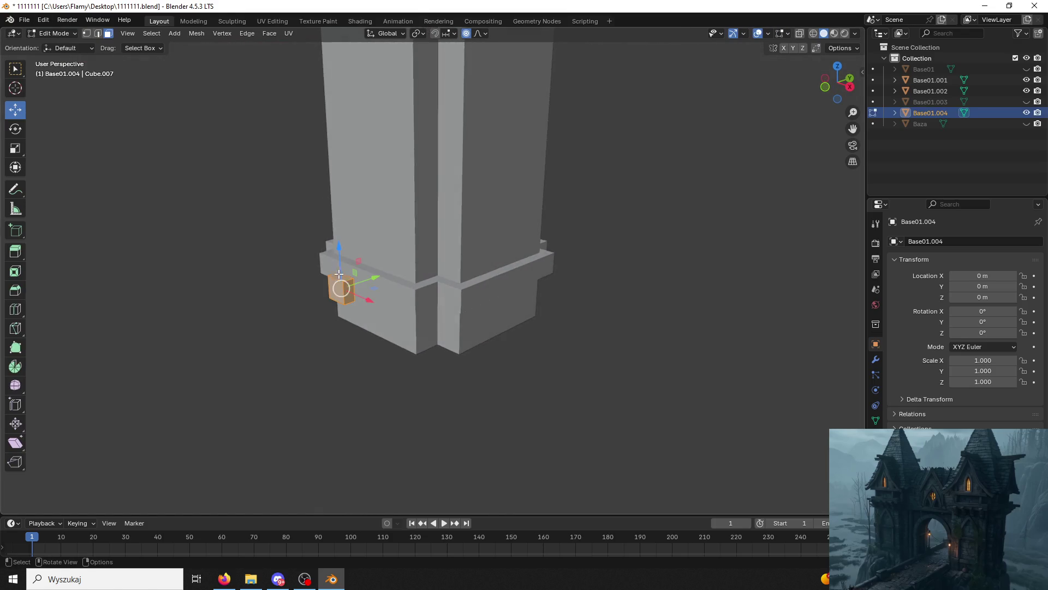
left_click_drag(370, 278, 383, 273)
Try pushing the box's bottom edge along Y to tilt it, then undo the tilt.
left_click(427, 329)
mouse_move(427, 329)
middle_mouse_down()
mouse_move(333, 311)
mouse_move(330, 320)
mouse_move(342, 248)
mouse_move(328, 259)
mouse_move(324, 297)
middle_mouse_up()
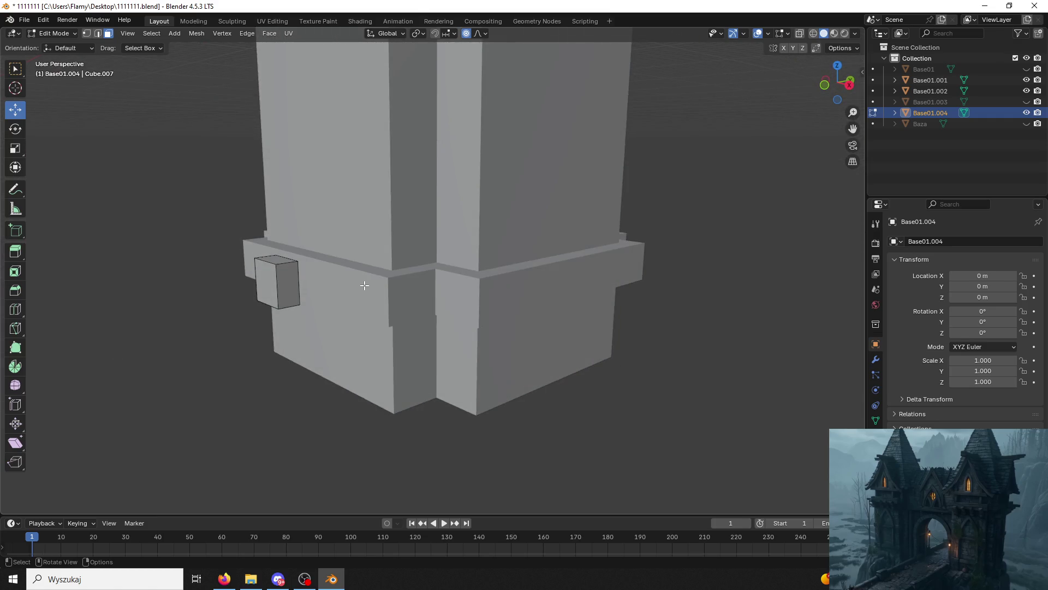
mouse_move(361, 287)
middle_mouse_down()
mouse_move(317, 268)
mouse_move(270, 300)
mouse_move(264, 257)
middle_mouse_up()
left_click(265, 254)
left_click(97, 33)
left_click(264, 277)
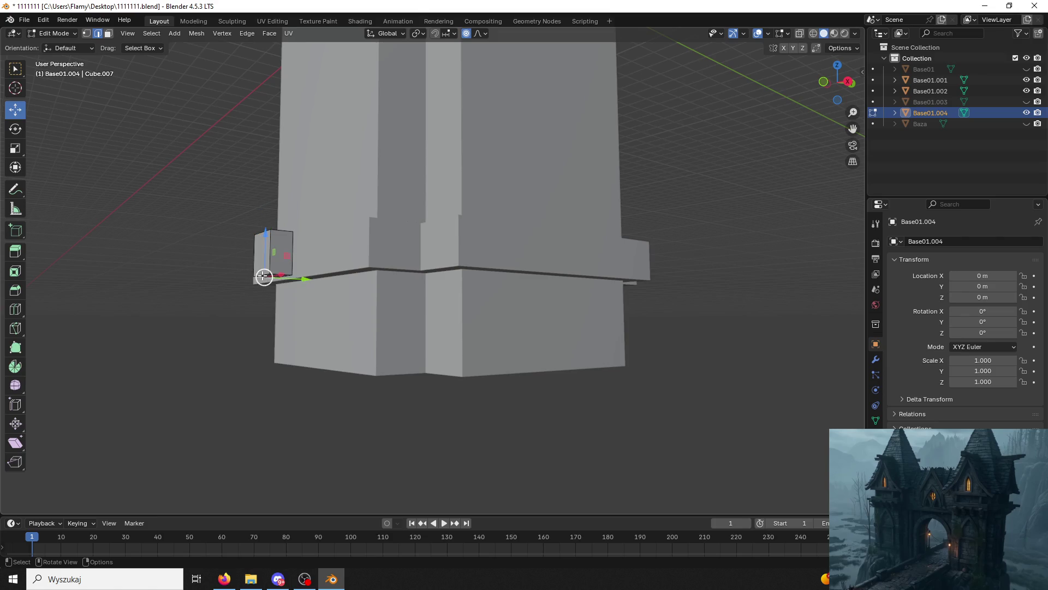
left_click_drag(307, 279, 320, 278)
mouse_move(320, 278)
middle_mouse_down()
mouse_move(314, 270)
mouse_move(291, 292)
mouse_move(257, 300)
middle_mouse_up()
key("ctrl+z")
left_click_drag(302, 272, 281, 273)
key("ctrl+z")
middle_click_drag(282, 273, 267, 256)
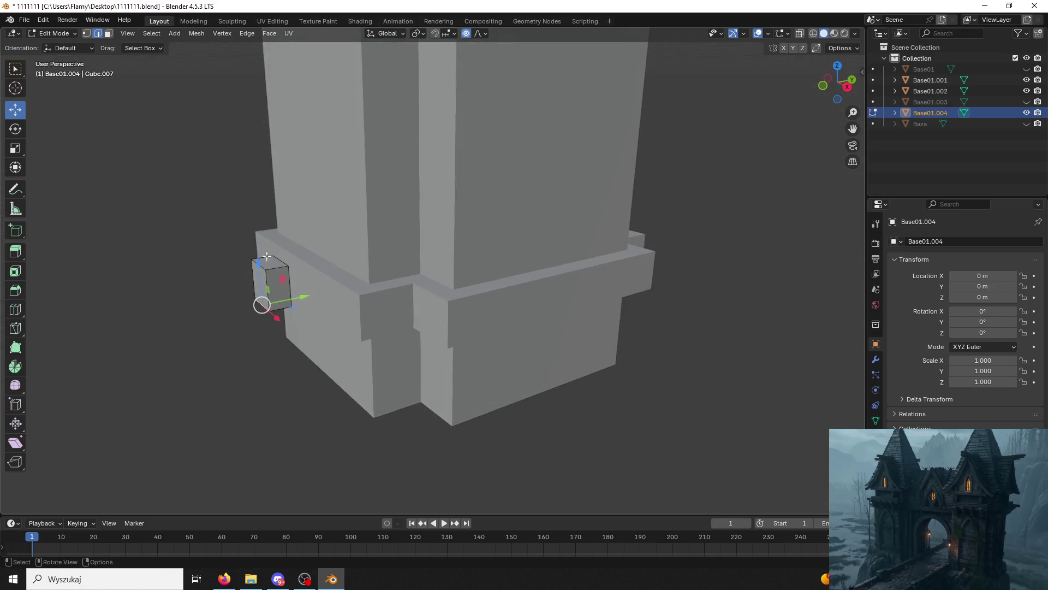
Back in Object Mode, apply the small box's scale.
left_click(60, 34)
left_click(60, 43)
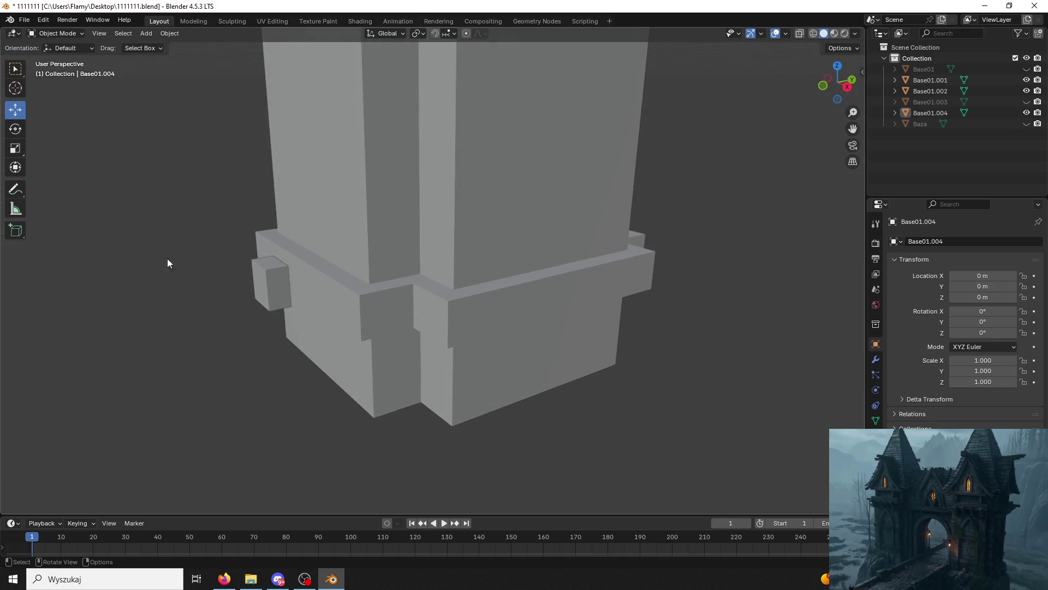
left_click(276, 282)
key("ctrl+a")
left_click(260, 303)
key("ctrl+a")
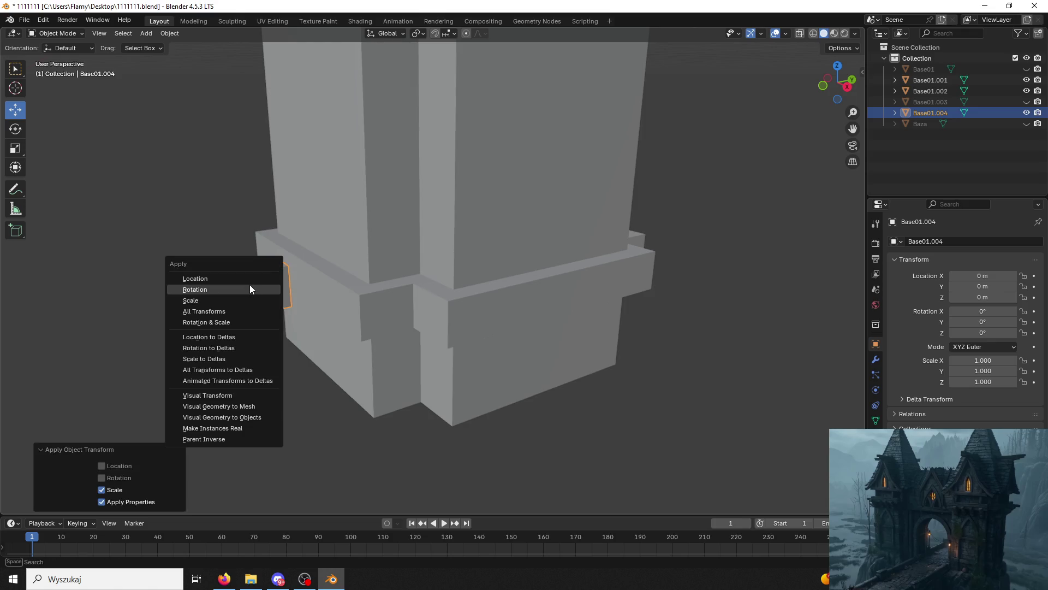
left_click(273, 287)
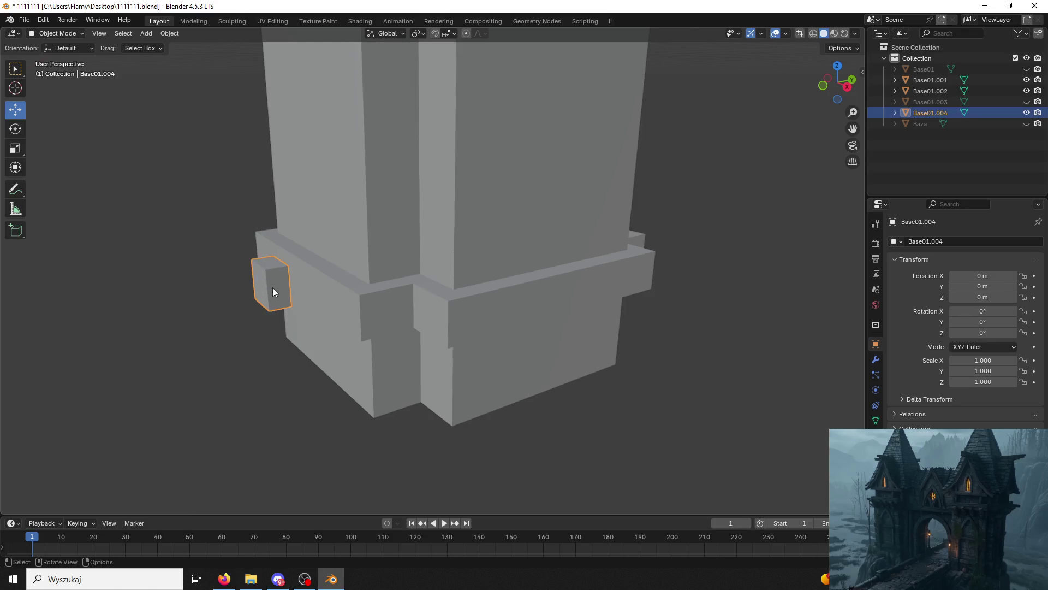
Reposition the small box's geometry along Y in Edit Mode, undoing the last move.
left_click(67, 34)
left_click(66, 56)
mouse_move(299, 257)
left_mouse_down()
mouse_move(335, 259)
mouse_move(235, 276)
mouse_move(229, 262)
left_mouse_up()
mouse_move(229, 262)
middle_mouse_down()
mouse_move(187, 238)
mouse_move(248, 219)
mouse_move(254, 266)
middle_mouse_up()
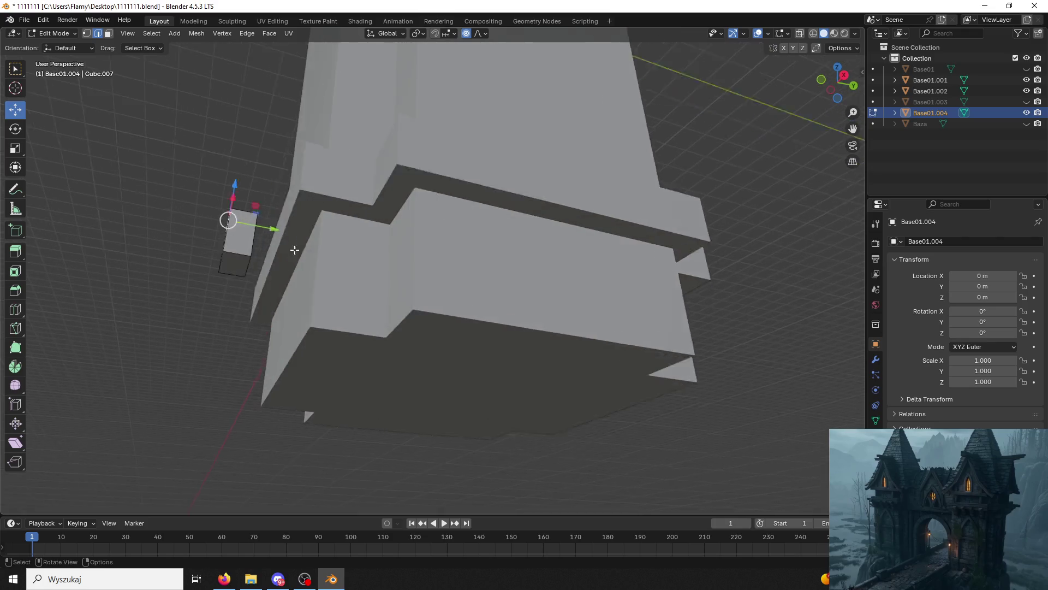
scroll(254, 265, "up", 2)
mouse_move(120, 261)
middle_mouse_down()
mouse_move(112, 240)
mouse_move(150, 218)
middle_mouse_up()
mouse_move(157, 226)
left_mouse_down()
mouse_move(186, 230)
mouse_move(136, 218)
left_mouse_up()
key("ctrl+z")
Return to Object Mode and save the file.
left_click(65, 34)
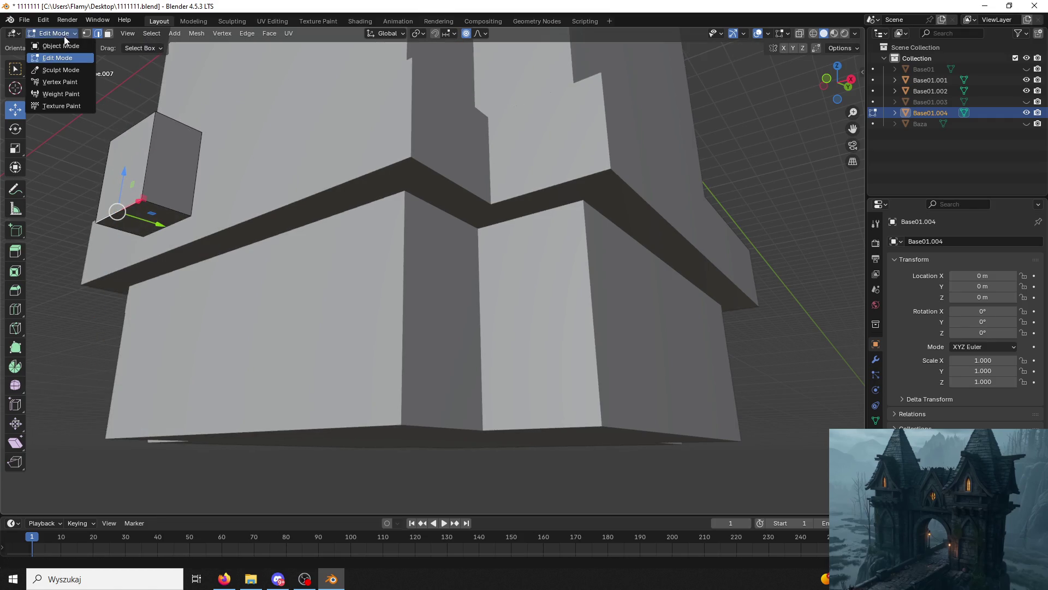
left_click(65, 46)
left_click(94, 120)
key("ctrl+s")
Apply the small box's rotation, another transform, and its scale.
left_click(144, 164)
key("ctrl+a")
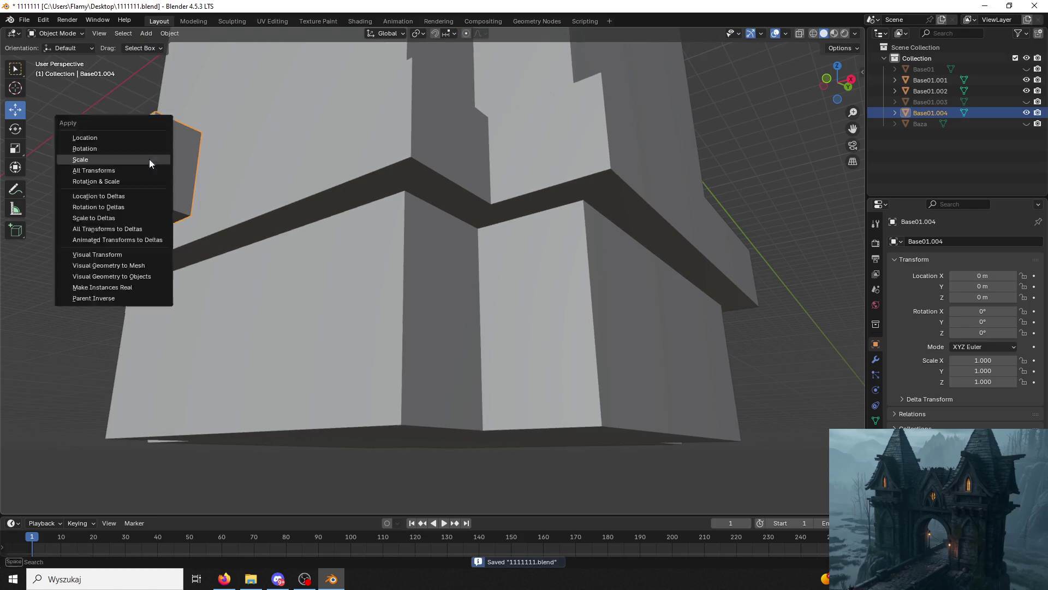
left_click(141, 142)
key("ctrl+a")
left_click(156, 163)
key("ctrl+a")
left_click(139, 183)
Stretch an edge of the small box along Y into a slant, then undo it.
left_click(107, 155)
left_click(185, 179)
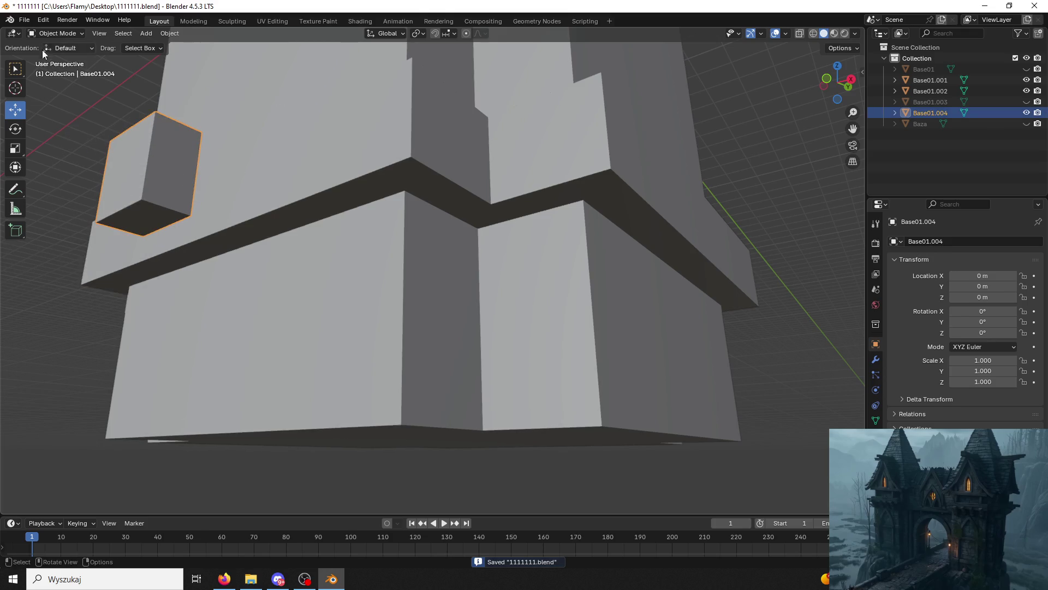
left_click(55, 34)
left_click(55, 57)
left_click(123, 220)
left_click_drag(153, 225, 207, 237)
mouse_move(207, 236)
middle_mouse_down()
mouse_move(199, 274)
mouse_move(171, 289)
mouse_move(180, 314)
middle_mouse_up()
left_click(189, 315)
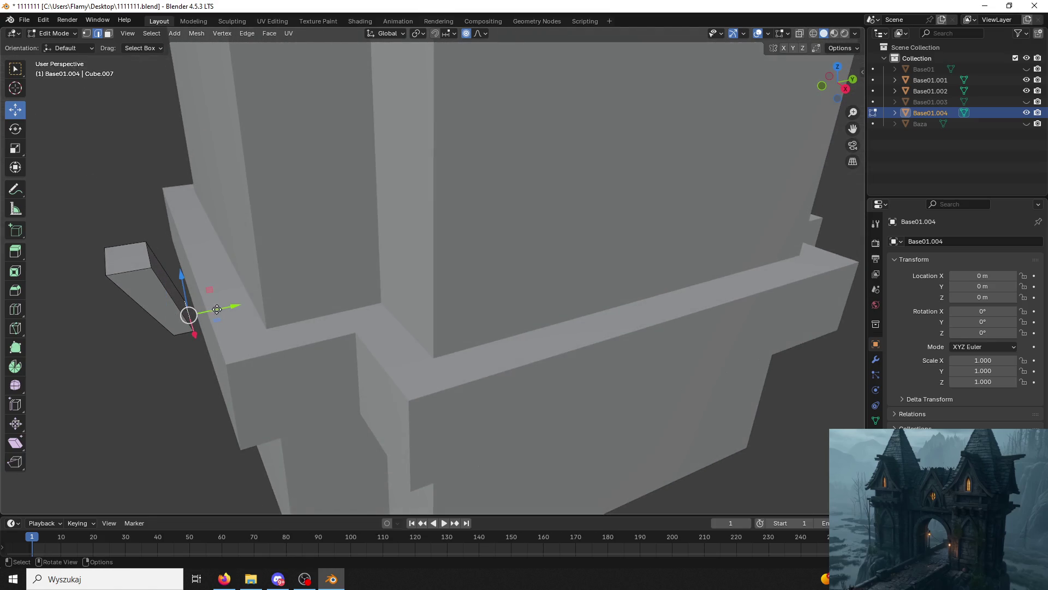
key("g")
key("y")
left_click(129, 296)
key("ctrl+z")
key("ctrl+z")
Try an X move and a slanted-slab stretch on the box, undoing both.
middle_click_drag(164, 284, 181, 262)
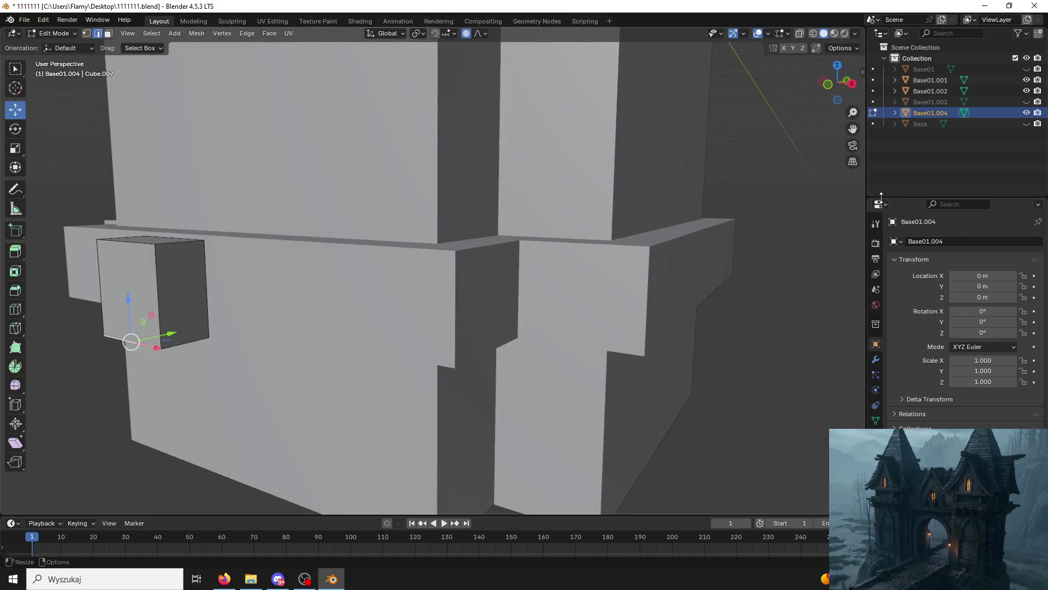
scroll(541, 257, "down", 3)
key("g")
key("x")
left_click(382, 300)
mouse_move(382, 300)
middle_mouse_down()
mouse_move(409, 481)
mouse_move(432, 469)
mouse_move(424, 383)
middle_mouse_up()
key("ctrl+z")
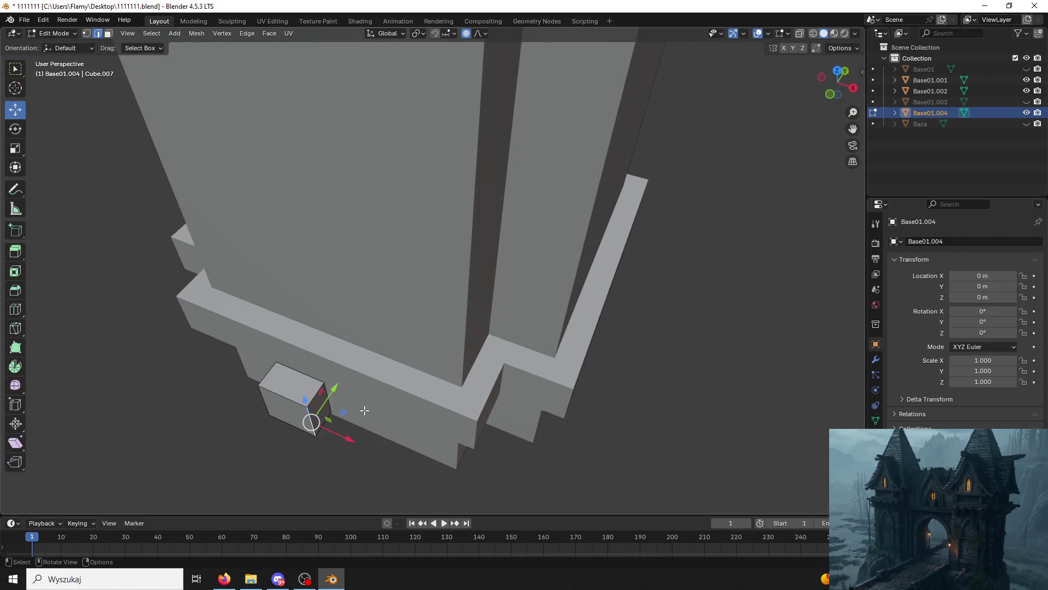
middle_click_drag(366, 411, 305, 307)
left_click_drag(255, 253, 183, 241)
key("ctrl+z")
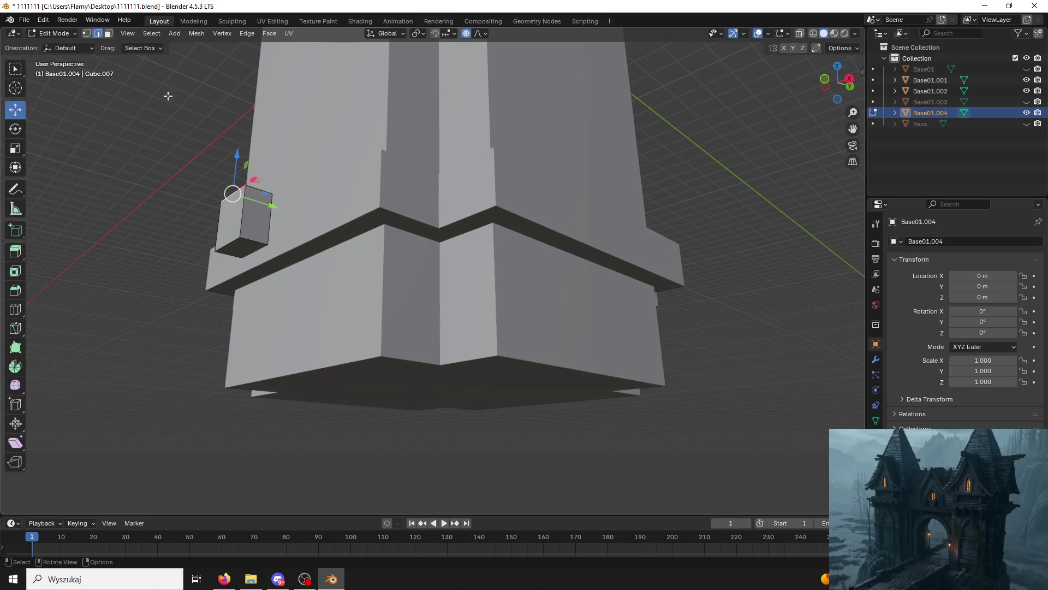
From Object Mode, add a Mesh > Cube at the world origin.
left_click(53, 34)
left_click(52, 44)
left_click(145, 33)
mouse_move(205, 46)
left_click(249, 55)
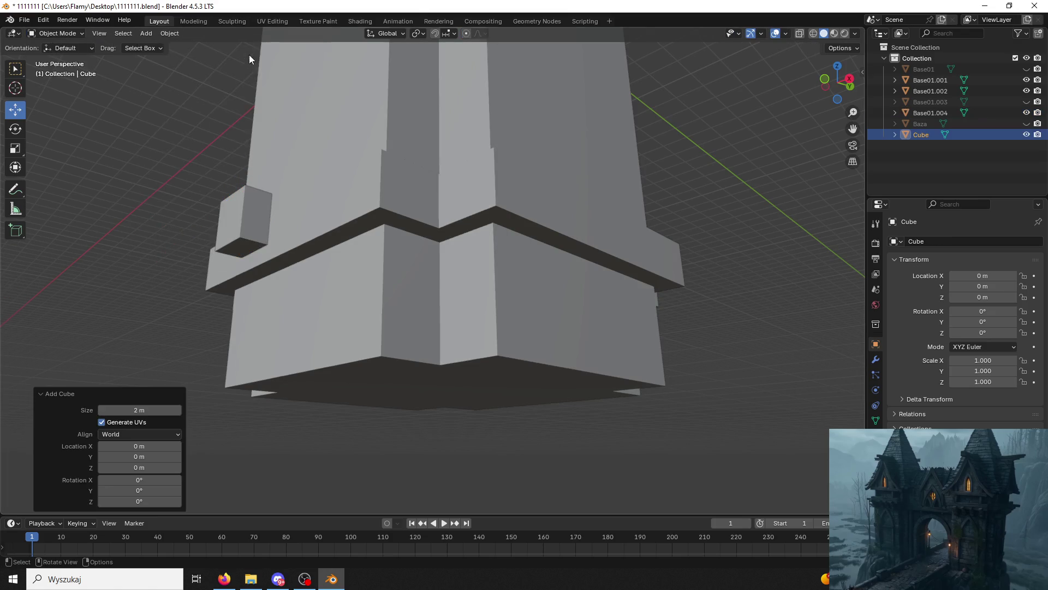
Move the new cube out along Y to −6.1574 m.
left_click(375, 432)
left_click(917, 135)
scroll(545, 258, "down", 4)
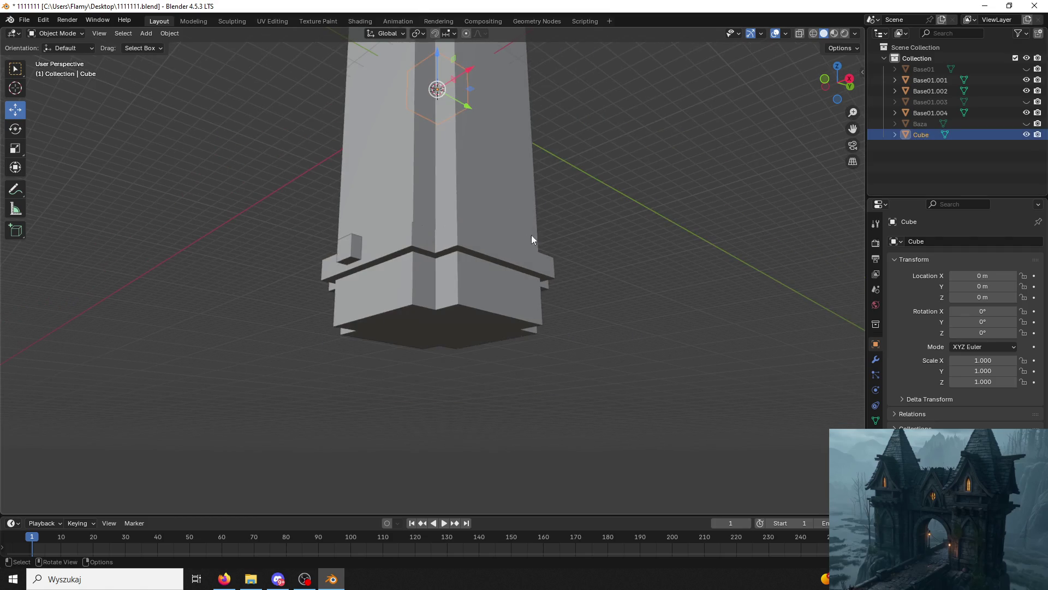
mouse_move(473, 107)
left_mouse_down()
mouse_move(344, 60)
mouse_move(379, 98)
left_mouse_up()
mouse_move(379, 98)
middle_mouse_down("shift")
mouse_move(421, 288)
mouse_move(440, 324)
middle_mouse_up("shift")
Try sliding one of the cube's edges along Y, then undo and return to Object Mode.
left_click(57, 33)
left_click(55, 45)
left_click(362, 272)
left_click_drag(379, 277, 304, 260)
key("ctrl+z")
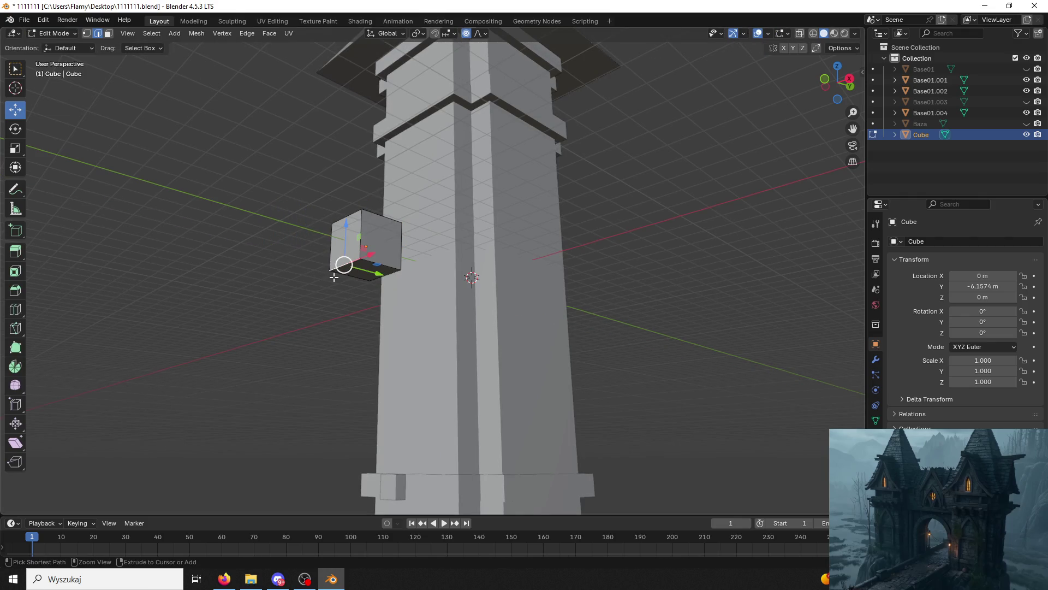
left_click(54, 33)
left_click(52, 43)
Select the small bracket block and try sliding its bottom edge outward along Y, then undo.
middle_click_drag(475, 363, 350, 307, "shift")
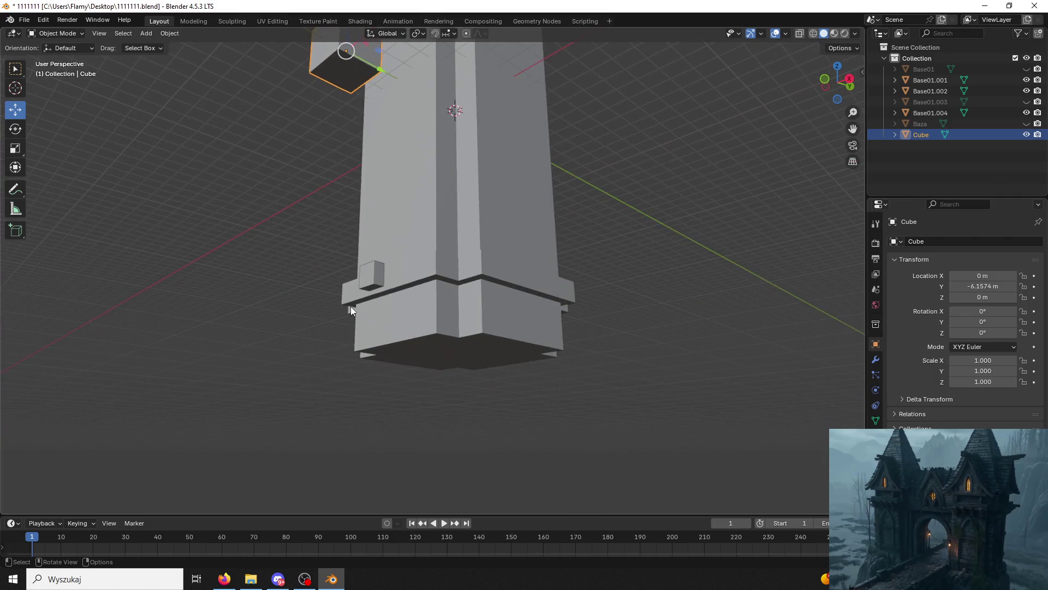
left_click(377, 287)
scroll(376, 283, "up", 2)
left_click(343, 280)
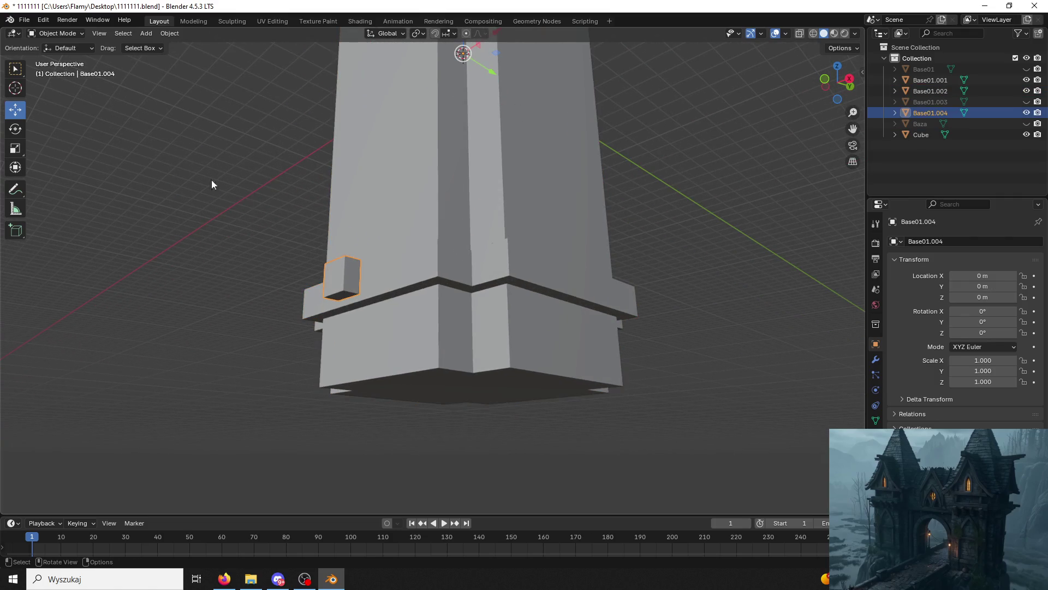
left_click(54, 36)
left_click(54, 56)
left_click(335, 295)
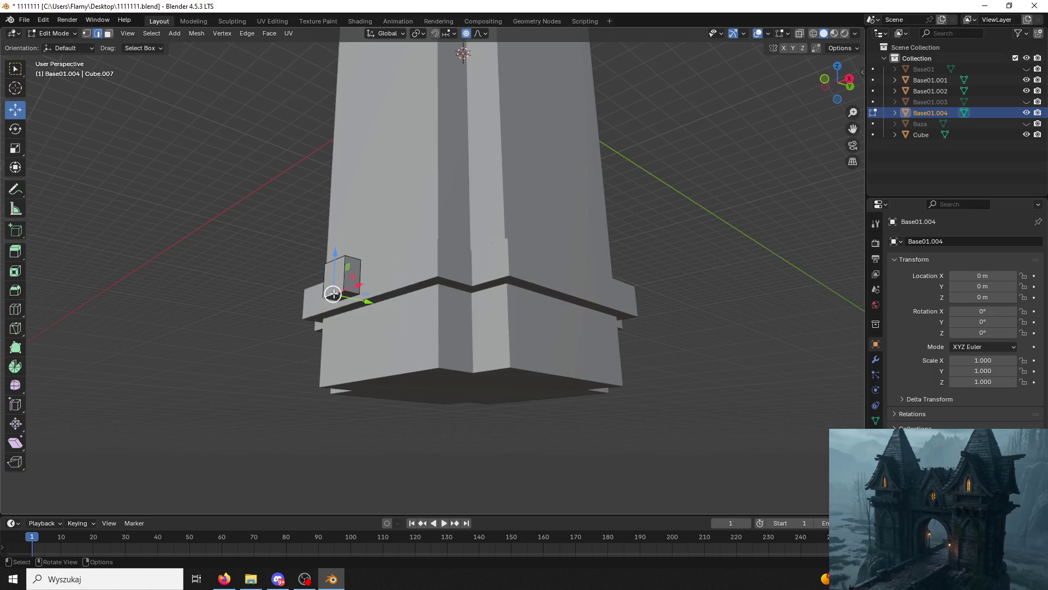
mouse_move(366, 300)
left_mouse_down()
mouse_move(289, 303)
mouse_move(277, 283)
left_mouse_up()
key("ctrl+z")
Set the header Drag option to Tweak and test a direct edge move on the bracket, undoing it.
left_click(152, 47)
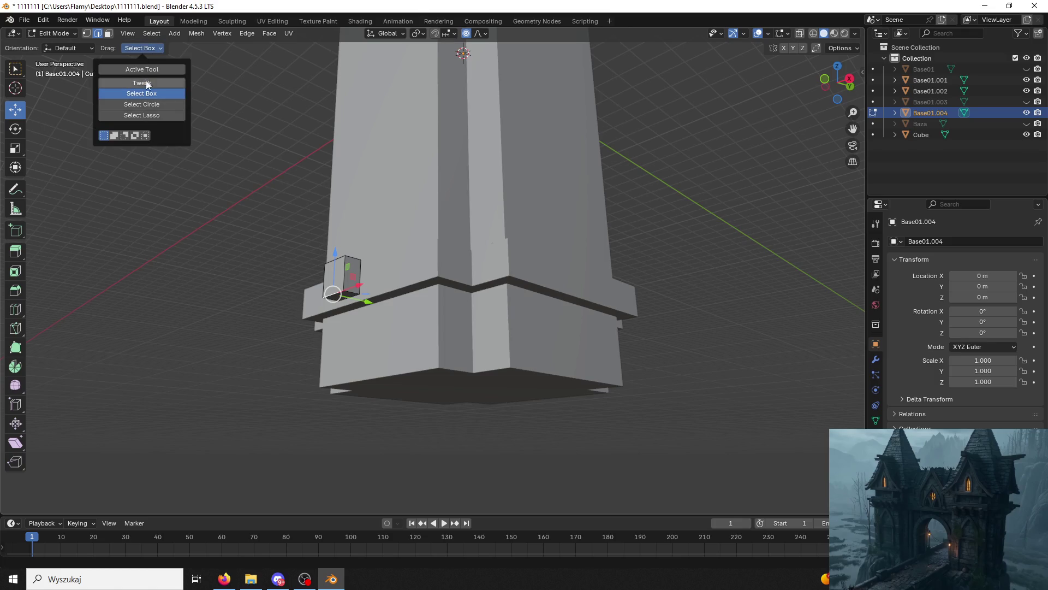
left_click(163, 82)
left_click_drag(333, 294, 311, 289)
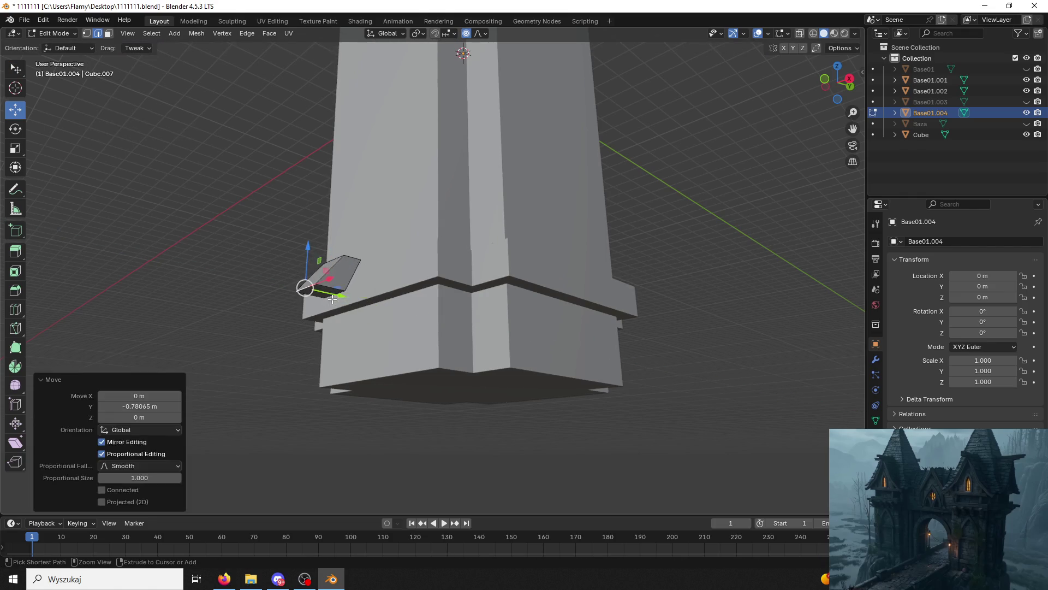
key("ctrl+z")
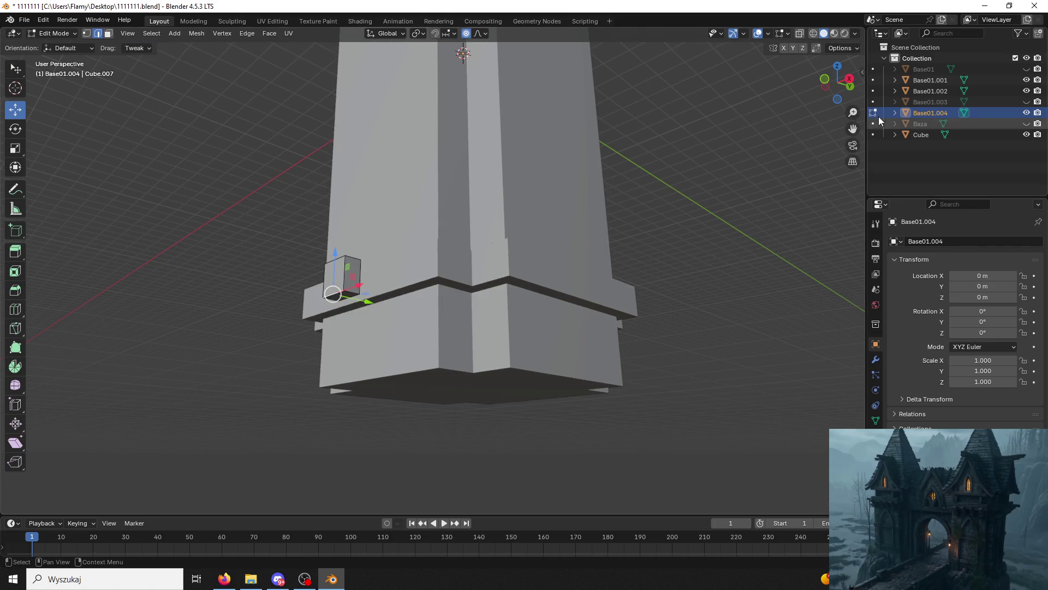
left_click(875, 112)
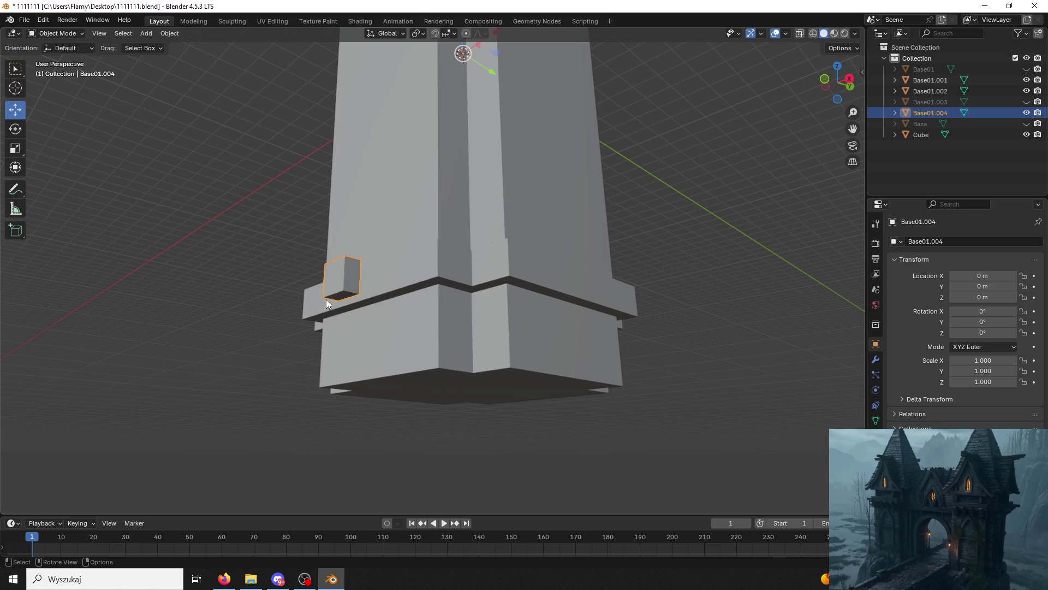
left_click(55, 33)
left_click(53, 58)
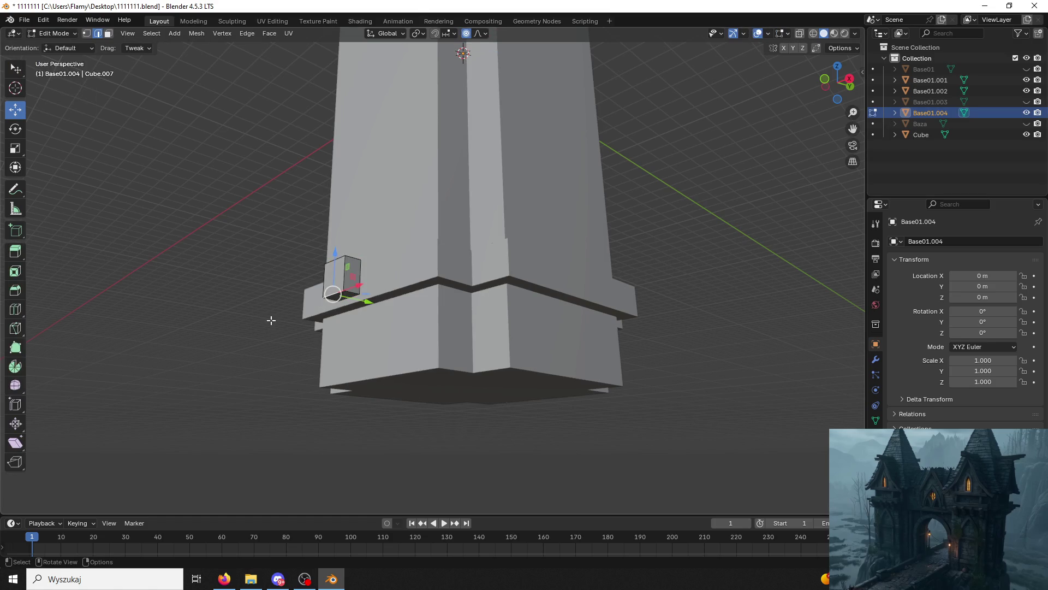
key("alt+Tab")
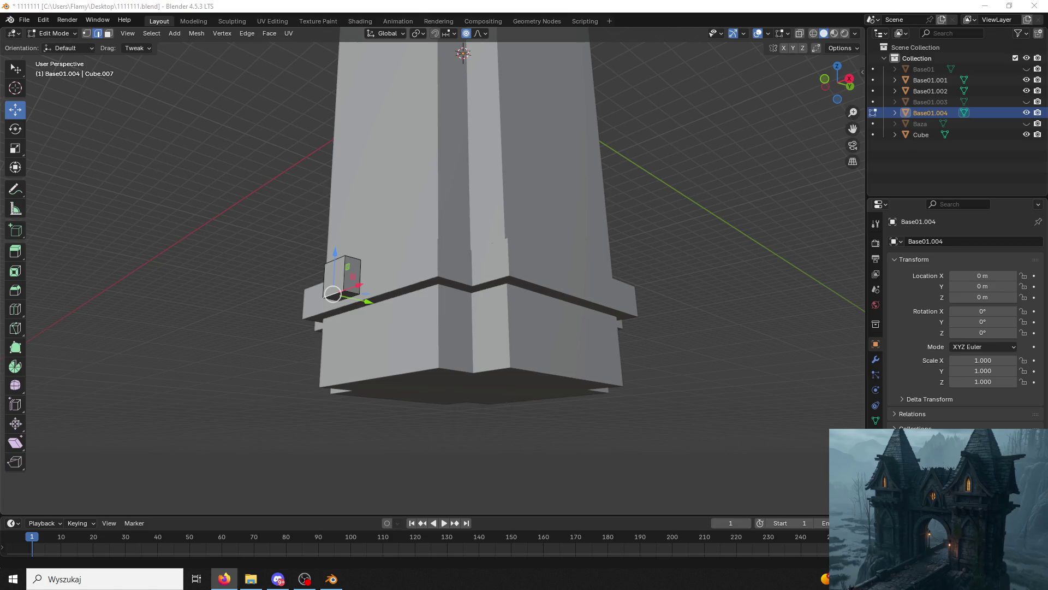
Enter Edit Mode on the bracket, select its whole mesh, and enable X-axis mesh mirroring.
left_click(59, 33)
left_click(61, 46)
left_click(876, 359)
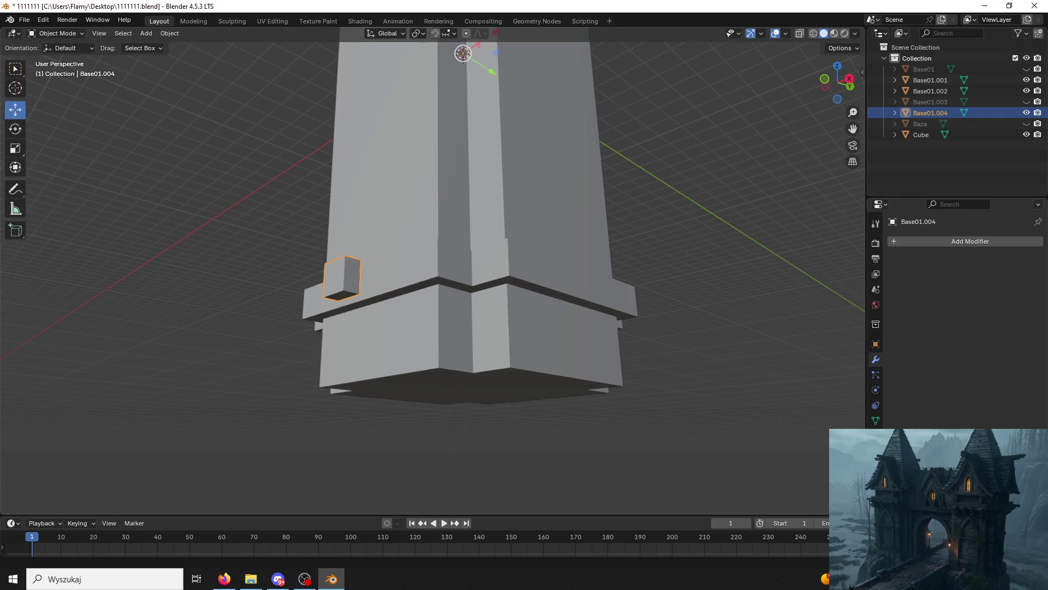
left_click(60, 34)
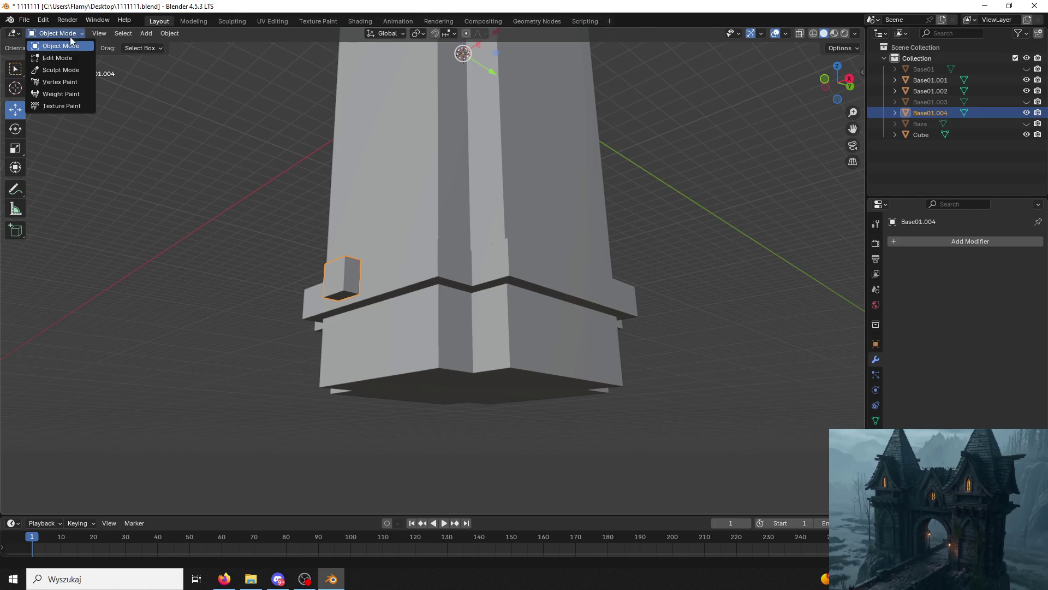
left_click(58, 58)
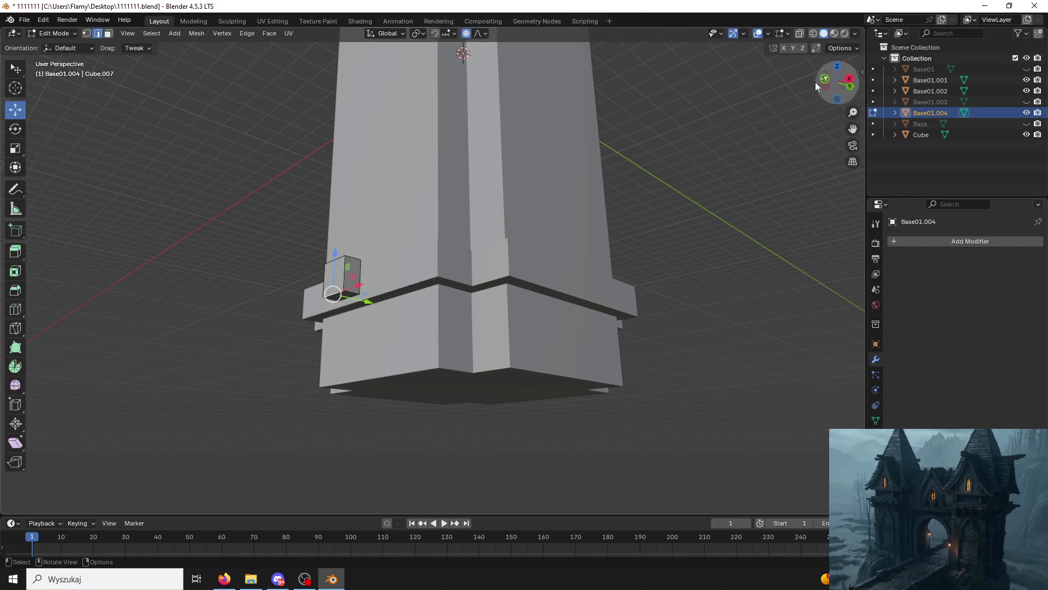
key("a")
left_click(786, 50)
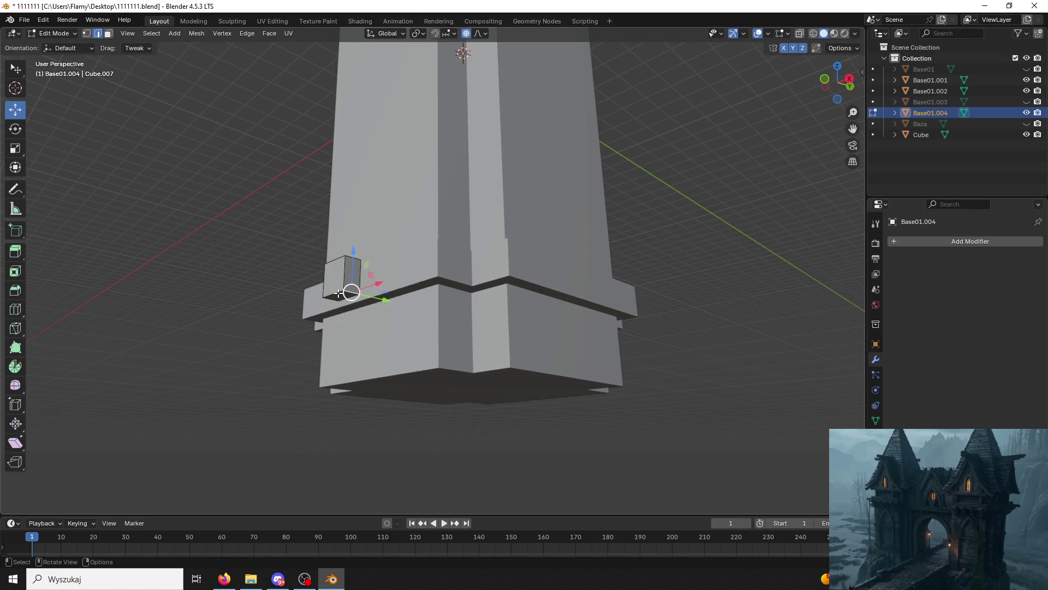
Try moving the bracket along Y, undo it, and reselect the entire bracket mesh.
mouse_move(372, 286)
left_mouse_down()
mouse_move(332, 302)
mouse_move(267, 283)
left_mouse_up()
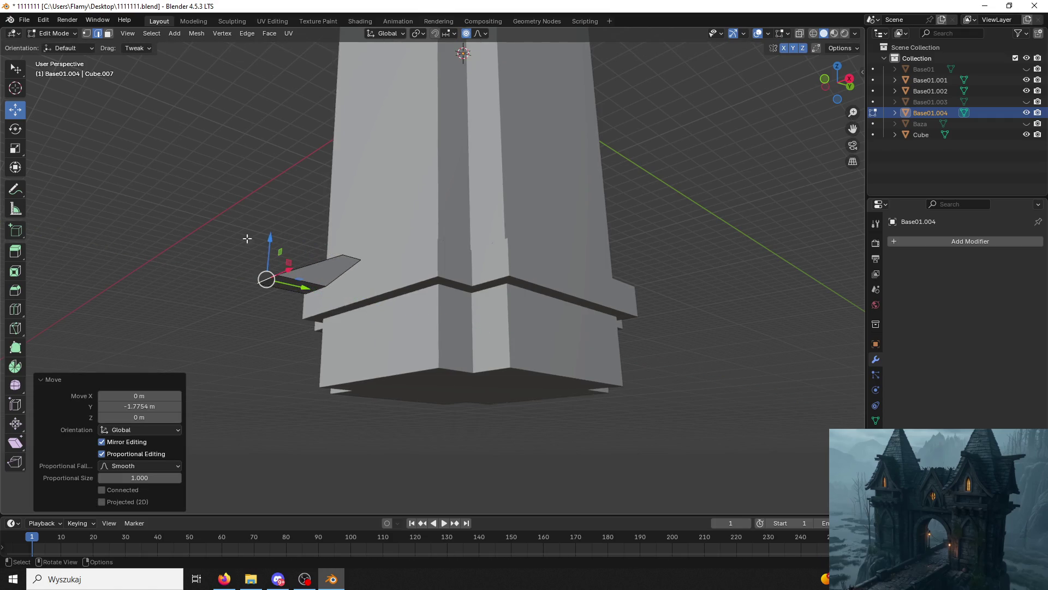
key("ctrl+z")
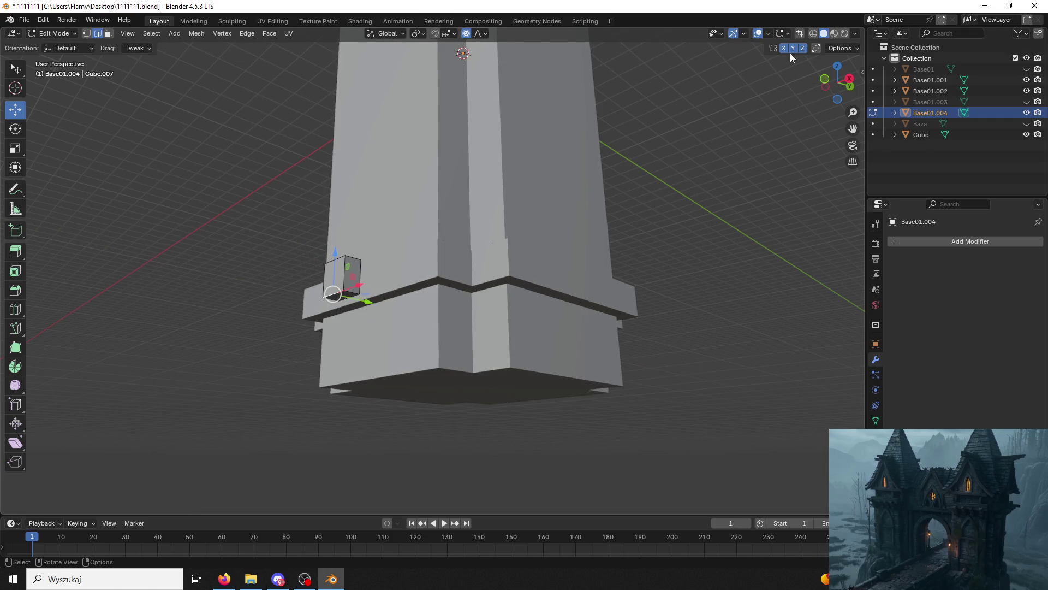
mouse_move(392, 307)
left_mouse_down()
mouse_move(385, 295)
mouse_move(402, 284)
left_mouse_up()
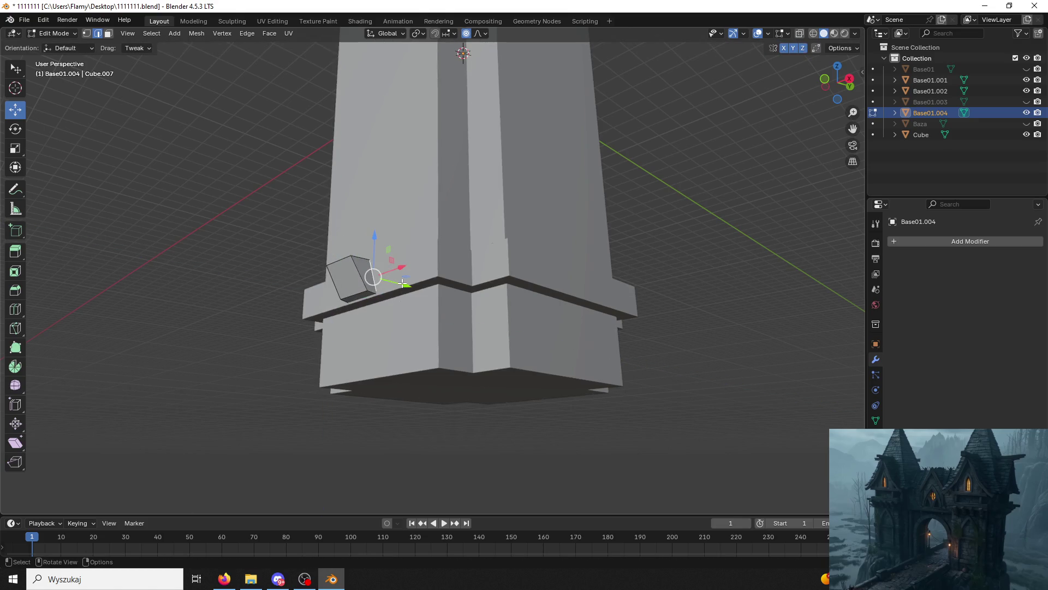
middle_click_drag(382, 290, 331, 309)
key("a")
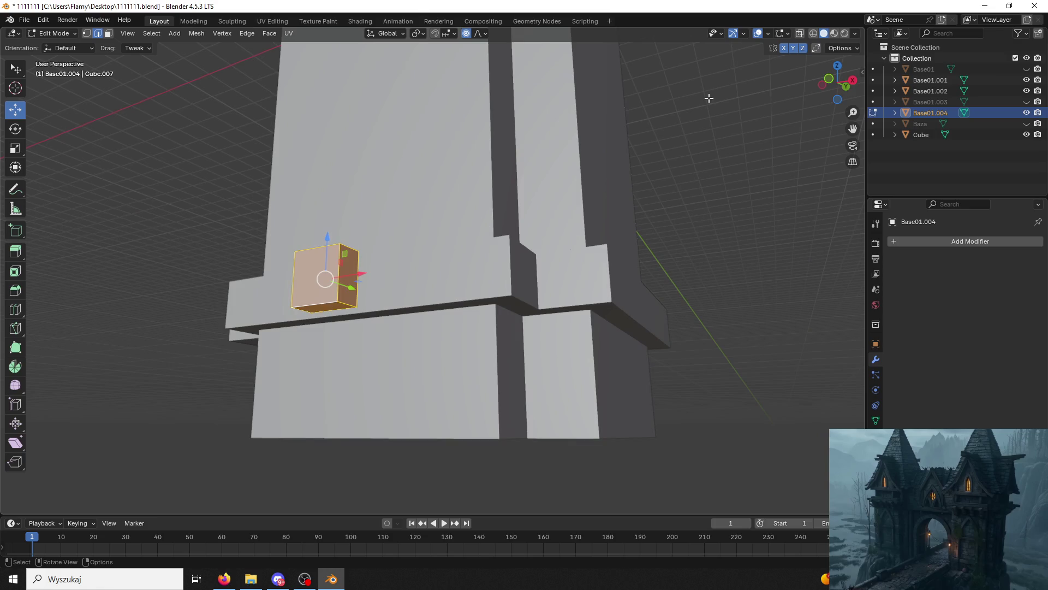
Turn off Y and Z mirroring, merge vertices by distance, and slide the bottom edge to slant the bracket.
left_click(803, 49)
left_click(793, 49)
key("m")
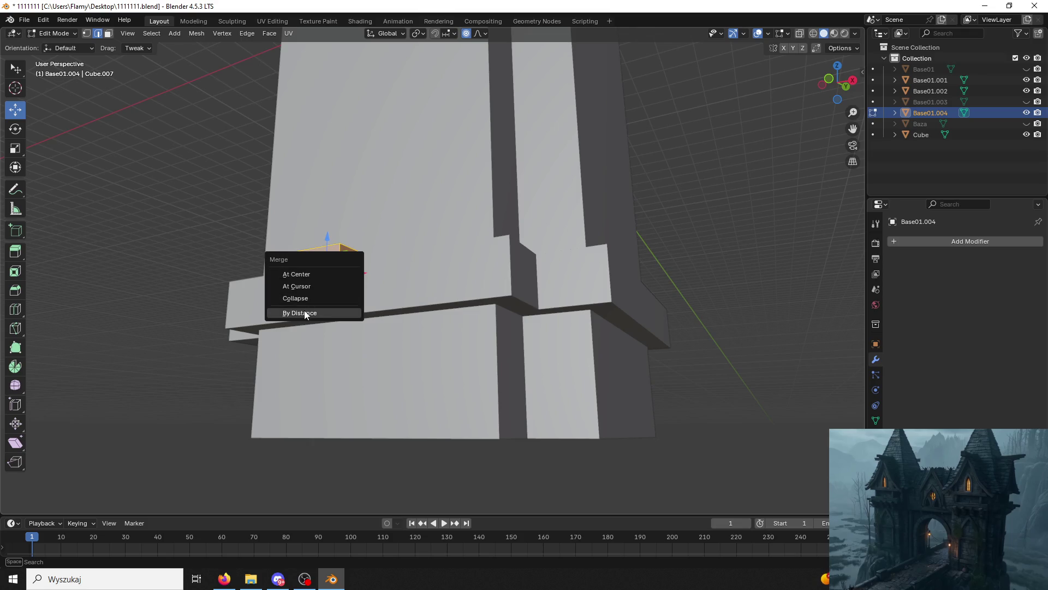
left_click(300, 312)
left_click(339, 313)
left_click_drag(341, 314, 284, 298)
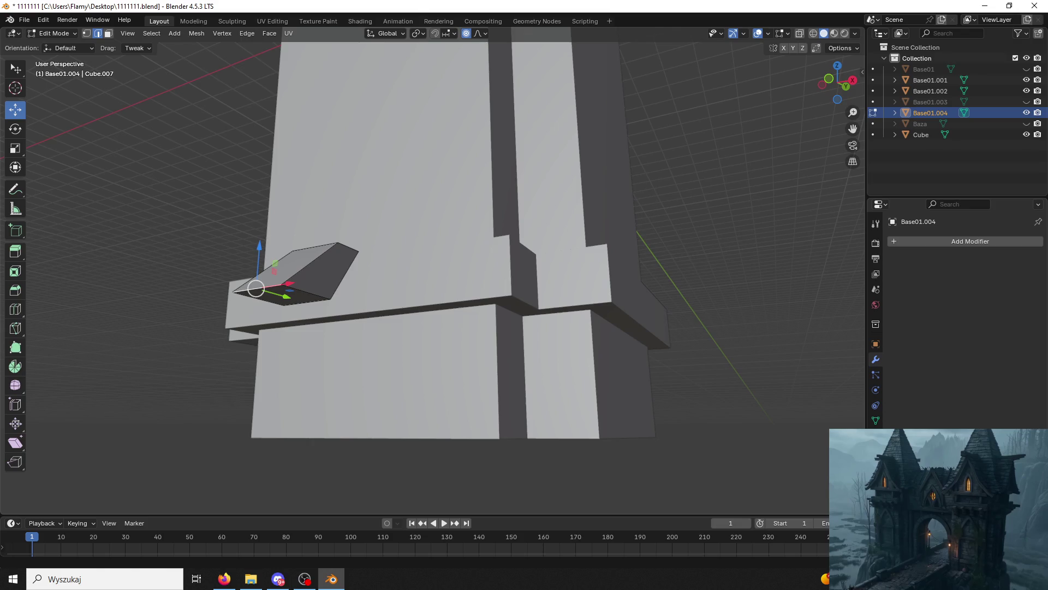
Test a 90° Y rotation with overlays hidden, then undo back to the upright box.
left_click(758, 33)
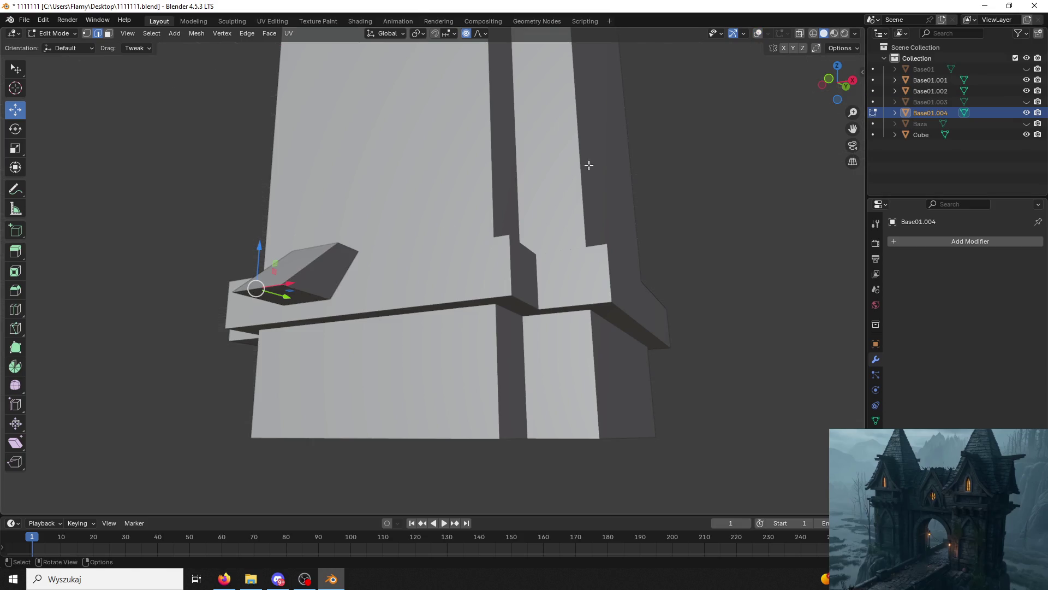
type("ry90")
key("Return")
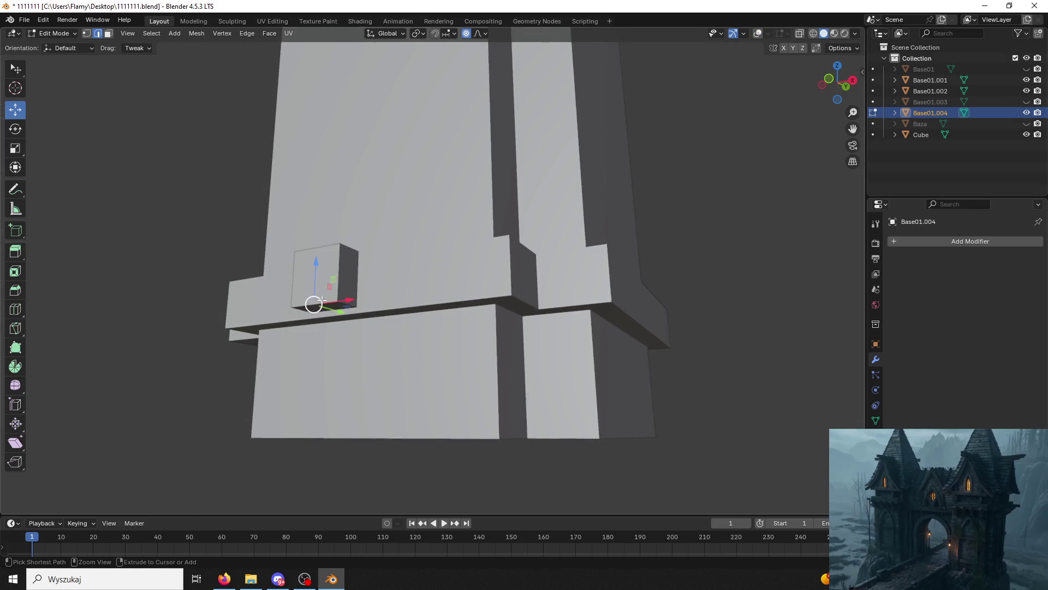
key("r")
key("y")
key("Return")
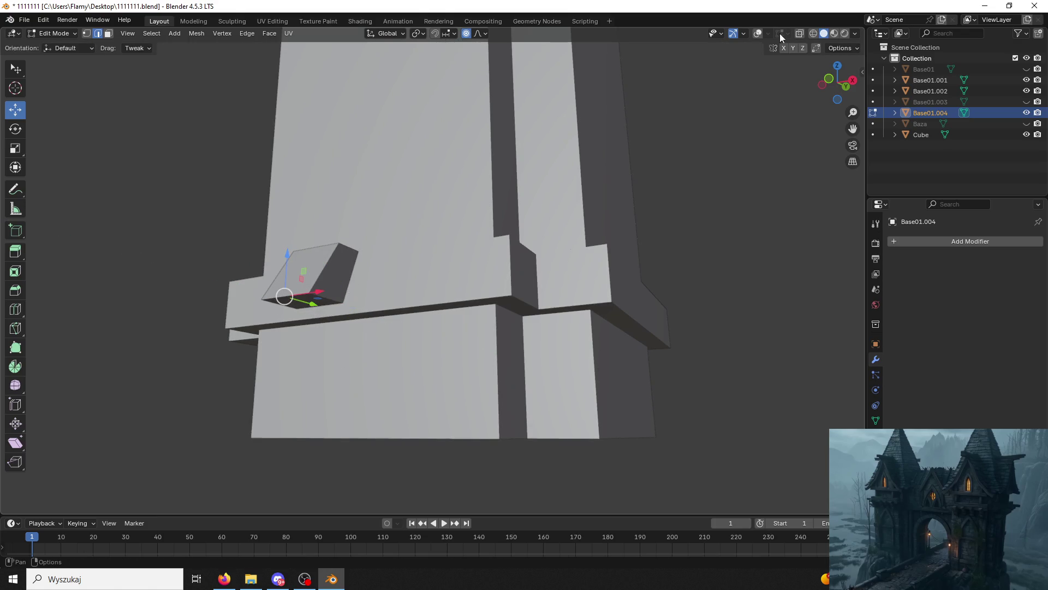
key("ctrl+z")
left_click(758, 33)
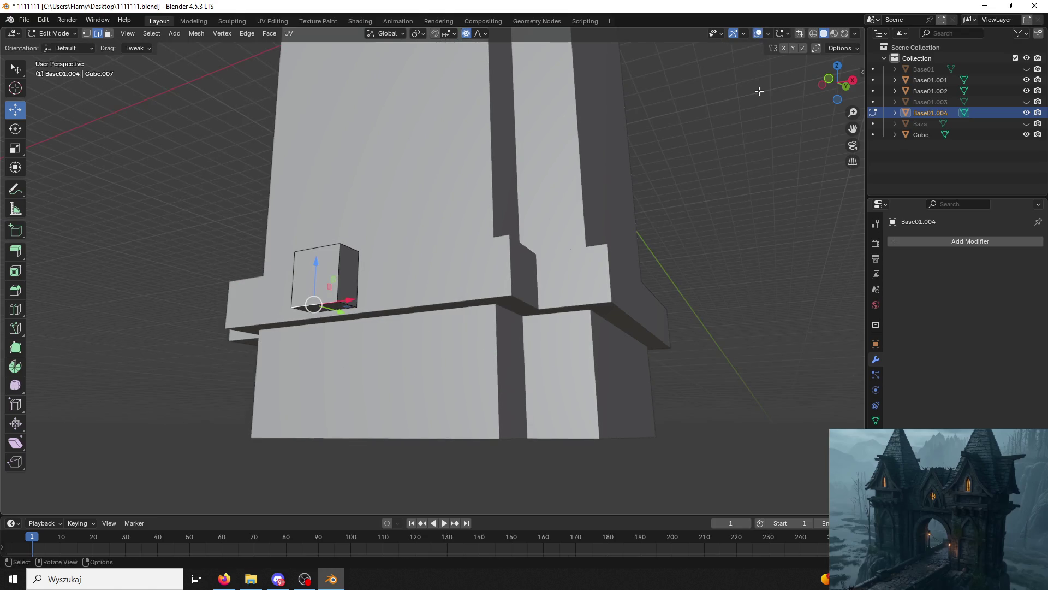
Try a Y-axis move and a Y-axis rotation of the box, undoing and cancelling both.
key("g")
key("y")
left_click(314, 315)
key("ctrl+z")
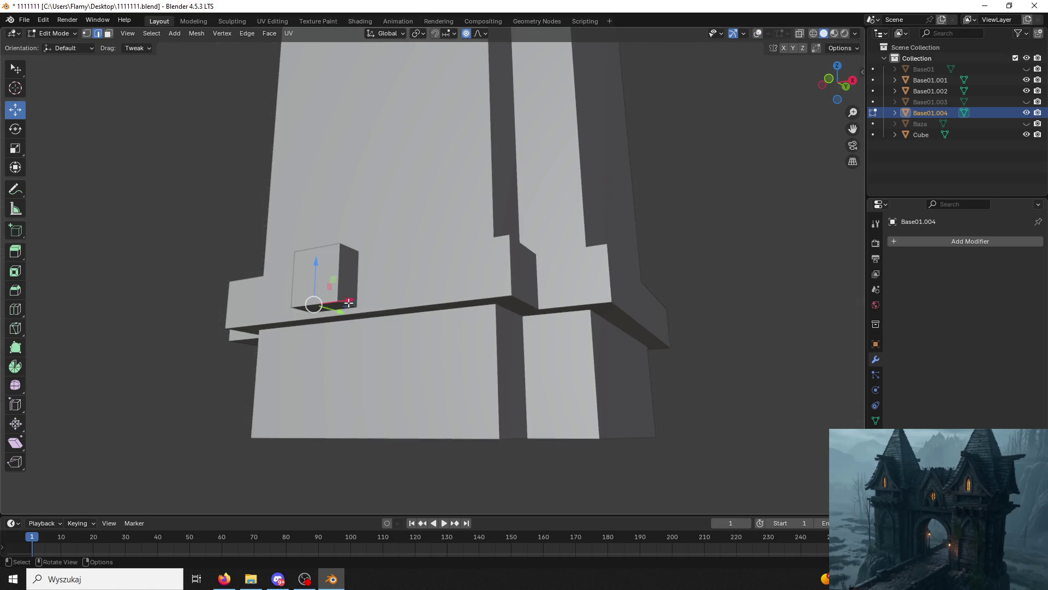
key("r")
key("y")
key("Escape")
Undo trial slides of the bottom edge, keeping the block a plain box, and save 1111111.blend.
mouse_move(334, 309)
left_mouse_down()
mouse_move(276, 320)
mouse_move(287, 322)
left_mouse_up()
key("ctrl+z")
middle_click_drag(368, 305, 419, 265)
left_click_drag(316, 337, 284, 337)
middle_click_drag(289, 321, 187, 252)
key("ctrl+z")
key("ctrl+s")
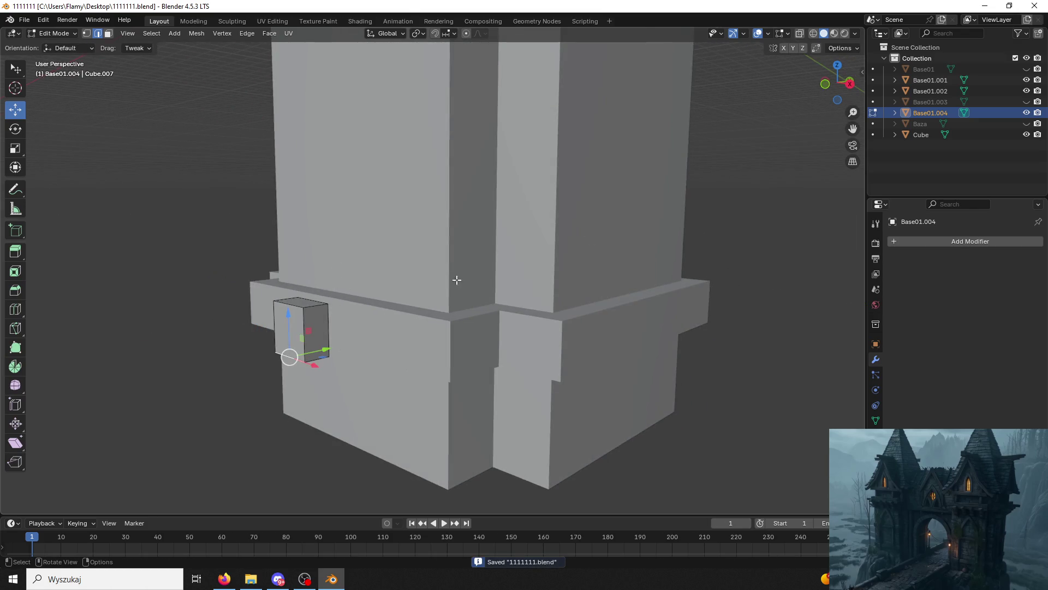
left_click(224, 579)
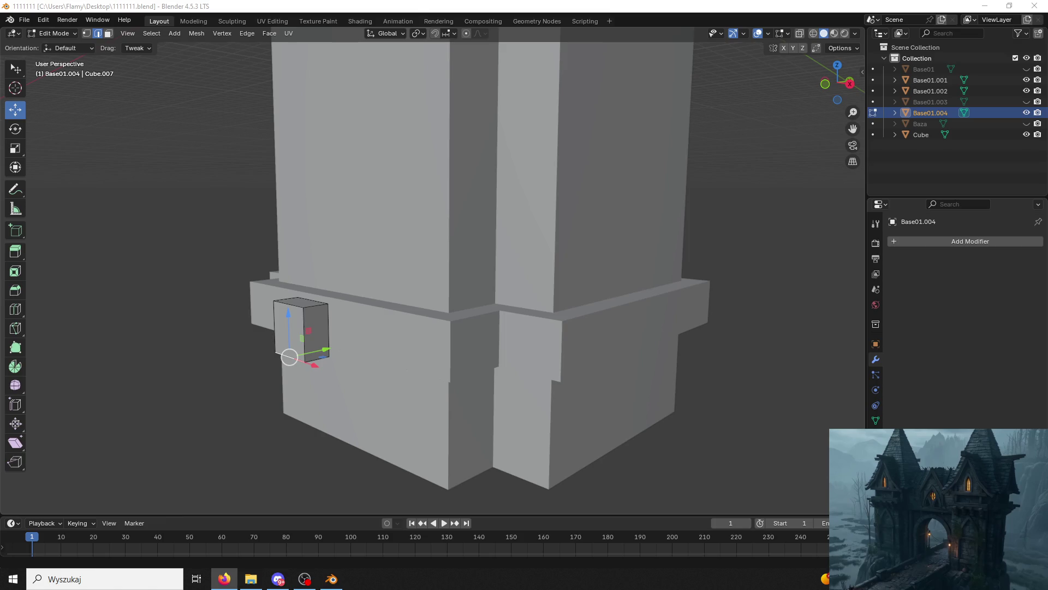
Push the small block outward from the trim band along Y by about 0.2945 m.
key("alt+Tab")
mouse_move(434, 267)
middle_mouse_down()
mouse_move(370, 377)
mouse_move(348, 283)
mouse_move(321, 320)
middle_mouse_up()
key("g")
key("y")
left_click(334, 266)
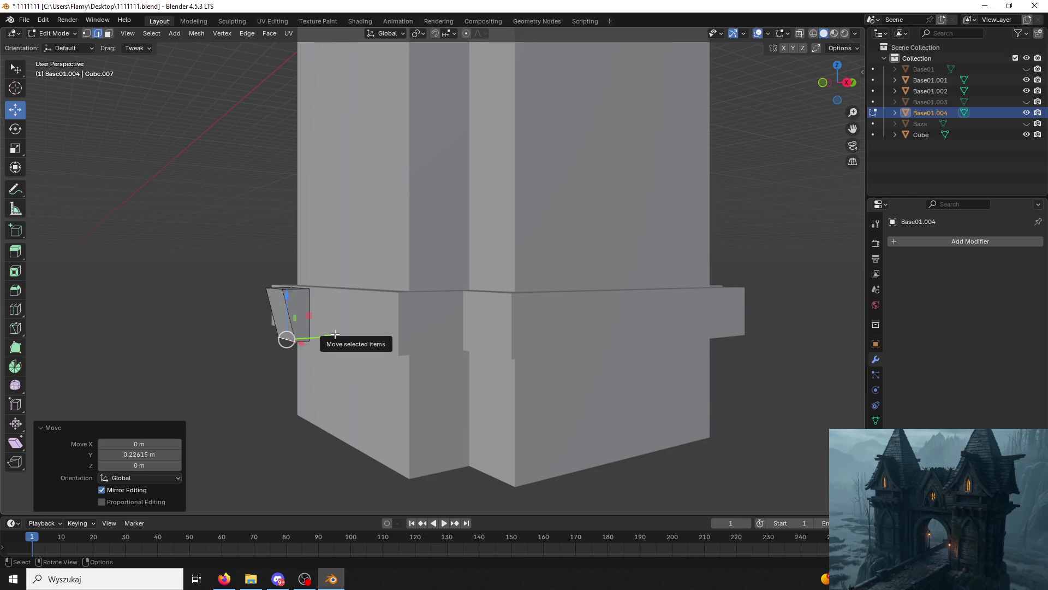
mouse_move(335, 334)
middle_mouse_down()
mouse_move(336, 305)
mouse_move(295, 322)
middle_mouse_up()
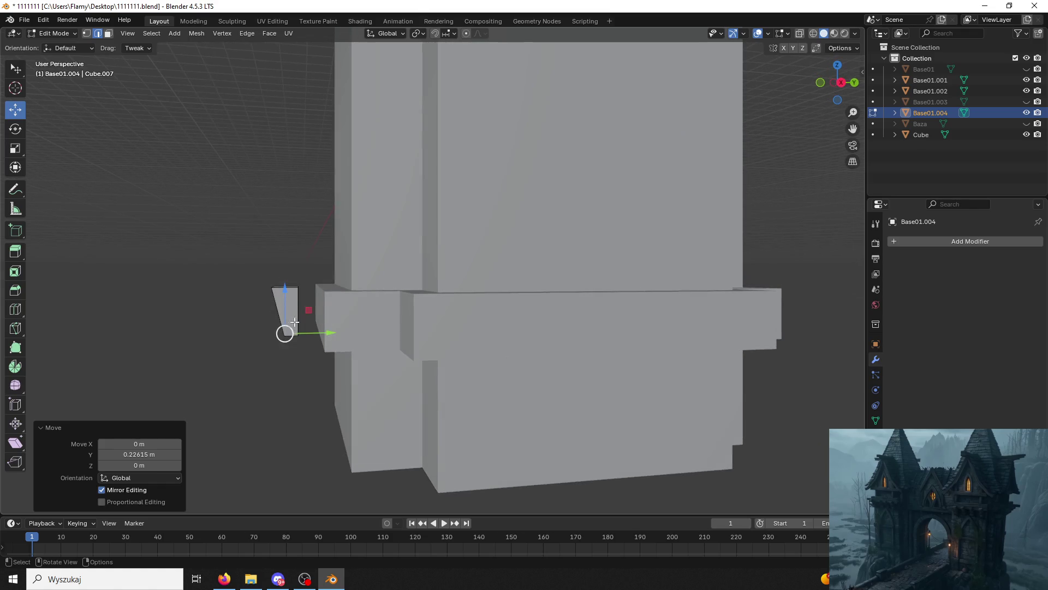
In Face select, pick the block's bottom face and extrude it about 1.166 m downward.
left_click(108, 33)
middle_click_drag(219, 164, 267, 254)
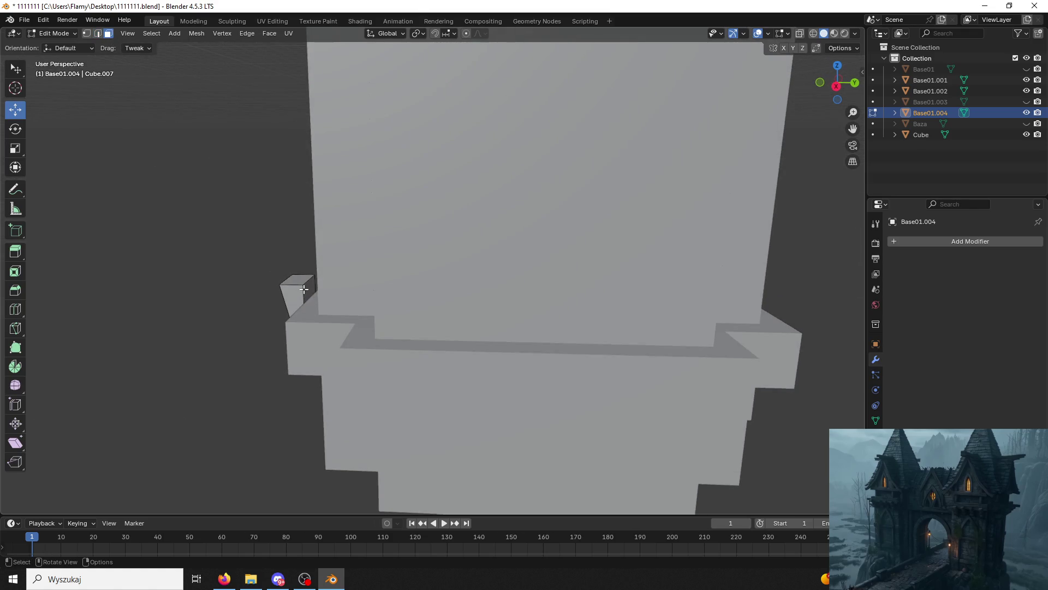
left_click_drag(330, 300, 341, 300)
mouse_move(342, 300)
middle_mouse_down()
mouse_move(393, 290)
mouse_move(214, 198)
middle_mouse_up()
left_click(146, 153)
left_click(59, 34)
left_click(61, 46)
key("Tab")
middle_click_drag(313, 312, 316, 175)
left_click(316, 175)
key("e")
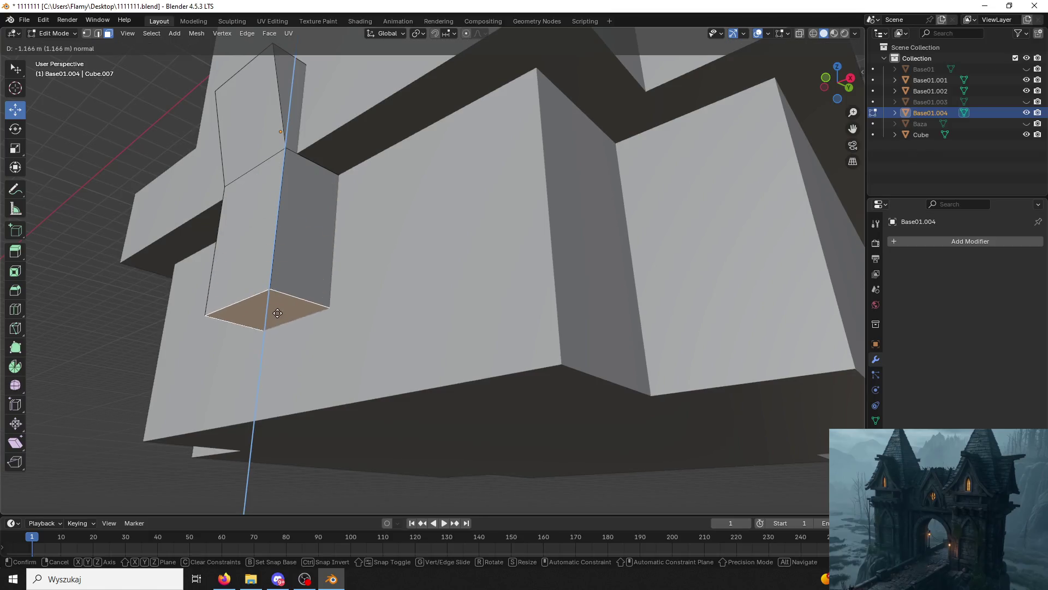
Confirm the downward extrusion and scale the lower face along X to 0.385.
left_click(281, 414)
mouse_move(281, 414)
middle_mouse_down()
mouse_move(318, 374)
mouse_move(450, 346)
middle_mouse_up()
left_click(542, 301)
mouse_move(574, 301)
middle_mouse_down()
mouse_move(436, 326)
mouse_move(431, 257)
mouse_move(306, 327)
mouse_move(356, 356)
mouse_move(259, 371)
mouse_move(424, 289)
mouse_move(519, 298)
middle_mouse_up()
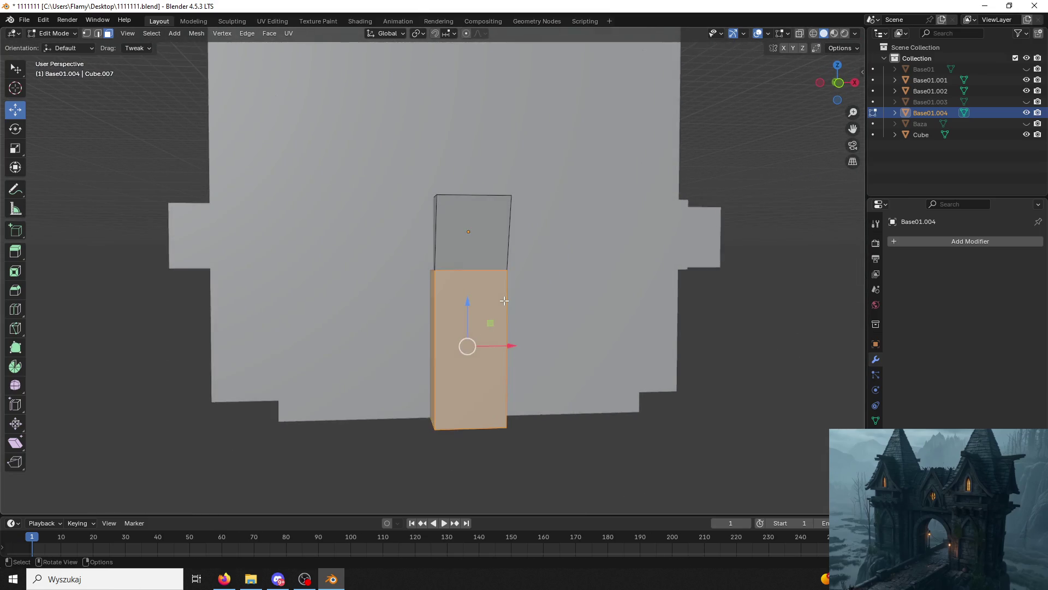
key("s")
key("x")
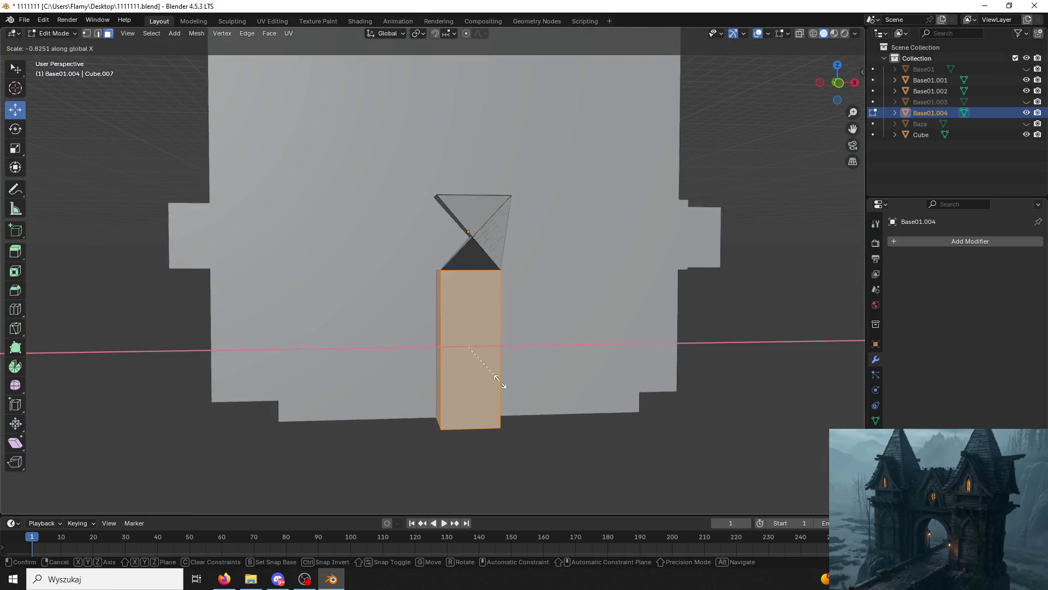
left_click(487, 335)
Reselect faces on the bracket and isolate its narrow front face.
mouse_move(486, 334)
middle_mouse_down()
mouse_move(650, 372)
mouse_move(603, 375)
mouse_move(428, 326)
middle_mouse_up()
left_click(650, 373)
key("ctrl+z")
middle_click_drag(299, 328, 298, 316)
left_click(296, 312)
mouse_move(326, 336)
left_mouse_down()
mouse_move(338, 342)
mouse_move(326, 336)
left_mouse_up()
mouse_move(327, 336)
middle_mouse_down()
mouse_move(276, 321)
mouse_move(295, 317)
middle_mouse_up()
left_click(257, 323)
left_click(297, 317)
Try Extrude Faces Along Normals on the front face, then undo it.
right_click(298, 319)
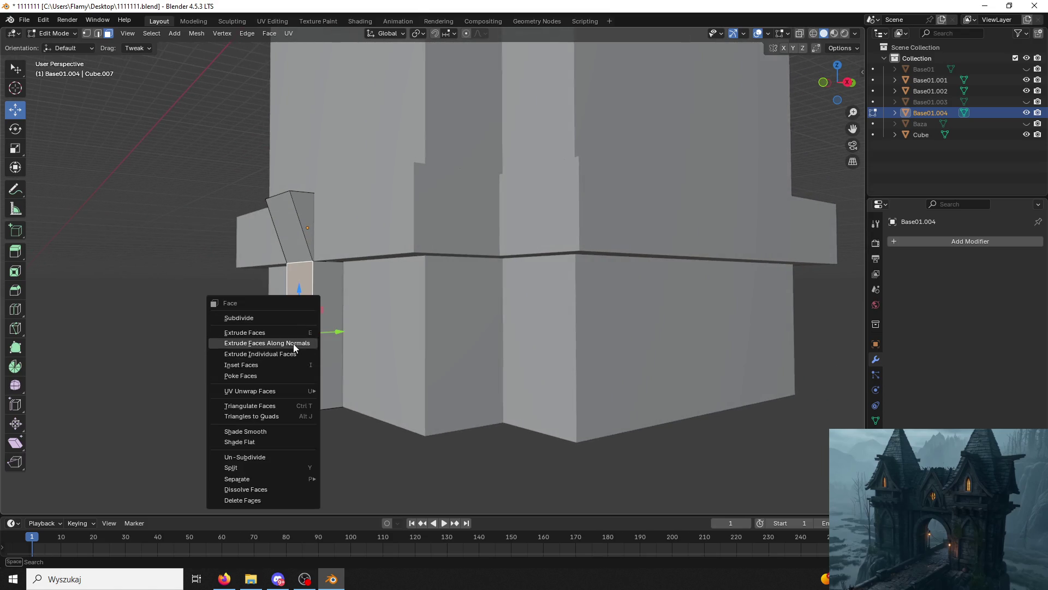
left_click(294, 343)
left_click(361, 338)
key("ctrl+z")
key("ctrl+z")
key("ctrl+shift+z")
mouse_move(229, 342)
middle_mouse_down()
mouse_move(218, 346)
mouse_move(246, 366)
mouse_move(415, 352)
mouse_move(350, 365)
middle_mouse_up()
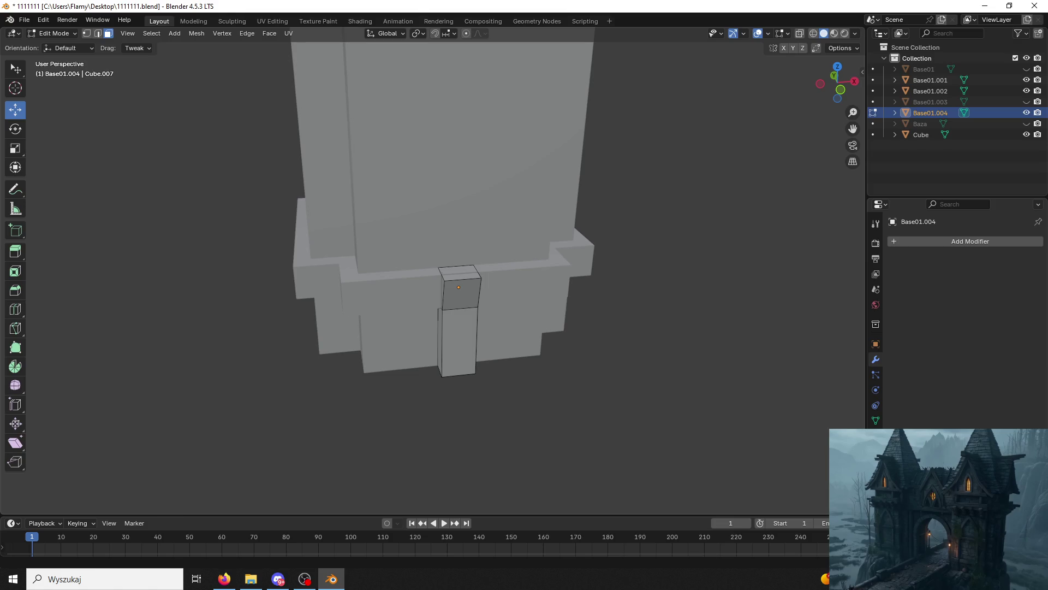
key("alt+Tab")
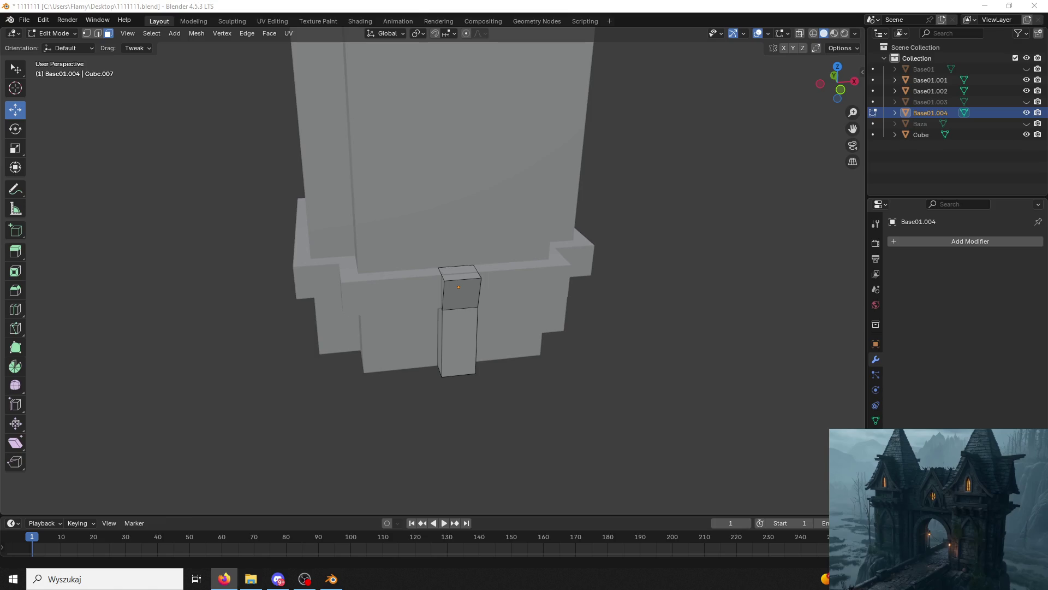
left_click(50, 35)
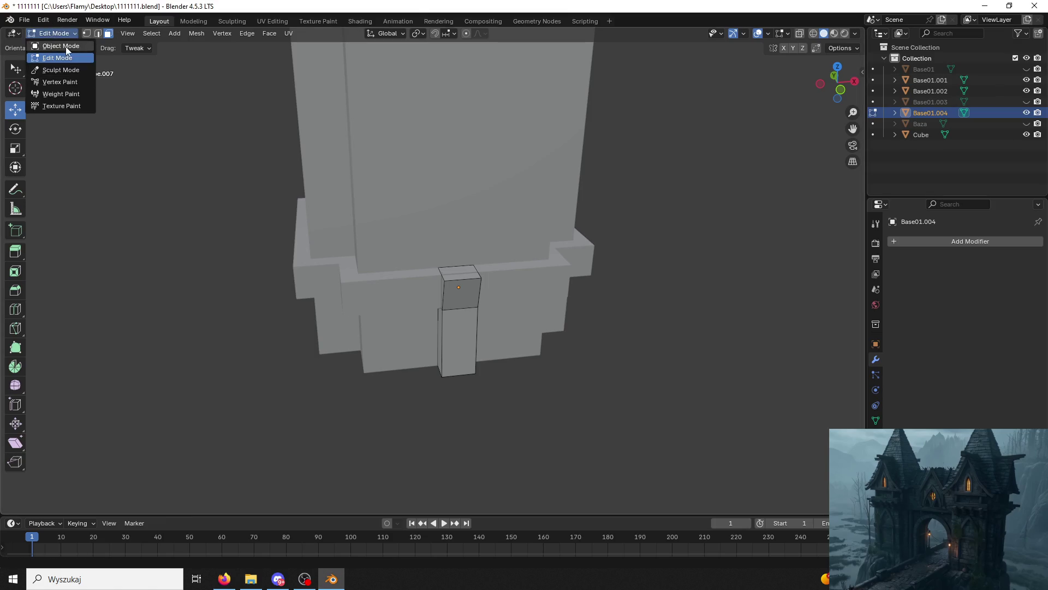
In Object Mode, delete the spare Cube object.
left_click(66, 47)
left_click_drag(457, 260, 483, 141)
mouse_move(483, 141)
middle_mouse_down()
mouse_move(535, 185)
mouse_move(581, 369)
middle_mouse_up()
left_click(571, 353)
key("Delete")
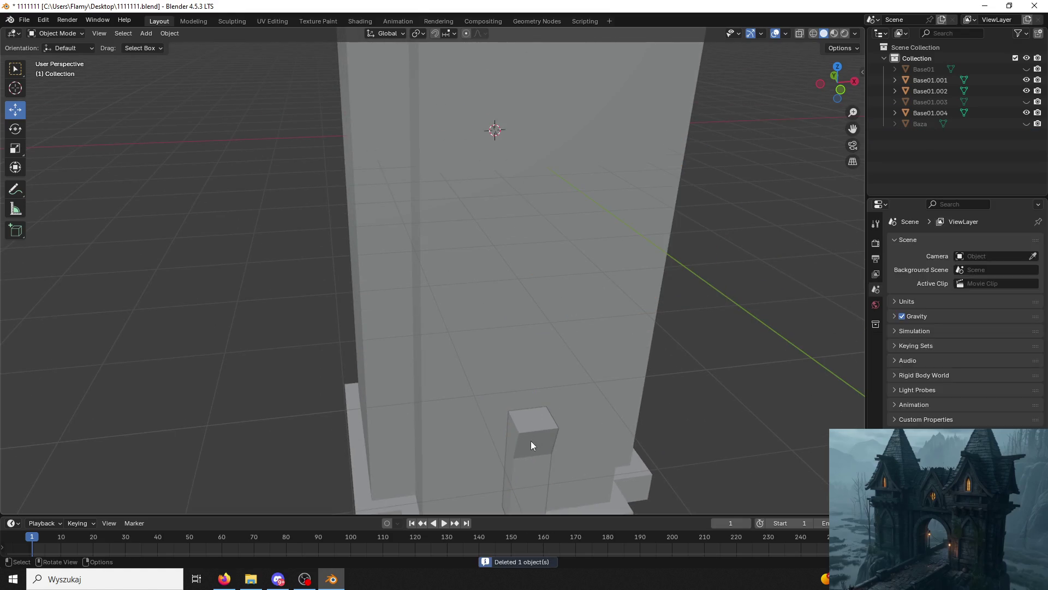
Lift the bracket up the pillar along Z beneath the upper trim bands and nudge it along Y.
left_click(531, 441)
left_click_drag(535, 398, 573, 162)
mouse_move(572, 163)
middle_mouse_down()
mouse_move(631, 189)
mouse_move(665, 144)
mouse_move(530, 394)
mouse_move(494, 421)
middle_mouse_up()
mouse_move(475, 420)
left_mouse_down()
mouse_move(476, 169)
mouse_move(461, 119)
mouse_move(428, 124)
left_mouse_up()
middle_click_drag(428, 124, 329, 137)
left_click_drag(329, 137, 339, 145)
mouse_move(340, 144)
middle_mouse_down()
mouse_move(395, 105)
mouse_move(392, 77)
mouse_move(361, 81)
mouse_move(353, 113)
middle_mouse_up()
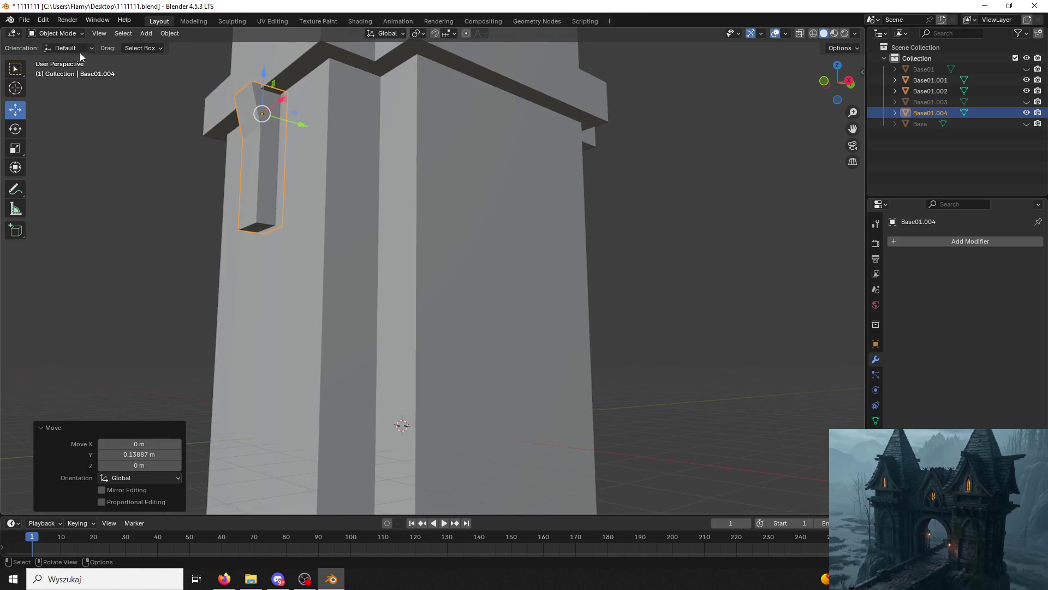
In Edge select, bevel the bracket's bottom edge with two segments and a preset profile.
left_click(54, 34)
left_click(55, 57)
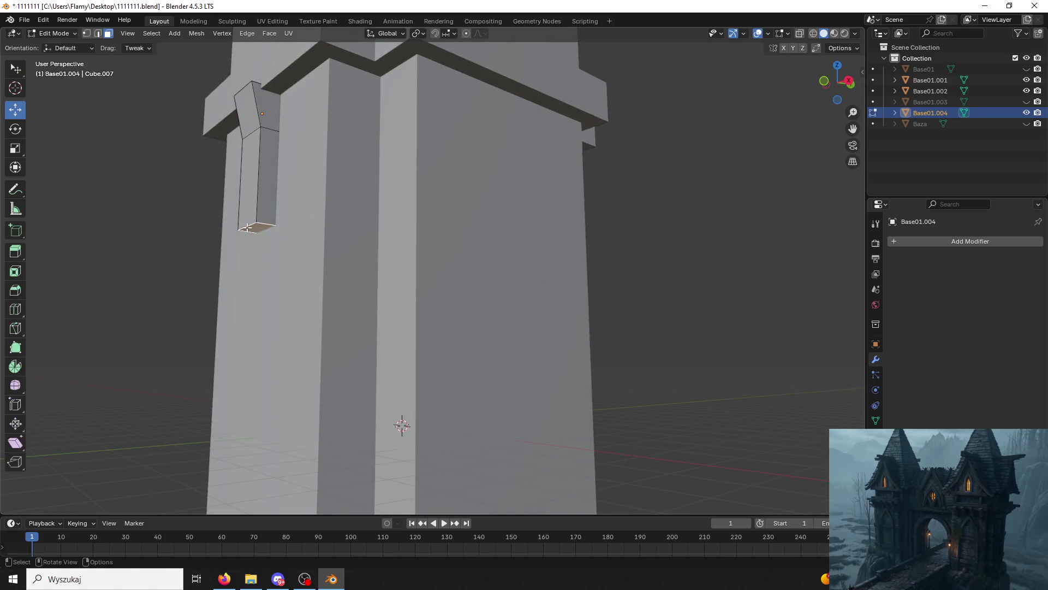
left_click(99, 34)
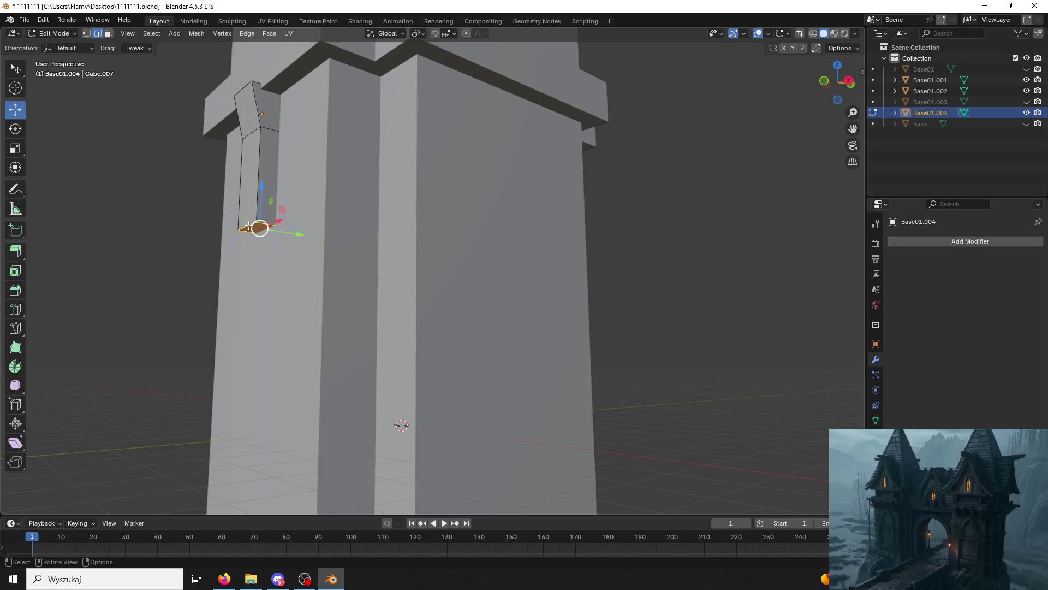
key("ctrl+b")
scroll(235, 218, "up", 1)
left_click(233, 216)
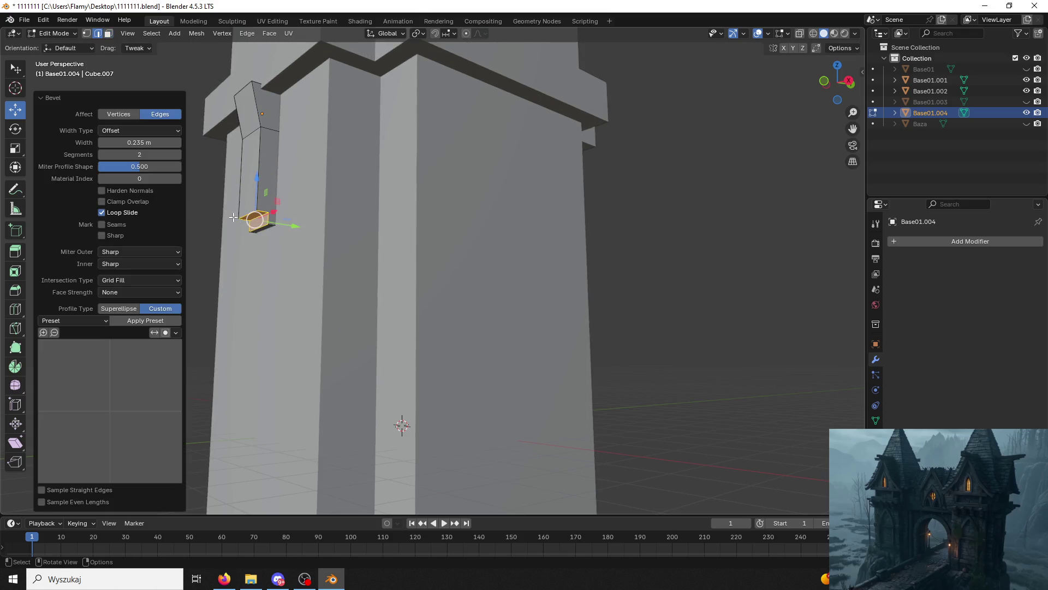
left_click(104, 323)
left_click(88, 344)
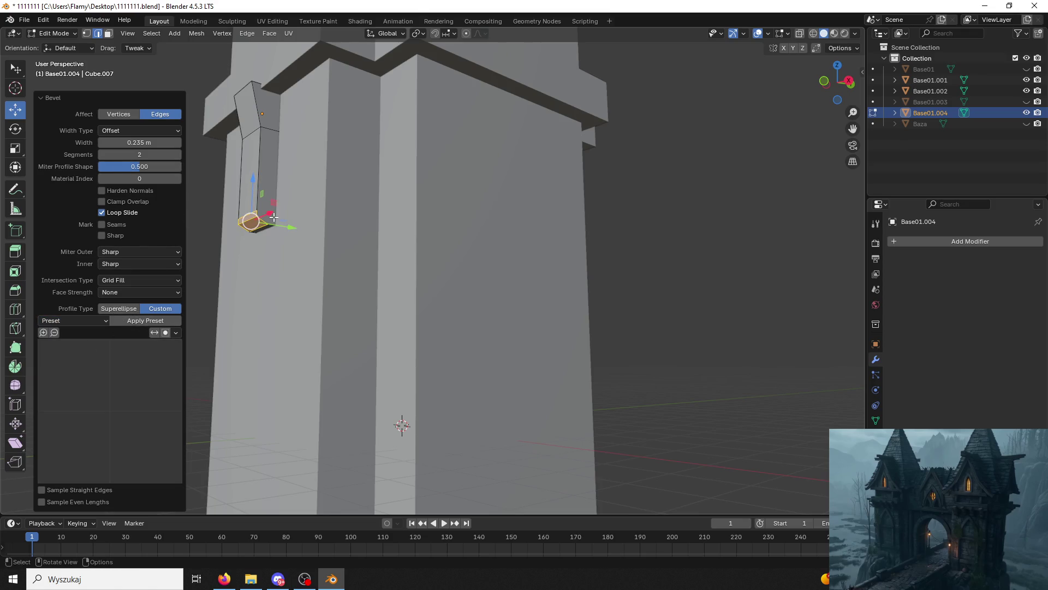
left_click_drag(251, 184, 252, 147)
Bevel two more bracket edges, one at 0.309 m, then clear the selection.
mouse_move(252, 148)
middle_mouse_down()
mouse_move(314, 155)
mouse_move(300, 246)
middle_mouse_up()
left_click(300, 248)
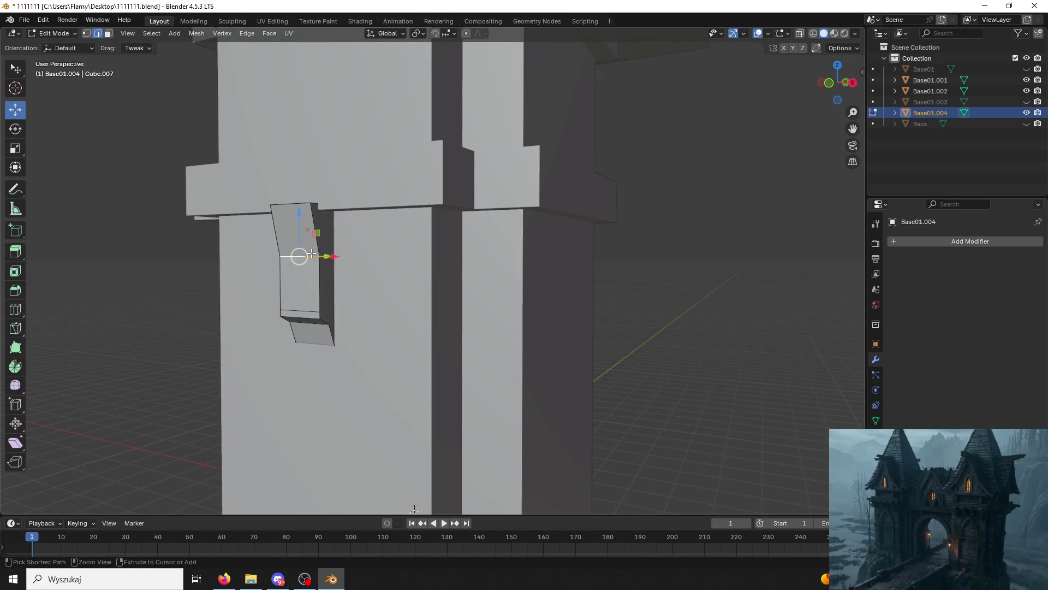
key("ctrl+b")
left_click(301, 216)
mouse_move(302, 216)
middle_mouse_down()
mouse_move(245, 215)
mouse_move(295, 240)
mouse_move(374, 311)
mouse_move(353, 328)
middle_mouse_up()
left_click(339, 294)
key("ctrl+b")
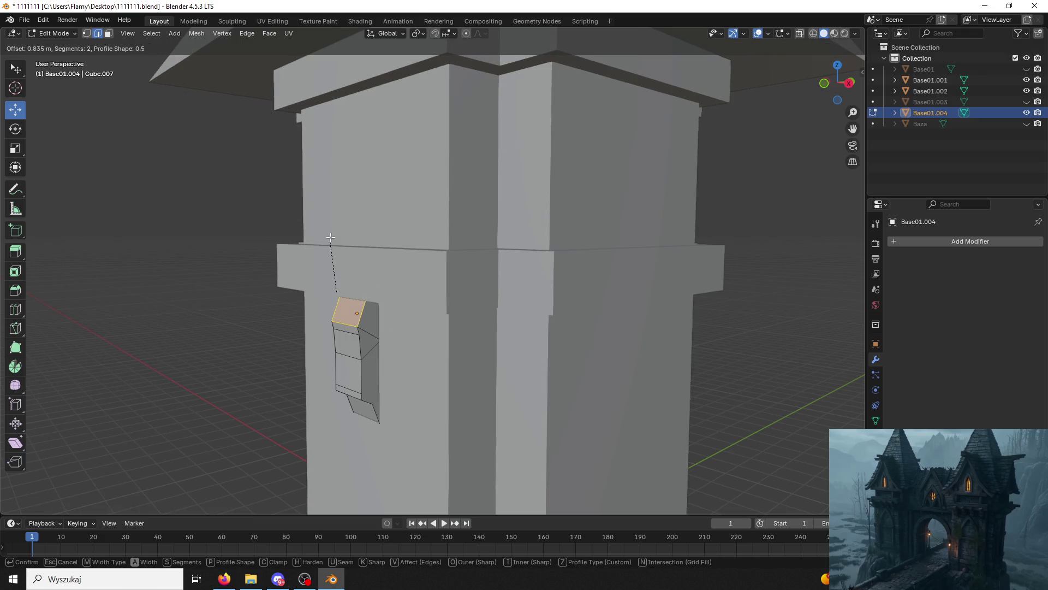
left_click(342, 278)
key("alt+a")
Dissolve the faces, then in Object Mode move the bracket -0.55137 m along Y against the pillar.
mouse_move(281, 266)
middle_mouse_down()
mouse_move(466, 257)
mouse_move(540, 313)
mouse_move(525, 287)
middle_mouse_up()
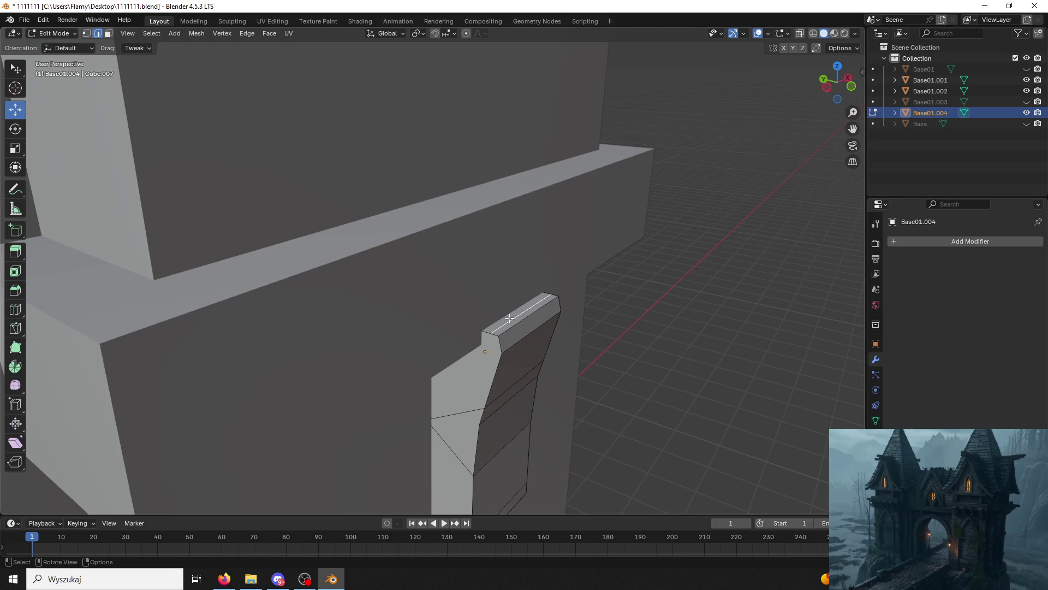
key("x")
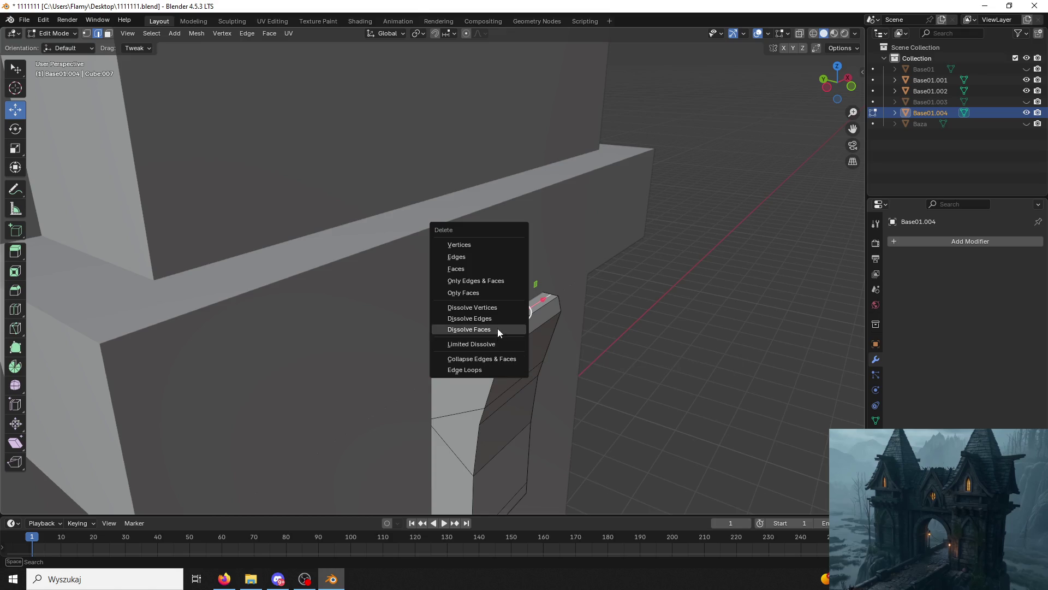
left_click(498, 330)
middle_click_drag(498, 331, 462, 306)
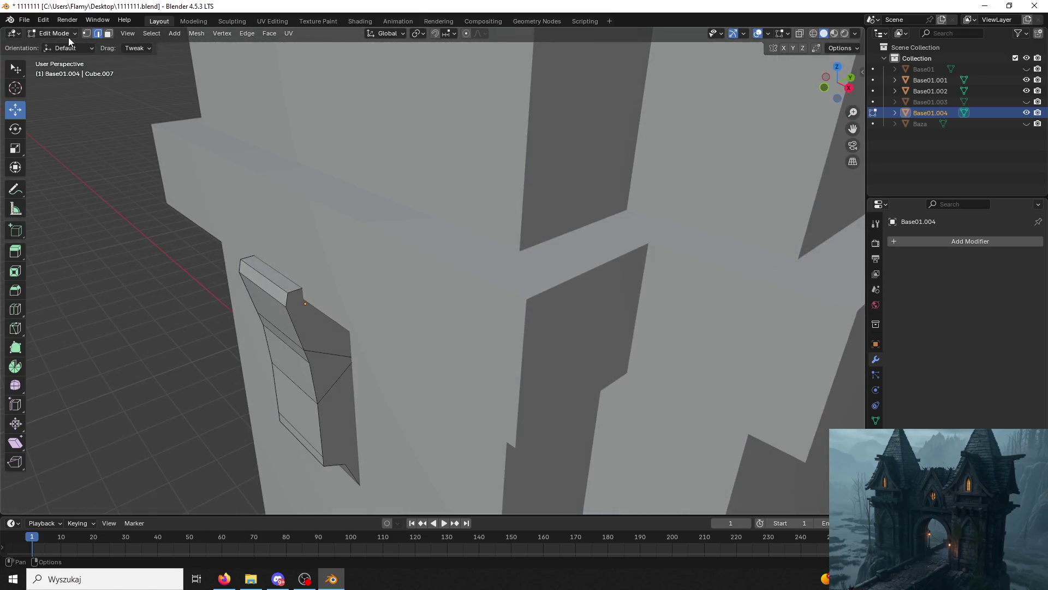
left_click(68, 37)
left_click(66, 45)
left_click_drag(327, 312, 292, 303)
mouse_move(293, 303)
middle_mouse_down()
mouse_move(367, 278)
mouse_move(387, 300)
mouse_move(287, 254)
mouse_move(377, 285)
mouse_move(302, 181)
middle_mouse_up()
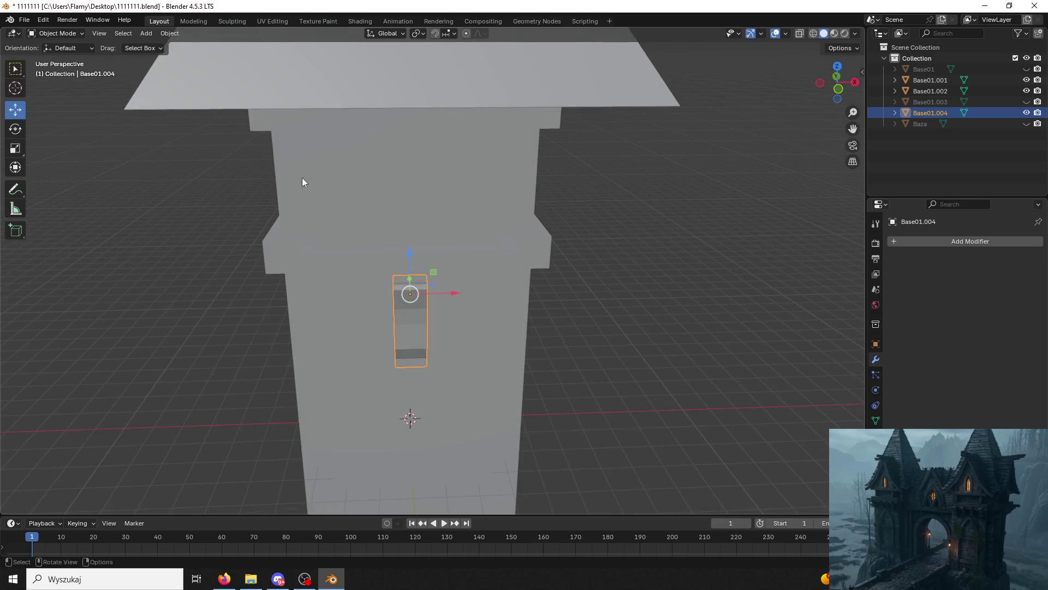
Return to Object Mode and apply Shade Auto Smooth to the bracket.
left_click(47, 32)
left_click(55, 58)
scroll(473, 327, "up", 2)
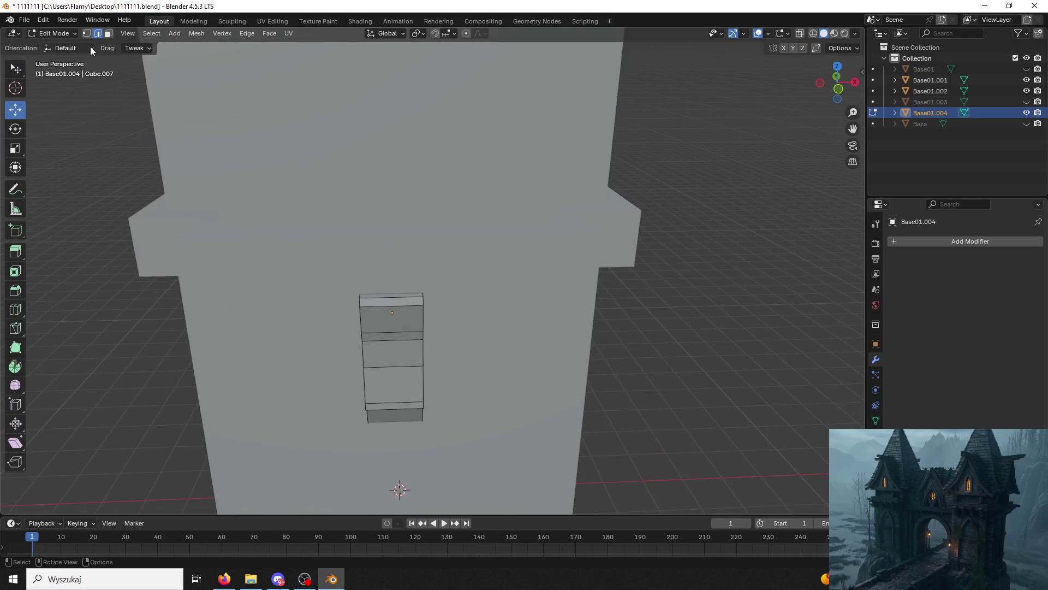
left_click(55, 34)
left_click(54, 34)
left_click(55, 34)
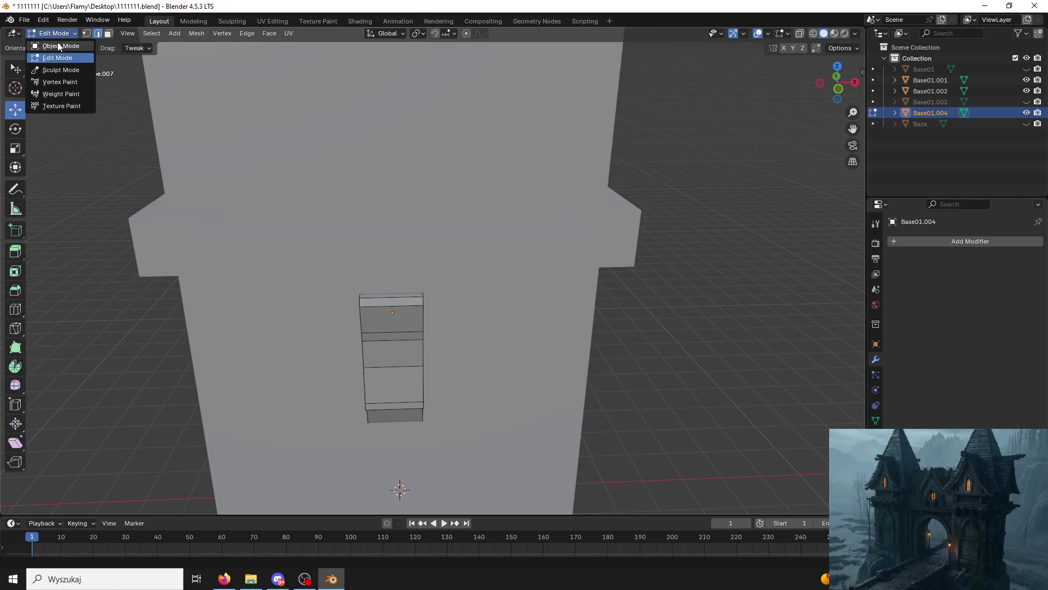
left_click(54, 46)
mouse_move(286, 234)
middle_mouse_down()
mouse_move(466, 344)
mouse_move(401, 297)
mouse_move(235, 322)
middle_mouse_up()
right_click(385, 287)
left_click(397, 298)
Raise the bracket along Z and nudge it along Y beneath the upper trim.
scroll(328, 339, "up", 4)
mouse_move(348, 344)
middle_mouse_down()
mouse_move(389, 362)
mouse_move(468, 351)
mouse_move(464, 307)
middle_mouse_up()
left_click(464, 303)
mouse_move(457, 229)
left_mouse_down()
mouse_move(456, 201)
mouse_move(473, 194)
left_mouse_up()
mouse_move(473, 194)
middle_mouse_down()
mouse_move(469, 215)
mouse_move(483, 220)
mouse_move(359, 224)
mouse_move(307, 259)
middle_mouse_up()
left_click_drag(432, 257, 407, 255)
left_click(298, 269)
mouse_move(298, 270)
middle_mouse_down()
mouse_move(311, 241)
mouse_move(321, 267)
mouse_move(378, 310)
middle_mouse_up()
left_click(378, 310)
Copy and paste the bracket, sliding the copy sideways along X.
key("ctrl+c")
key("ctrl+v")
left_click_drag(409, 253, 435, 286)
mouse_move(435, 286)
middle_mouse_down()
mouse_move(473, 289)
mouse_move(514, 267)
middle_mouse_up()
left_click_drag(514, 266, 366, 269)
Paste a third bracket on the left, then switch to front orthographic view.
key("ctrl+c")
key("ctrl+v")
mouse_move(426, 285)
middle_mouse_down()
mouse_move(300, 276)
mouse_move(376, 263)
middle_mouse_up()
scroll(299, 274, "down", 4)
left_click(376, 263)
scroll(418, 266, "up", 6)
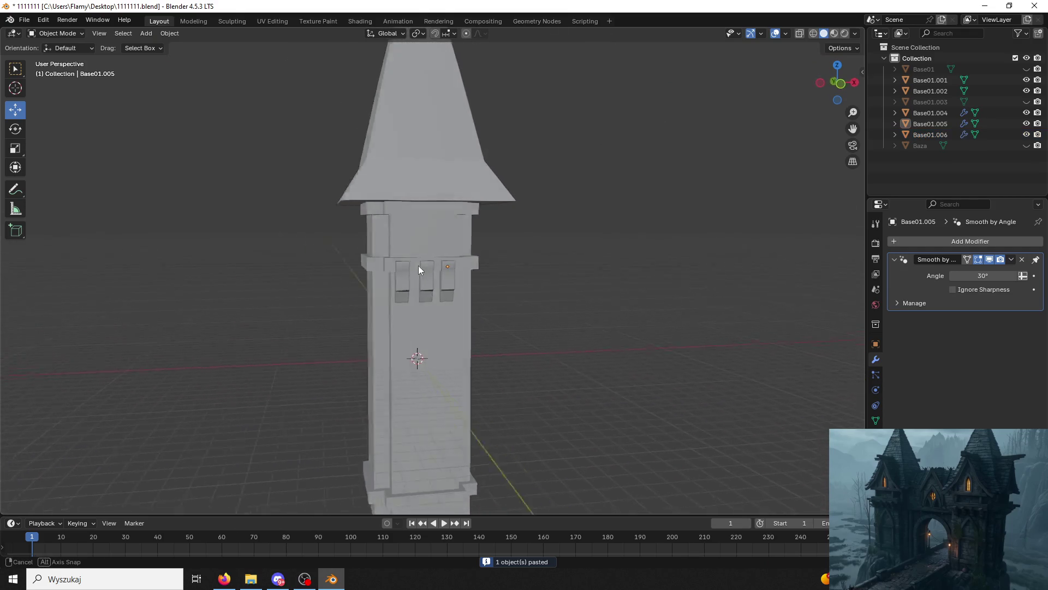
left_click(838, 83)
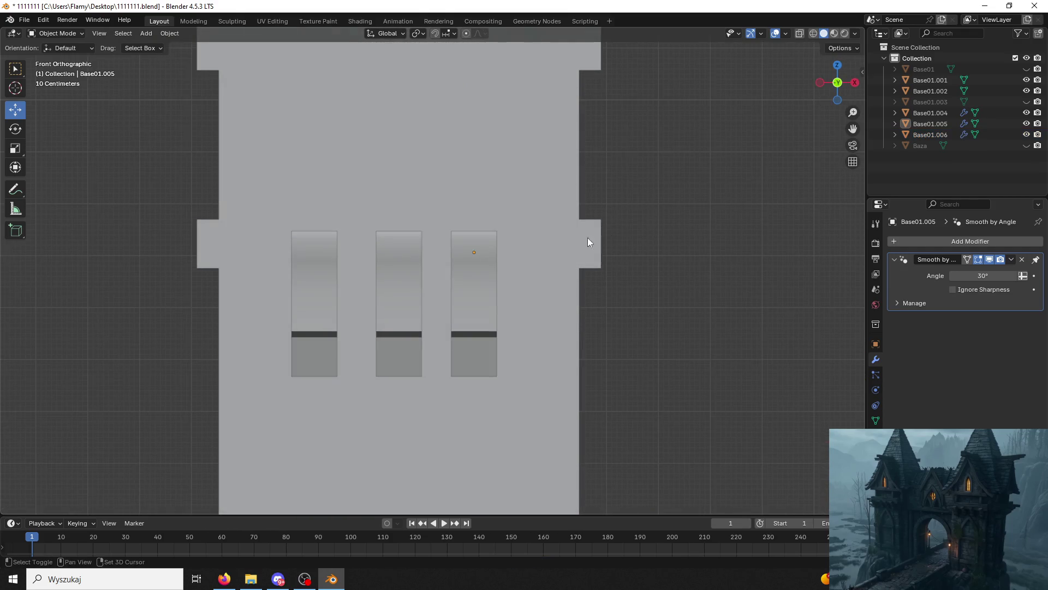
Set the left bracket Base01.006's Location X to -1.5 m.
left_click(485, 283)
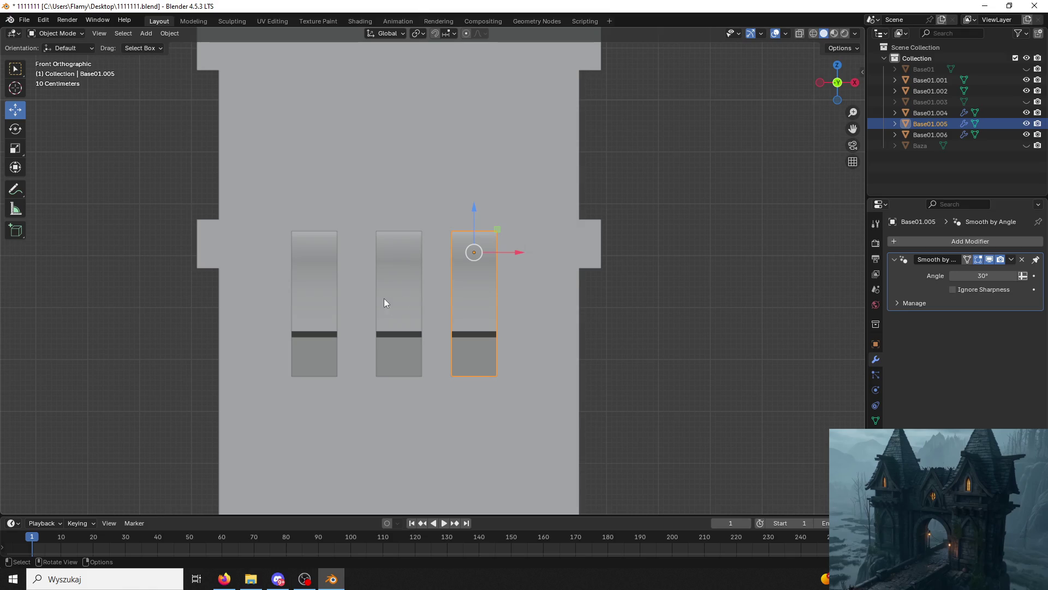
left_click(877, 344)
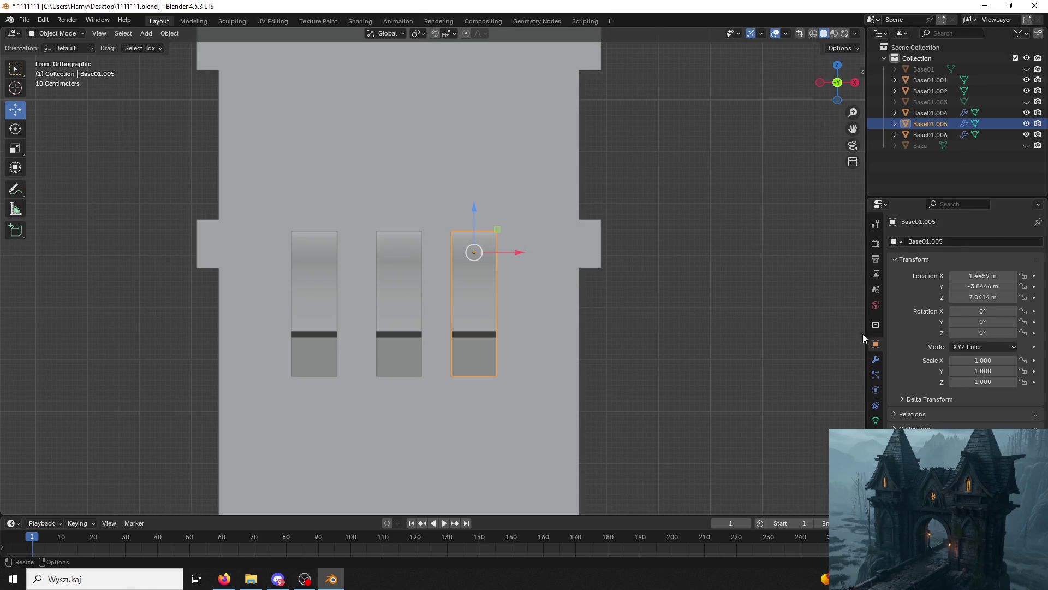
left_click(261, 310)
left_click(303, 297)
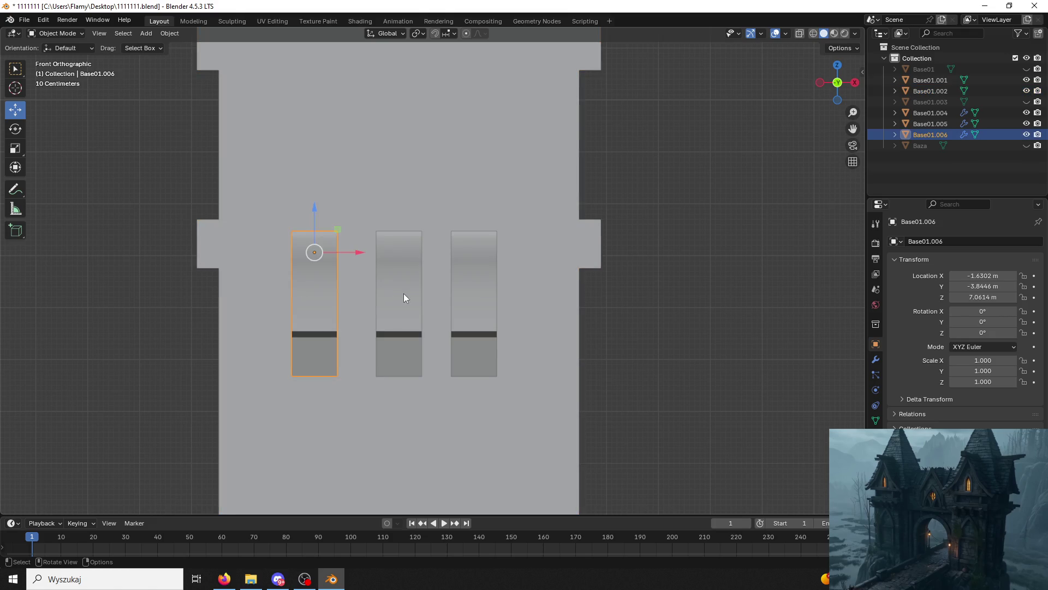
left_click(407, 293)
left_click(481, 310)
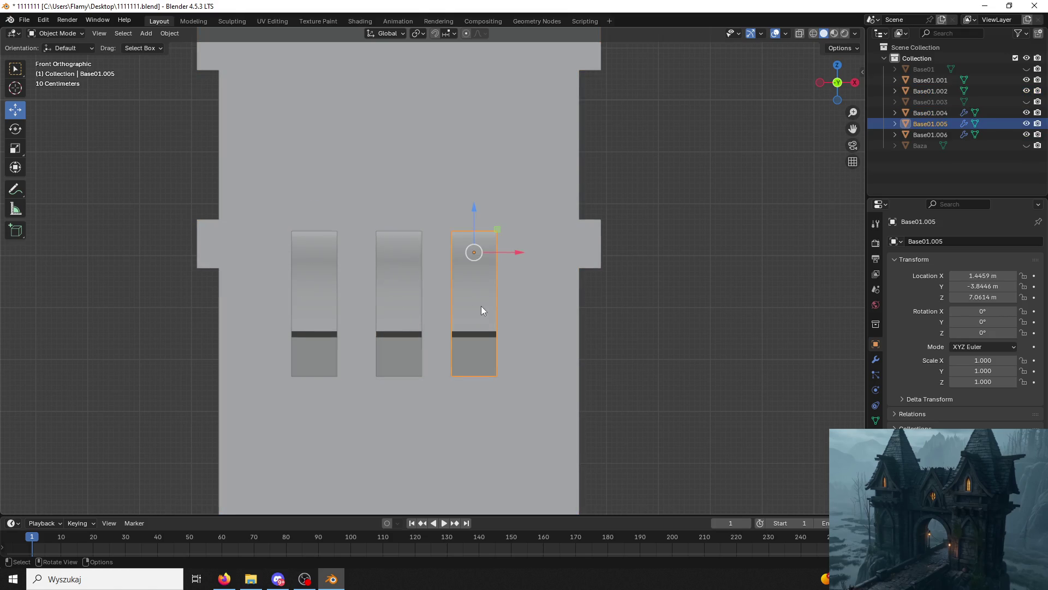
left_click(305, 327)
left_click(1013, 275)
type("5")
key("Return")
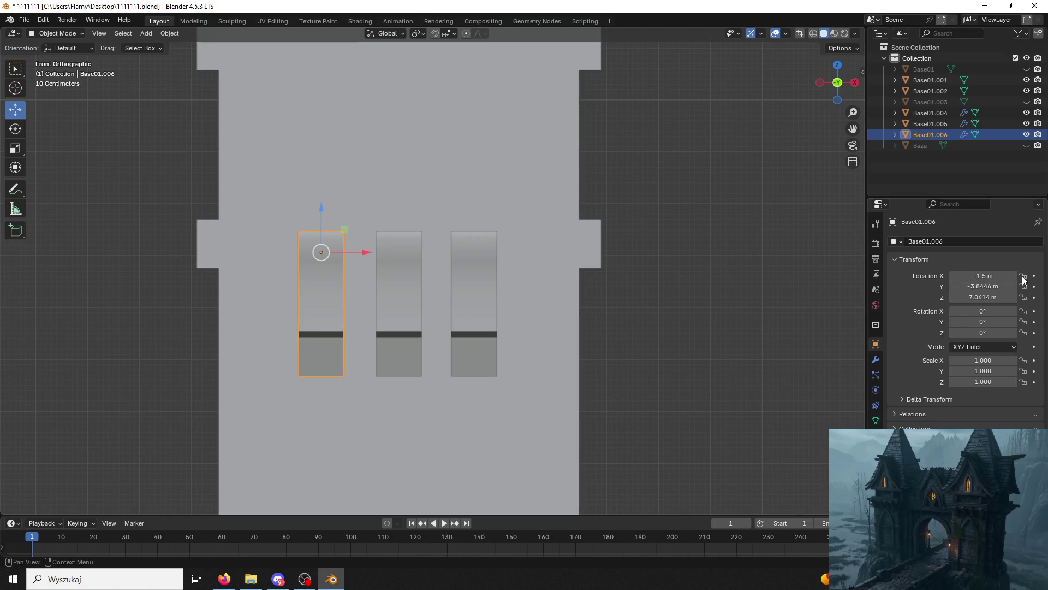
Set the right bracket's Location X to 1.5 m.
left_click(487, 285)
left_click(1013, 276)
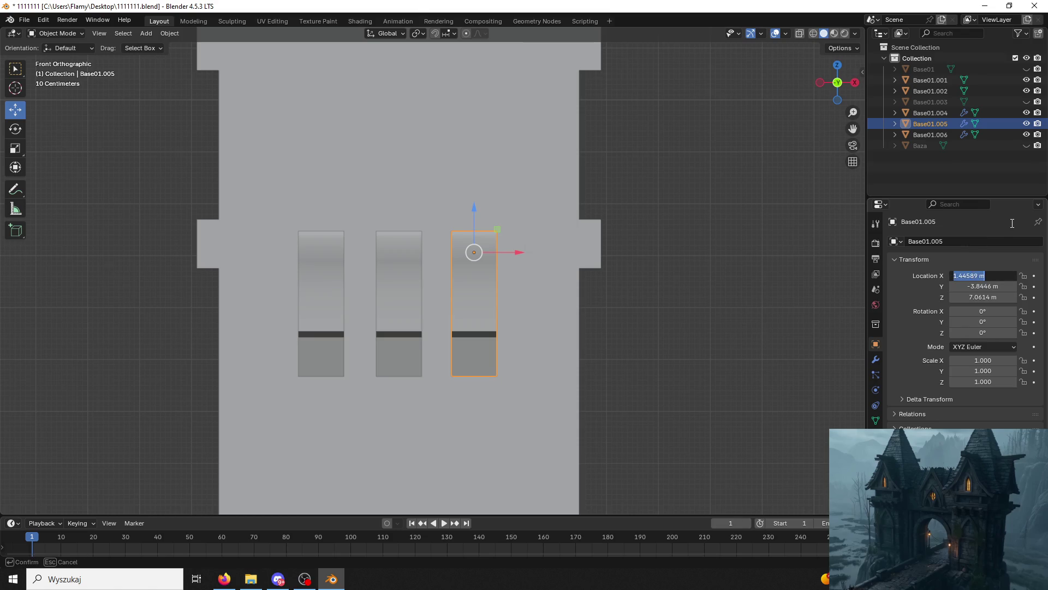
type(".5")
key("Return")
Select all three brackets and join them into one object with Ctrl+J.
left_click(412, 292)
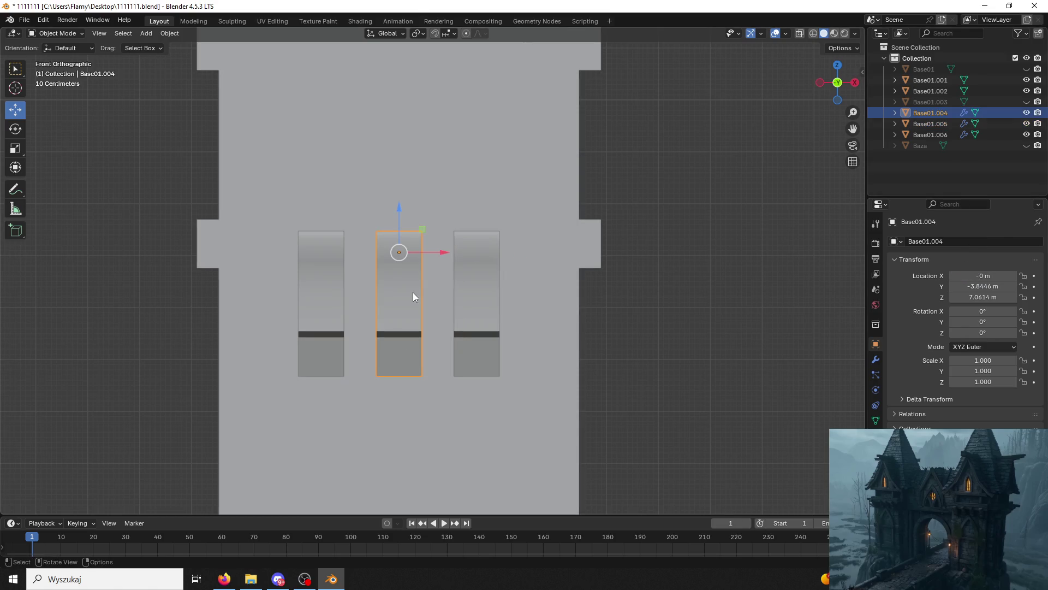
mouse_move(676, 263)
middle_mouse_down()
mouse_move(587, 295)
mouse_move(575, 284)
mouse_move(671, 238)
mouse_move(721, 281)
mouse_move(713, 292)
mouse_move(552, 261)
middle_mouse_up()
left_click(458, 294)
left_click(420, 297, "shift")
left_click(381, 295, "shift")
key("ctrl+j")
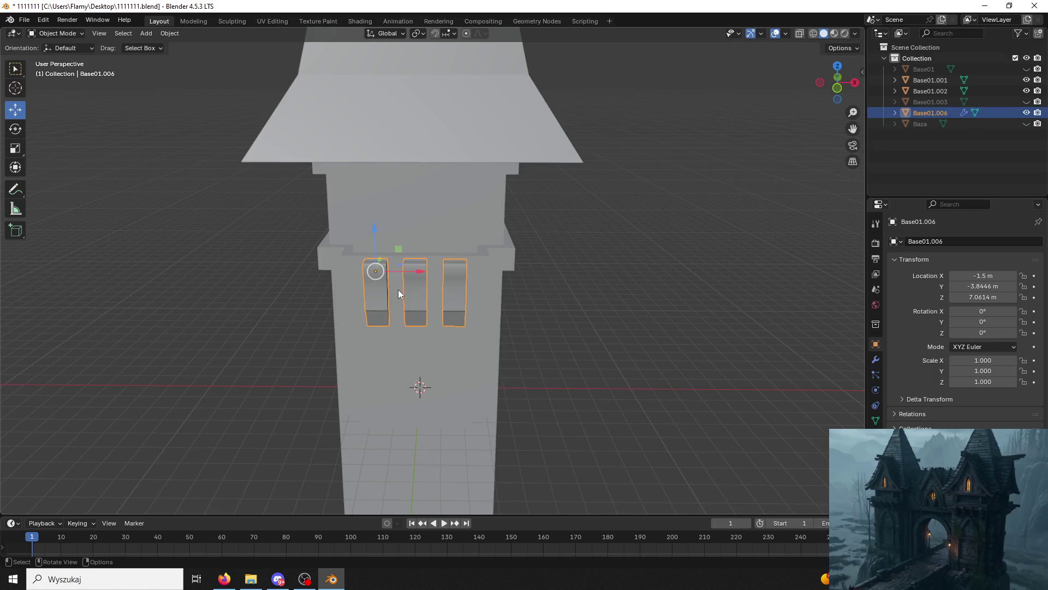
Save the file and select the joined brackets.
left_click(447, 306)
mouse_move(448, 306)
middle_mouse_down()
mouse_move(375, 299)
mouse_move(473, 344)
mouse_move(408, 345)
mouse_move(461, 355)
mouse_move(420, 356)
middle_mouse_up()
key("ctrl+s")
left_click(380, 321)
scroll(401, 329, "up", 8)
left_click(401, 329)
scroll(473, 348, "down", 5)
scroll(420, 356, "up", 2)
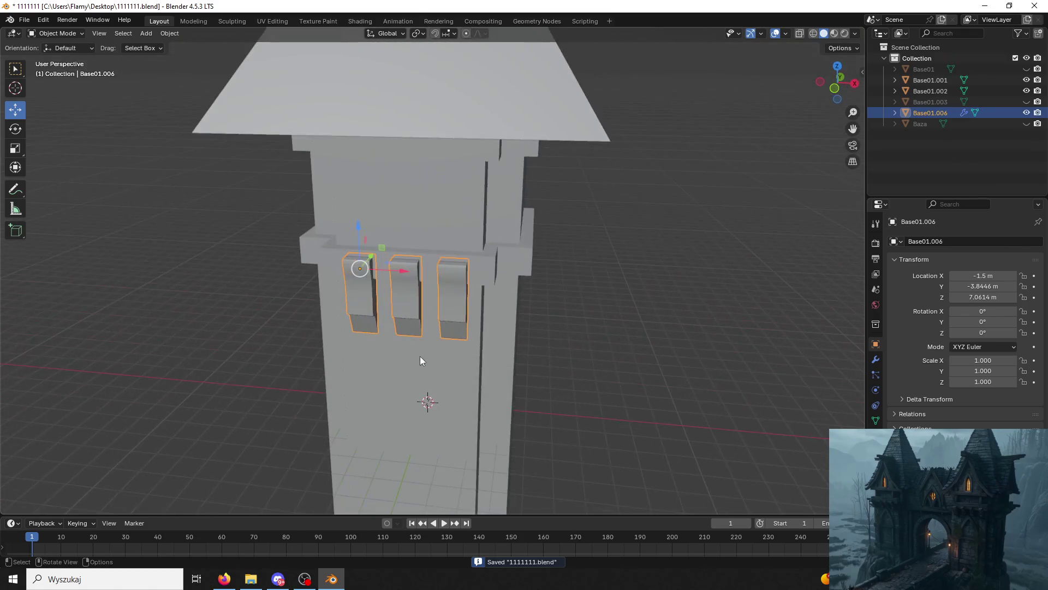
Move into the Modeling workspace in Object Mode and attempt Set Origin.
left_click(193, 22)
mouse_move(215, 67)
middle_mouse_down()
mouse_move(260, 96)
mouse_move(229, 82)
middle_mouse_up()
left_click(63, 35)
left_click(54, 48)
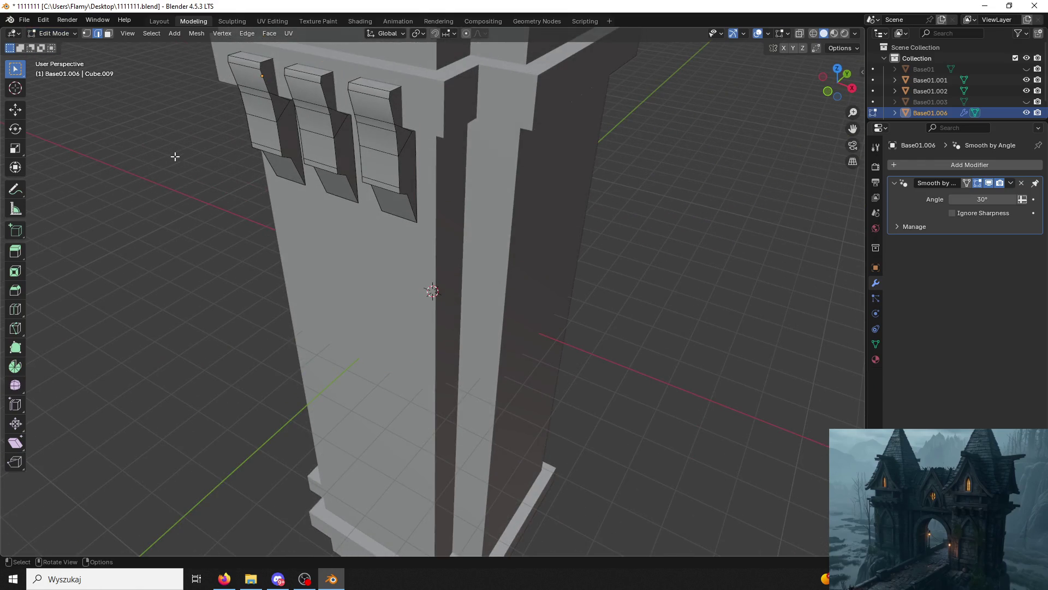
mouse_move(191, 57)
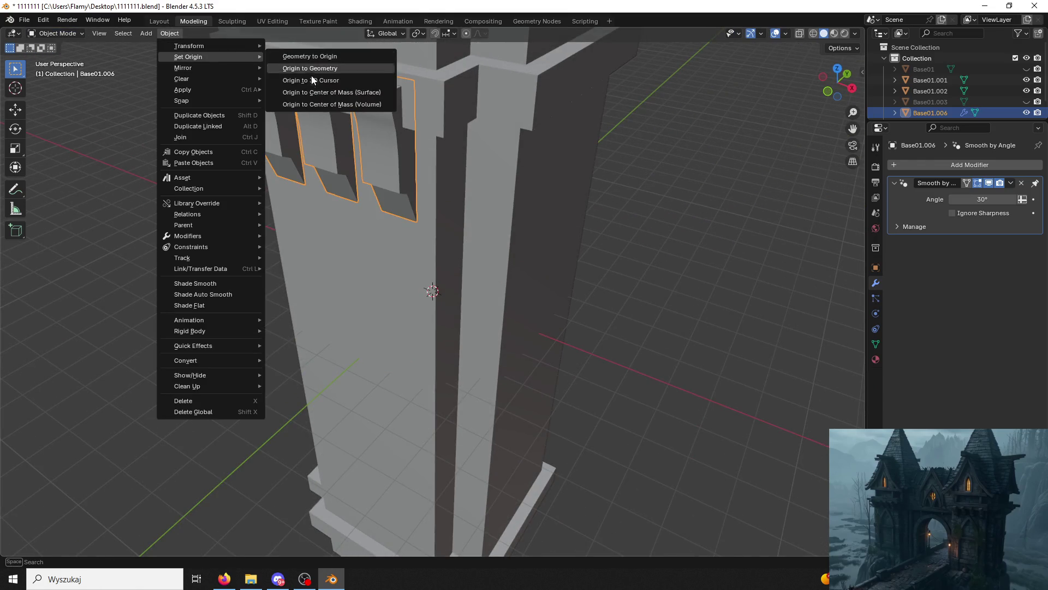
left_click(323, 94)
left_click(170, 34)
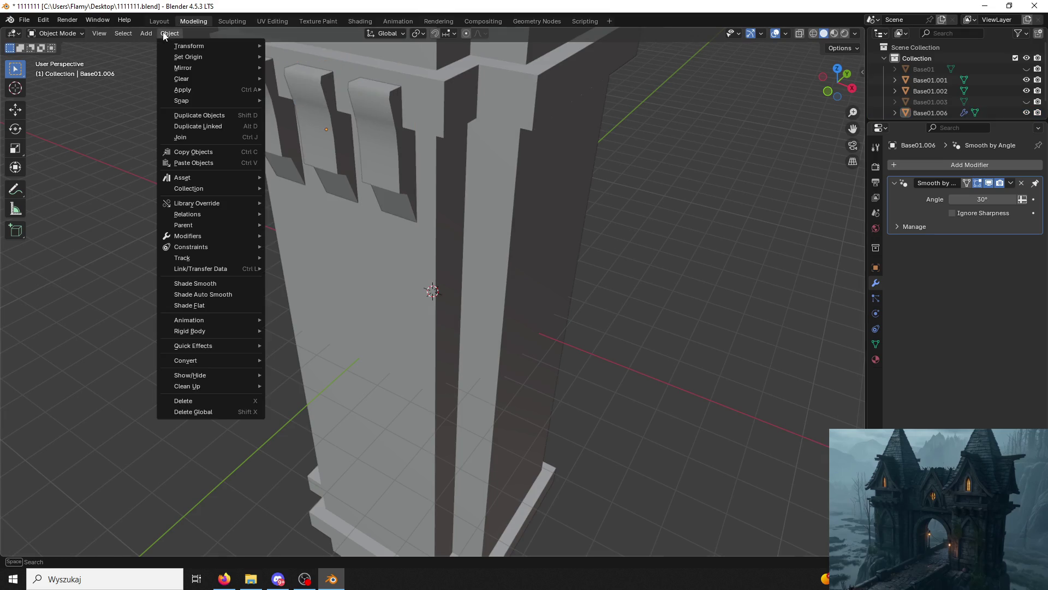
key("alt+a")
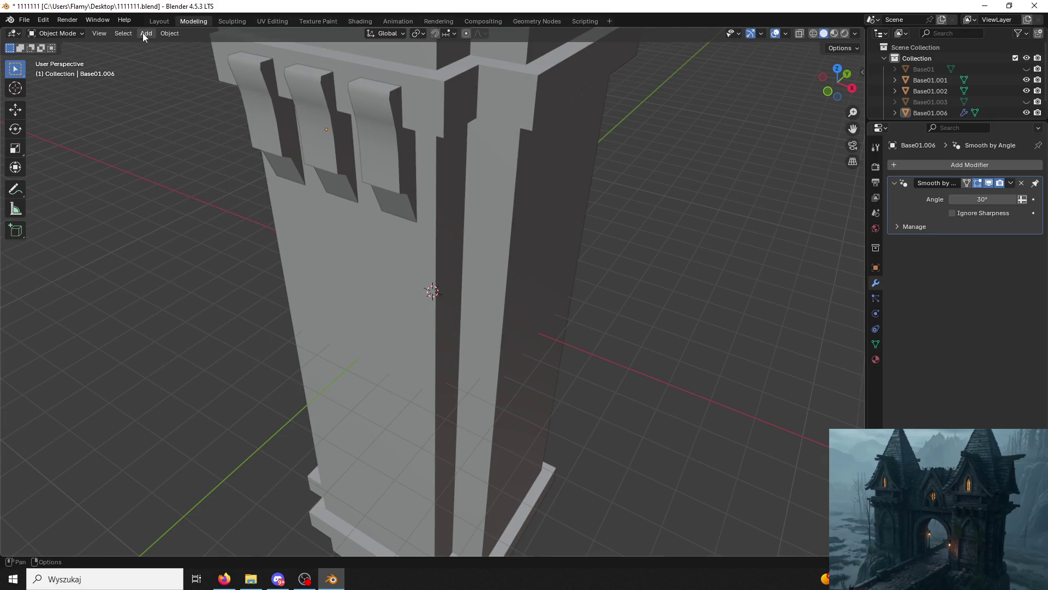
Set the joined brackets' origin to their geometry centre.
left_click(169, 33)
mouse_move(192, 57)
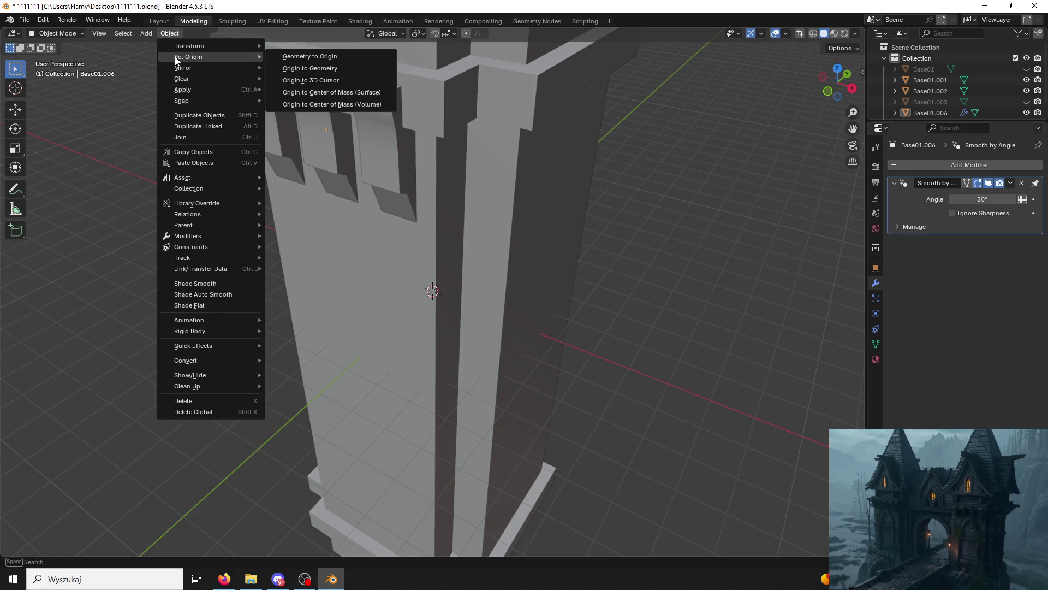
left_click(317, 94)
scroll(277, 164, "down", 2)
scroll(273, 209, "down", 2)
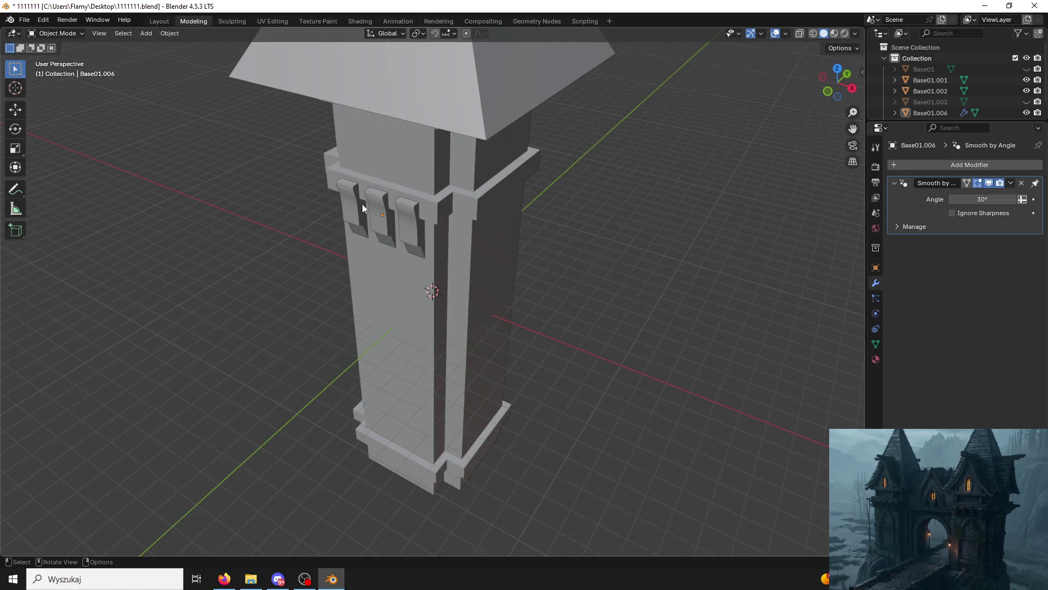
left_click(366, 207)
left_click(169, 34)
mouse_move(206, 57)
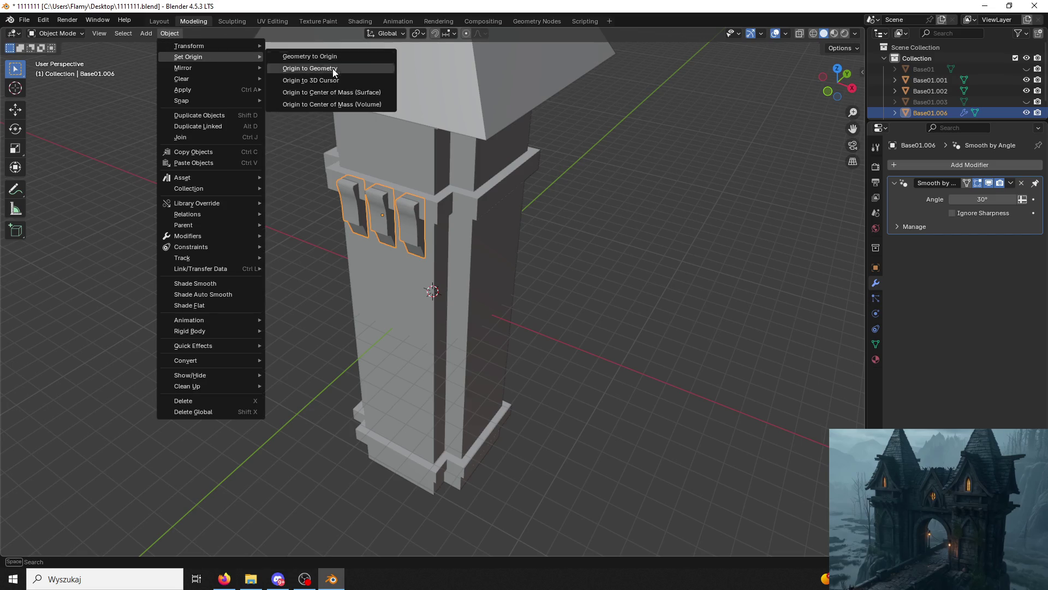
left_click(334, 101)
Activate the Move tool and reselect the joined brackets from the pillar's front.
middle_click_drag(245, 199, 311, 187)
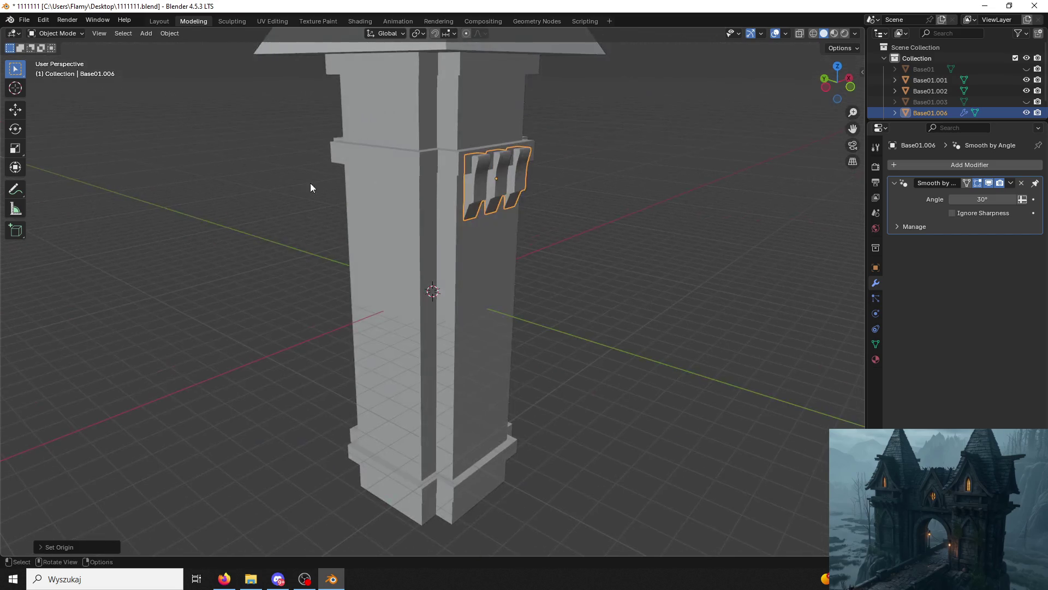
left_click(16, 109)
left_click(159, 186)
mouse_move(193, 205)
middle_mouse_down()
mouse_move(435, 214)
mouse_move(378, 193)
mouse_move(426, 188)
mouse_move(454, 172)
mouse_move(402, 192)
mouse_move(425, 173)
mouse_move(378, 186)
middle_mouse_up()
left_click(376, 189)
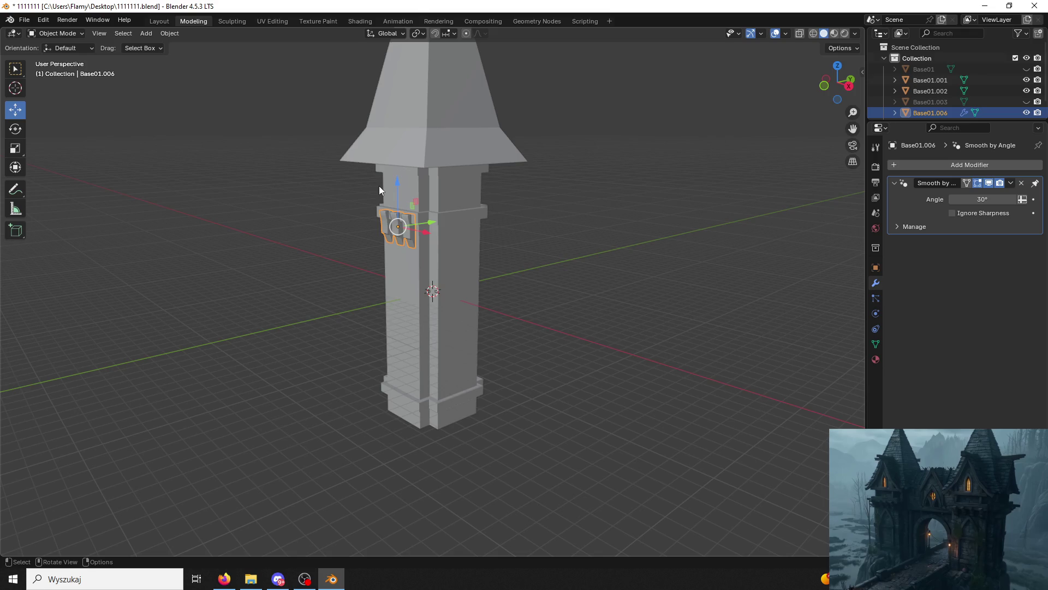
scroll(395, 191, "up", 4)
Select the tower pillar and enter Edit Mode, framing the roof and trim band.
left_click(45, 34)
left_click(523, 103)
left_click(44, 34)
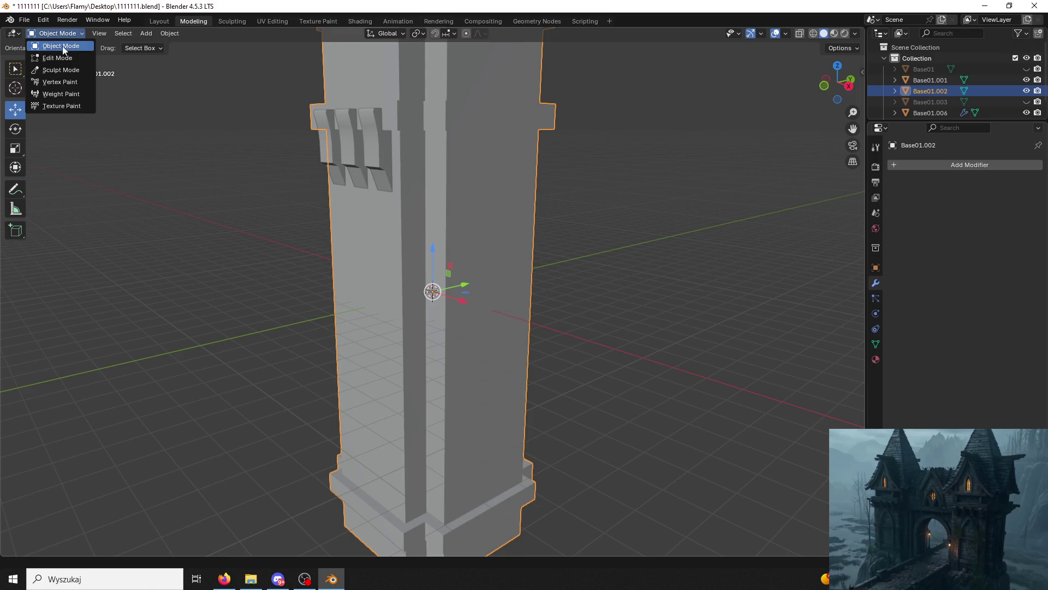
left_click(58, 58)
mouse_move(442, 98)
middle_mouse_down("shift")
mouse_move(479, 320)
mouse_move(475, 241)
mouse_move(499, 281)
middle_mouse_up("shift")
Select the trim band's edge loops and raise them along Z toward the roof.
left_click(487, 332, "alt")
left_click(473, 362, "alt+shift")
left_click(475, 336, "alt+shift")
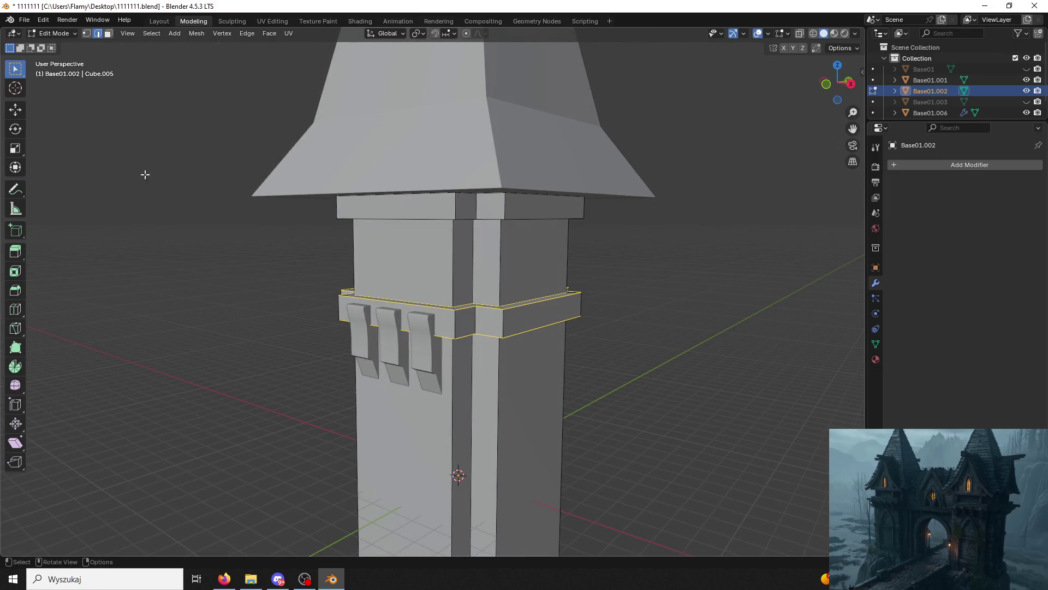
left_click(14, 109)
mouse_move(460, 261)
left_mouse_down()
mouse_move(448, 209)
mouse_move(431, 219)
left_mouse_up()
left_click(435, 219)
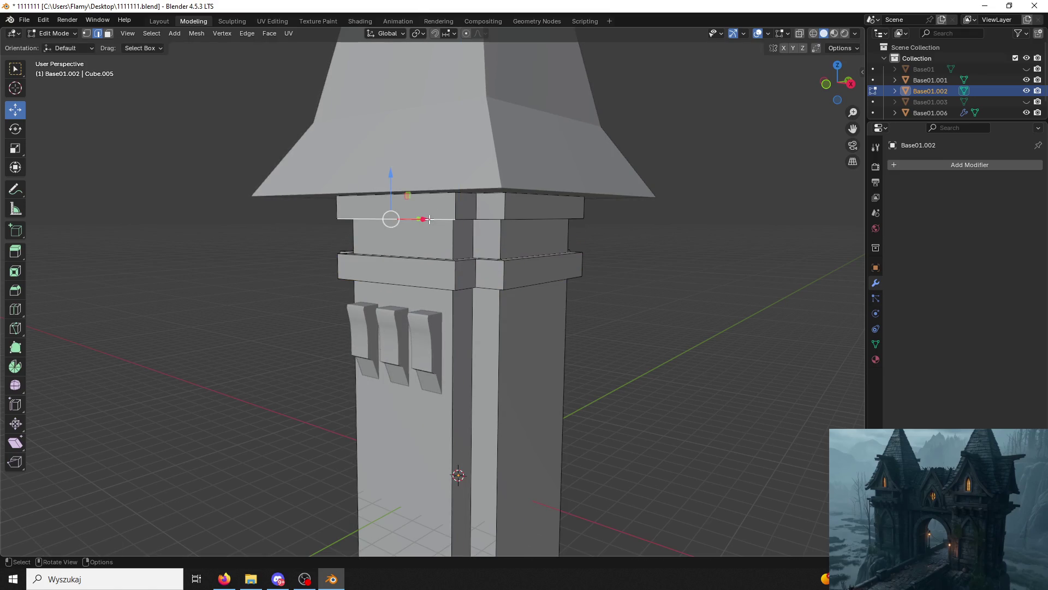
mouse_move(432, 218)
middle_mouse_down()
mouse_move(396, 212)
mouse_move(442, 219)
mouse_move(377, 218)
mouse_move(429, 208)
mouse_move(421, 202)
mouse_move(430, 212)
mouse_move(382, 207)
middle_mouse_up()
In Object Mode, lift the bracket row up under the raised trim band.
left_click(54, 33)
left_click(54, 36)
left_click(418, 326)
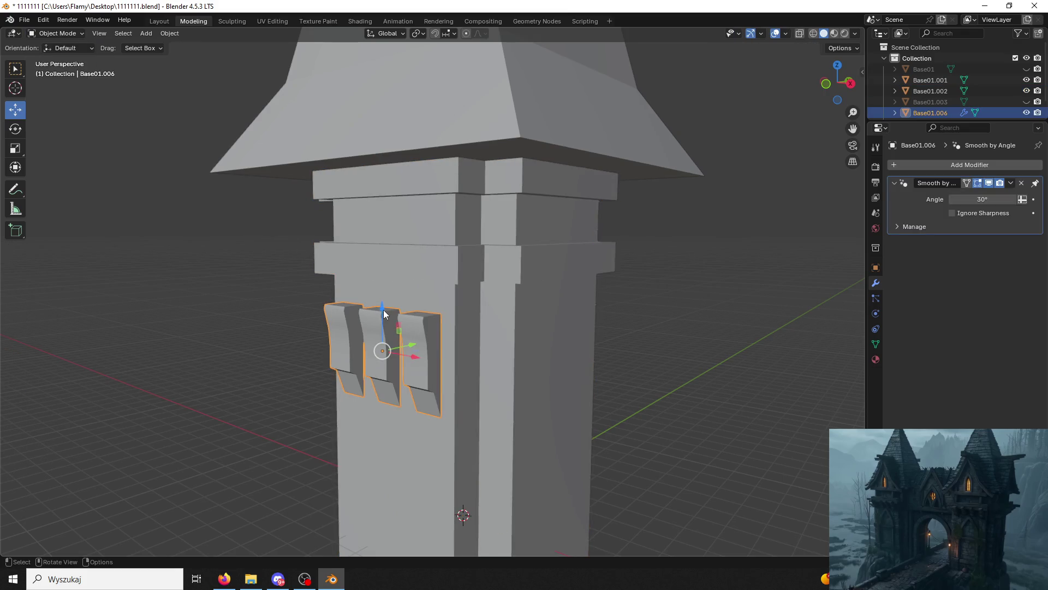
left_click_drag(382, 311, 374, 264)
left_click(375, 264)
left_click(477, 237)
mouse_move(476, 237)
middle_mouse_down()
mouse_move(534, 227)
mouse_move(446, 208)
mouse_move(485, 210)
mouse_move(449, 306)
middle_mouse_up()
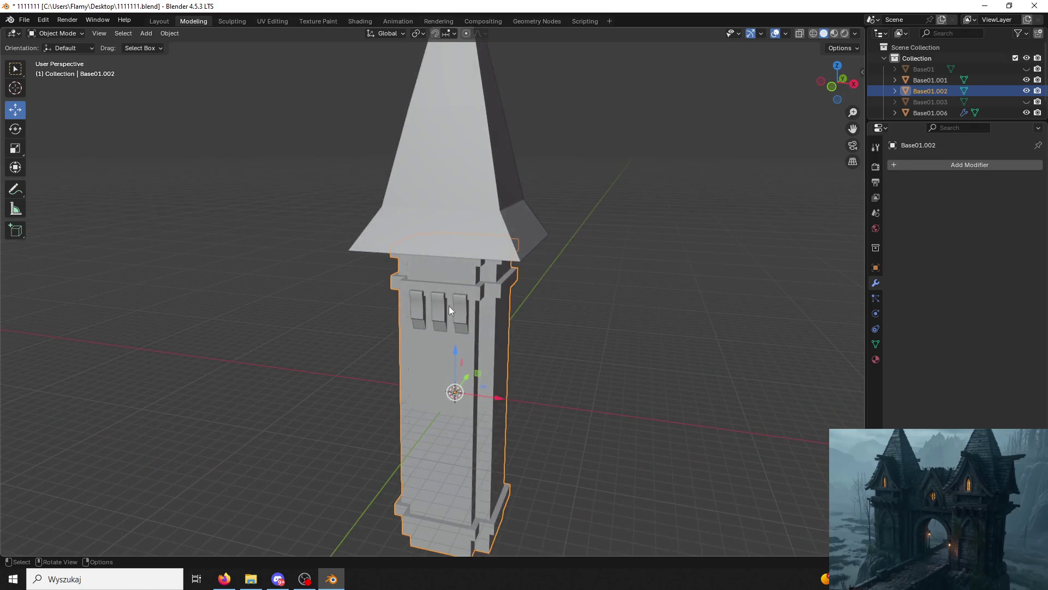
left_click(457, 309)
Paste a copy of the brackets and apply its Smooth by Angle modifier.
key("ctrl+c")
key("ctrl+v")
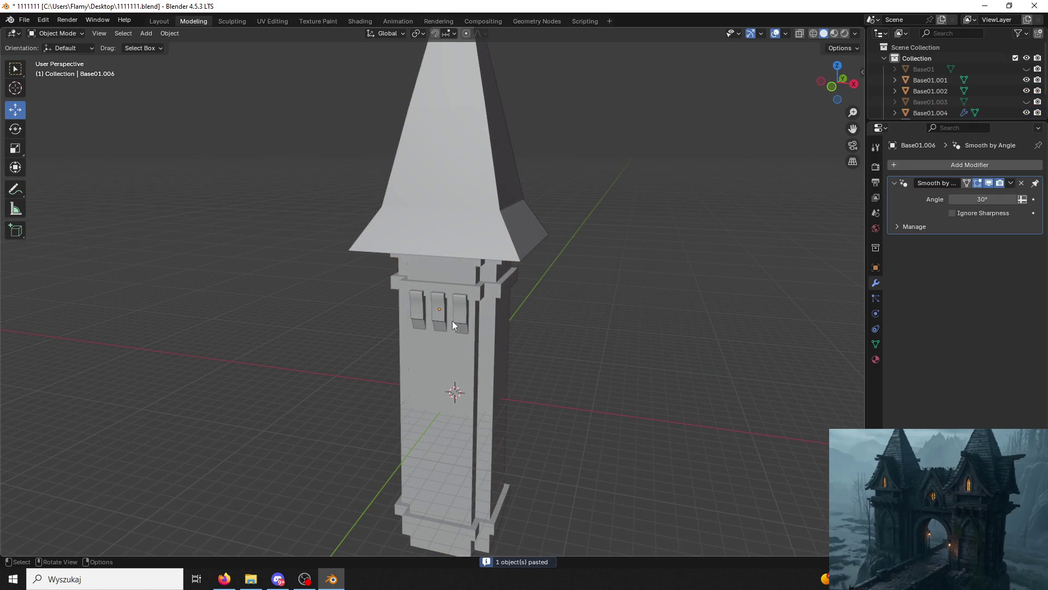
left_click(1011, 183)
left_click(972, 197)
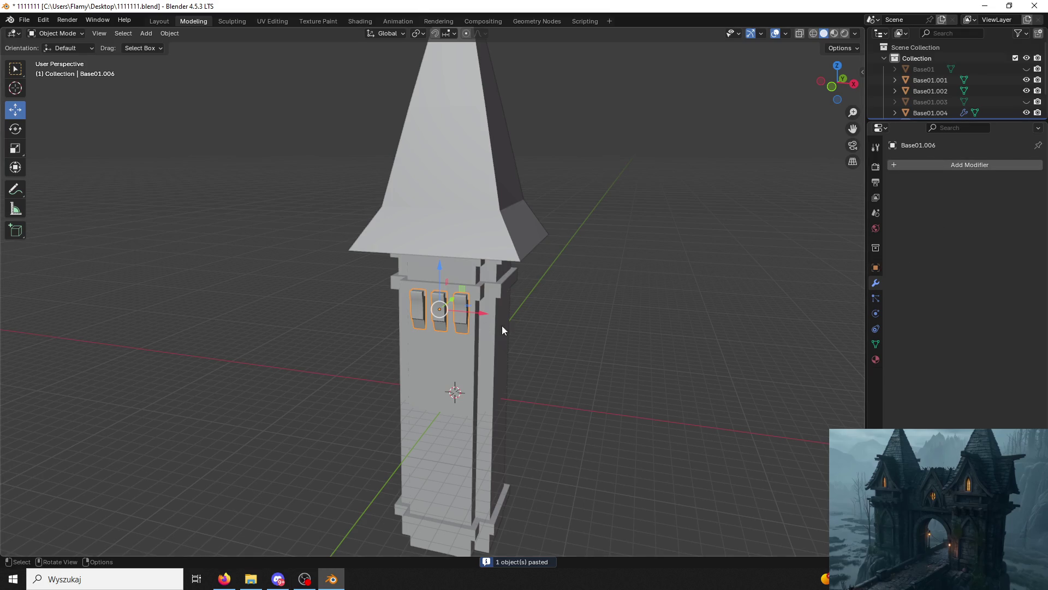
left_click(876, 267)
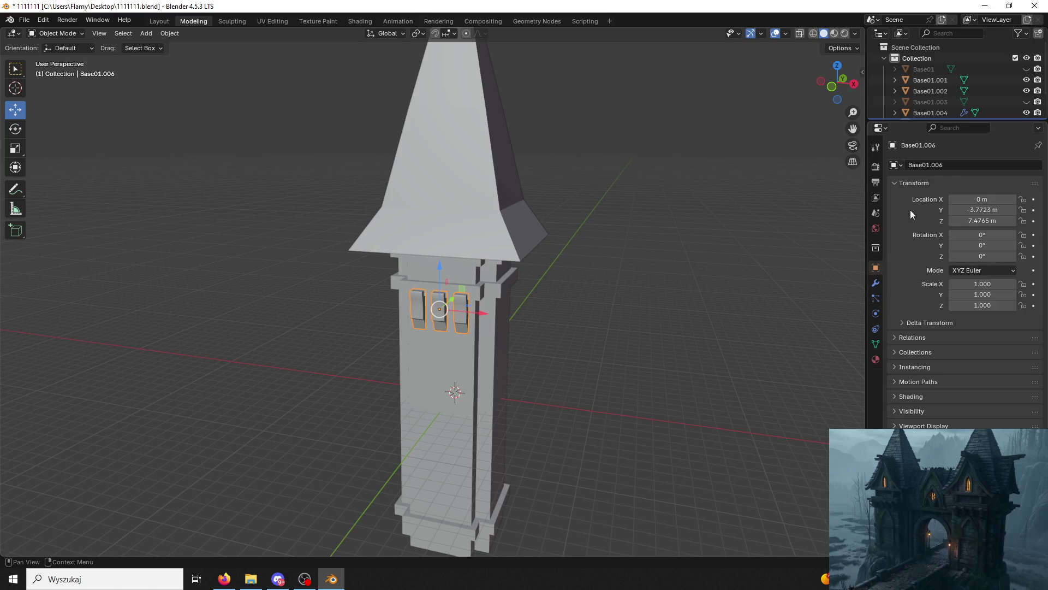
left_click(877, 283)
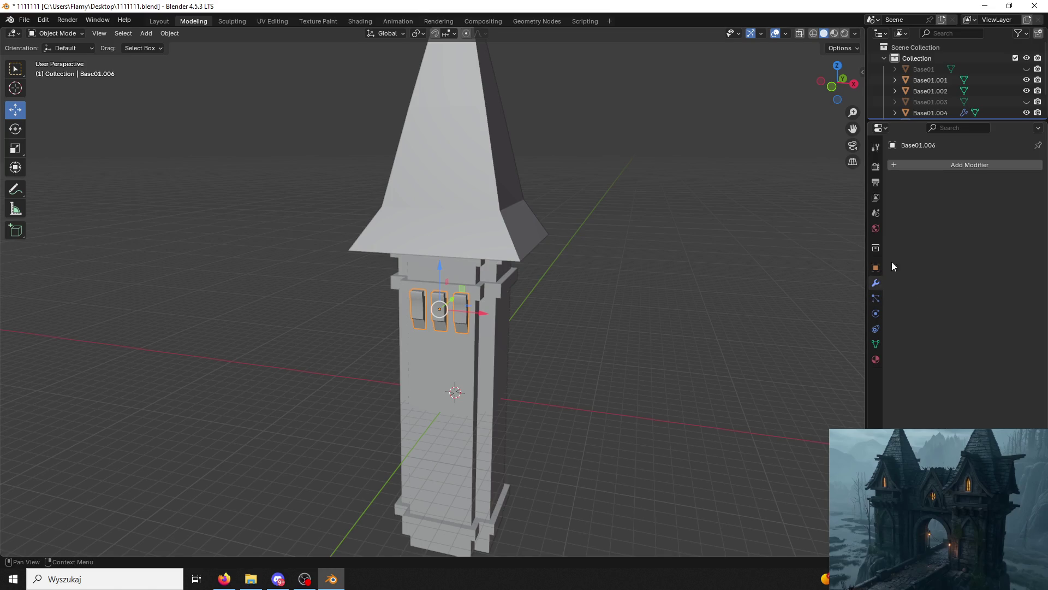
Delete the bracket object from the front face, undoing the extra deletion.
key("Delete")
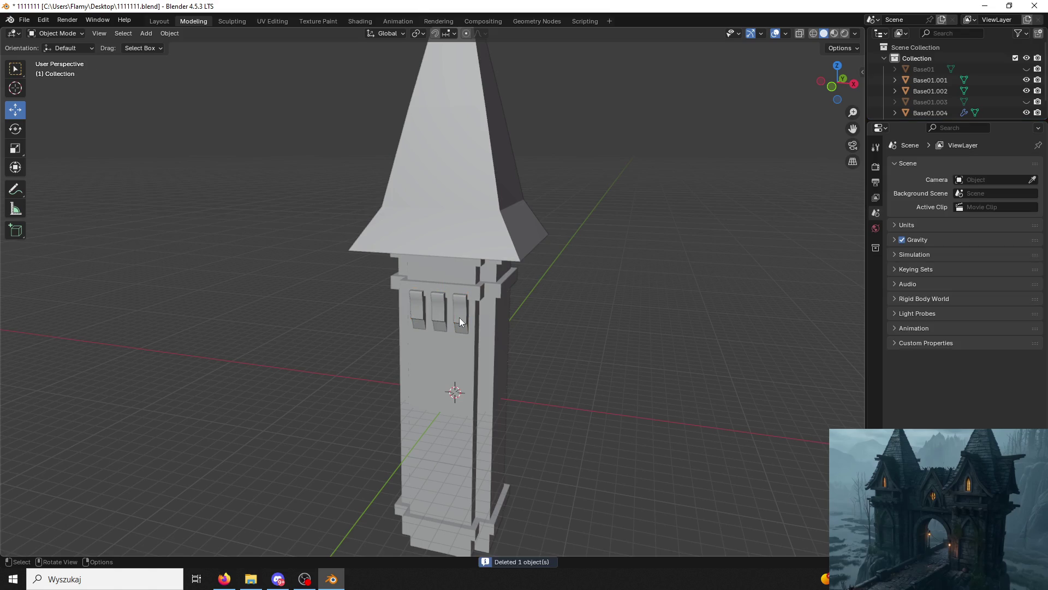
left_click(459, 317)
key("x")
left_click(476, 319)
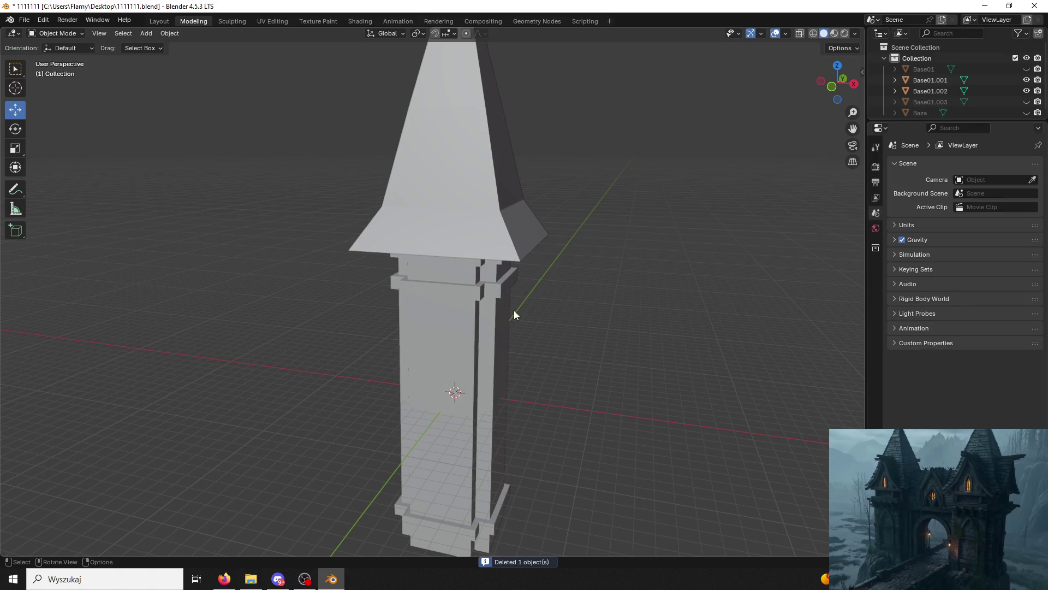
key("ctrl+z")
scroll(640, 333, "up", 3)
mouse_move(633, 330)
middle_mouse_down()
mouse_move(546, 315)
mouse_move(542, 288)
mouse_move(554, 285)
middle_mouse_up()
Enter Edit Mode on the roof and scale its bottom edge loop inward.
scroll(541, 267, "down", 3)
left_click(490, 212)
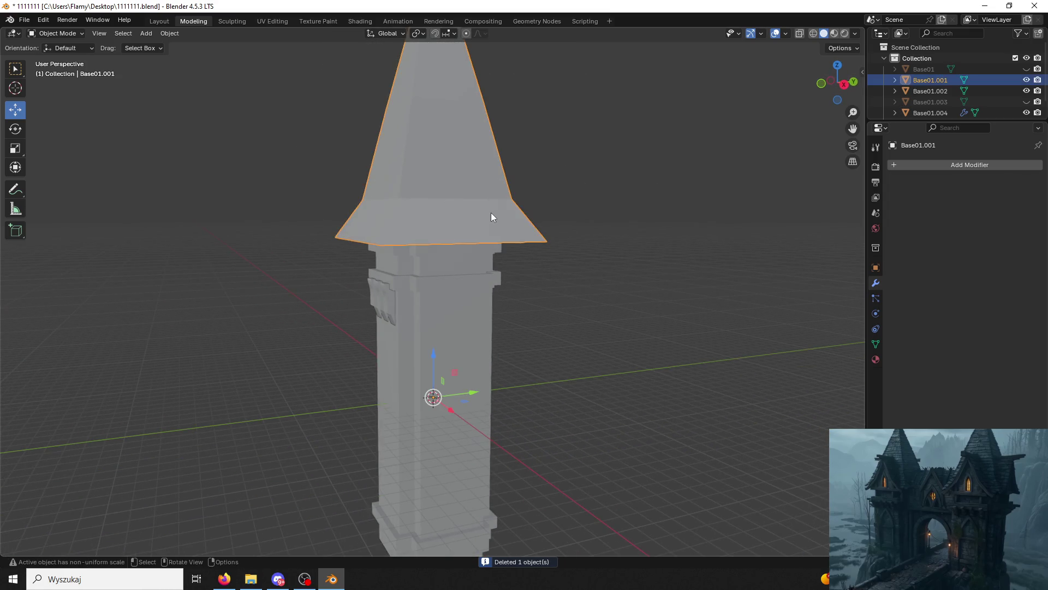
middle_click_drag(490, 211, 512, 215)
left_click(56, 34)
left_click(68, 55)
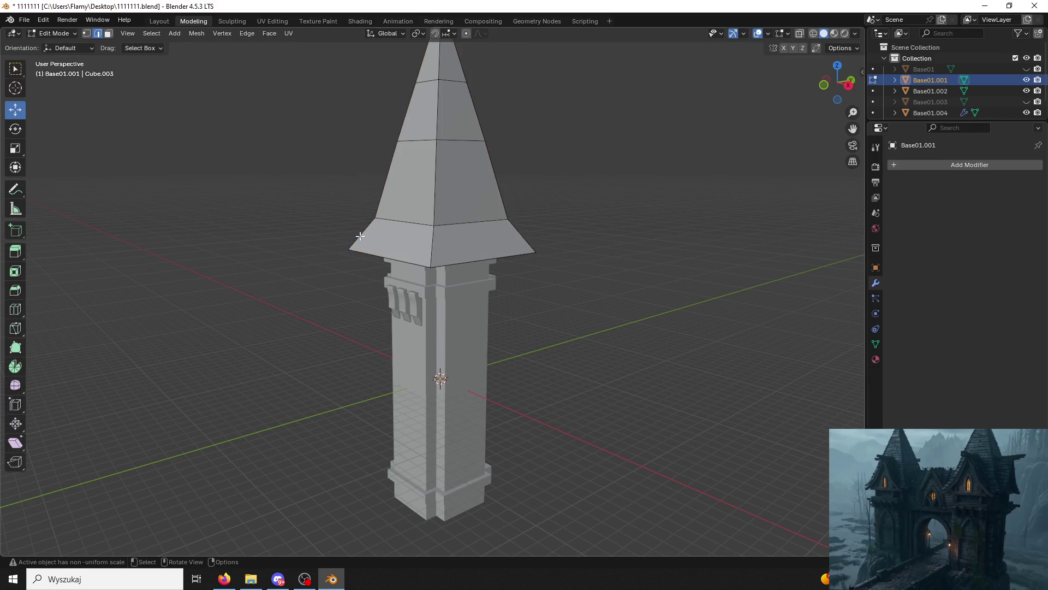
left_click(397, 262, "alt")
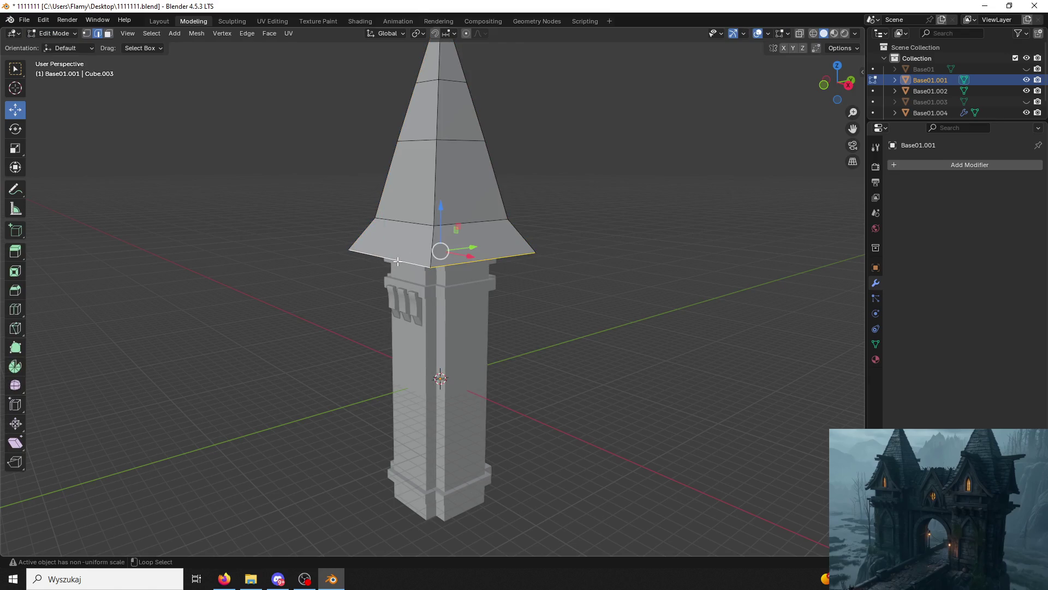
key("s")
left_click(489, 272)
Scale the roof's eave edge loop inward.
middle_click_drag(498, 249, 500, 217)
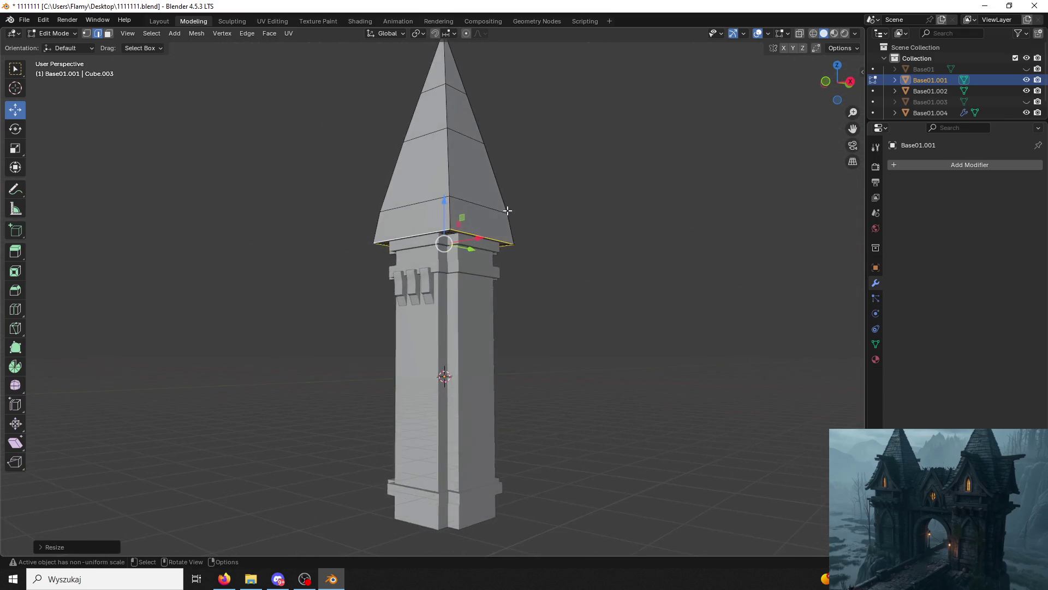
scroll(500, 218, "up", 3)
left_click(490, 119)
left_click(490, 118, "alt")
key("s")
left_click(475, 113)
Shrink the edge loop partway up the spire to a smaller size.
mouse_move(473, 118)
middle_mouse_down()
mouse_move(445, 143)
mouse_move(415, 147)
mouse_move(465, 181)
middle_mouse_up()
left_click(471, 185, "alt")
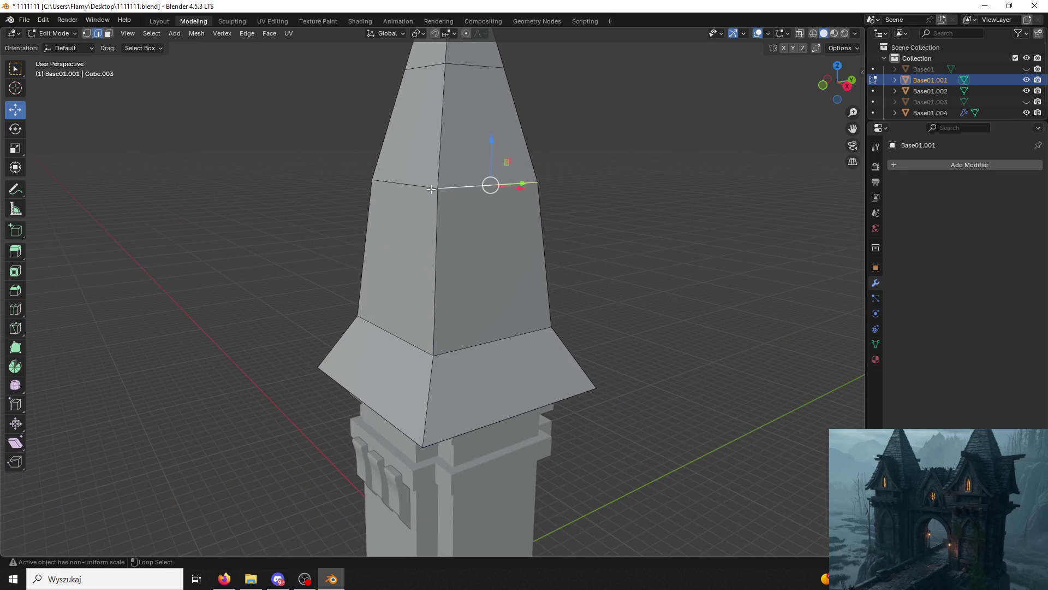
left_click(471, 185, "alt")
key("s")
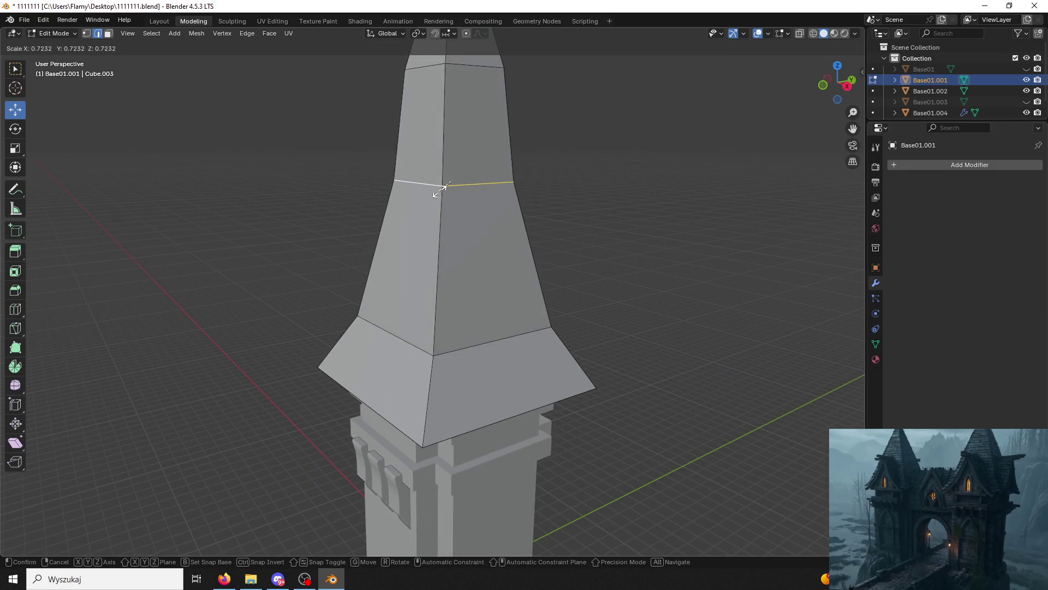
left_click(404, 180)
Scale the top spire loop to 0.7063 to sharpen the point.
mouse_move(404, 180)
middle_mouse_down()
mouse_move(399, 173)
mouse_move(466, 182)
middle_mouse_up()
left_click(470, 181, "alt+shift")
left_click(469, 182, "alt+shift")
left_click(470, 182, "alt")
key("s")
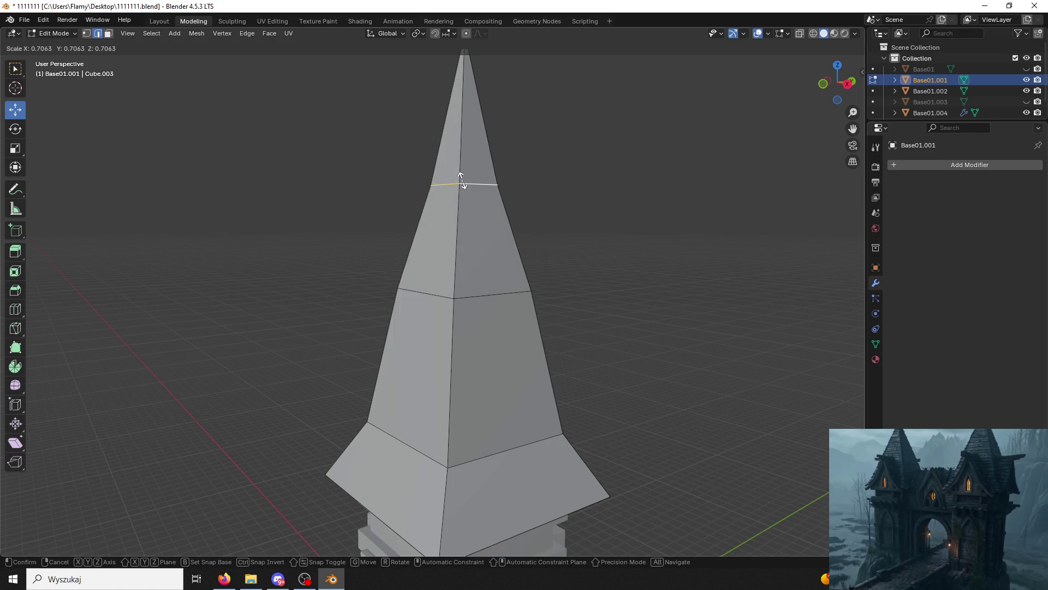
left_click(461, 182)
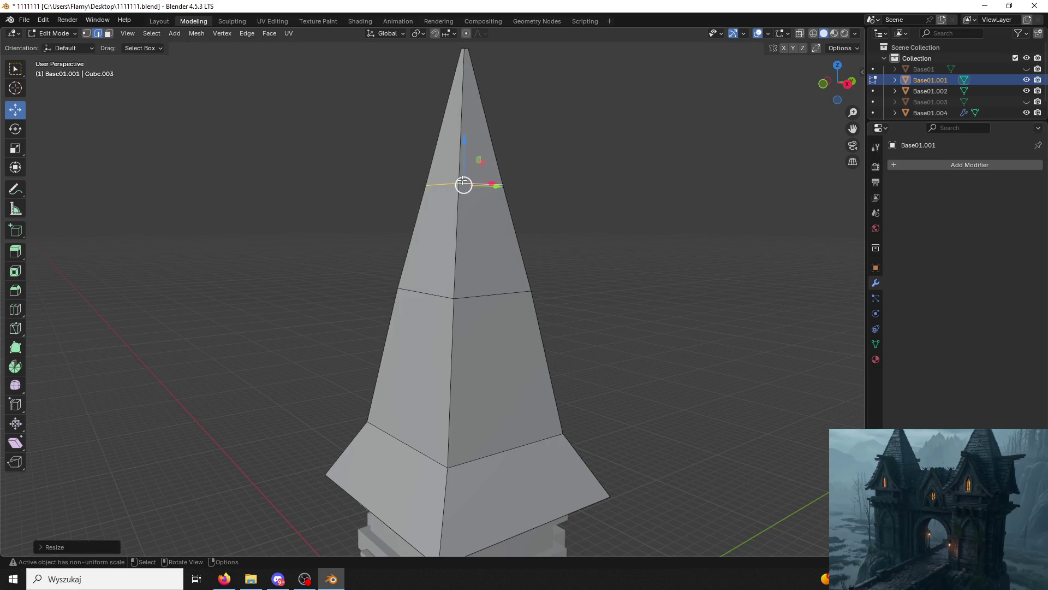
Return to Object Mode and deselect the tower to view the finished spire.
scroll(407, 211, "down", 4)
mouse_move(407, 211)
middle_mouse_down()
mouse_move(450, 148)
mouse_move(271, 97)
middle_mouse_up()
left_click(72, 35)
left_click(81, 46)
left_click(336, 154)
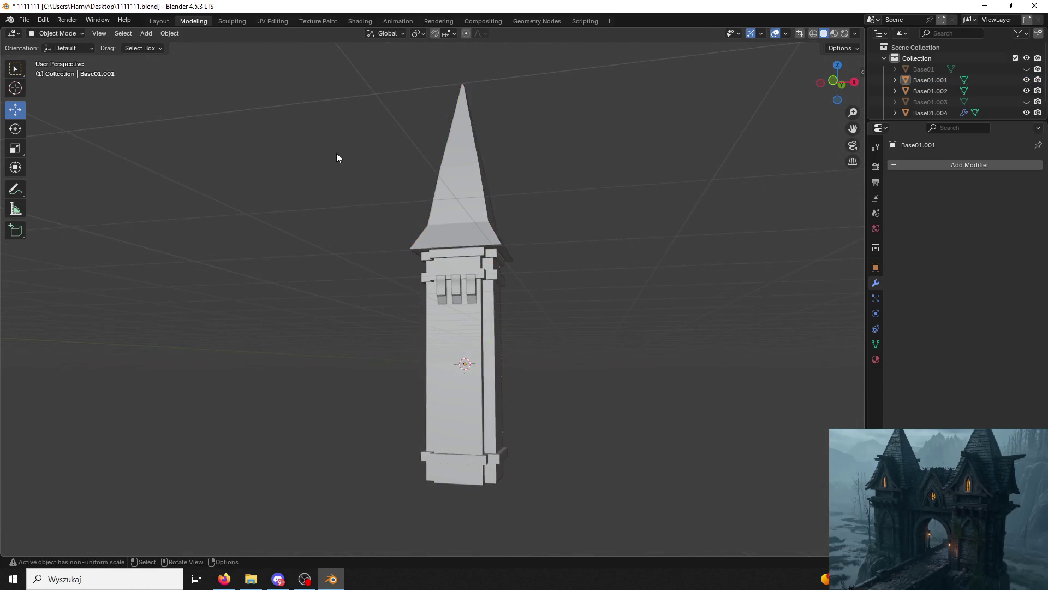
middle_click_drag(336, 154, 292, 188)
scroll(329, 190, "up", 5)
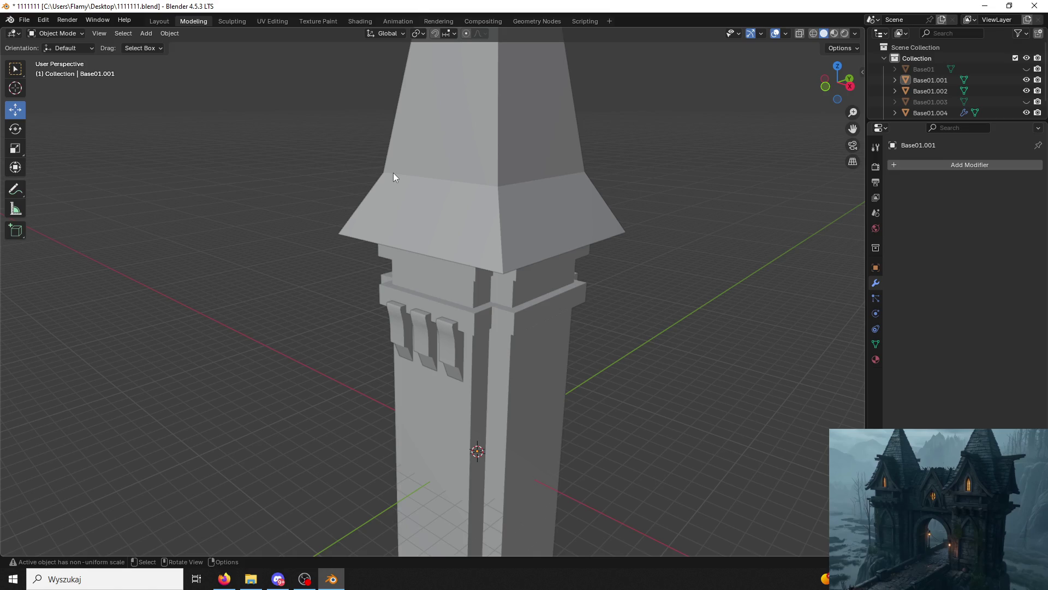
key("alt+Tab")
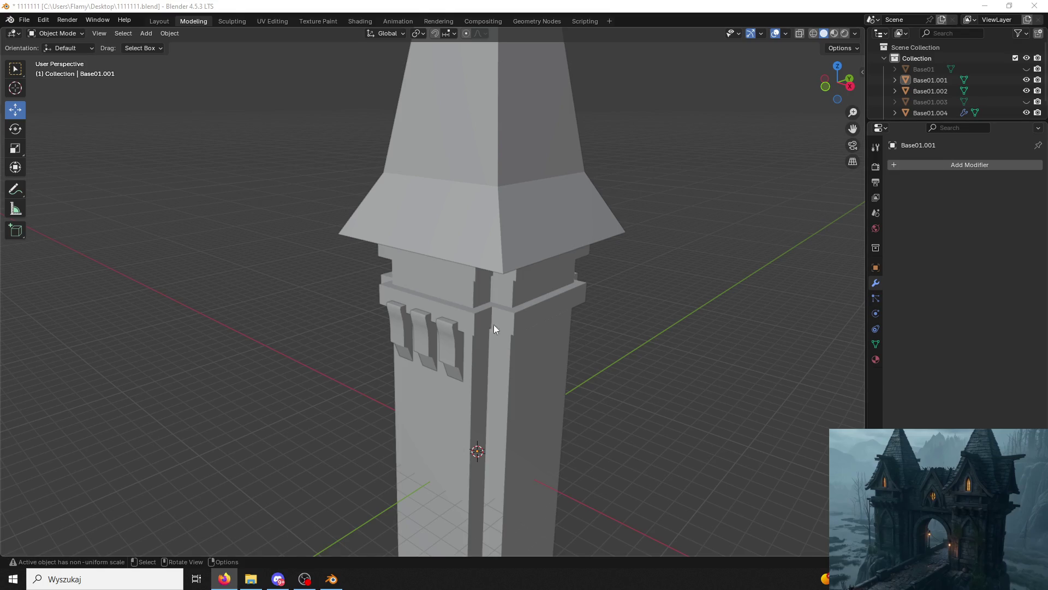
left_click(414, 186)
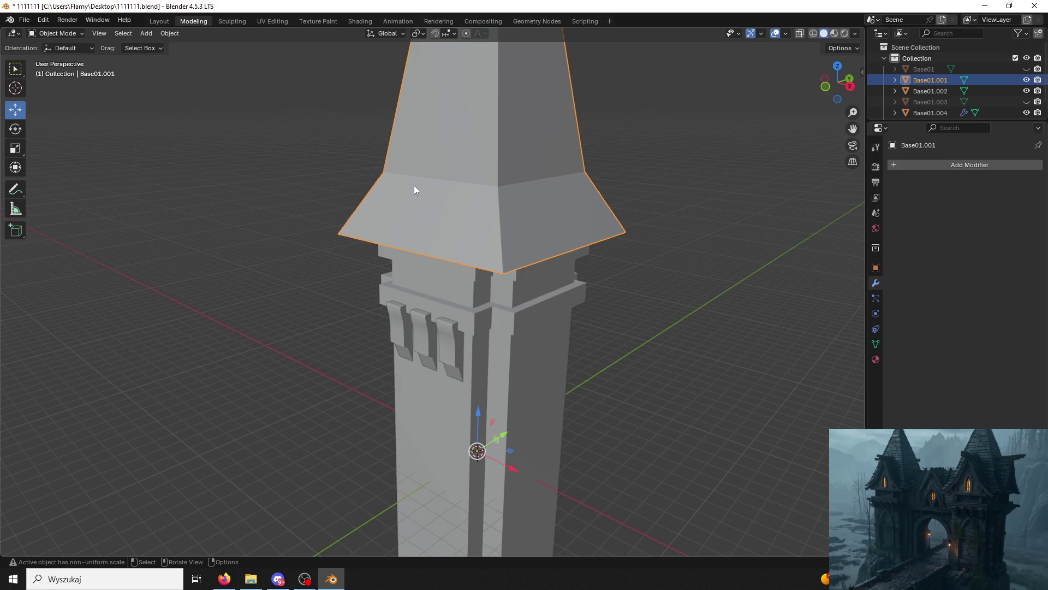
left_click(706, 346)
mouse_move(707, 346)
middle_mouse_down()
mouse_move(643, 344)
mouse_move(739, 405)
mouse_move(679, 323)
mouse_move(643, 302)
mouse_move(637, 391)
mouse_move(605, 406)
mouse_move(628, 453)
middle_mouse_up()
scroll(605, 405, "up", 3)
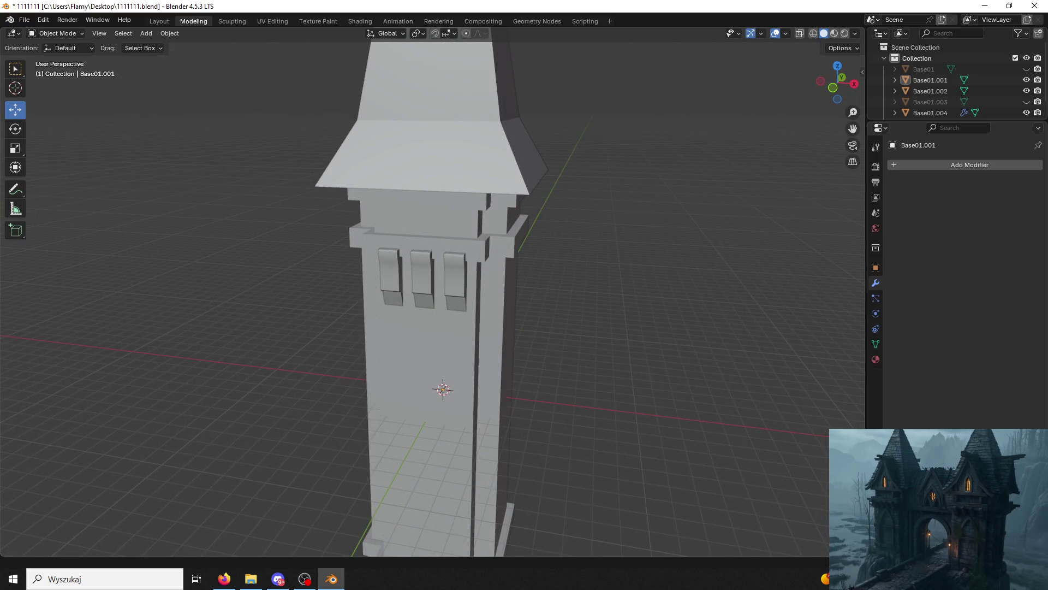
left_click(456, 263)
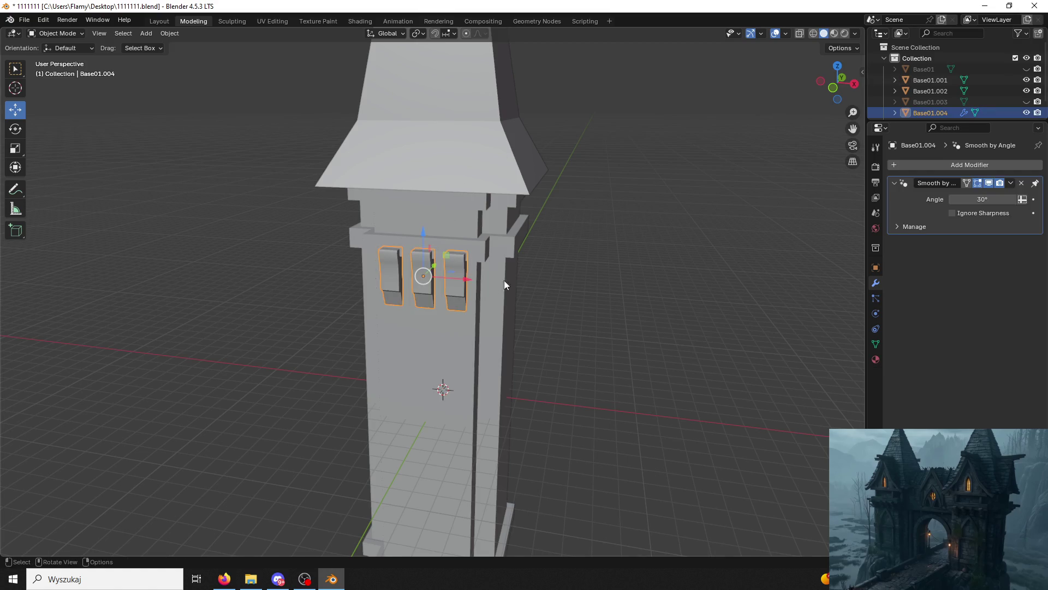
middle_click_drag(503, 280, 412, 244)
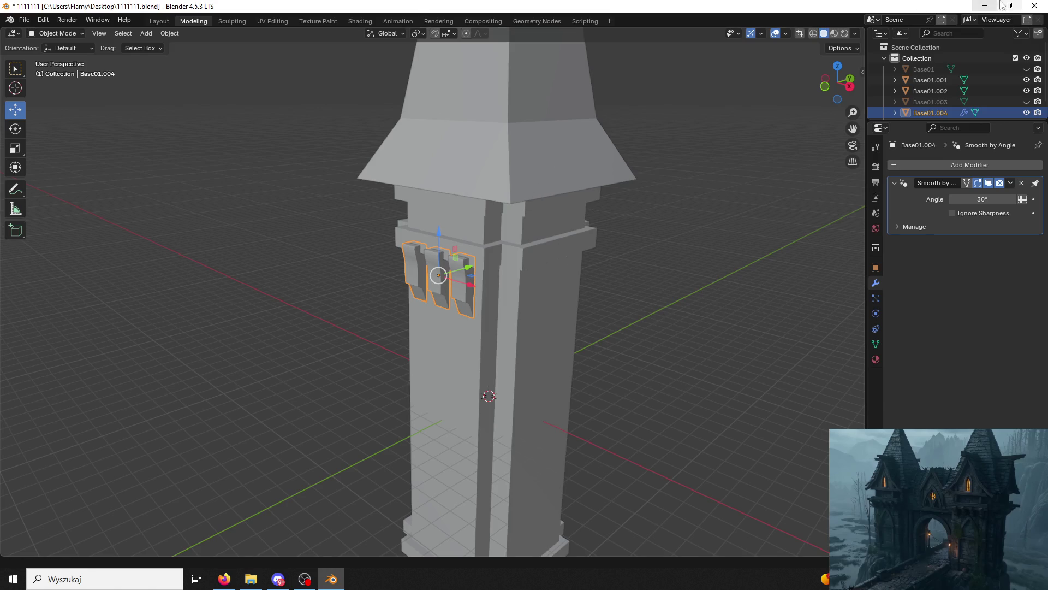
key("alt+Tab")
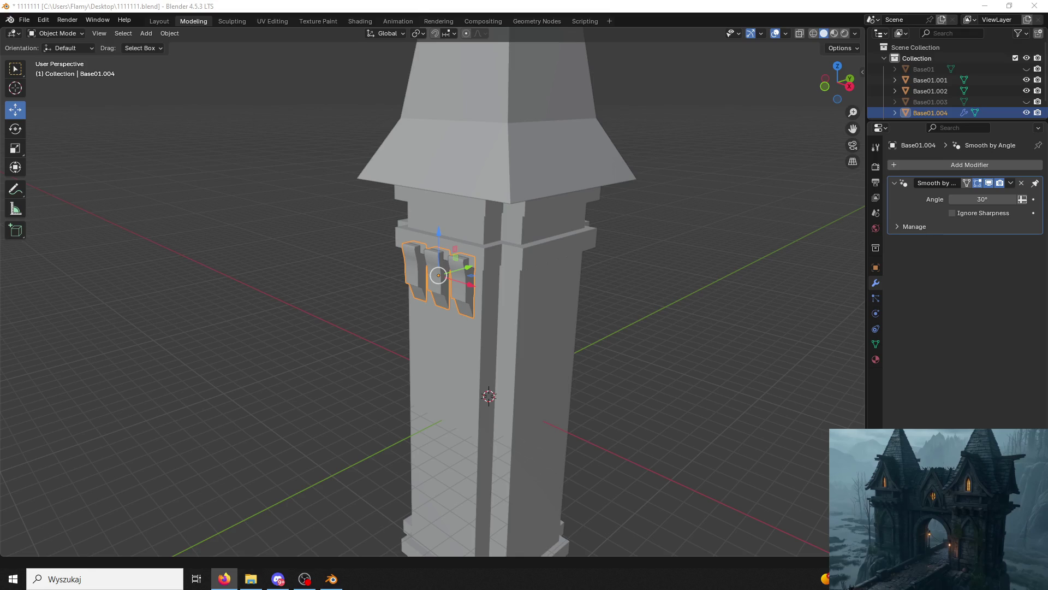
left_click(399, 248)
Add a new mesh cube to the scene.
left_click(146, 33)
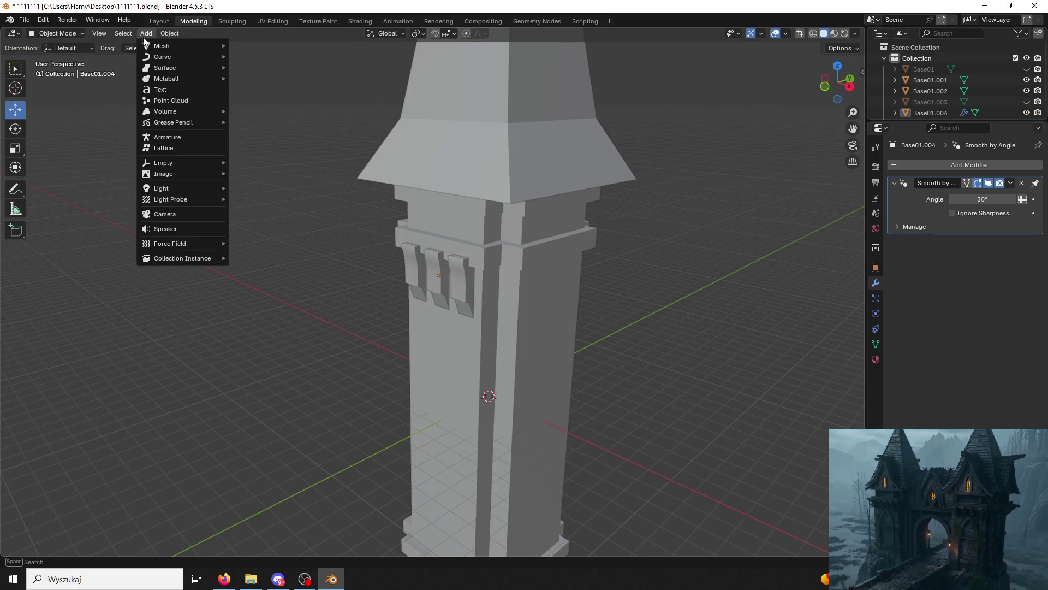
left_click(138, 33)
left_click(146, 33)
mouse_move(163, 54)
left_click(249, 56)
Raise the cube into the roof, stretch it vertically into a tall block, and lower it onto the roof.
mouse_move(522, 382)
left_mouse_down()
mouse_move(468, 407)
mouse_move(475, 415)
mouse_move(474, 103)
mouse_move(460, 117)
mouse_move(465, 99)
left_mouse_up()
key("z")
mouse_move(464, 99)
middle_mouse_down()
mouse_move(471, 109)
mouse_move(524, 109)
mouse_move(514, 160)
middle_mouse_up()
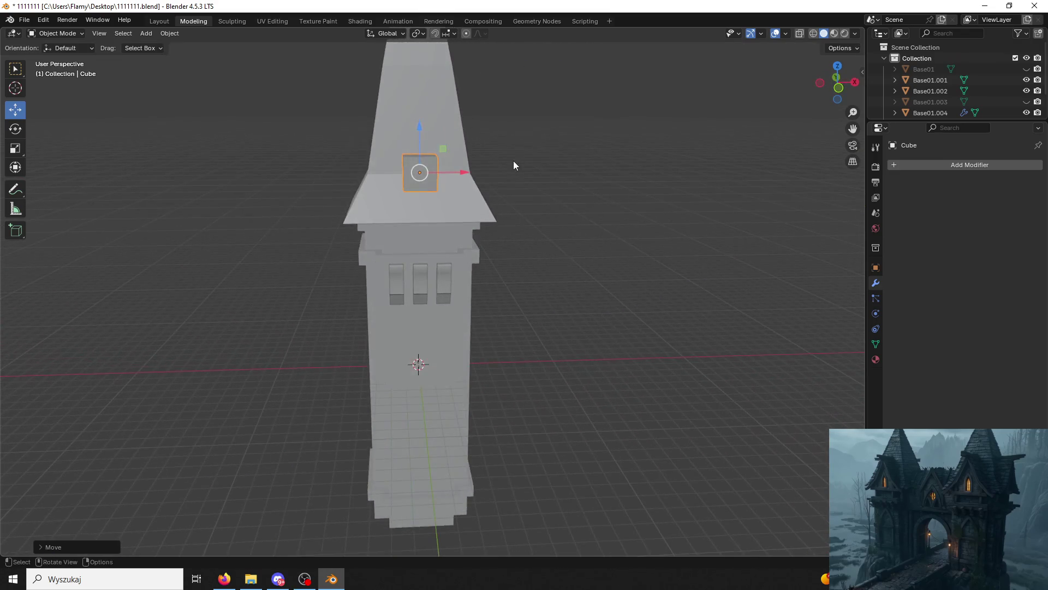
key("s")
key("z")
left_click(705, 117)
key("g")
key("z")
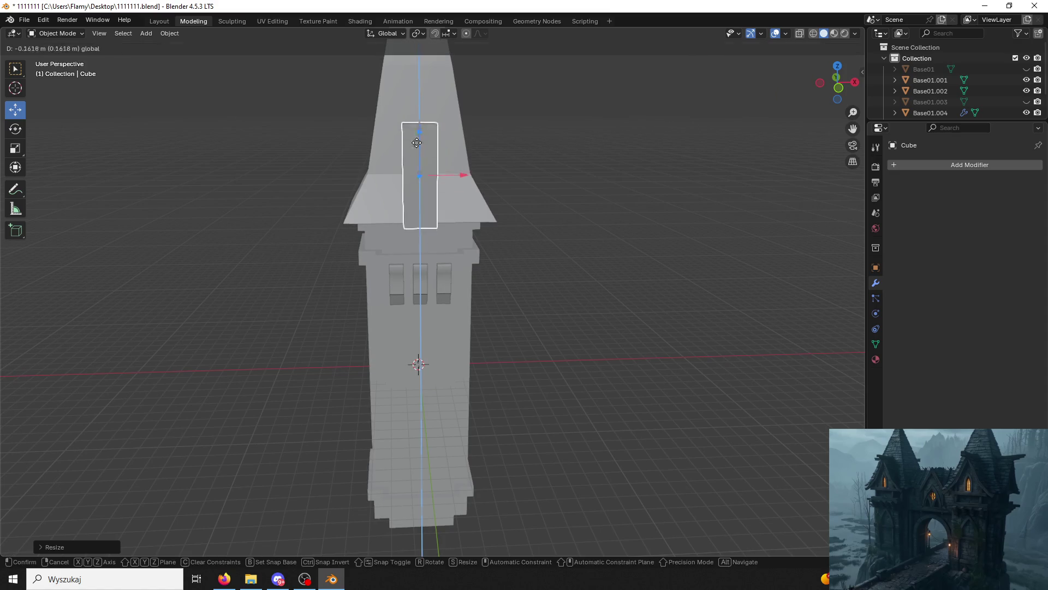
left_click(549, 177)
Widen the block along the X axis.
mouse_move(549, 177)
middle_mouse_down()
mouse_move(438, 146)
mouse_move(434, 155)
mouse_move(565, 159)
mouse_move(543, 169)
middle_mouse_up()
key("s")
key("x")
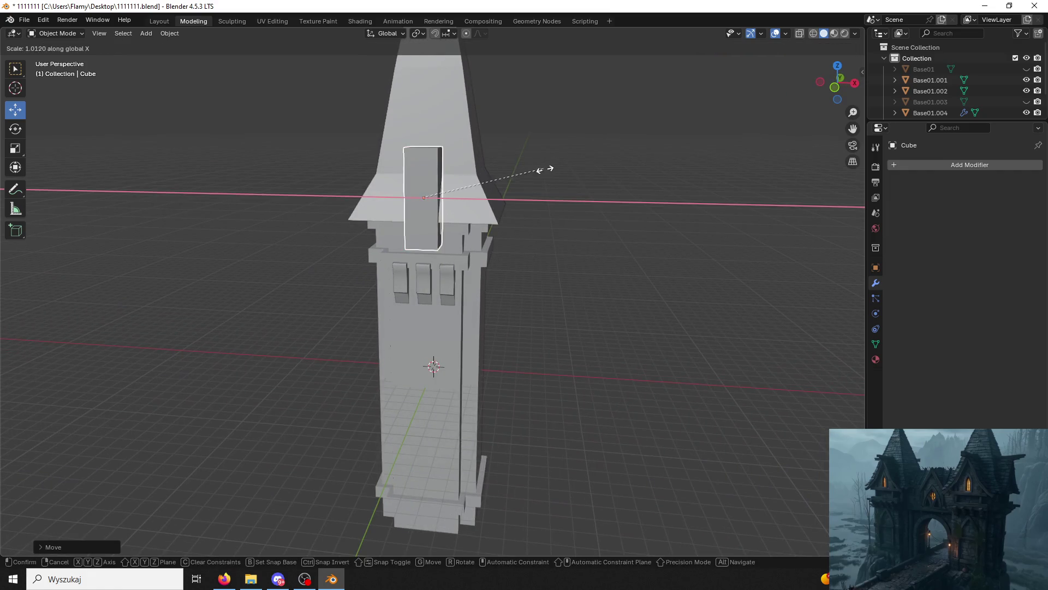
left_click(651, 185)
mouse_move(651, 185)
middle_mouse_down()
mouse_move(536, 171)
mouse_move(641, 179)
middle_mouse_up()
scroll(641, 179, "up", 3)
mouse_move(483, 150)
middle_mouse_down()
mouse_move(478, 139)
mouse_move(484, 145)
middle_mouse_up()
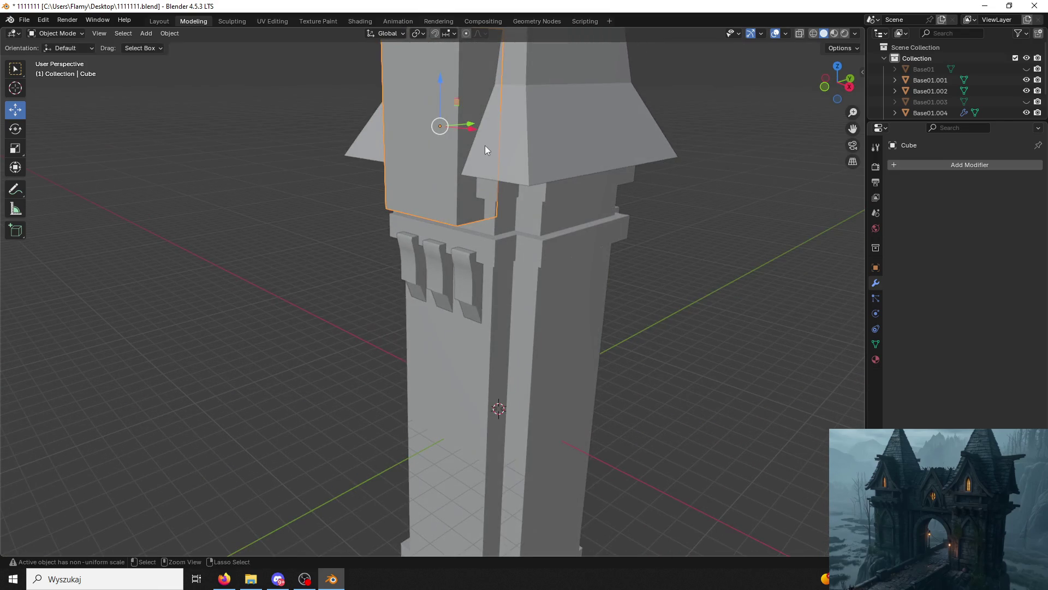
Apply the block's scale, then centre the view on it and deselect.
key("ctrl+a")
left_click(430, 147)
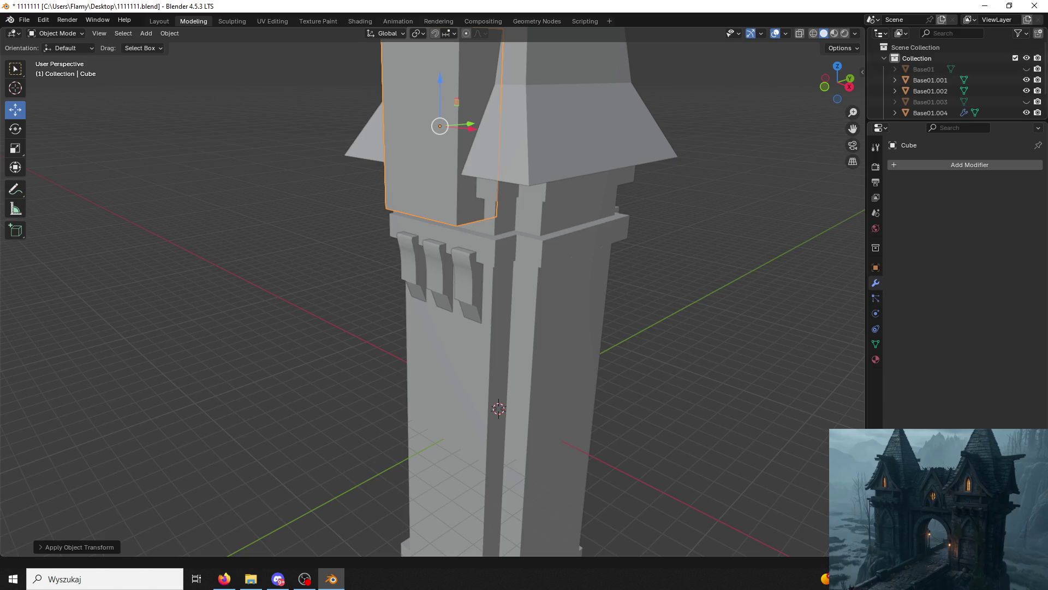
key("alt+Tab")
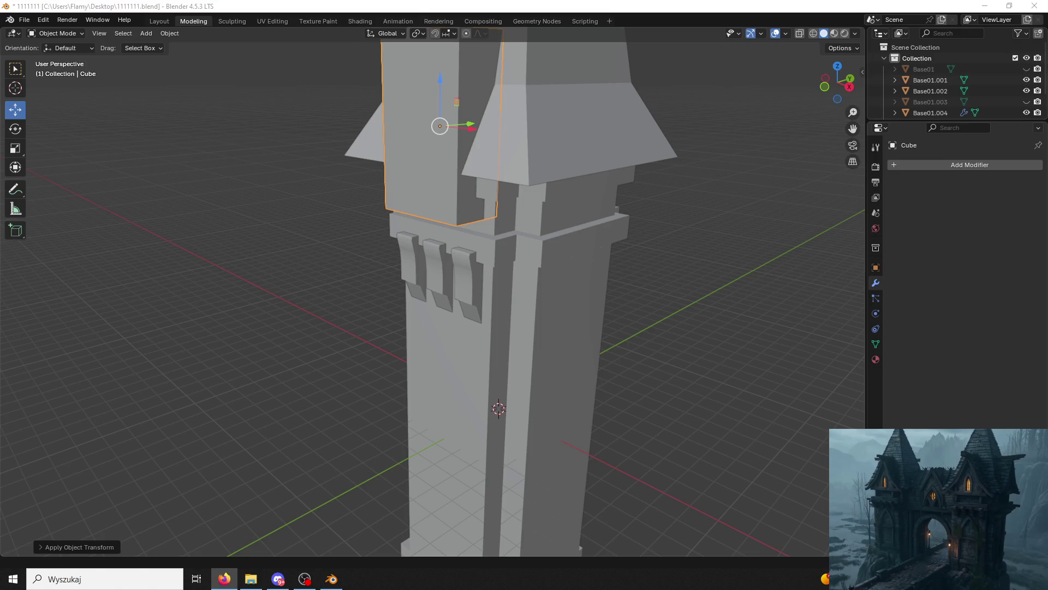
key("alt+Tab")
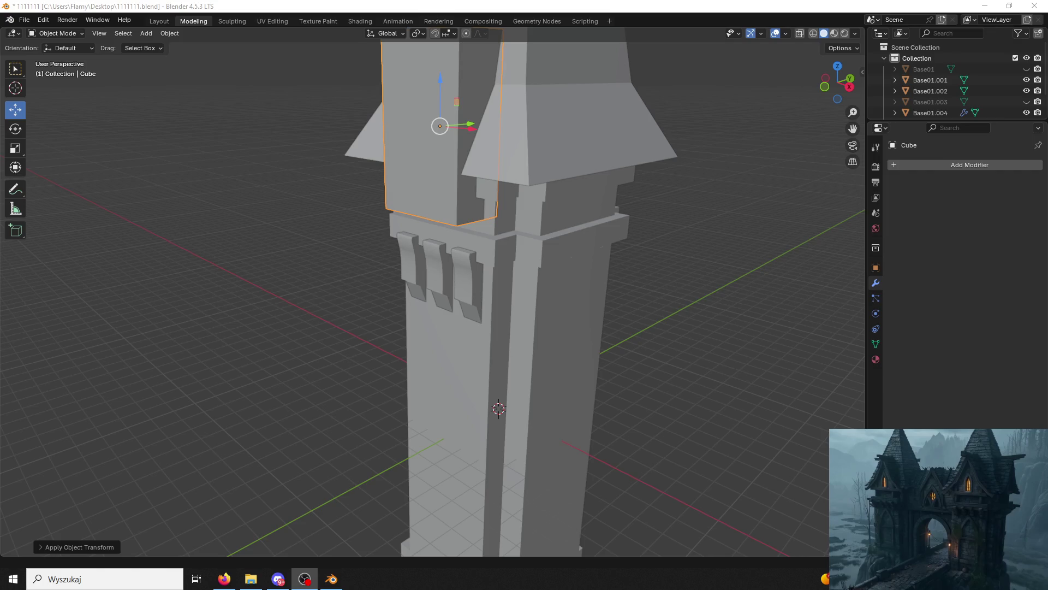
key("alt+Tab")
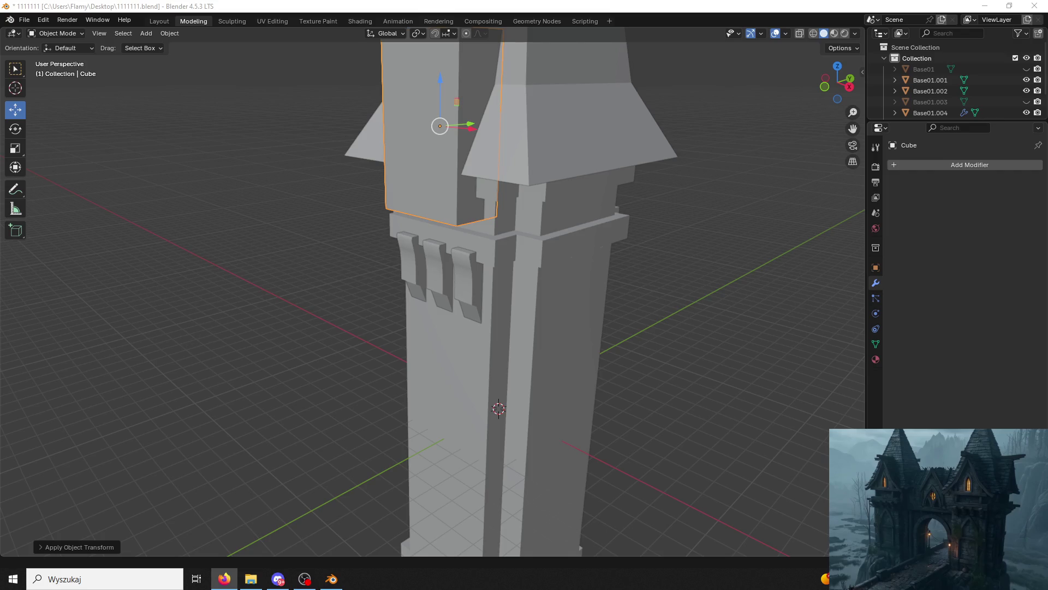
key("alt+Tab")
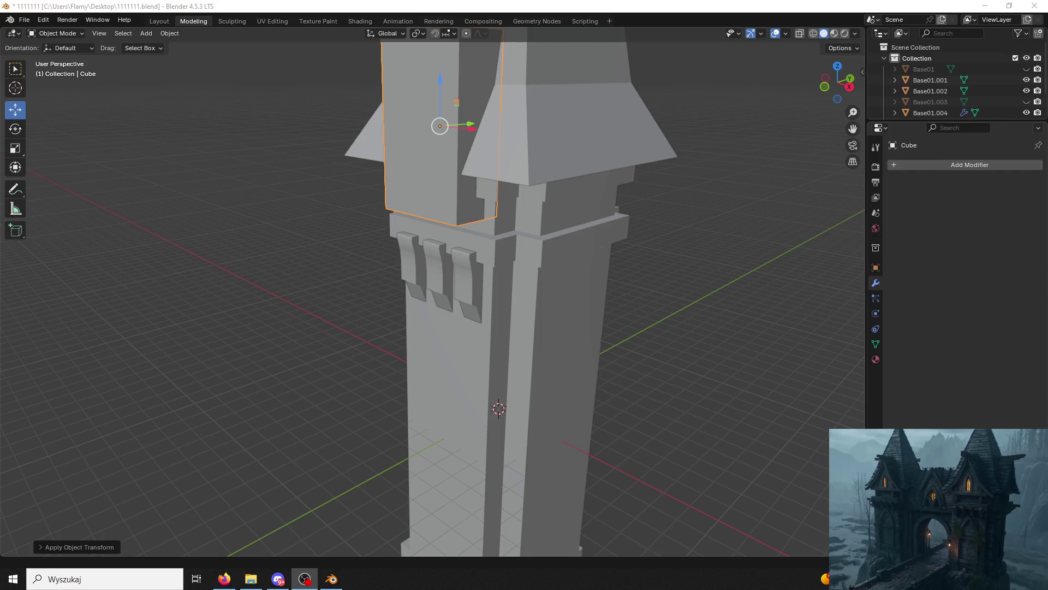
key("alt+Tab")
key("KP_Decimal")
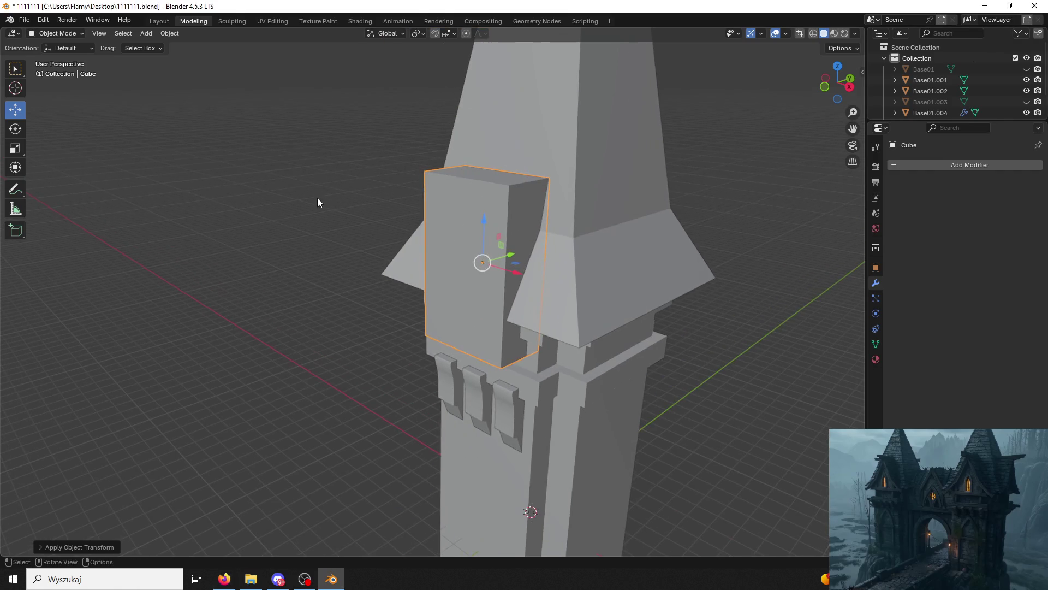
left_click(328, 189)
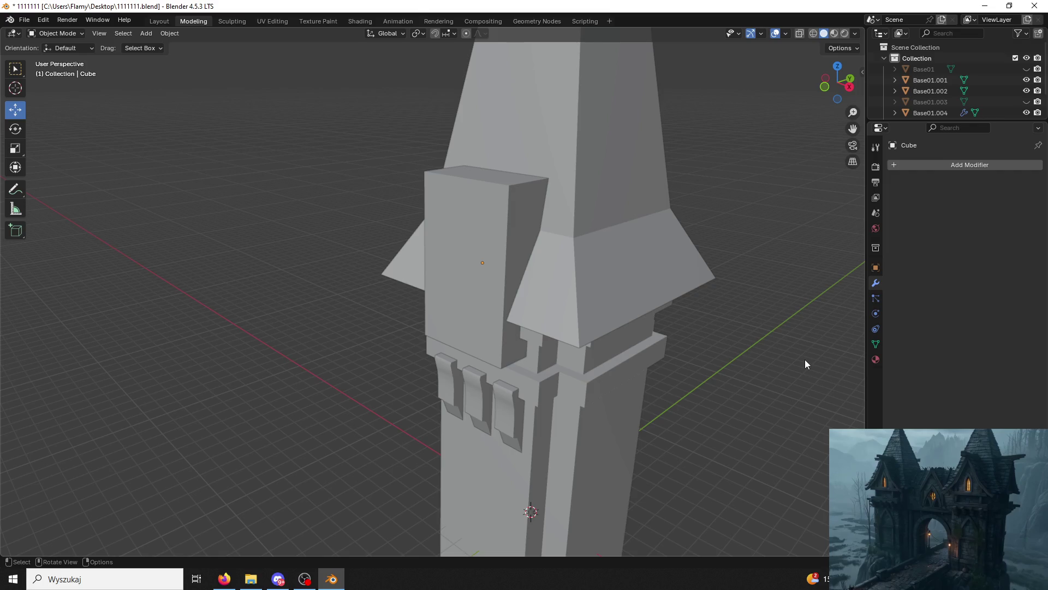
Put the dormer box in Edit Mode and add a centred edge loop across it.
mouse_move(805, 361)
middle_mouse_down()
mouse_move(613, 311)
mouse_move(705, 358)
mouse_move(670, 364)
mouse_move(670, 353)
middle_mouse_up()
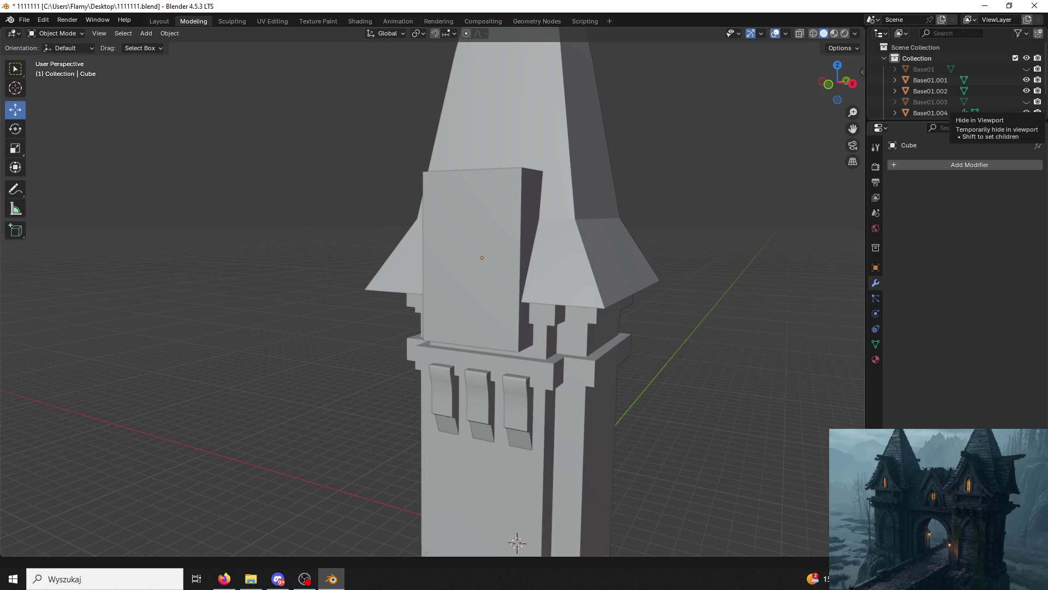
middle_click_drag(508, 238, 404, 224)
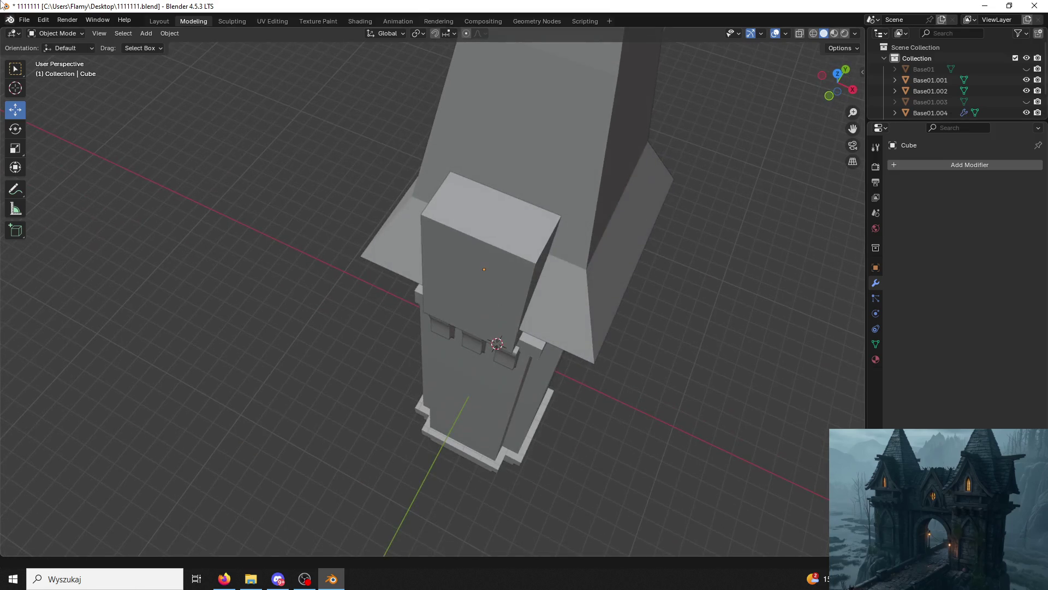
left_click(431, 232)
left_click(54, 34)
left_click(66, 58)
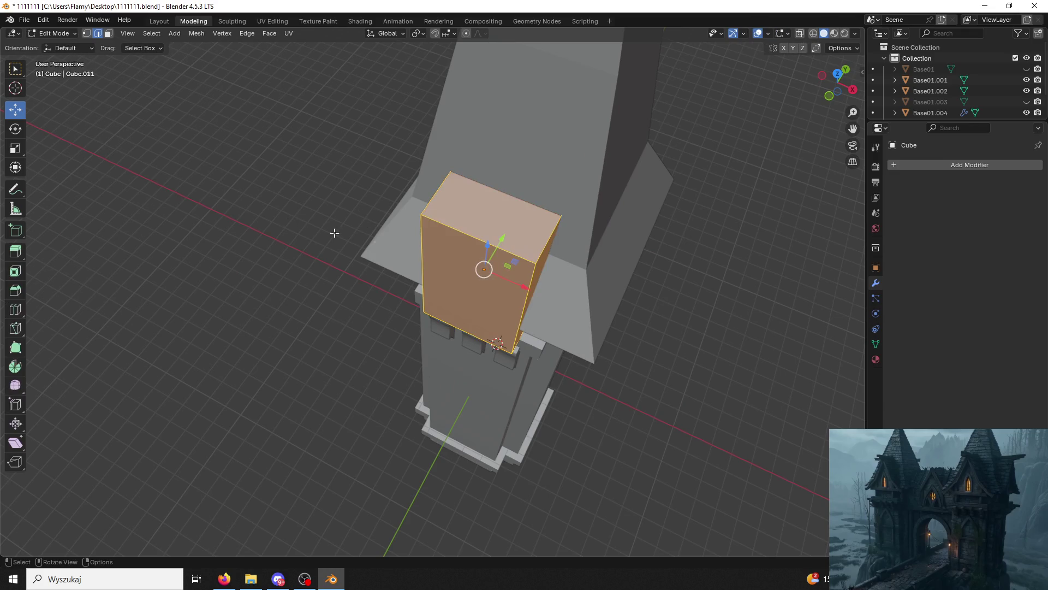
key("ctrl+r")
left_click(463, 217)
right_click(468, 219)
Try raising one top edge into a roof peak, then undo it.
left_click(486, 220)
mouse_move(494, 186)
left_mouse_down()
mouse_move(497, 97)
mouse_move(507, 131)
left_mouse_up()
mouse_move(506, 131)
middle_mouse_down()
mouse_move(483, 129)
mouse_move(536, 141)
mouse_move(507, 147)
mouse_move(209, 92)
middle_mouse_up()
key("ctrl+z")
scroll(507, 147, "down", 2)
Extrude the dormer's top face upward into a taller block.
key("a")
left_click(111, 34)
left_click(457, 221)
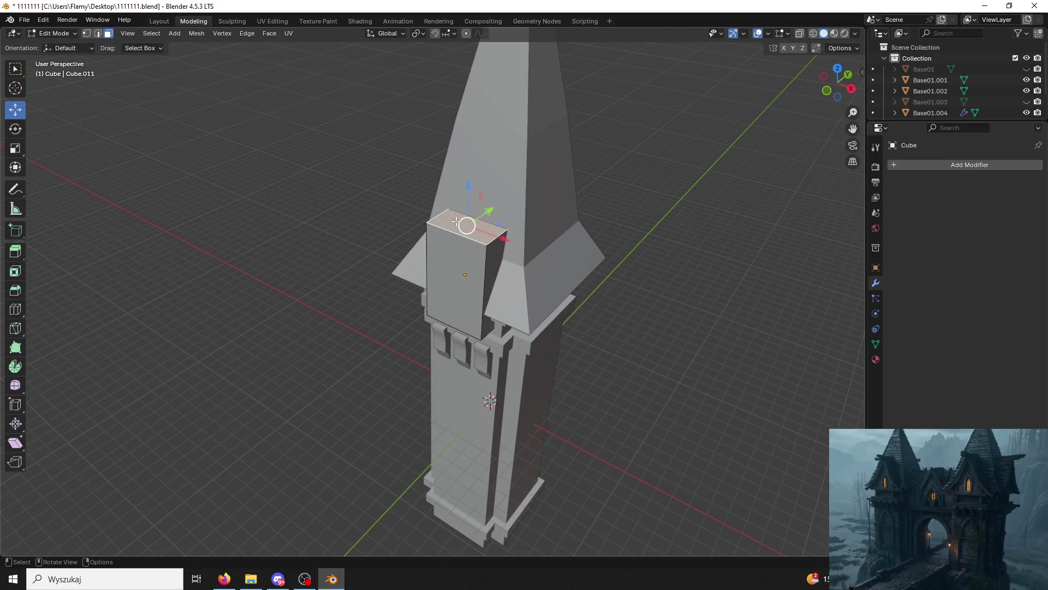
key("e")
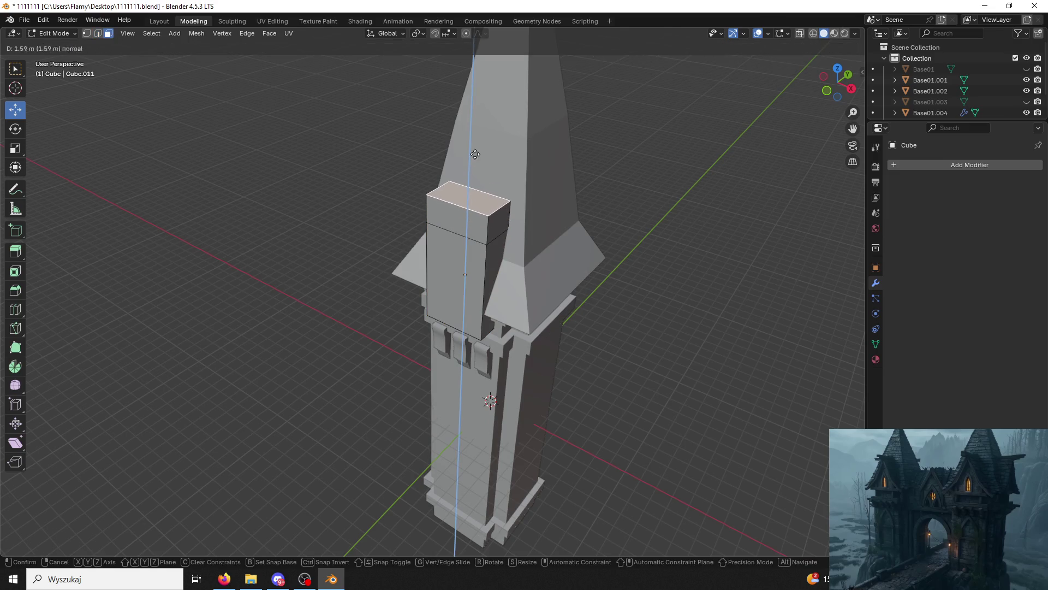
left_click(469, 153)
Add a centred vertical loop cut around the extruded block.
middle_click_drag(475, 148, 504, 153)
key("ctrl+r")
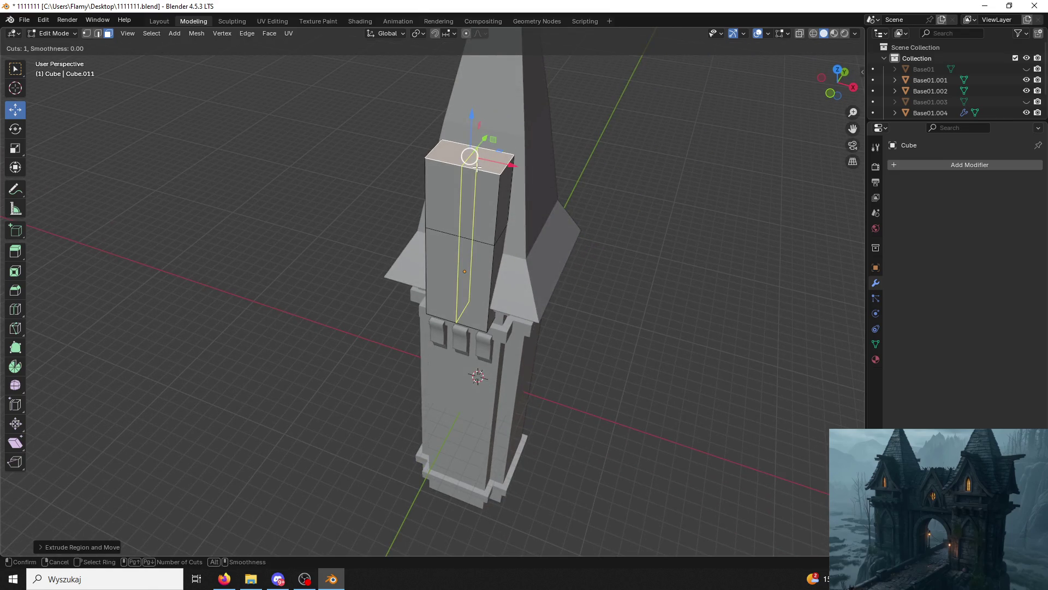
left_click(476, 167)
right_click(476, 167)
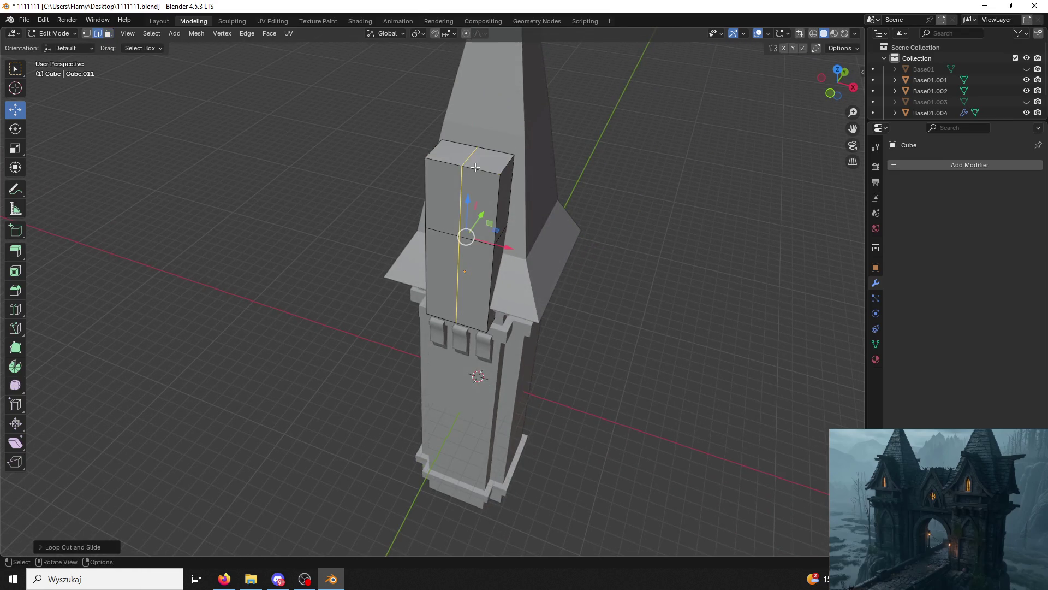
Lower both top edges into a slope and flatten them to one height with S Z 0.
mouse_move(446, 170)
middle_mouse_down()
mouse_move(404, 138)
mouse_move(436, 153)
middle_mouse_up()
mouse_move(521, 153)
middle_mouse_down()
mouse_move(408, 140)
mouse_move(464, 155)
middle_mouse_up()
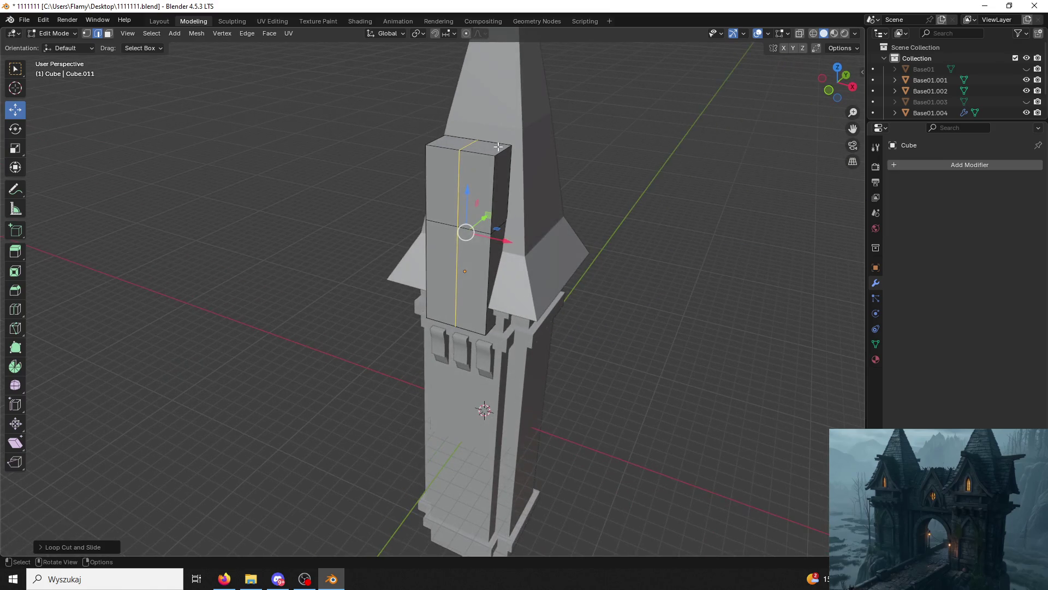
left_click(499, 148)
left_click(434, 140, "shift")
left_click_drag(469, 101, 460, 174)
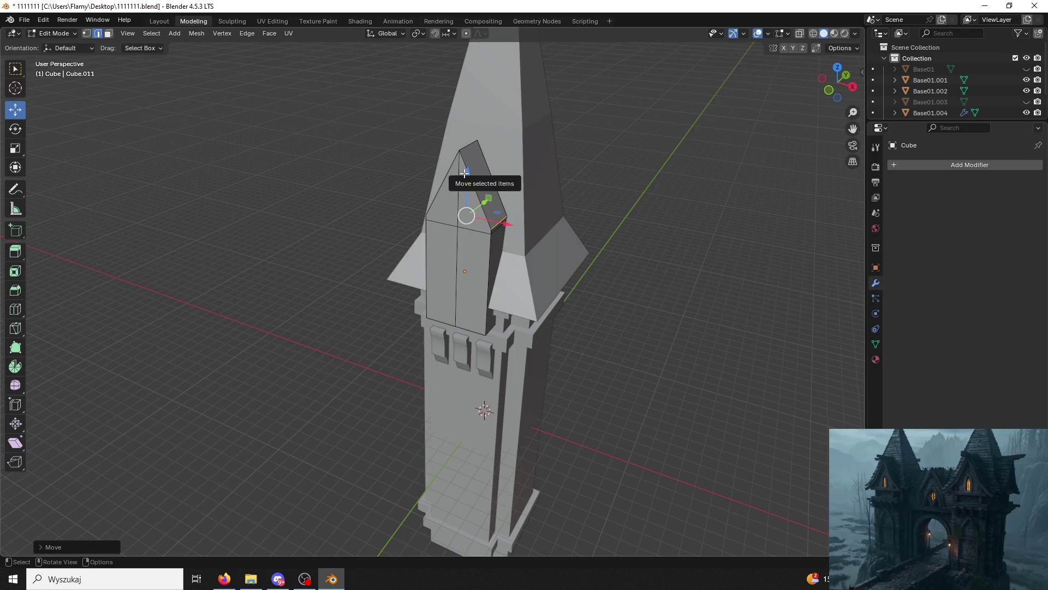
scroll(521, 186, "up", 5)
middle_click_drag(522, 187, 491, 175)
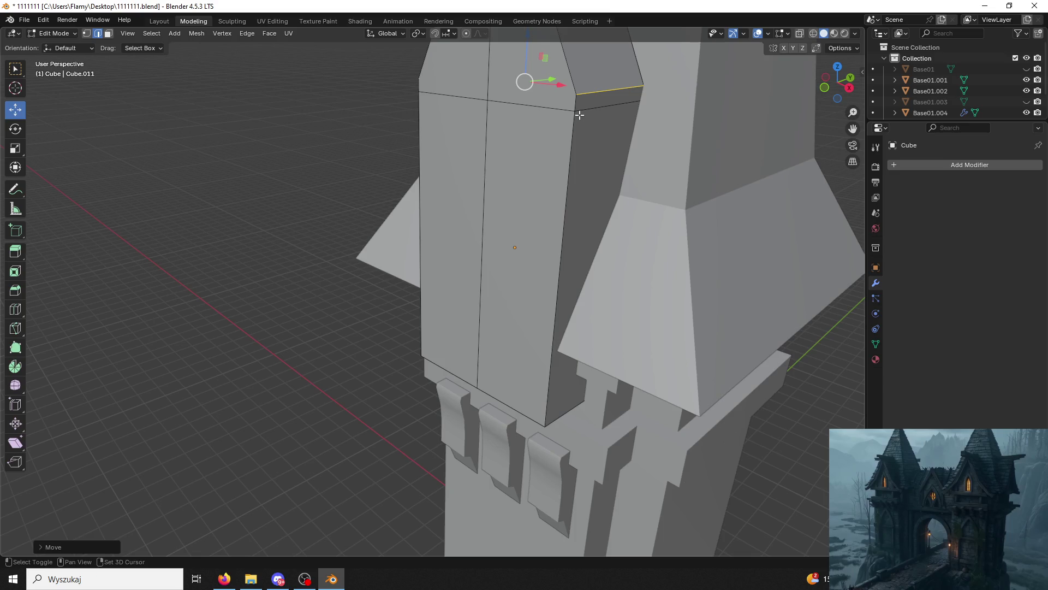
mouse_move(573, 95)
middle_mouse_down()
mouse_move(605, 104)
mouse_move(415, 93)
mouse_move(486, 85)
mouse_move(511, 171)
mouse_move(480, 162)
mouse_move(505, 133)
middle_mouse_up()
type("sz0")
key("Return")
Move the top edges up in Z and squash them to a point with S X 0.
key("g")
key("z")
left_click(474, 126)
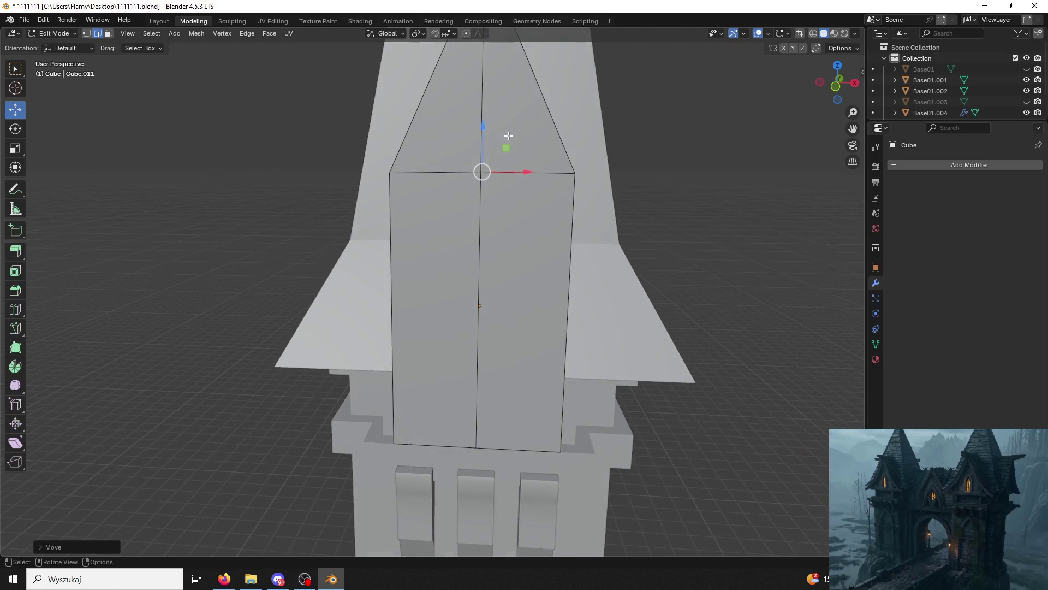
key("s")
key("0")
key("Escape")
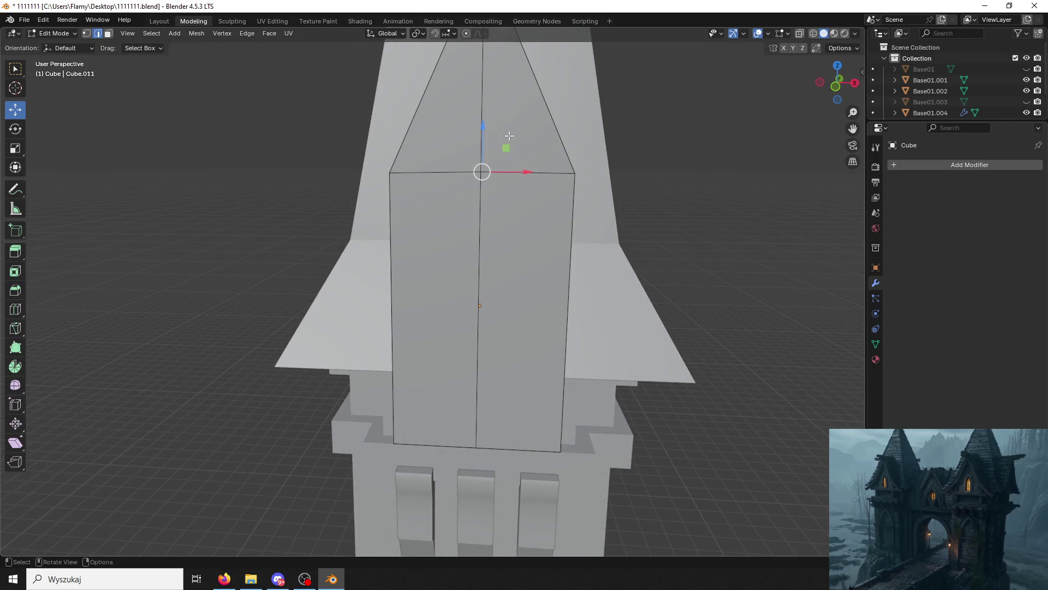
key("s")
key("x")
key("0")
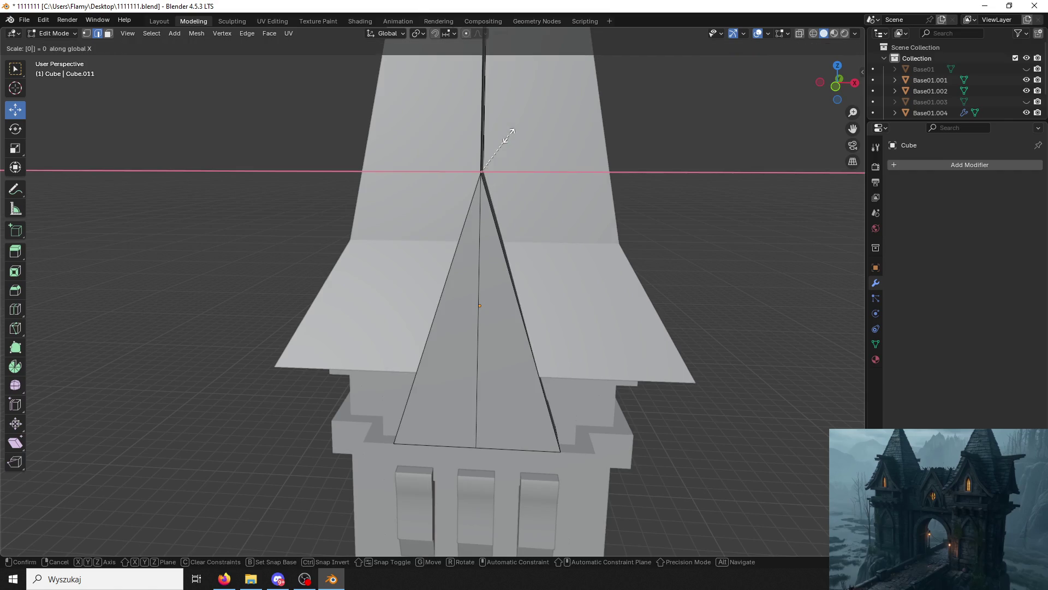
key("Return")
key("z")
left_click(553, 152)
Undo the pyramid top back to a straight column and reselect the middle top edge.
key("ctrl+z")
key("ctrl+z")
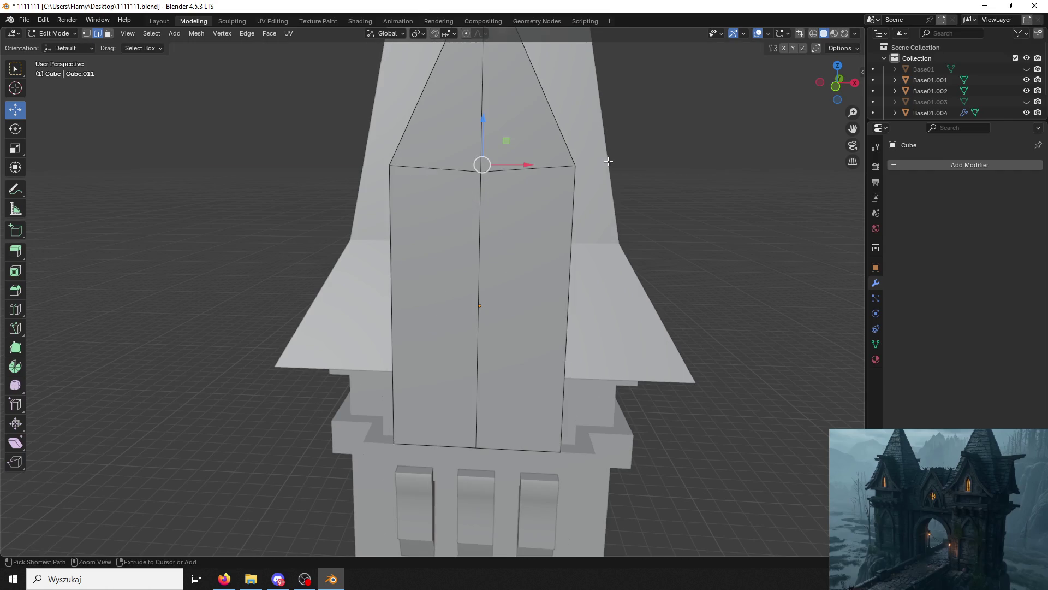
middle_click_drag(609, 162, 459, 185)
key("ctrl+z")
key("ctrl+z")
left_click(476, 176)
left_click(489, 182)
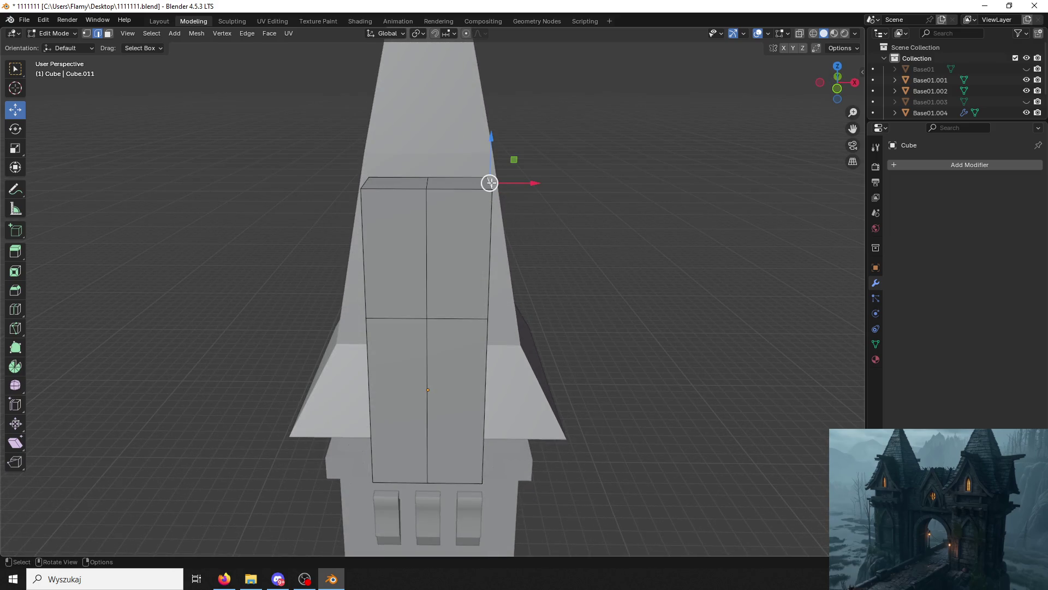
left_click(382, 180)
middle_click_drag(383, 180, 429, 180)
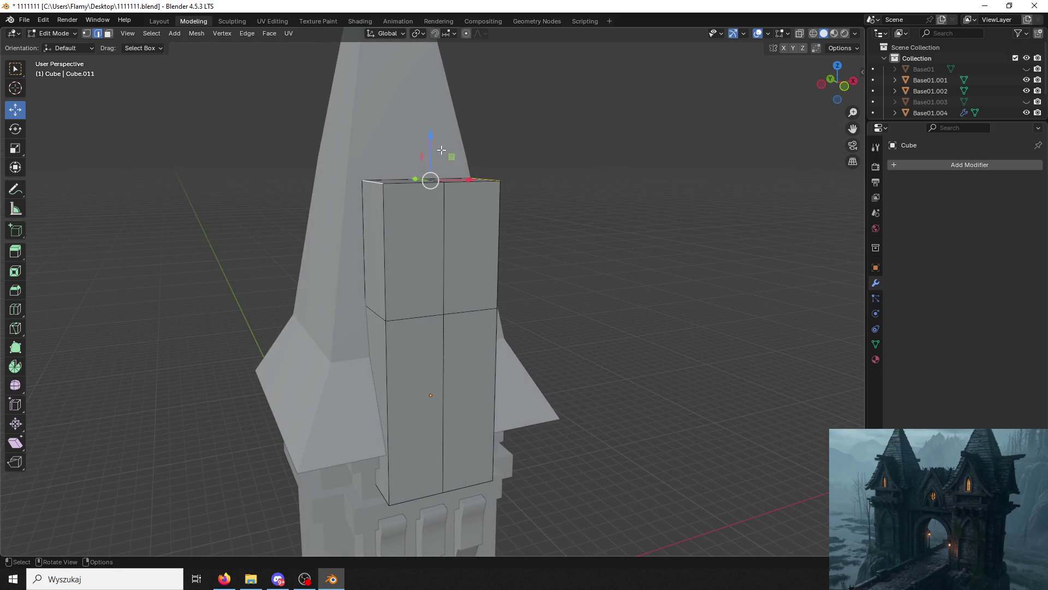
Raise the middle top edge along Z into a gable and check it from the front.
key("g")
key("z")
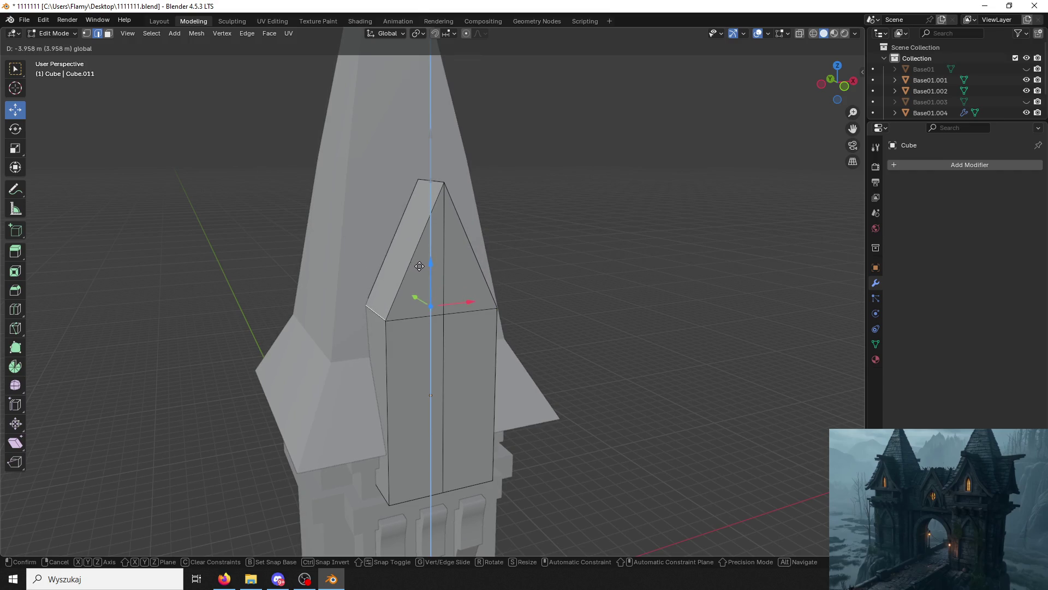
left_click(417, 267)
scroll(417, 267, "up", 4)
mouse_move(417, 268)
middle_mouse_down()
mouse_move(426, 254)
mouse_move(415, 245)
middle_mouse_up()
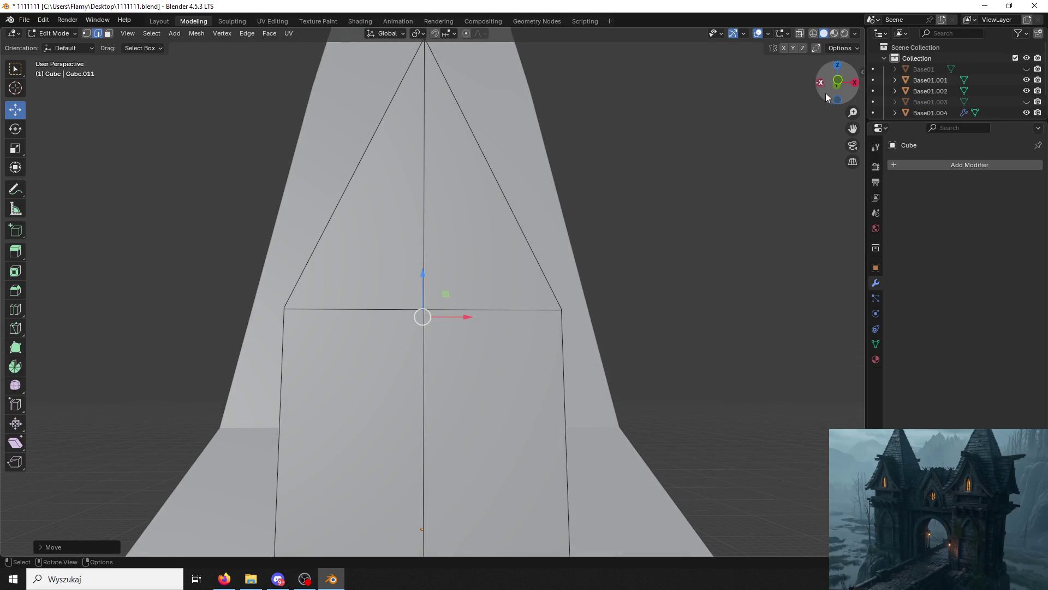
left_click(838, 81)
scroll(601, 218, "up", 2)
middle_click_drag(590, 168, 784, 134)
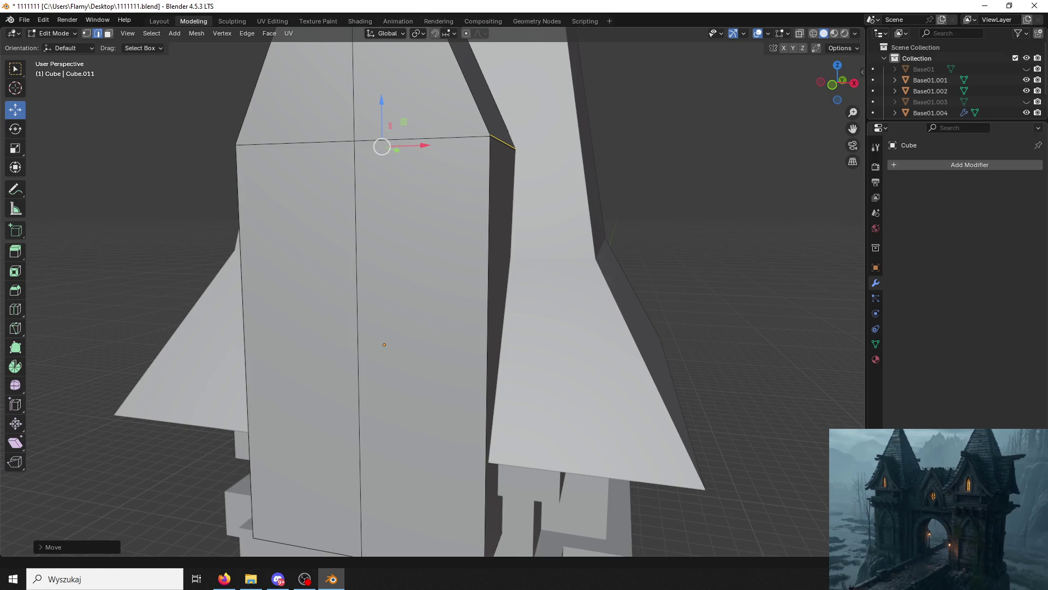
Undo the gable to restore the flat-topped box.
key("alt+Tab")
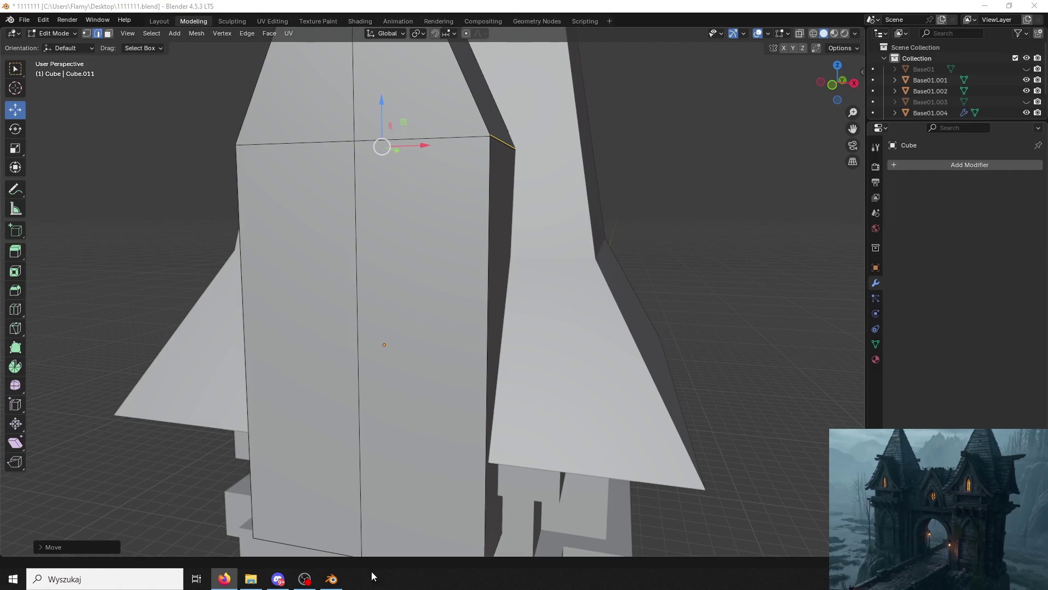
scroll(265, 369, "down", 4)
key("ctrl+z")
key("ctrl+z")
key("ctrl+z")
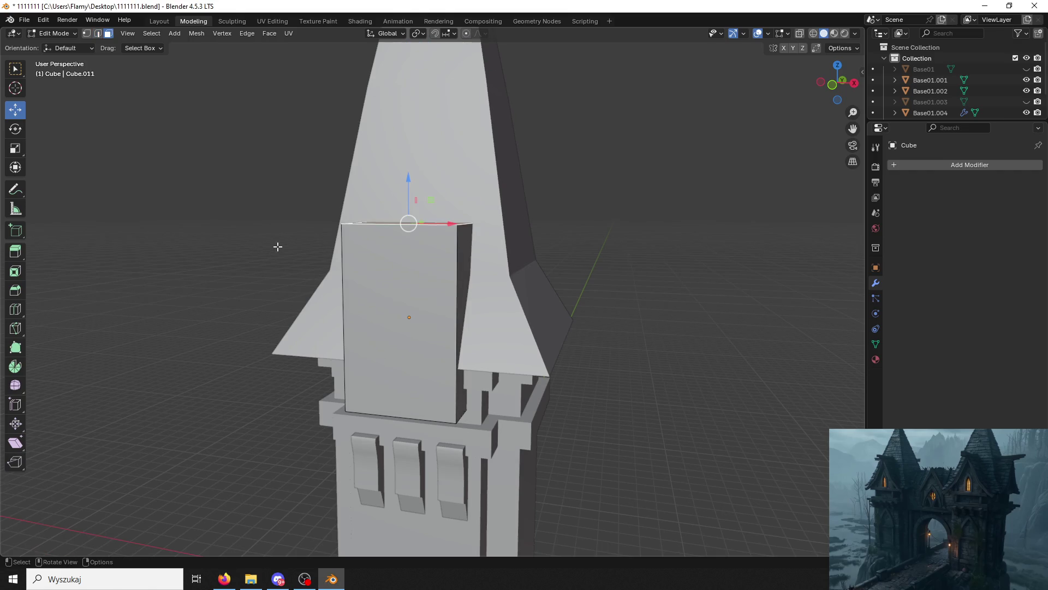
Try lowering the box's top face, then undo it.
middle_click_drag(276, 245, 202, 159)
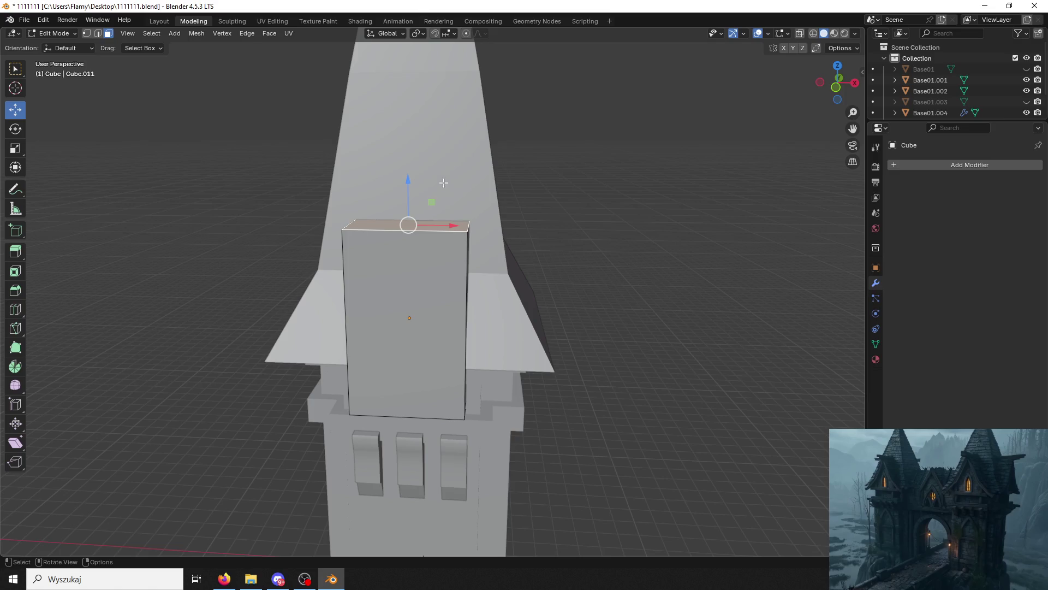
left_click_drag(410, 179, 397, 242)
middle_click_drag(397, 242, 490, 280)
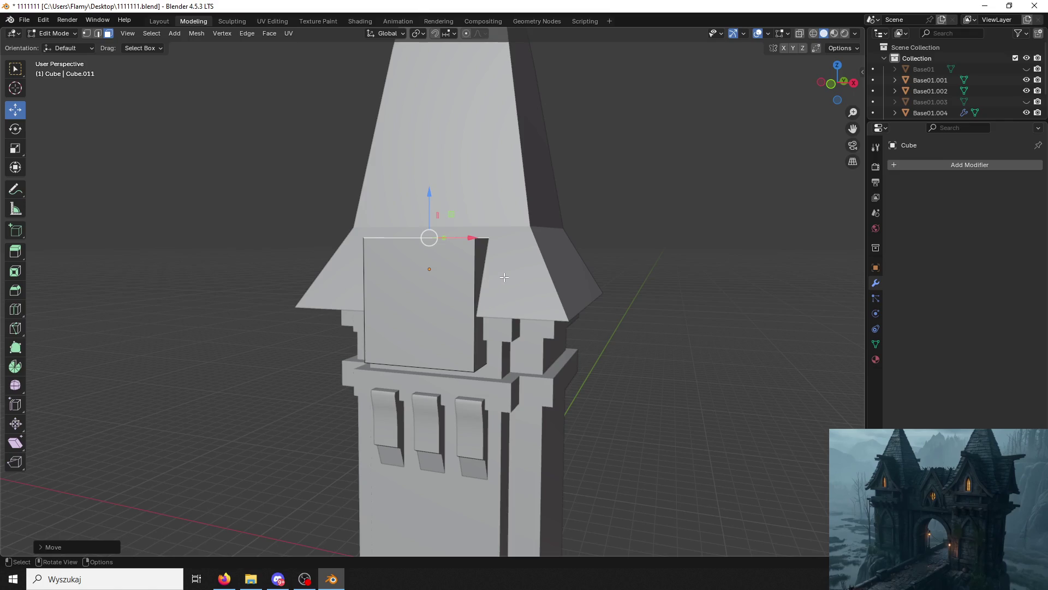
key("ctrl+z")
In Object Mode, scale the box to 0.805 along Z and raise it under the eave.
key("a")
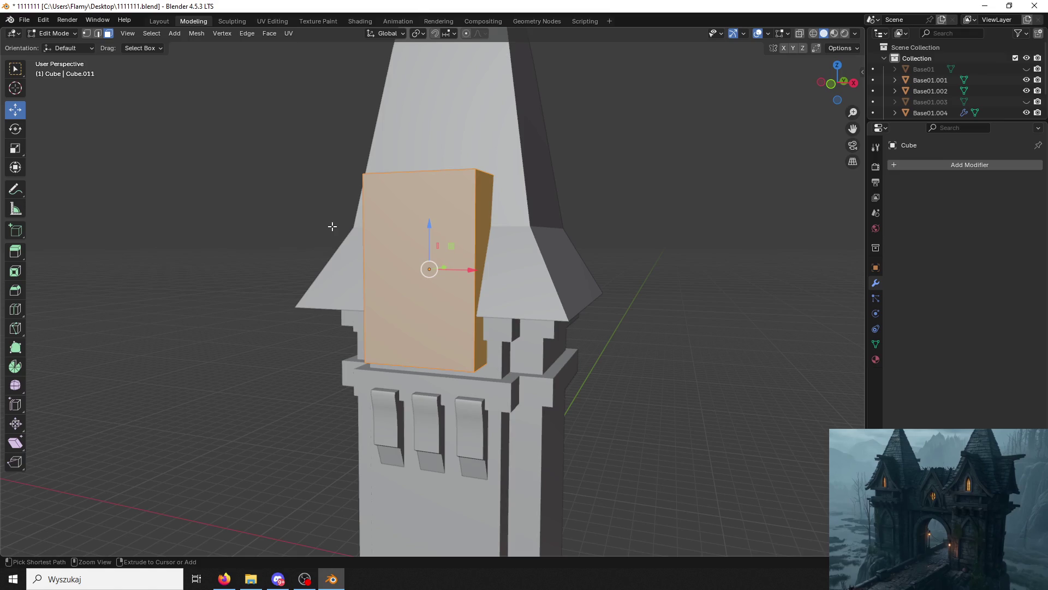
left_click(55, 34)
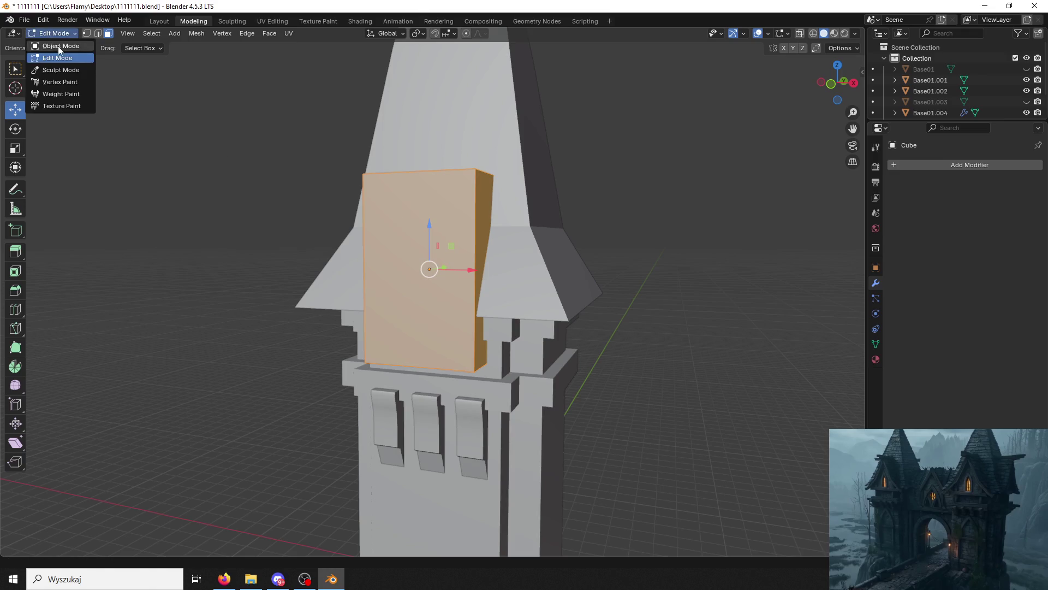
left_click(58, 47)
key("s")
key("z")
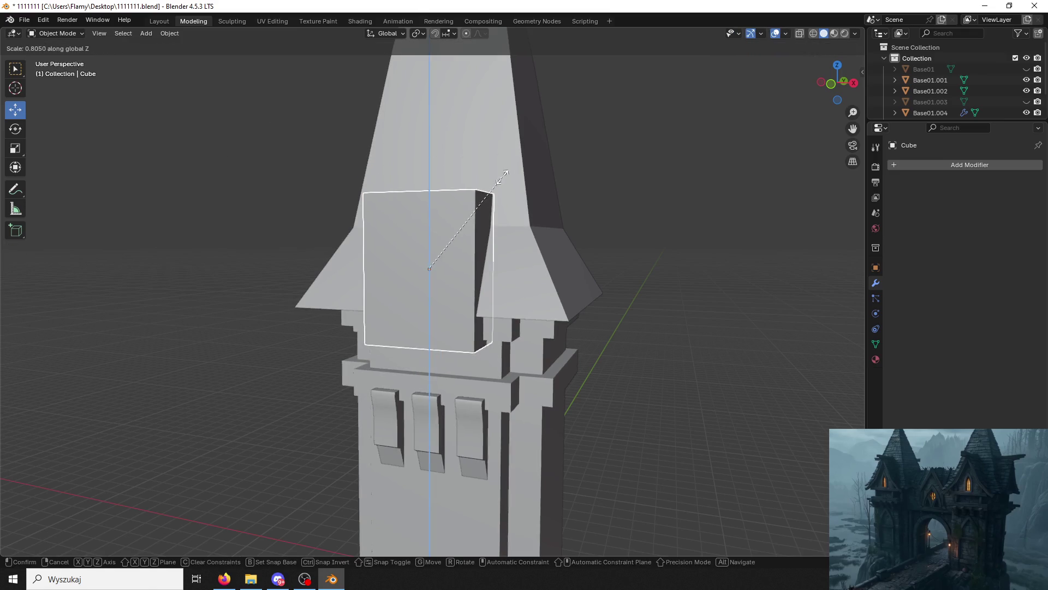
left_click(501, 202)
left_click_drag(427, 224, 424, 213)
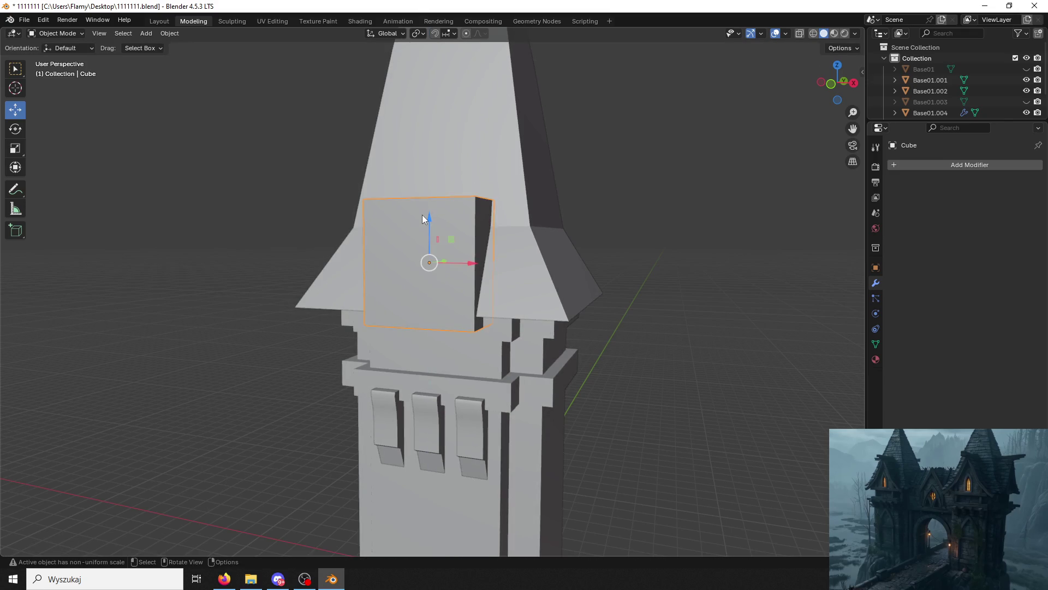
middle_click_drag(427, 214, 428, 222)
Return to Edit Mode and select the box's top face.
left_click(56, 35)
left_click(56, 37)
left_click(56, 37)
left_click(54, 57)
left_click(431, 199)
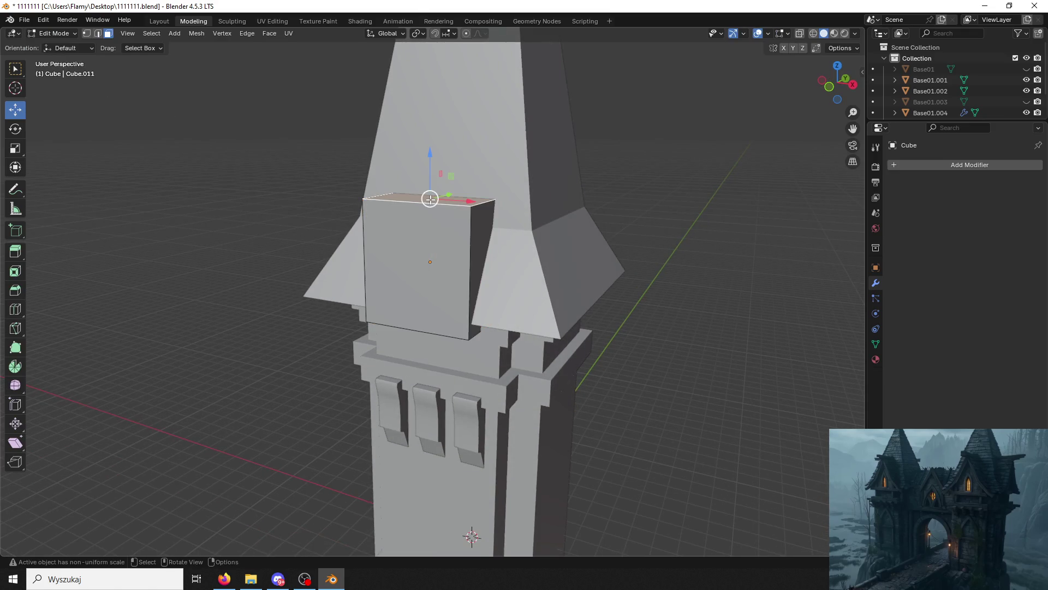
Subdivide the top face into quarters and select the front-left quarter.
left_click_drag(431, 156, 431, 153)
middle_click_drag(431, 153, 415, 207)
right_click(407, 220)
left_click(404, 220)
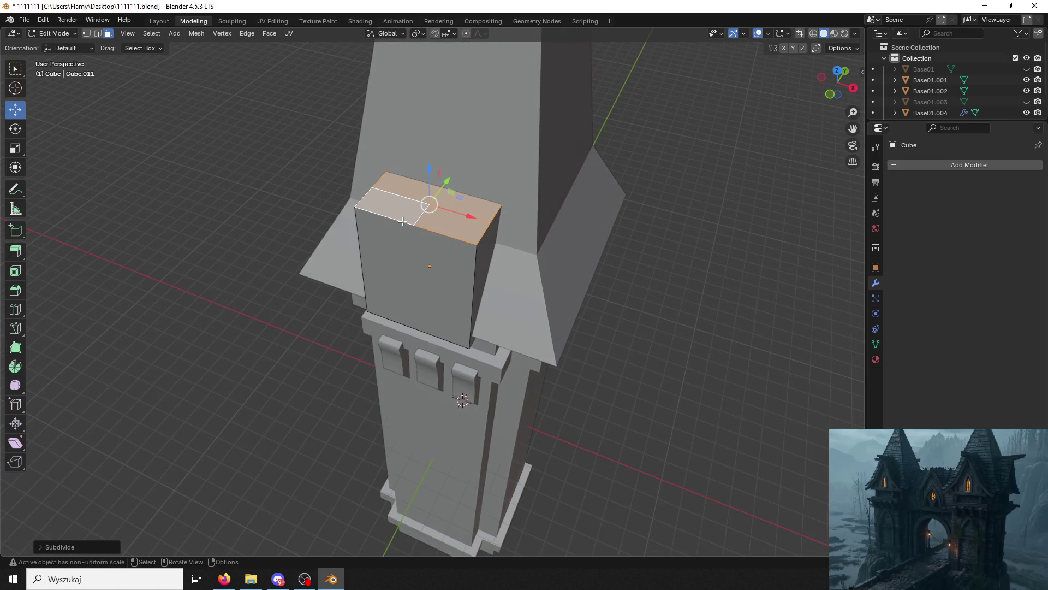
left_click(201, 206)
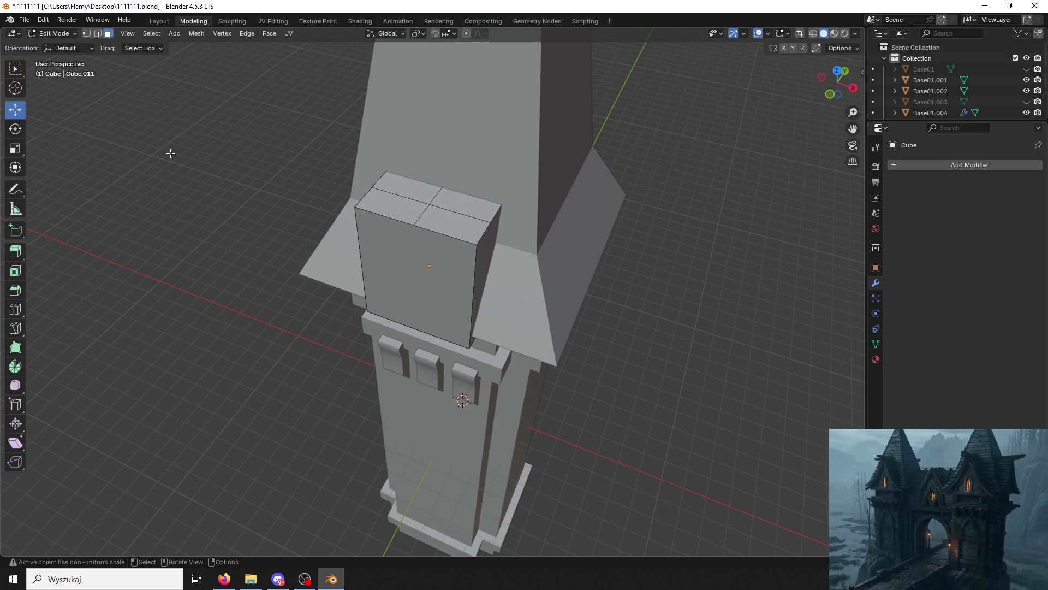
left_click(428, 206)
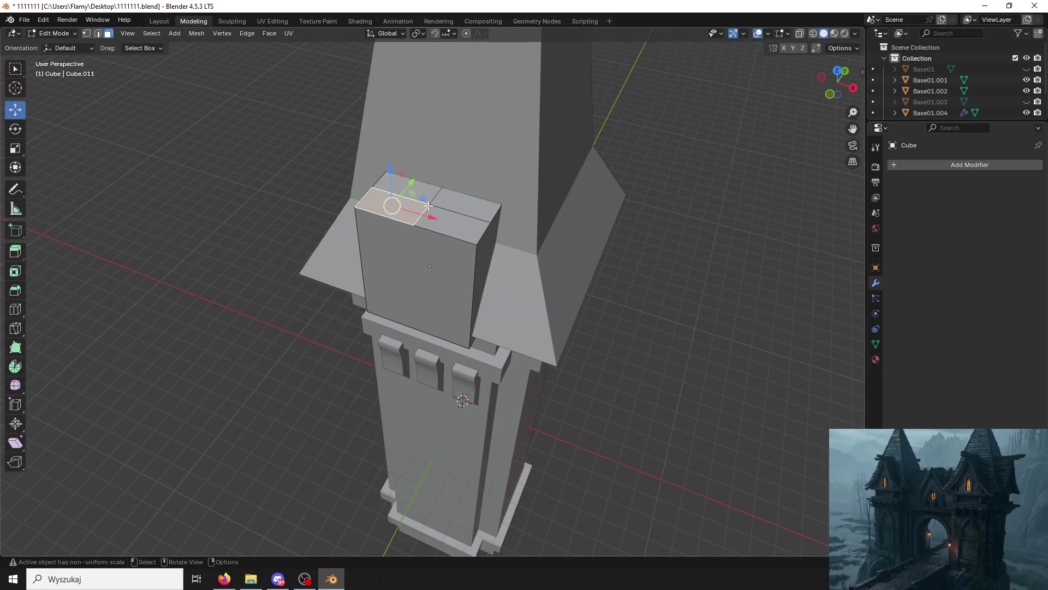
Dissolve the two top edges and raise the ridge into a peaked roof.
left_click(97, 33)
left_click(400, 197)
left_click(460, 215)
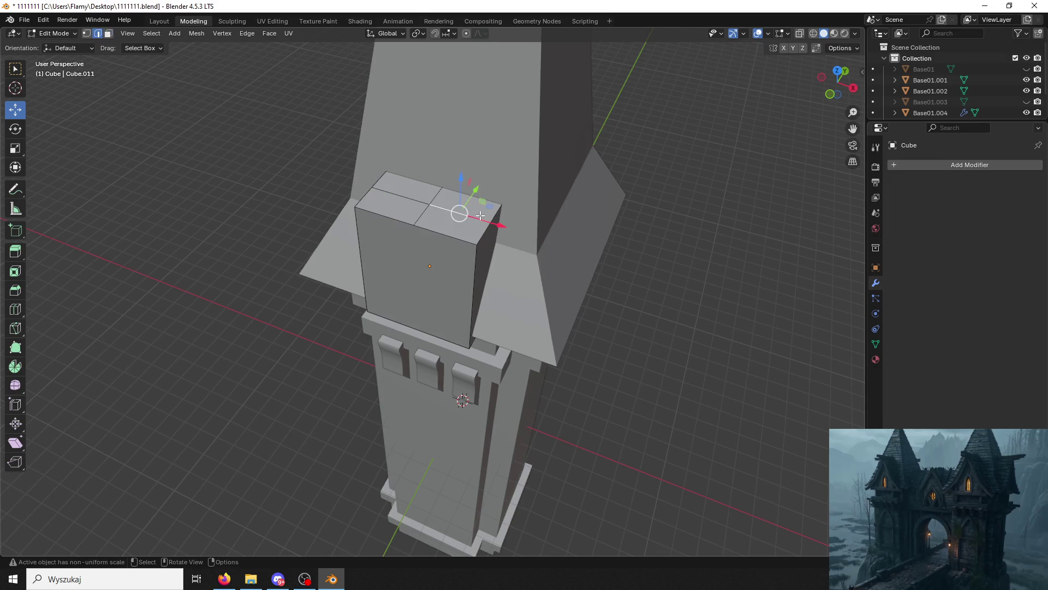
left_click(412, 193, "shift")
key("x")
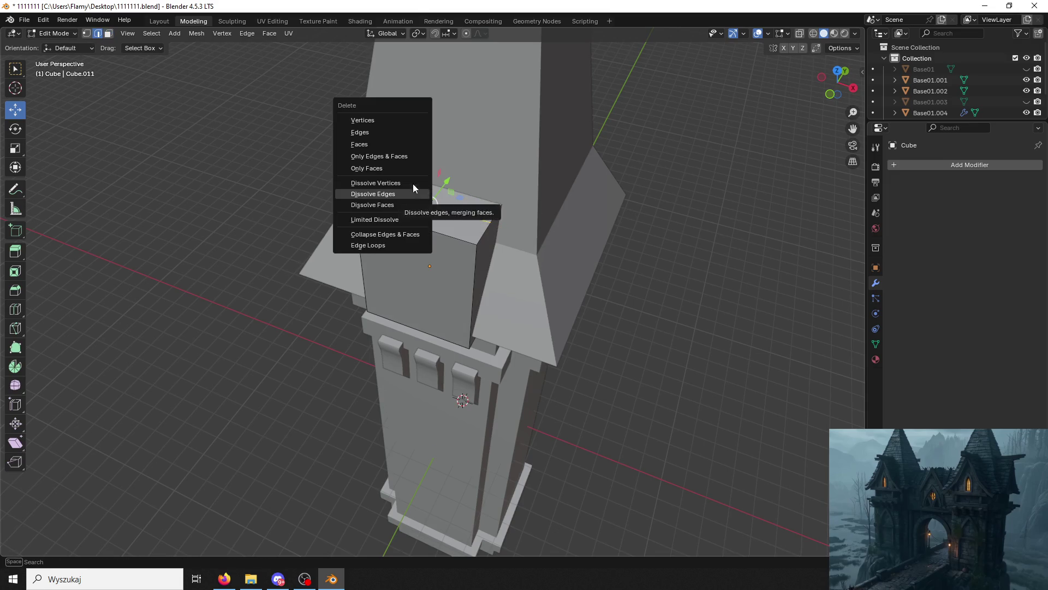
left_click(404, 194)
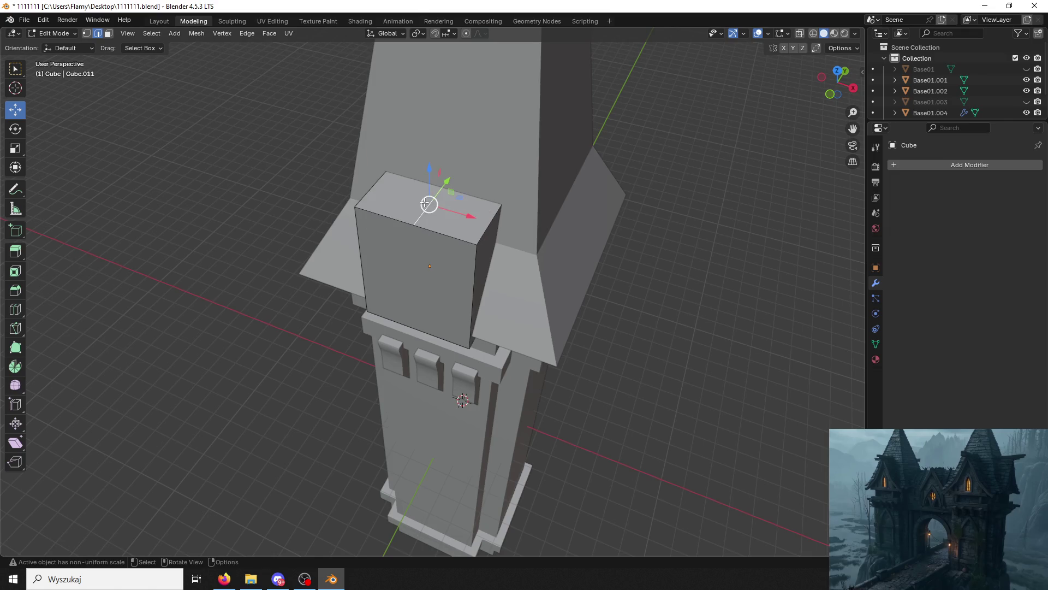
left_click_drag(428, 173, 429, 60)
middle_click_drag(428, 60, 458, 101)
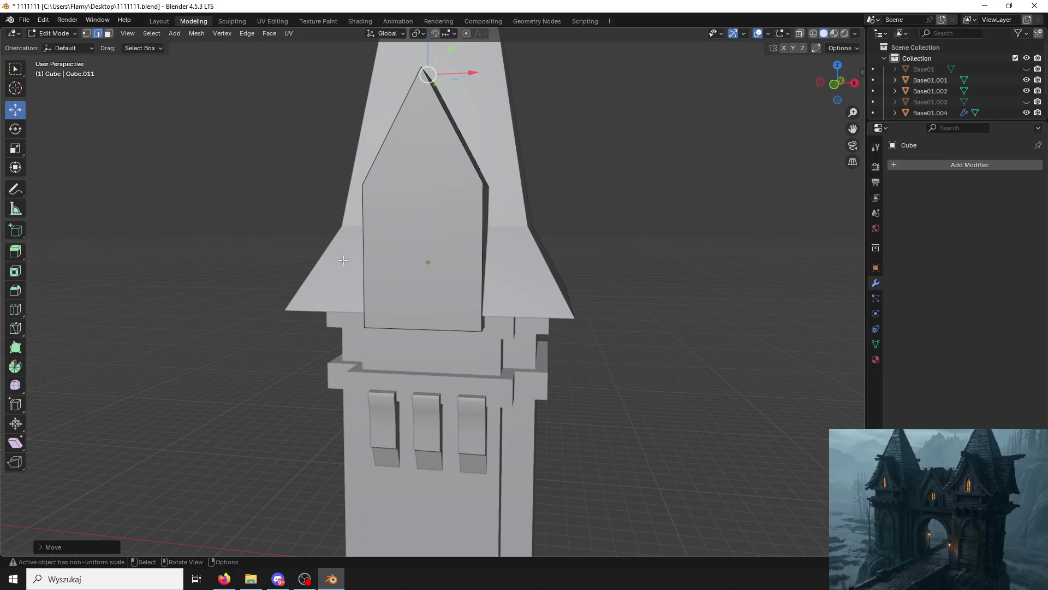
Move the block's bottom face along Z.
left_click(108, 33)
middle_click_drag(246, 175, 256, 110)
left_click(434, 312)
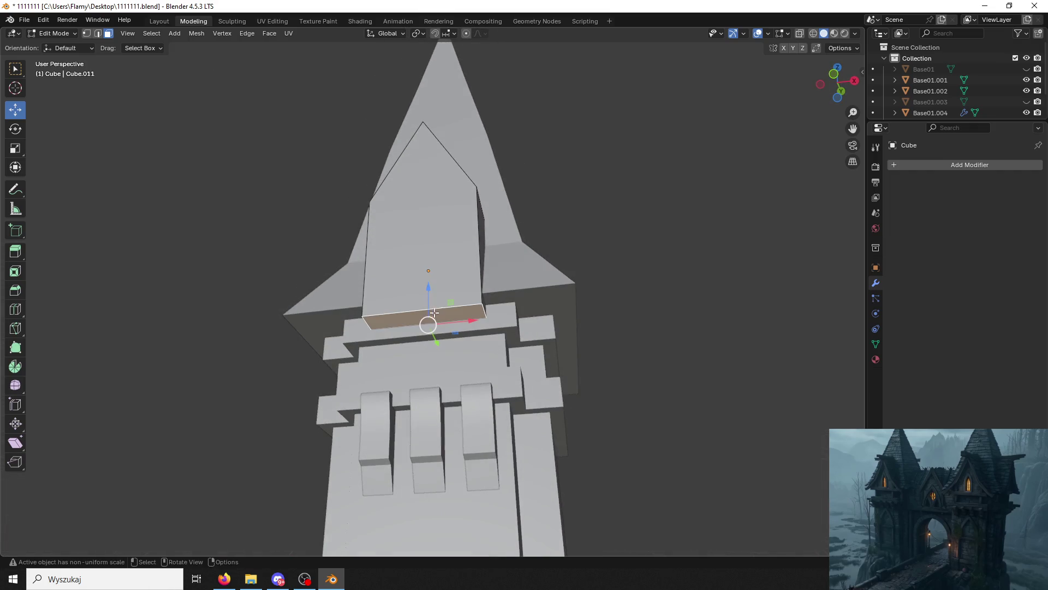
left_click_drag(428, 287, 428, 303)
middle_click_drag(428, 304, 446, 299)
In Object Mode, lower the whole block onto the roof base.
left_click(40, 33)
left_click(52, 43)
left_click_drag(438, 222, 429, 273)
mouse_move(429, 277)
middle_mouse_down()
mouse_move(392, 280)
mouse_move(405, 182)
middle_mouse_up()
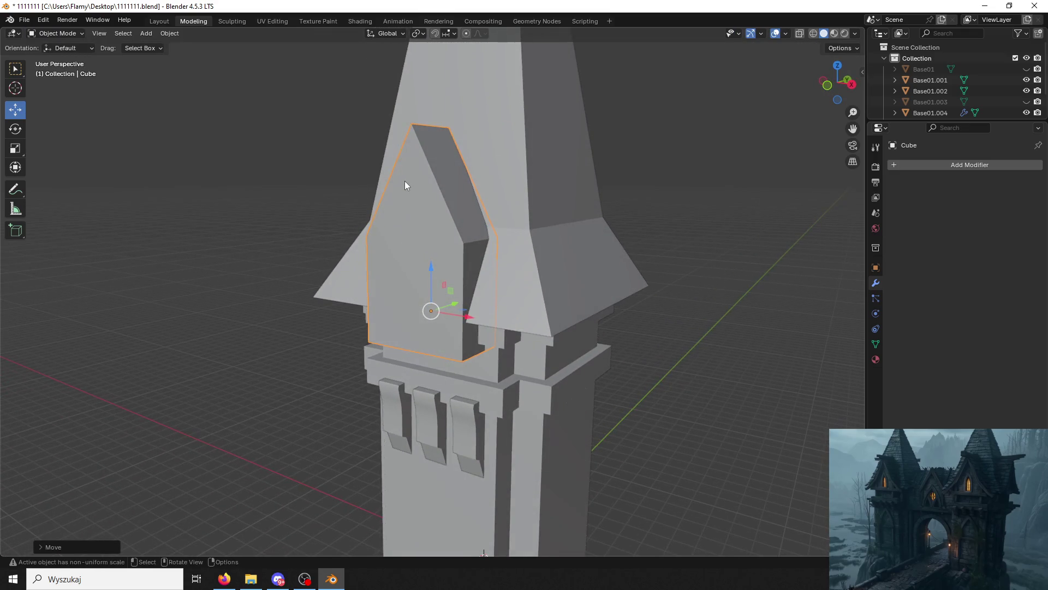
Select the dormer's ridge edge in Edit Mode and adjust its height along Z.
left_click(73, 35)
left_click(88, 57)
left_click(430, 127)
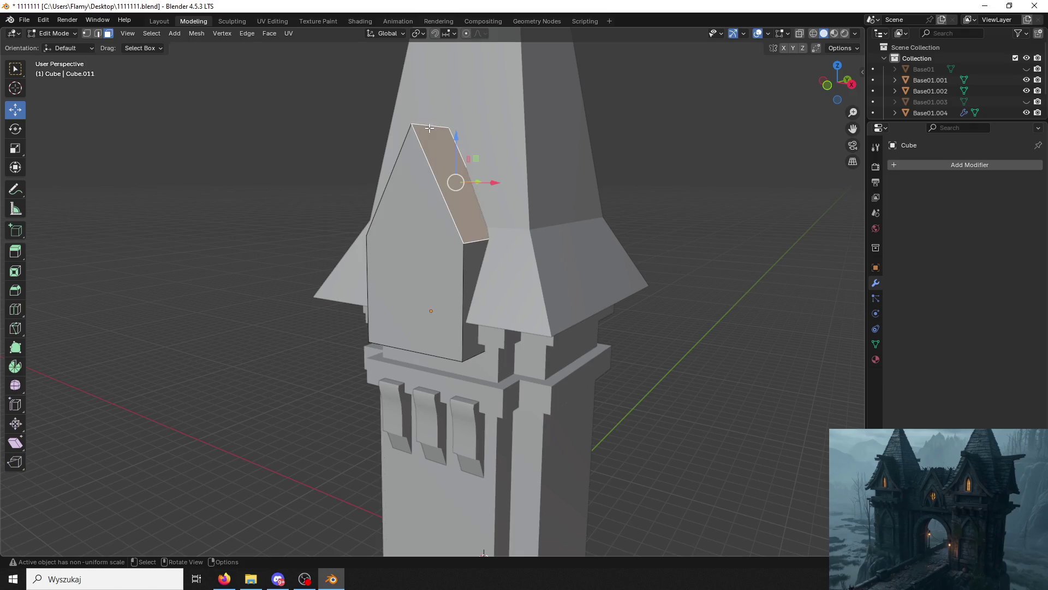
left_click(98, 34)
left_click(427, 119)
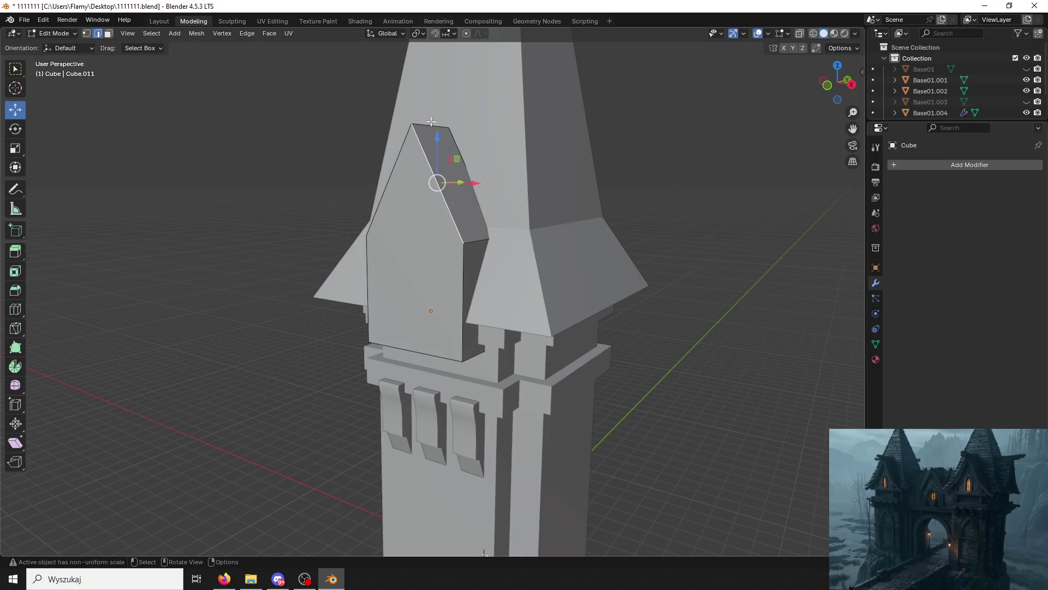
left_click_drag(429, 114, 424, 116)
mouse_move(424, 116)
middle_mouse_down()
mouse_move(419, 152)
mouse_move(399, 147)
middle_mouse_up()
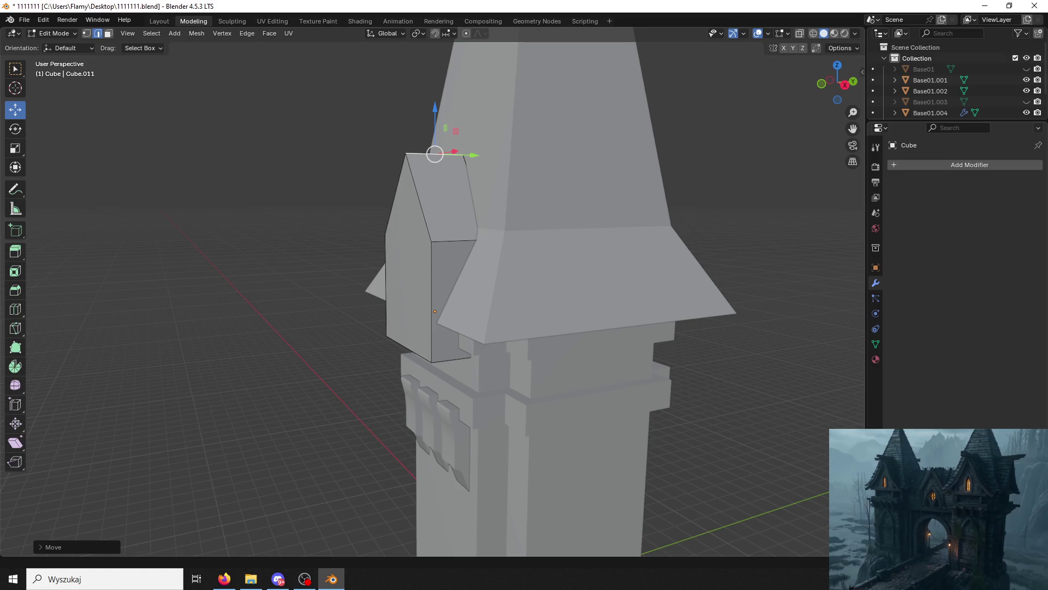
Select the dormer's gable front face and start a loop cut on it.
key("alt+Tab")
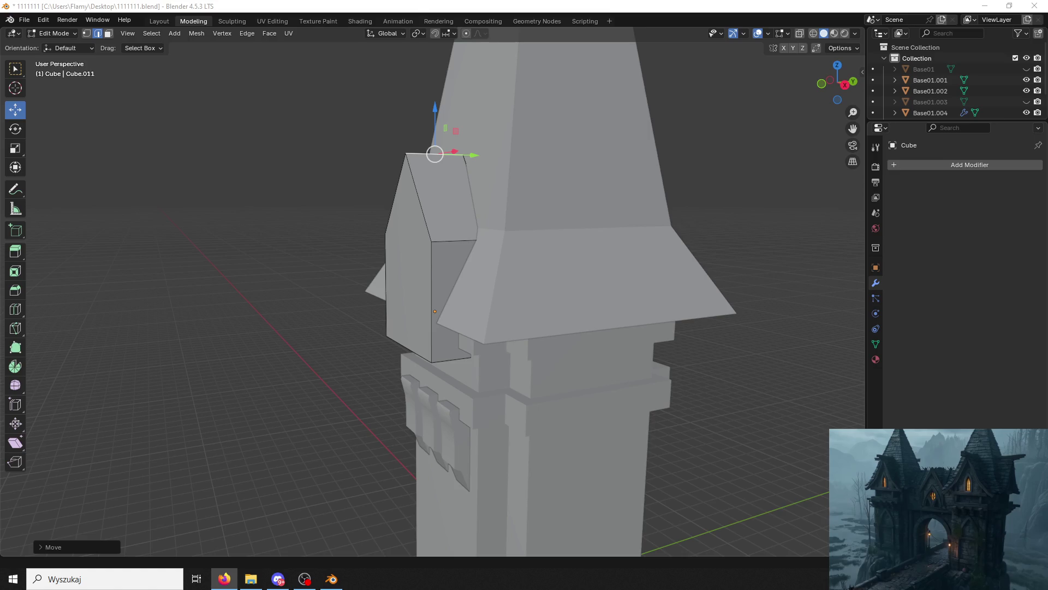
mouse_move(94, 313)
middle_mouse_down()
mouse_move(218, 311)
mouse_move(159, 72)
middle_mouse_up()
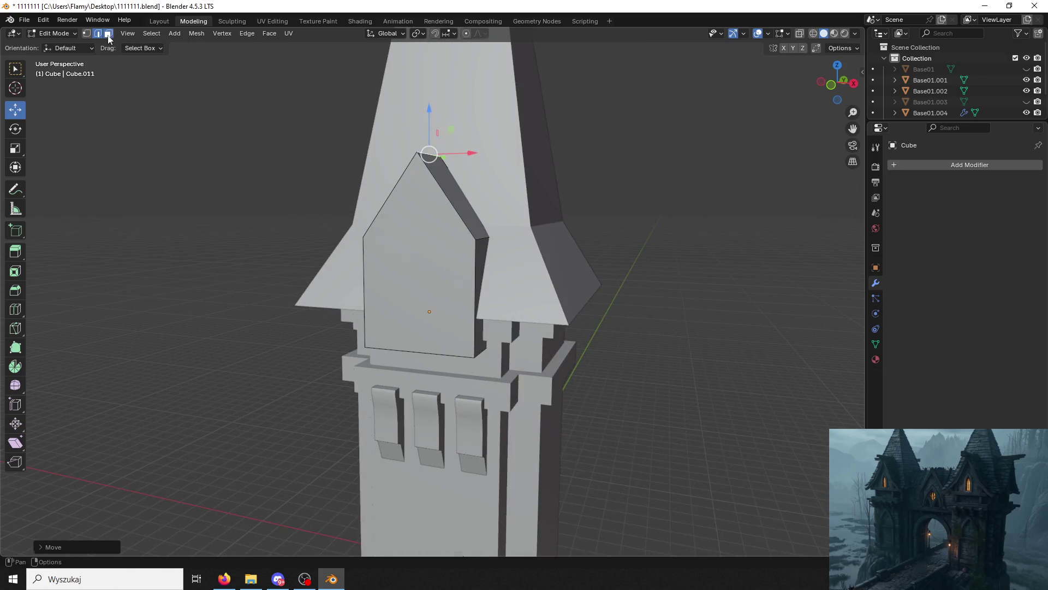
left_click(419, 270)
key("ctrl+r")
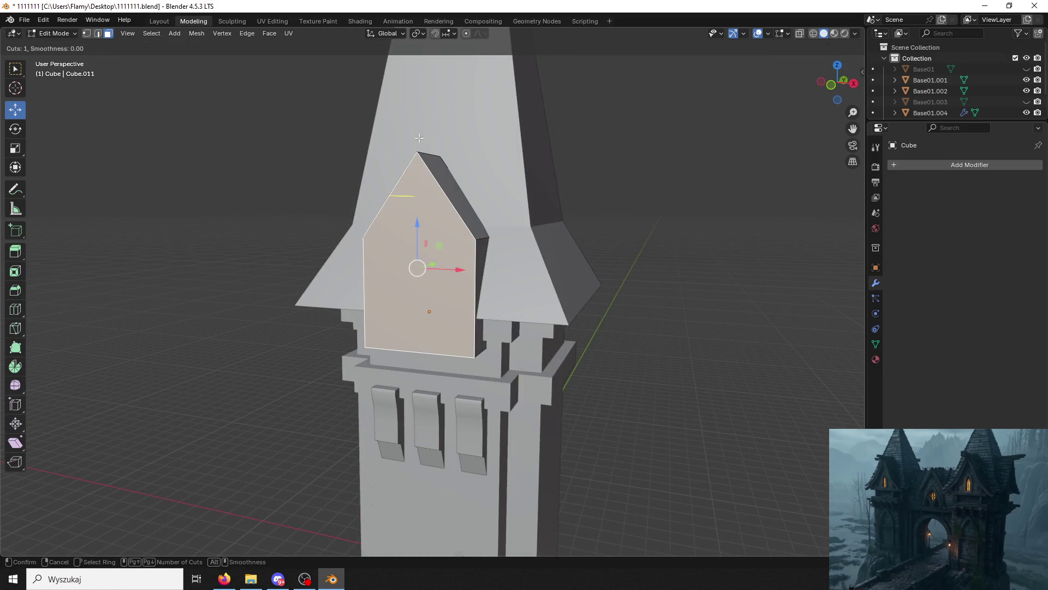
Cancel the loop cut, try insetting the gable front face, then undo the inset.
key("Escape")
key("alt+a")
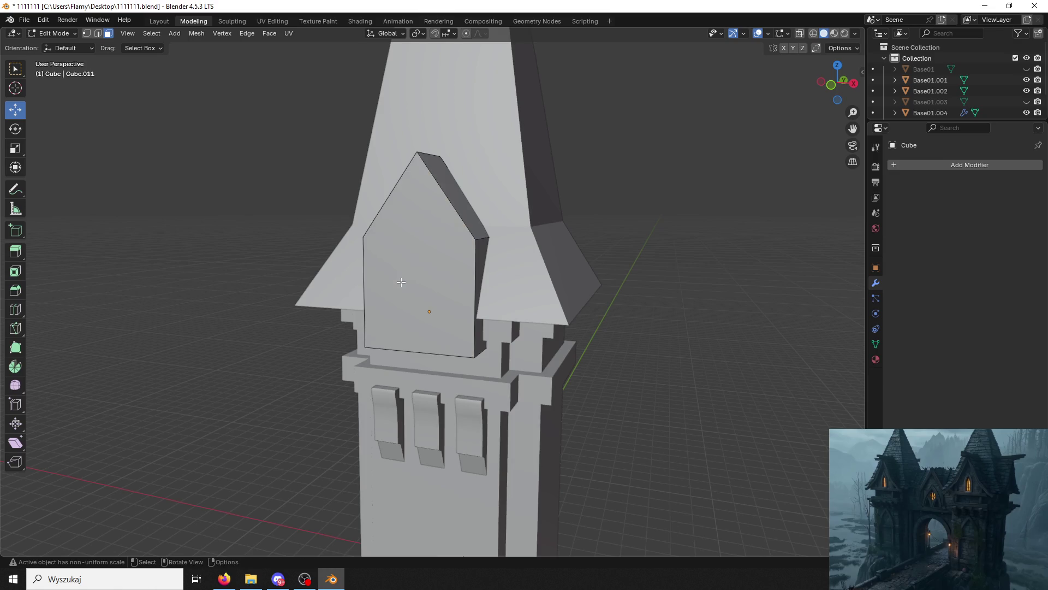
left_click(420, 287)
key("i")
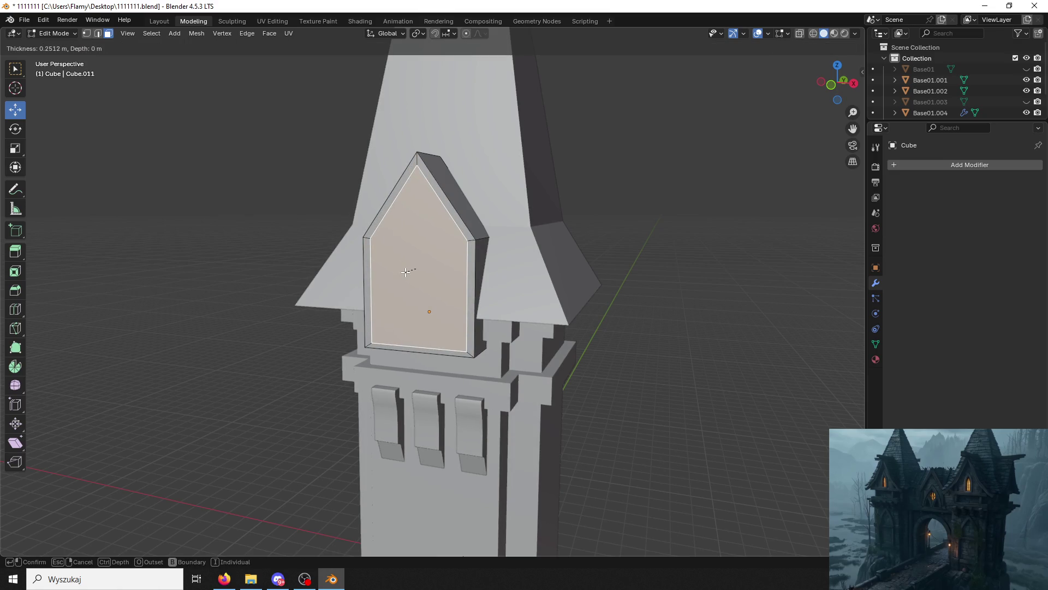
left_click(406, 271)
middle_click_drag(415, 271, 442, 270)
key("ctrl+z")
Apply the dormer block's scale with Ctrl+A in Object Mode.
mouse_move(188, 157)
middle_mouse_down()
mouse_move(182, 178)
mouse_move(301, 224)
middle_mouse_up()
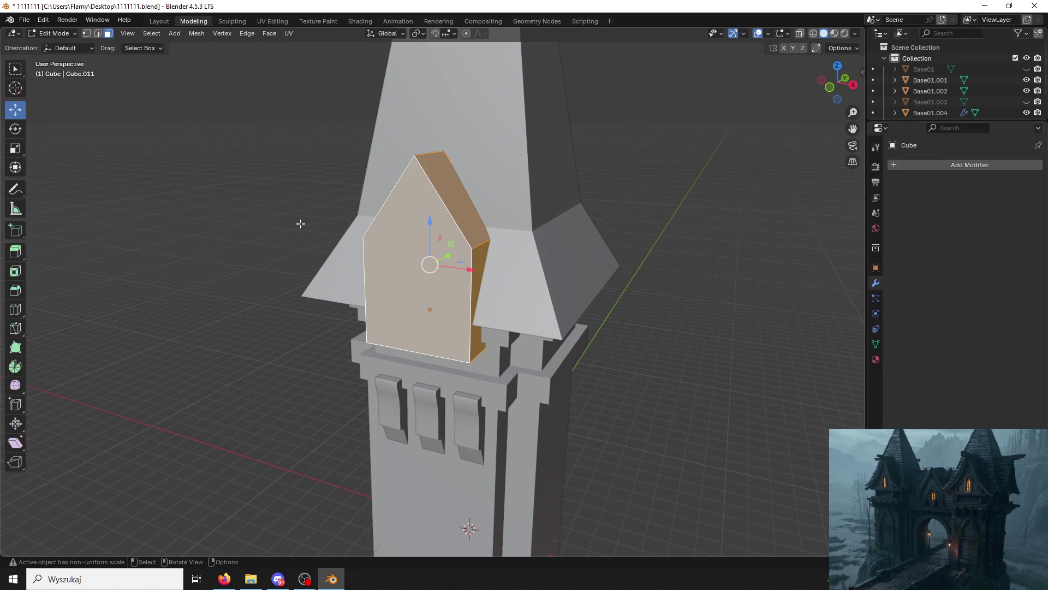
left_click(55, 33)
left_click(46, 40)
key("ctrl+a")
left_click(454, 240)
Reselect the gable front face in Edit Mode, try another inset, and undo it.
left_click(55, 33)
left_click(49, 57)
left_click(426, 225)
key("i")
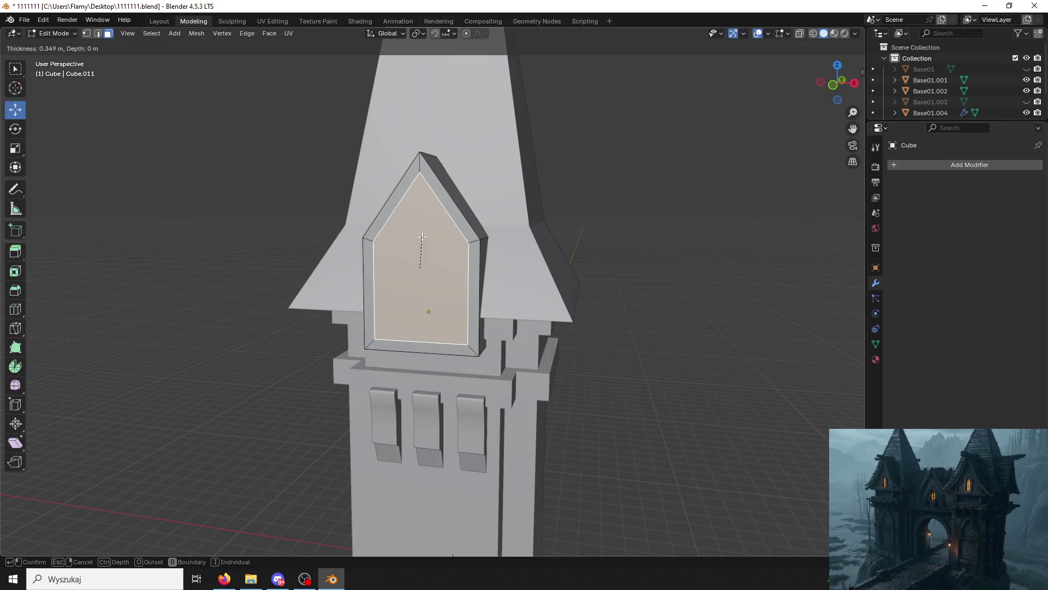
left_click(420, 232)
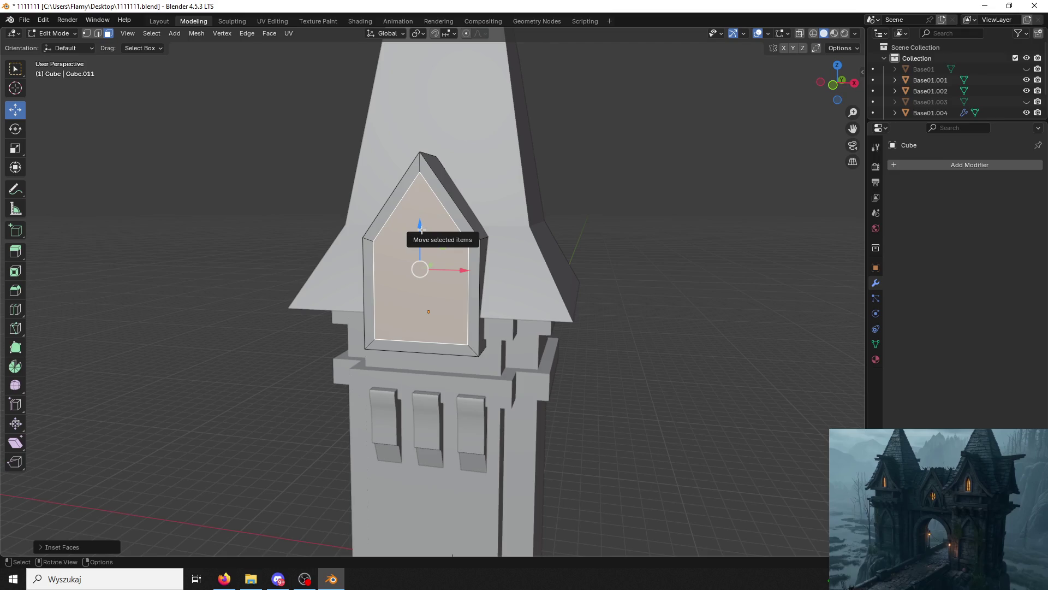
mouse_move(524, 164)
middle_mouse_down()
mouse_move(470, 168)
mouse_move(486, 166)
middle_mouse_up()
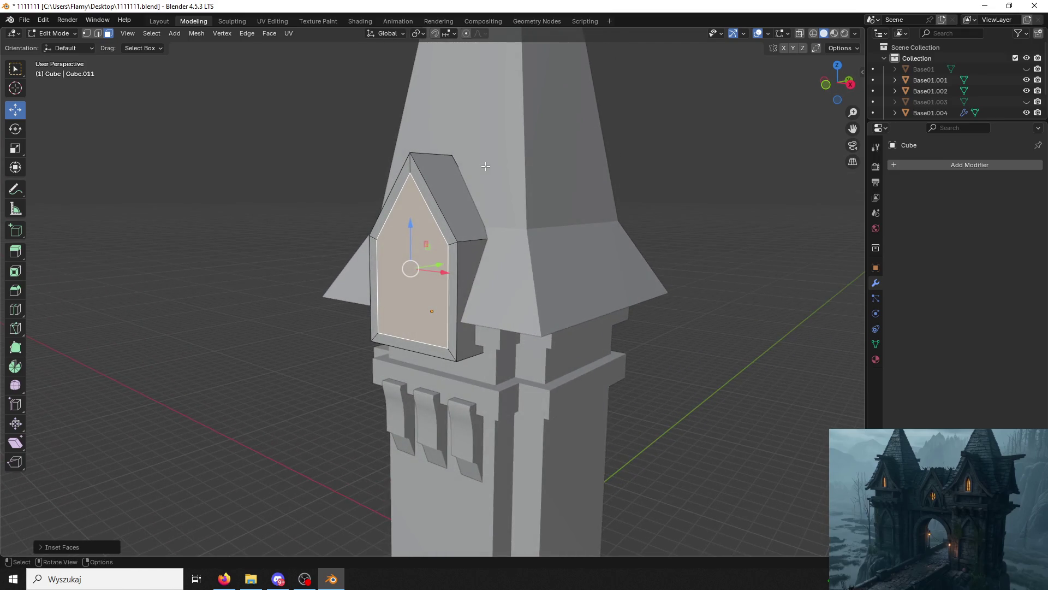
key("ctrl+z")
key("ctrl+r")
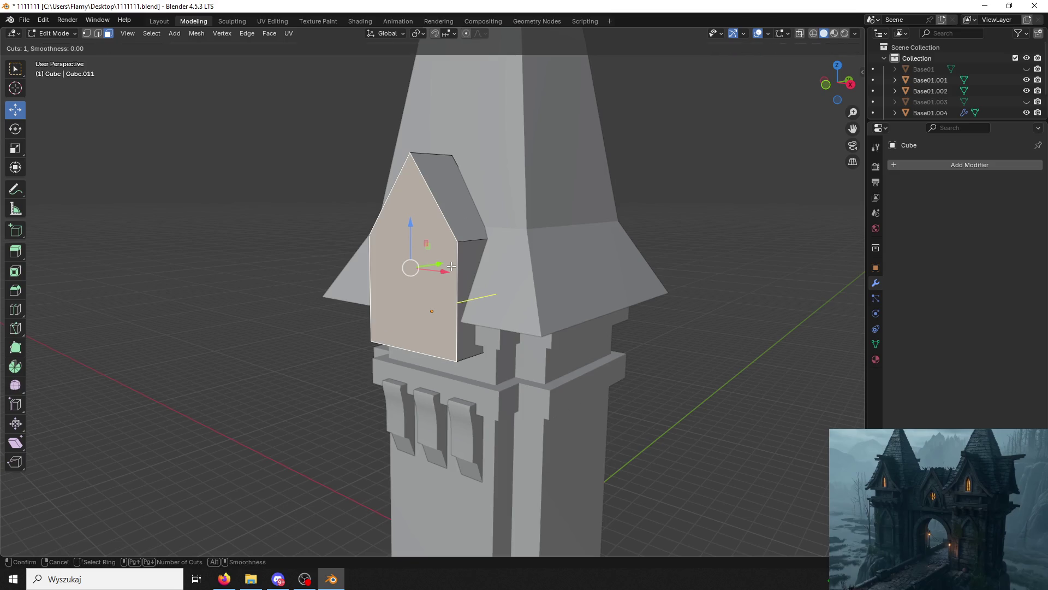
Place the loop cut on the dormer, then undo it.
left_click(452, 266)
right_click(453, 262)
key("ctrl+z")
mouse_move(453, 257)
middle_mouse_down()
mouse_move(454, 235)
mouse_move(552, 235)
mouse_move(453, 245)
middle_mouse_up()
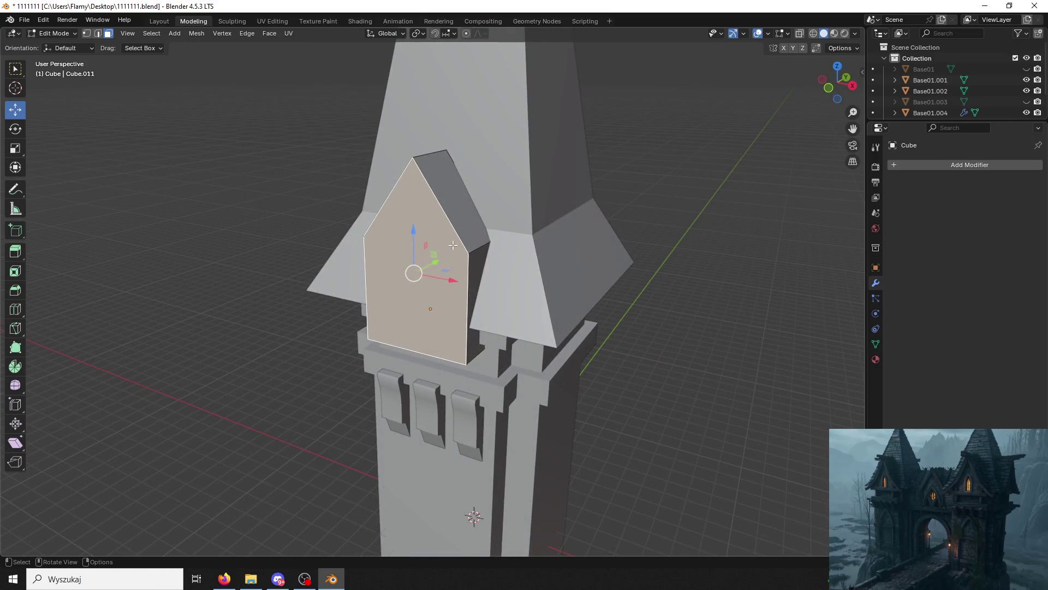
Inset the gable front face and extrude it inward twice into a recessed panel, then exit Edit Mode.
key("i")
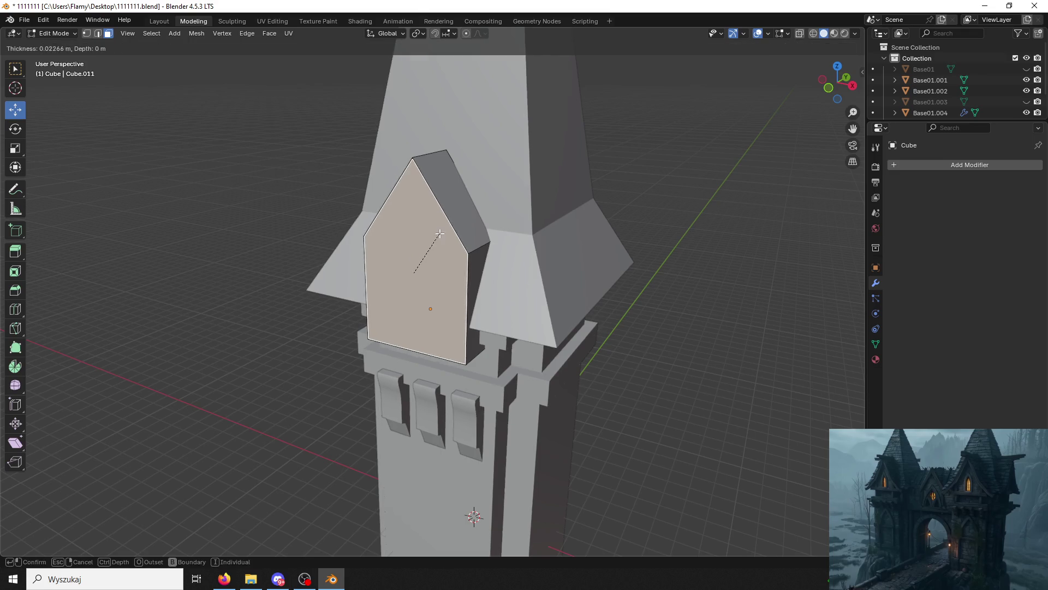
left_click(451, 270)
mouse_move(451, 270)
middle_mouse_down()
mouse_move(524, 268)
mouse_move(443, 268)
middle_mouse_up()
key("e")
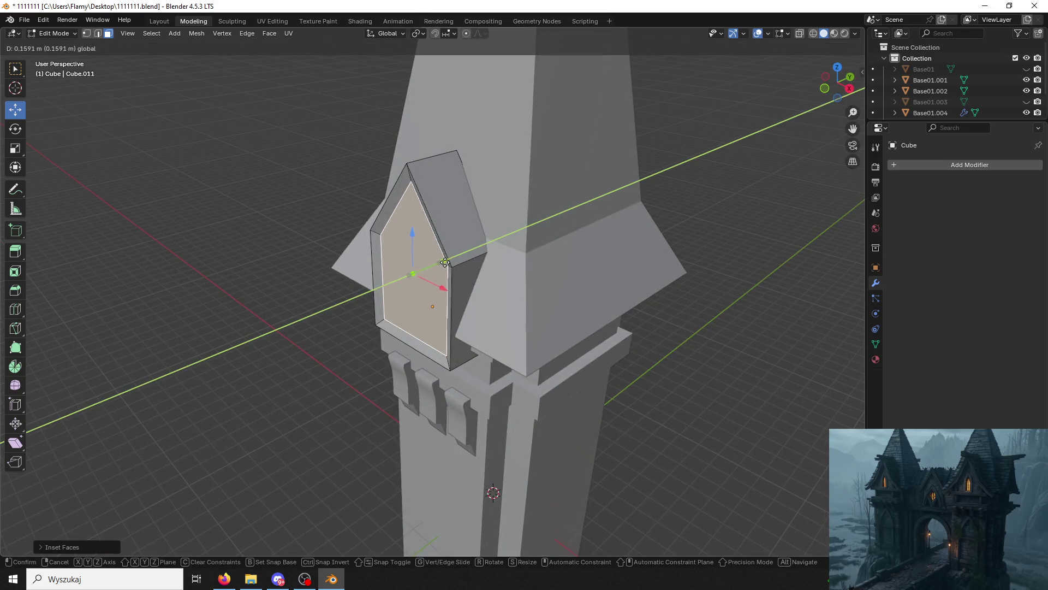
left_click(451, 263)
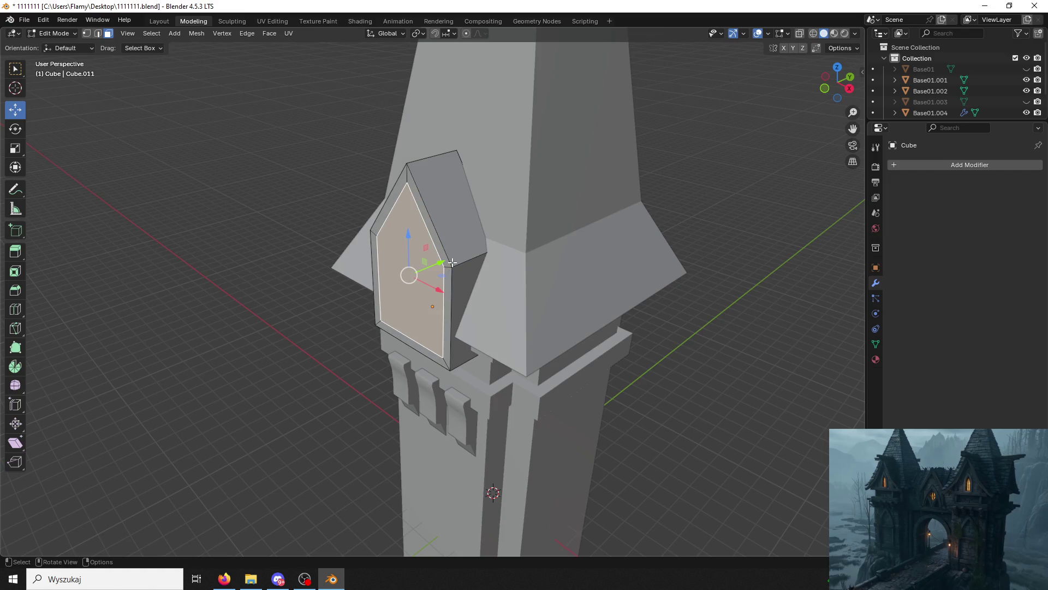
left_click_drag(450, 262, 444, 259)
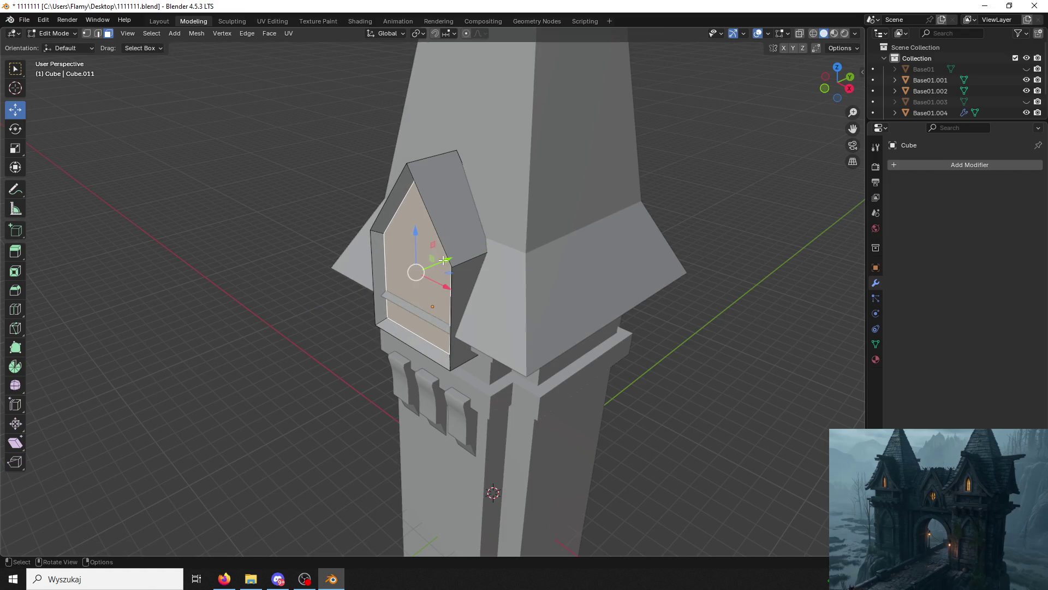
key("e")
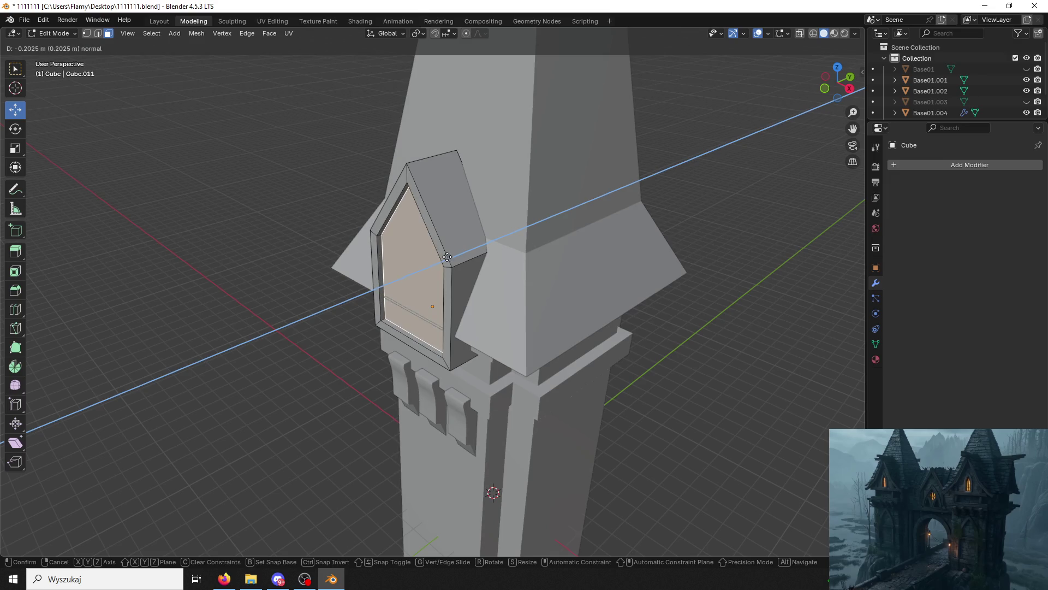
left_click(447, 258)
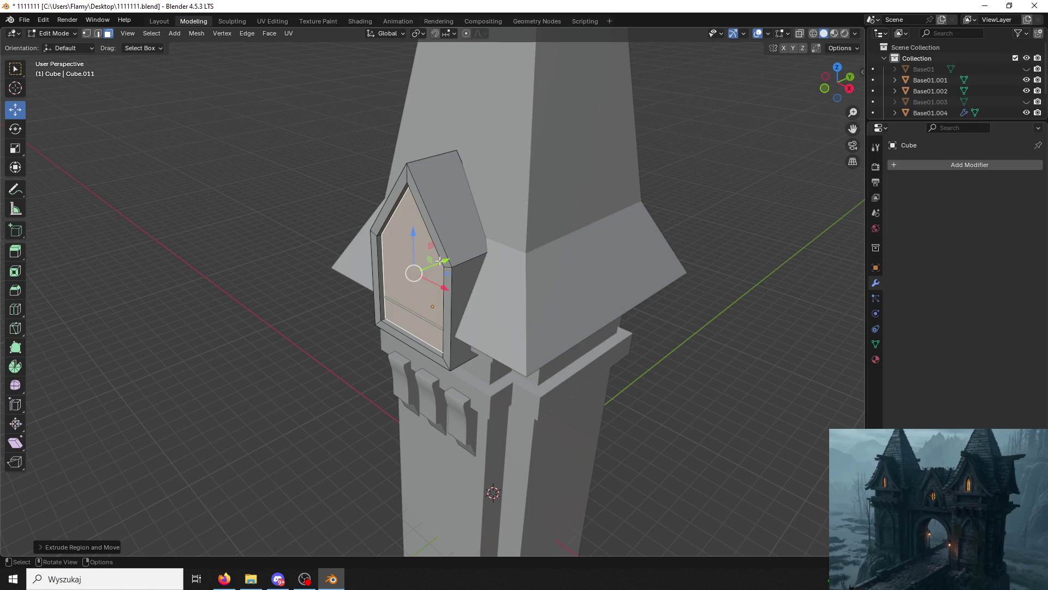
key("Tab")
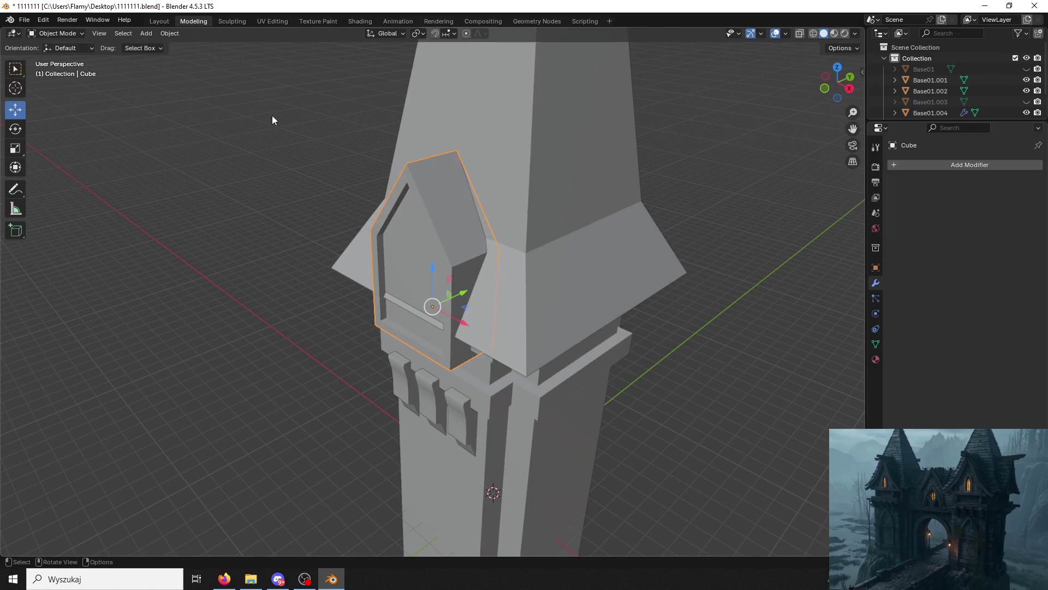
Nudge the dormer object along Y toward the spire roof.
left_click_drag(459, 287, 458, 295)
left_click(456, 296)
left_click(457, 295)
mouse_move(458, 294)
middle_mouse_down()
mouse_move(421, 290)
mouse_move(434, 291)
mouse_move(424, 277)
mouse_move(464, 295)
middle_mouse_up()
left_click_drag(481, 307, 472, 305)
left_click(448, 241)
left_click(448, 243)
In Edit Mode, move the dormer's back edge along Y into the roof.
left_click(47, 34)
left_click(56, 58)
mouse_move(459, 229)
middle_mouse_down()
mouse_move(468, 185)
mouse_move(473, 198)
middle_mouse_up()
left_click(472, 193)
left_click(473, 202)
key("g")
key("y")
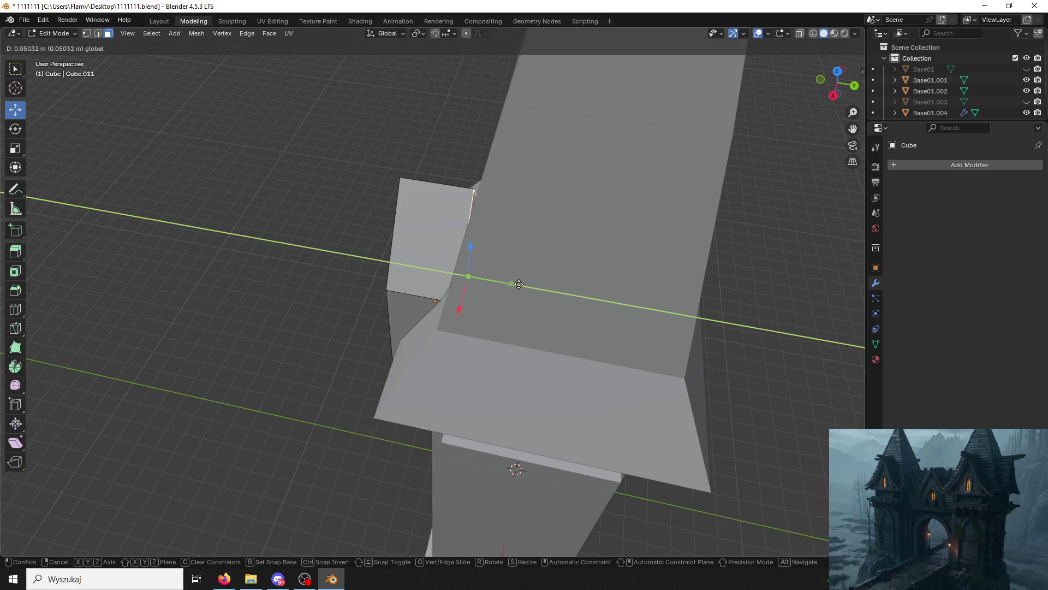
left_click(528, 285)
mouse_move(528, 285)
middle_mouse_down()
mouse_move(590, 221)
mouse_move(585, 170)
mouse_move(597, 211)
mouse_move(618, 195)
mouse_move(628, 213)
mouse_move(611, 191)
mouse_move(615, 206)
mouse_move(615, 171)
mouse_move(721, 231)
mouse_move(693, 275)
mouse_move(604, 243)
middle_mouse_up()
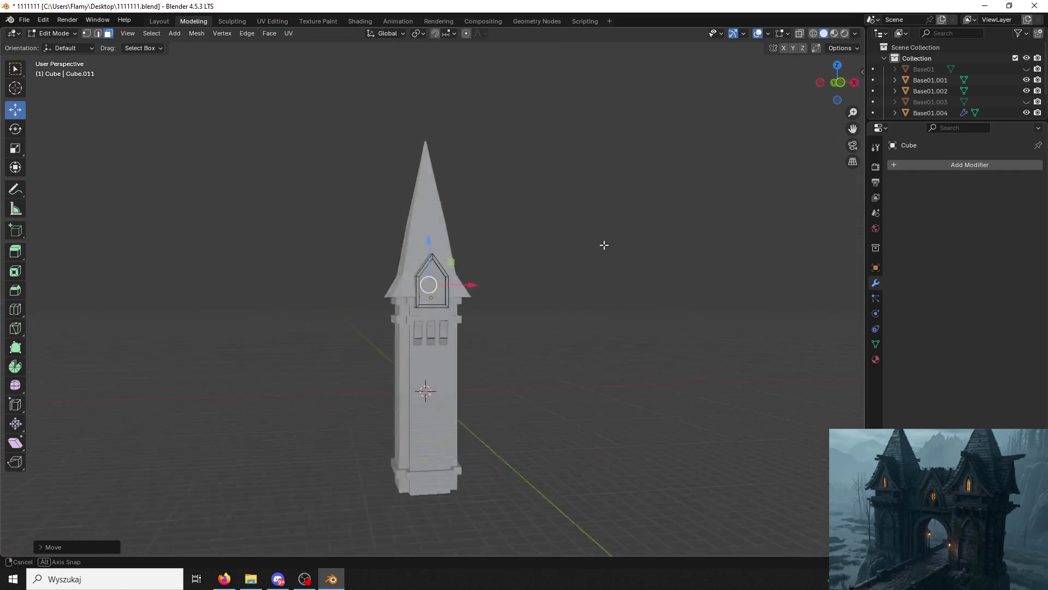
scroll(604, 243, "up", 6)
scroll(533, 294, "up", 2)
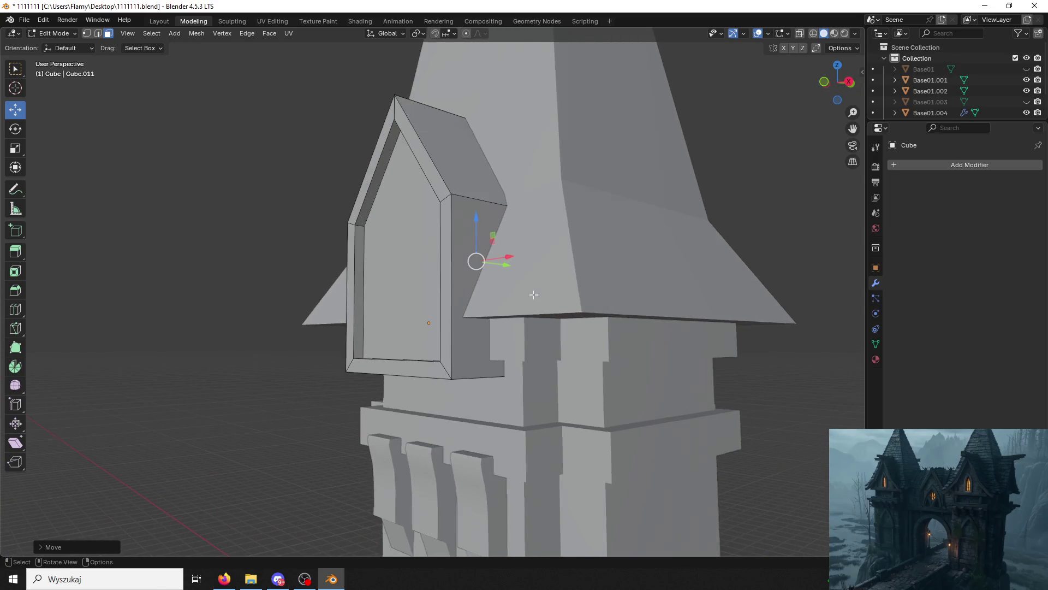
Thicken the dormer's right roof face into a slab with Extrude Faces Along Normals.
mouse_move(474, 284)
middle_mouse_down()
mouse_move(415, 273)
mouse_move(480, 256)
middle_mouse_up()
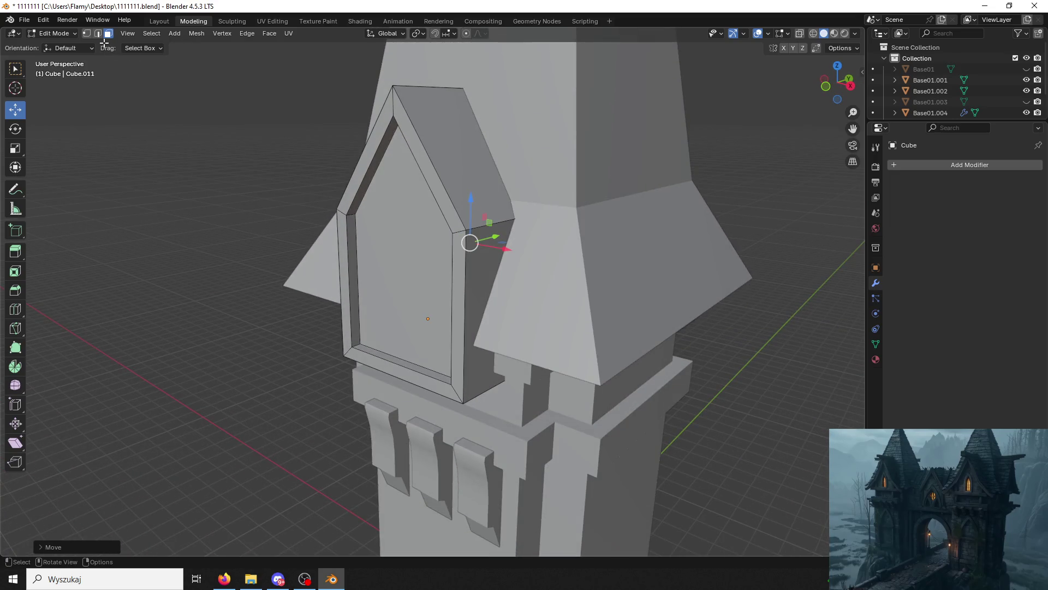
left_click(420, 127)
middle_click_drag(420, 126, 344, 155)
right_click(457, 155)
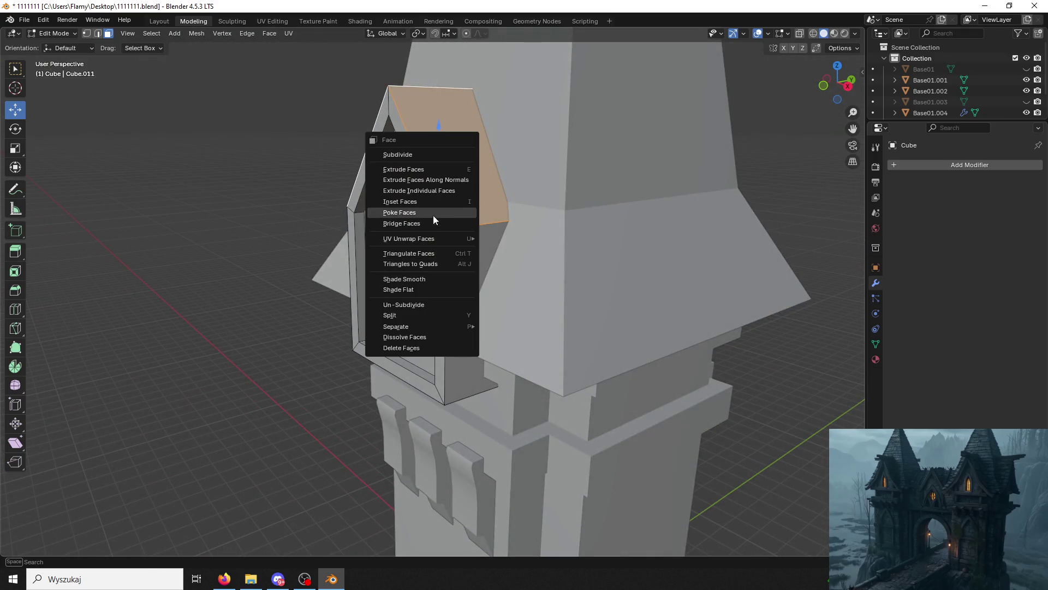
left_click(430, 180)
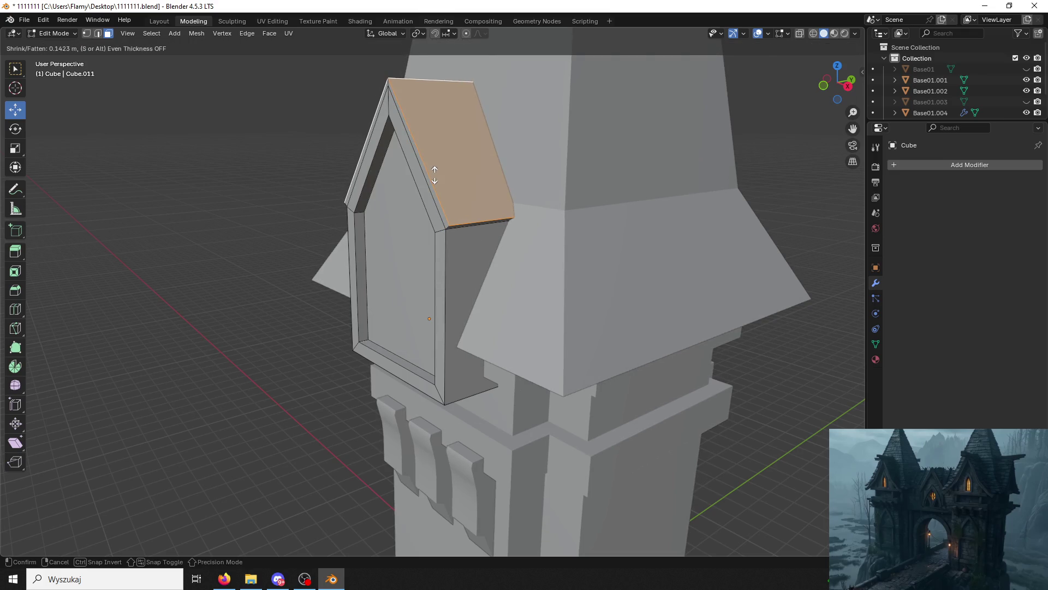
left_click(435, 174)
mouse_move(435, 174)
middle_mouse_down()
mouse_move(488, 185)
mouse_move(445, 163)
mouse_move(419, 174)
middle_mouse_up()
Thicken the left roof slope the same way with Extrude Faces Along Normals.
left_click(376, 153, "shift")
right_click(379, 150)
right_click(416, 176)
left_click(409, 180)
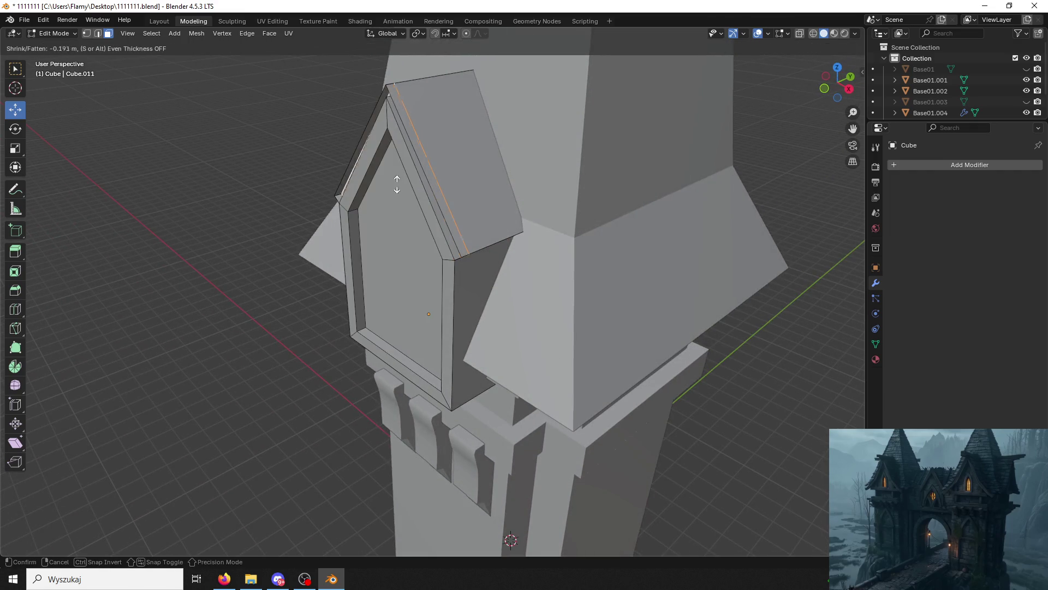
left_click(547, 152)
mouse_move(548, 152)
middle_mouse_down()
mouse_move(592, 164)
mouse_move(597, 150)
mouse_move(562, 145)
mouse_move(478, 201)
mouse_move(462, 188)
mouse_move(431, 197)
mouse_move(451, 202)
middle_mouse_up()
Select the right and front eave edges of the roof slabs.
left_click(478, 200)
left_click(440, 181, "shift")
left_click(400, 185, "shift")
right_click(450, 202)
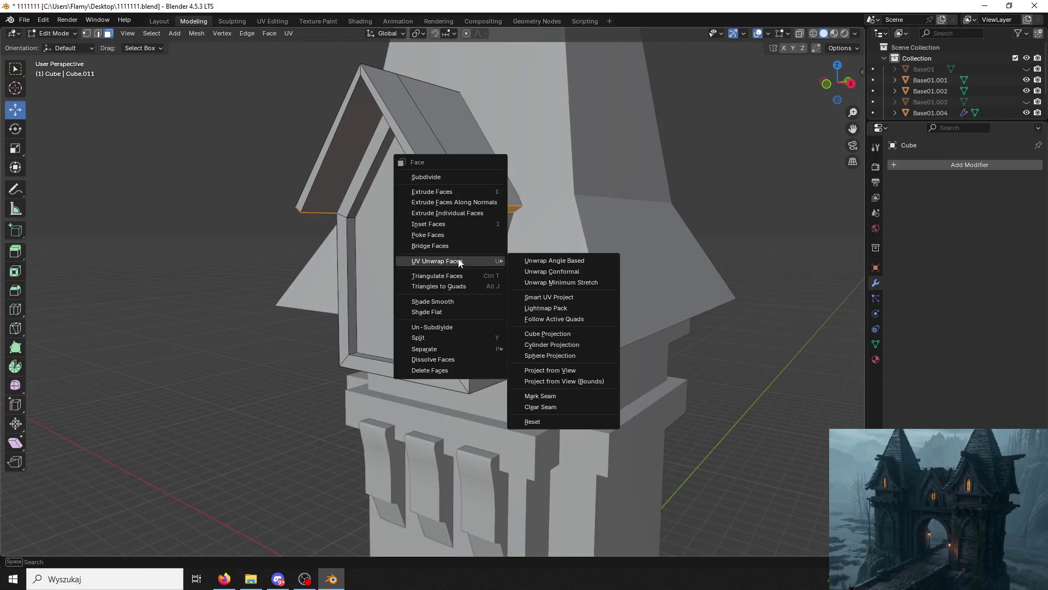
Extrude the eave faces along their normals.
left_click(493, 202)
left_click(498, 180)
mouse_move(499, 180)
middle_mouse_down()
mouse_move(611, 197)
mouse_move(571, 169)
mouse_move(549, 185)
mouse_move(555, 145)
middle_mouse_up()
scroll(565, 181, "down", 3)
scroll(550, 200, "up", 3)
scroll(550, 199, "up", 2)
Try extruding the faces individually, then undo that extrusion.
key("ctrl+f")
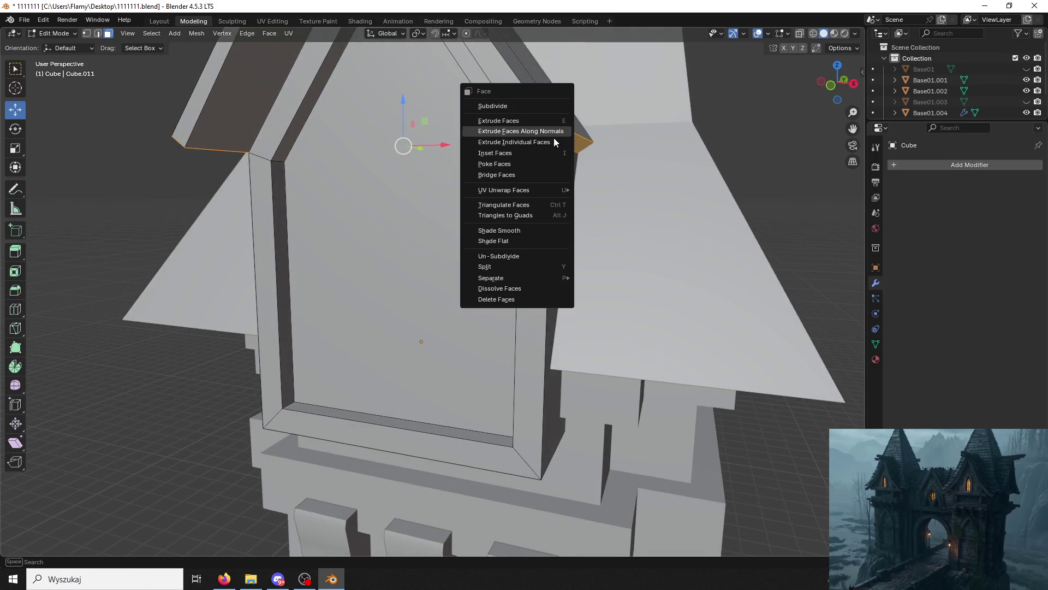
left_click(555, 143)
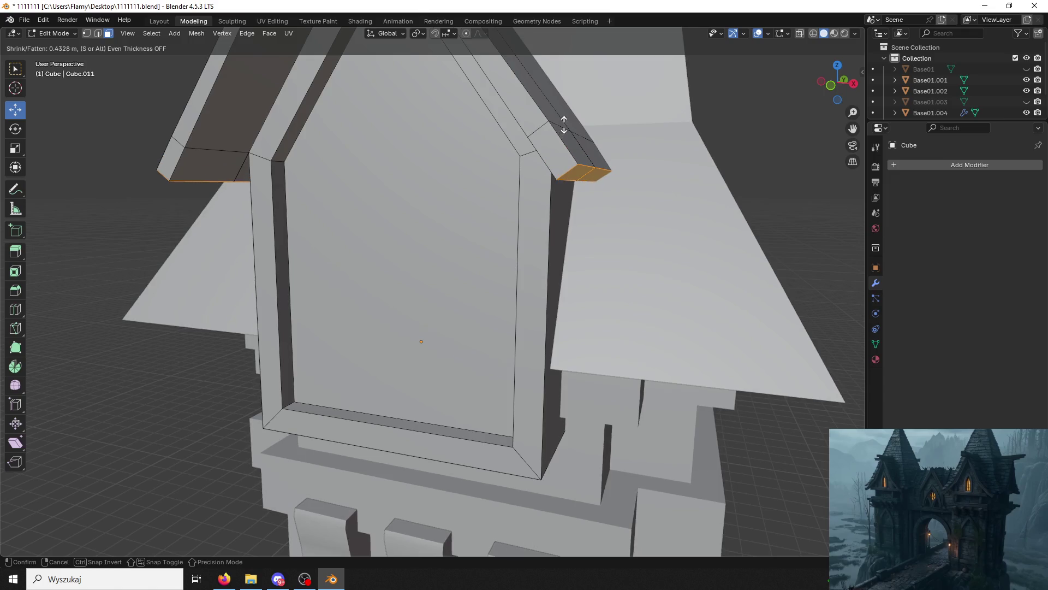
left_click(567, 174)
key("g")
key("x")
key("Escape")
key("ctrl+z")
key("ctrl+z")
Extrude the roof end faces into short eave tips and return to Object Mode.
key("ctrl+f")
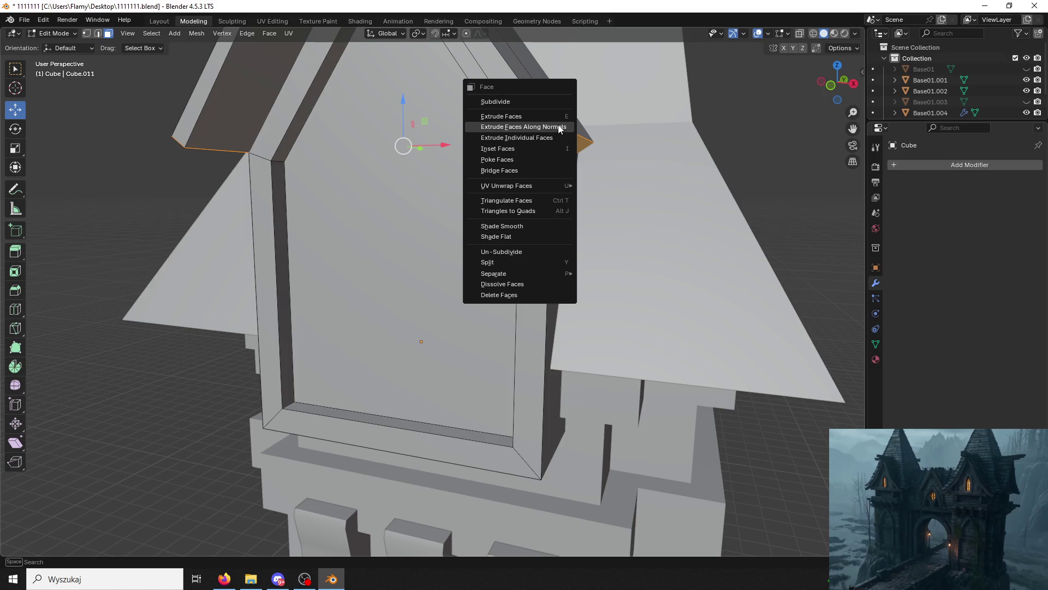
left_click(552, 116)
left_click(552, 109)
mouse_move(551, 136)
middle_mouse_down()
mouse_move(595, 192)
mouse_move(633, 186)
mouse_move(590, 186)
middle_mouse_up()
key("w")
key("e")
left_click(599, 194)
scroll(599, 194, "down", 3)
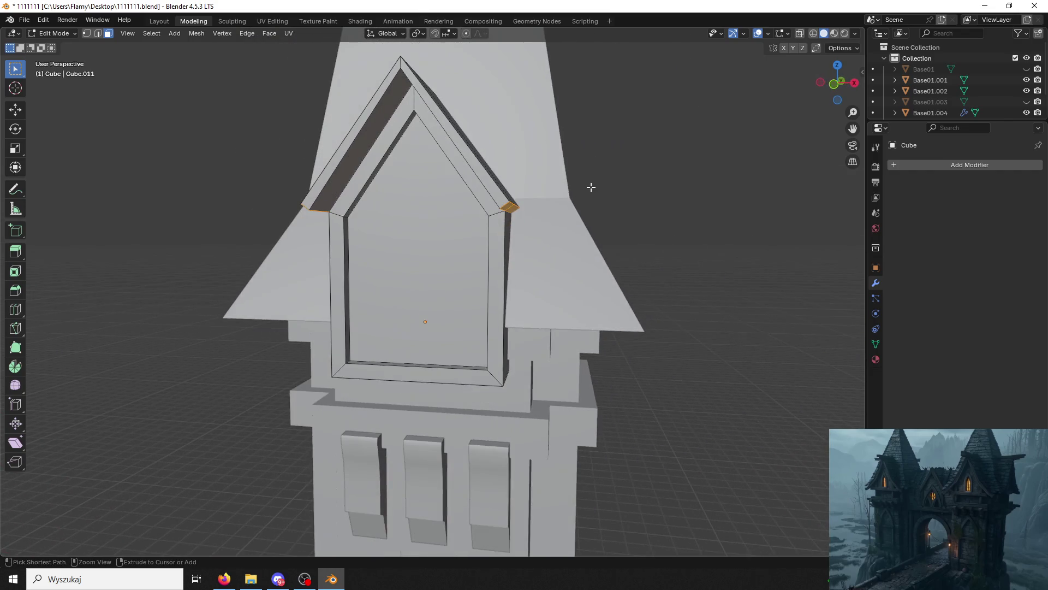
left_click(45, 34)
left_click(55, 47)
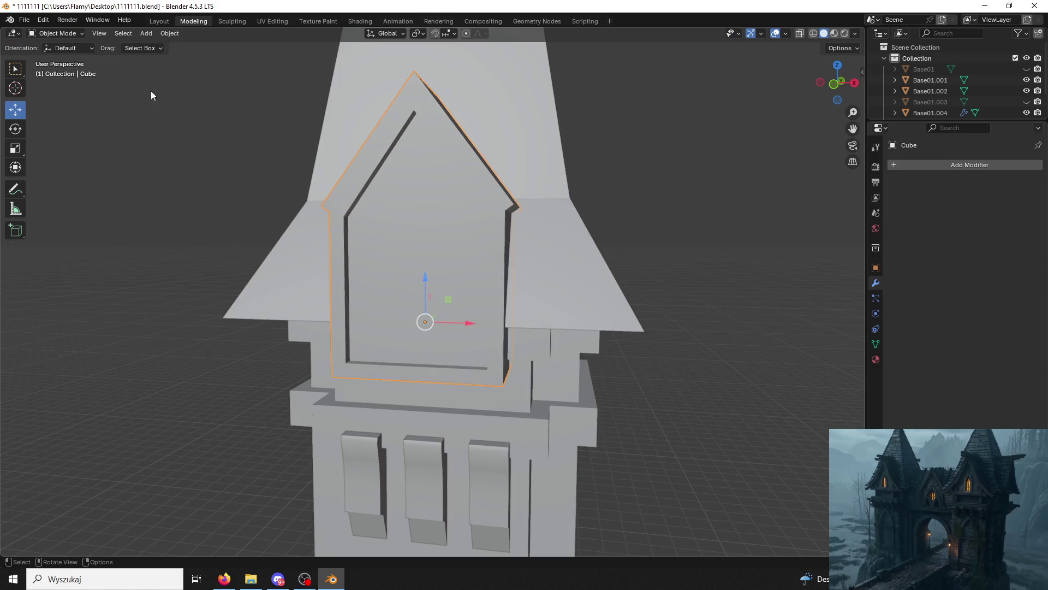
Apply the dormer's rotation and scale.
middle_click_drag(447, 150, 427, 173)
key("ctrl+a")
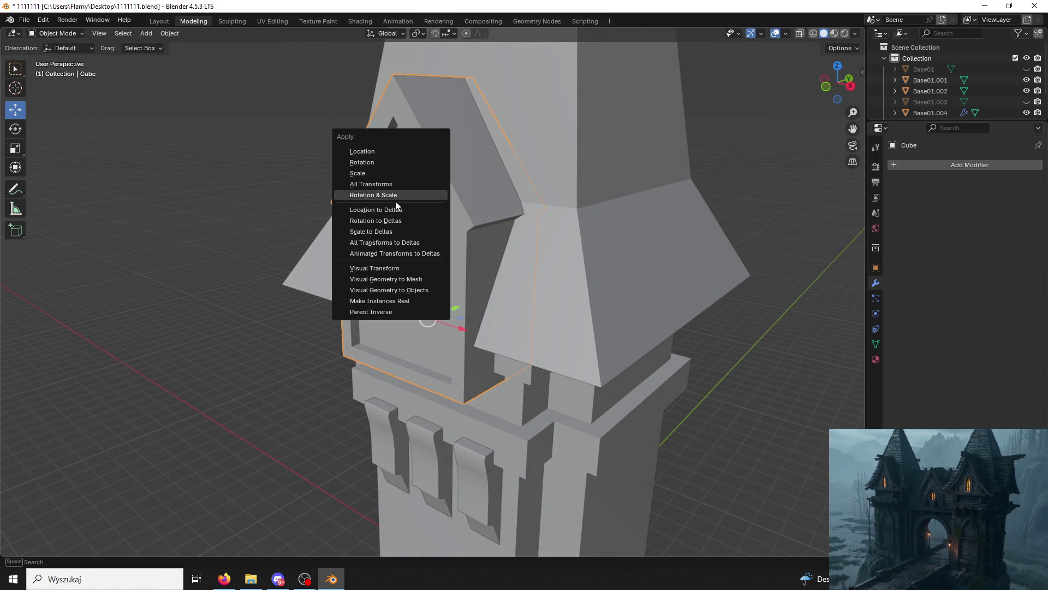
left_click(380, 162)
key("ctrl+a")
left_click(362, 172)
In Edit Mode, thicken the thin roof slope face with Extrude Faces Along Normals.
left_click(52, 36)
left_click(55, 47)
middle_click_drag(295, 103, 326, 117)
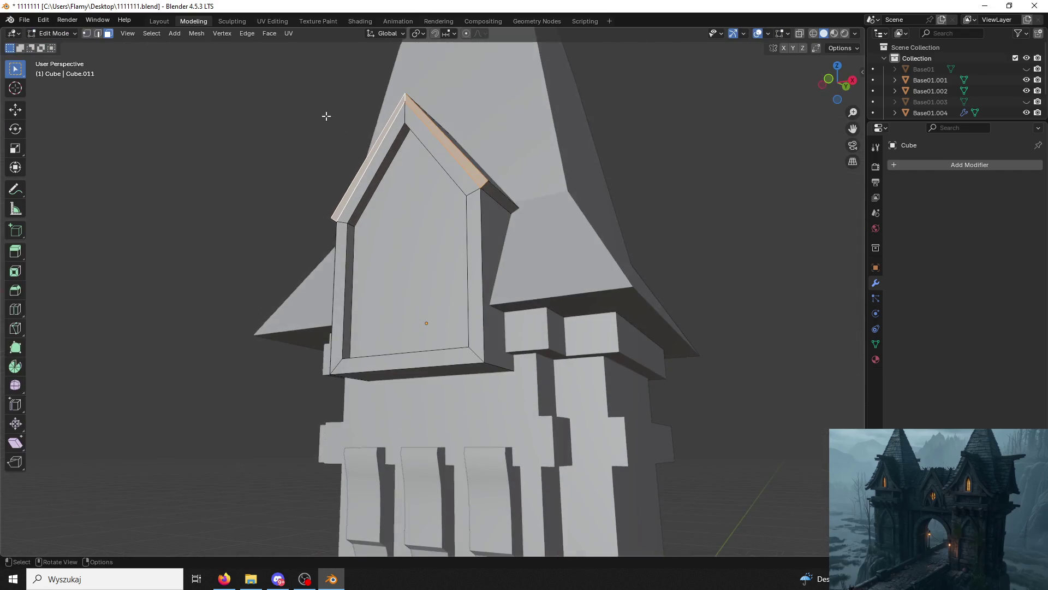
middle_click_drag(497, 195, 520, 202)
left_click(396, 178)
middle_click_drag(396, 178, 490, 162)
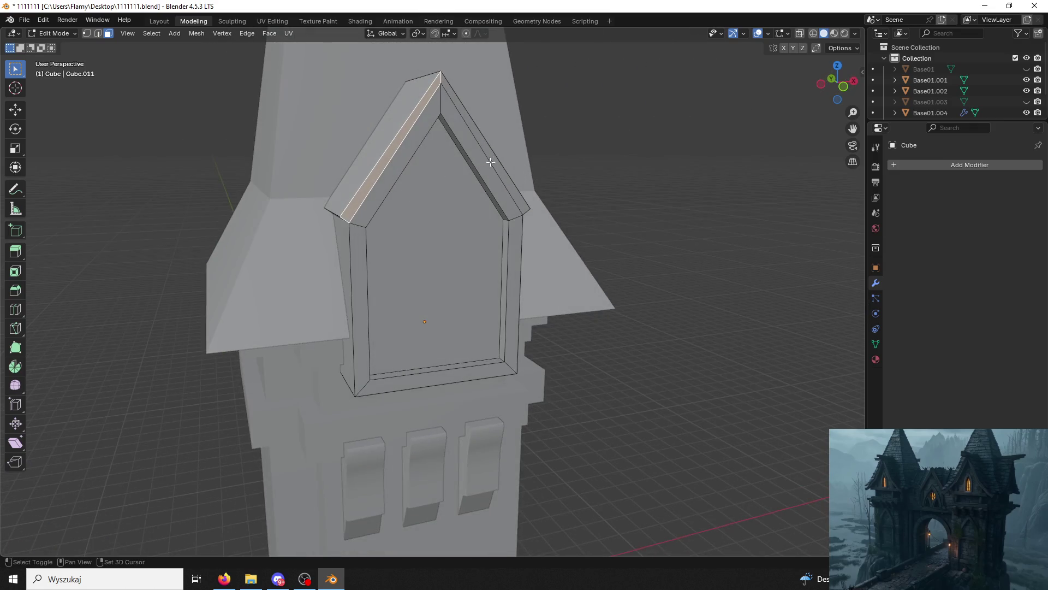
middle_click_drag(387, 207, 492, 208)
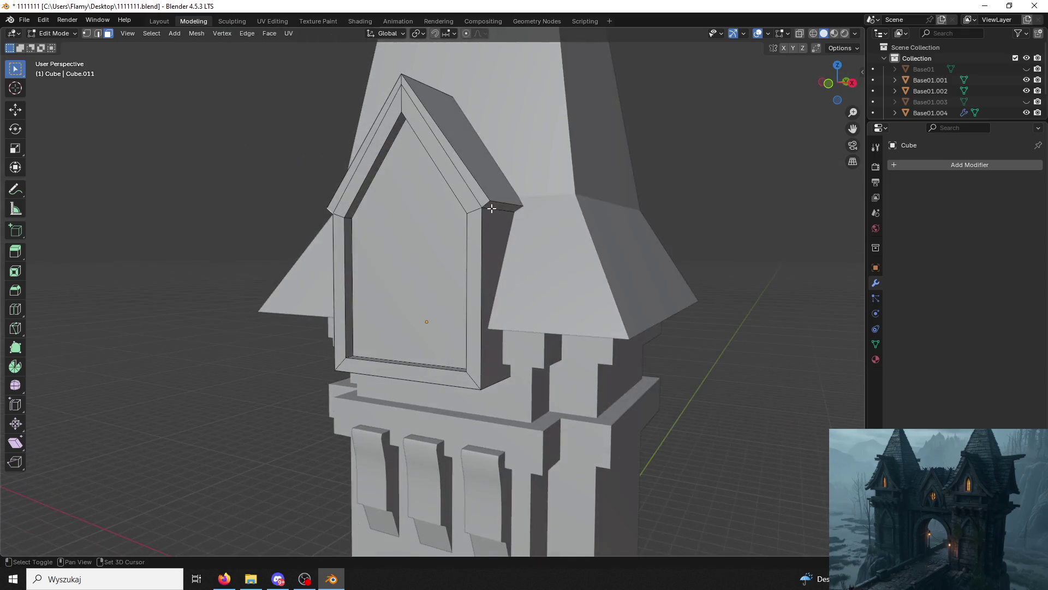
right_click(492, 208)
left_click(496, 235)
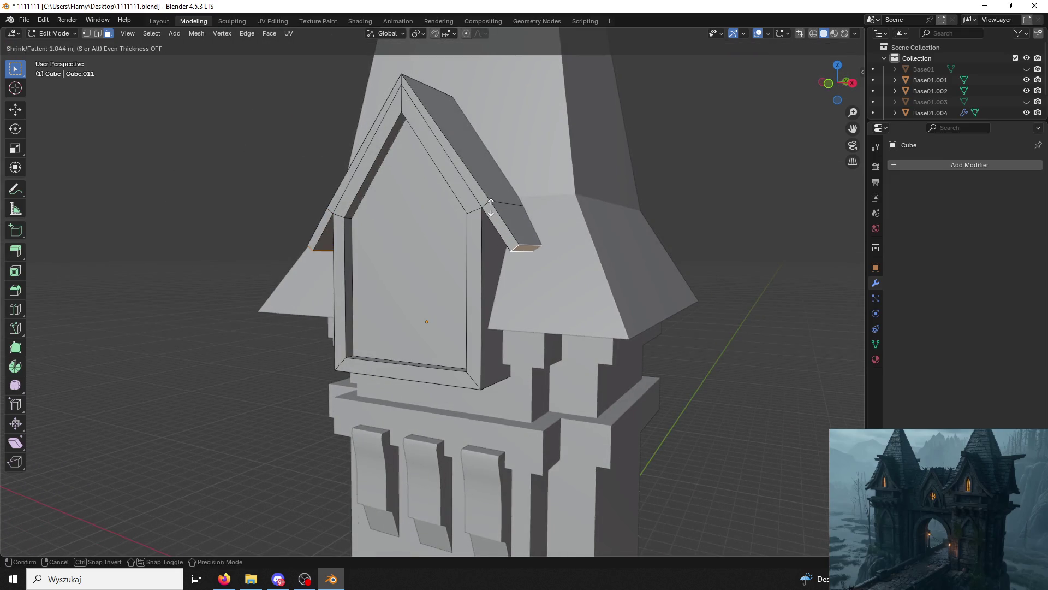
left_click(490, 207)
Extrude the roof edge forward past the gable front into a deeper overhang.
mouse_move(838, 85)
left_mouse_down()
mouse_move(840, 94)
mouse_move(856, 85)
left_mouse_up()
left_click(856, 85)
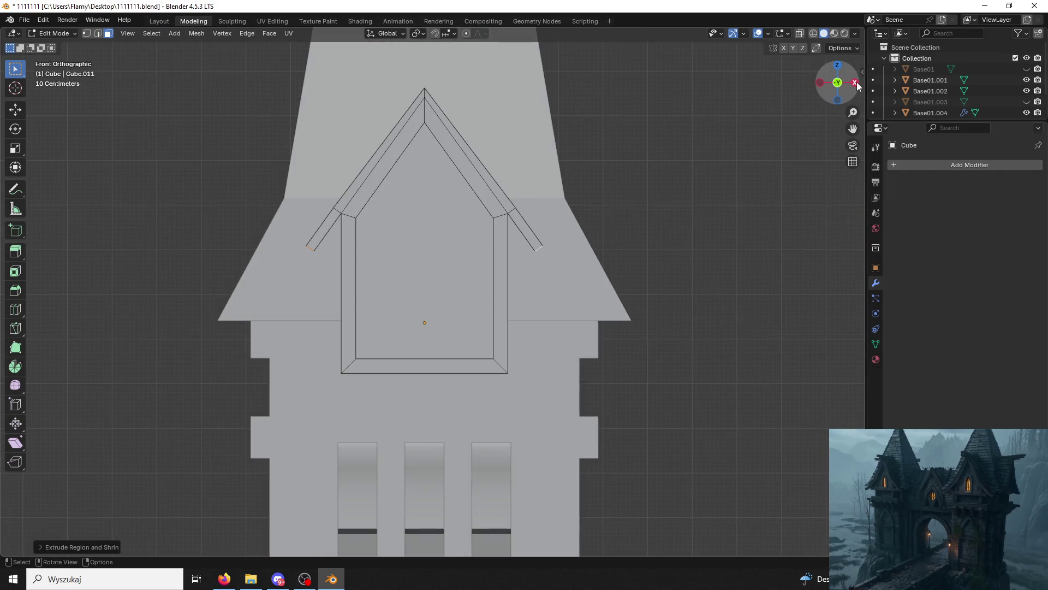
middle_click_drag(728, 165, 665, 178)
mouse_move(442, 173)
middle_mouse_down()
mouse_move(382, 180)
mouse_move(415, 142)
mouse_move(393, 113)
middle_mouse_up()
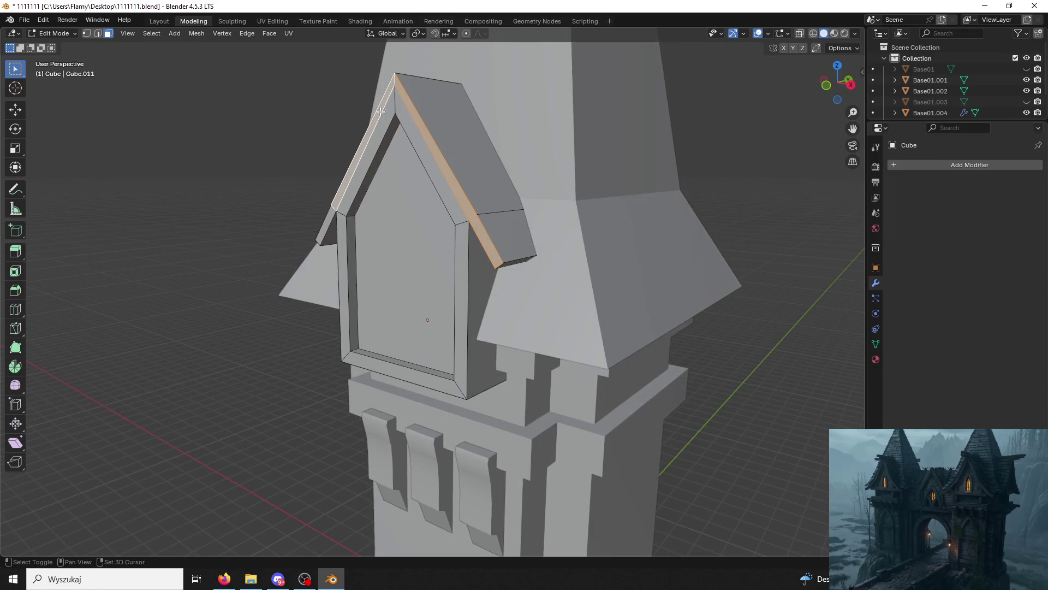
mouse_move(328, 217)
middle_mouse_down()
mouse_move(349, 218)
mouse_move(339, 240)
mouse_move(306, 197)
mouse_move(520, 210)
mouse_move(468, 200)
middle_mouse_up()
key("e")
left_click(342, 232)
middle_click_drag(534, 201, 350, 204)
scroll(421, 227, "up", 3)
mouse_move(421, 227)
middle_mouse_down()
mouse_move(568, 221)
mouse_move(552, 227)
mouse_move(524, 211)
mouse_move(575, 227)
middle_mouse_up()
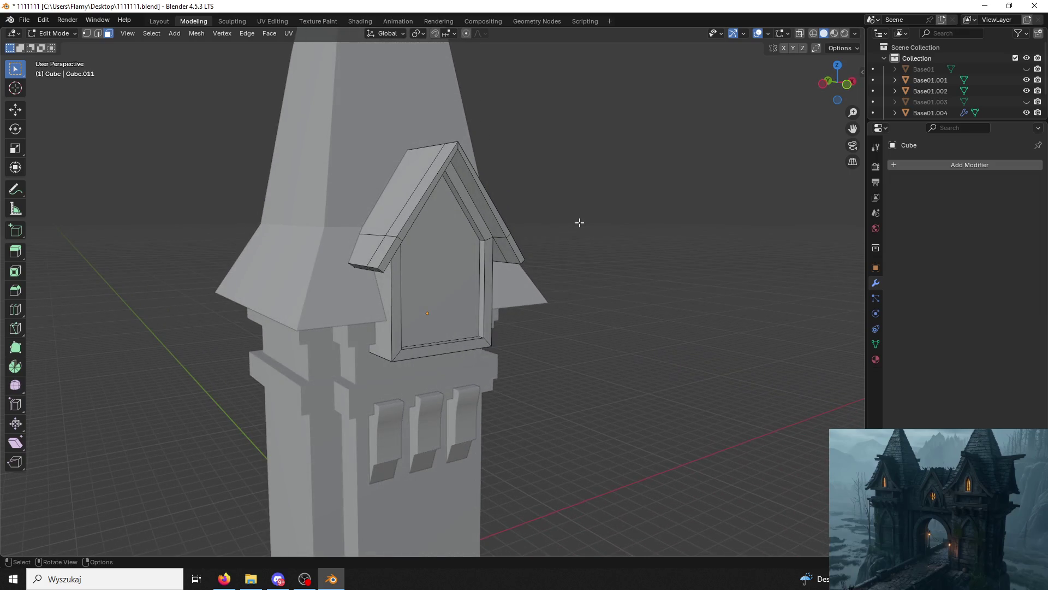
Move the dormer's bottom sill face to its new height, then switch back to Object Mode.
mouse_move(579, 223)
middle_mouse_down()
mouse_move(529, 234)
mouse_move(578, 246)
mouse_move(590, 262)
mouse_move(538, 228)
middle_mouse_up()
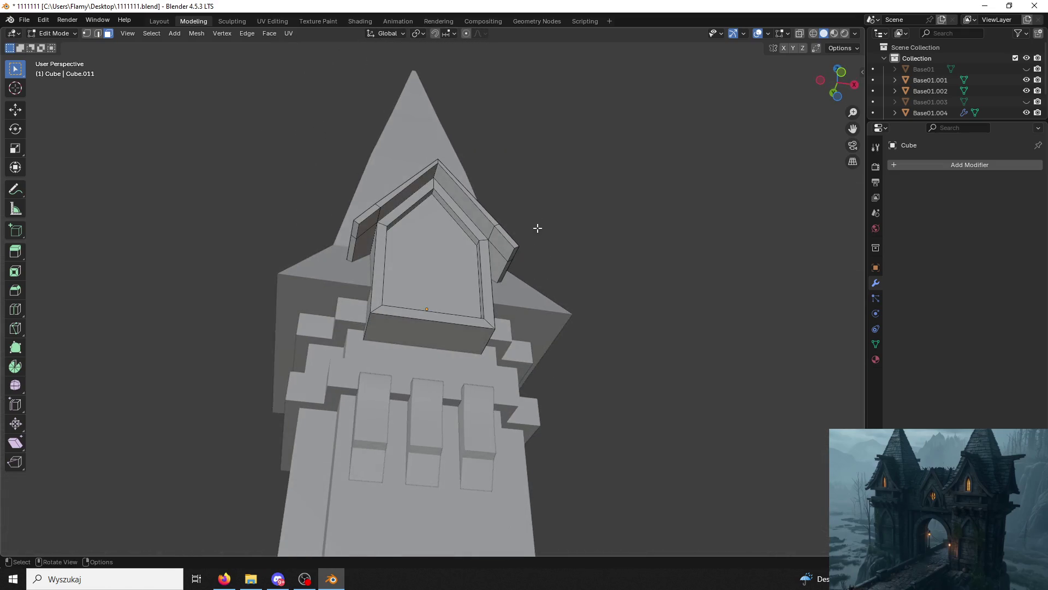
middle_click_drag(446, 338, 481, 314)
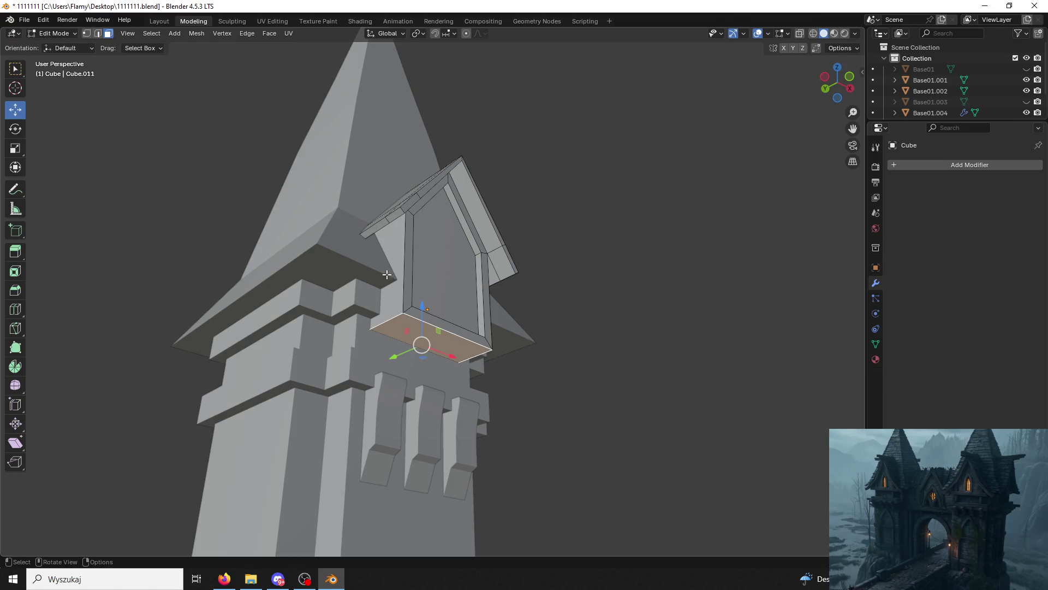
mouse_move(424, 328)
middle_mouse_down()
mouse_move(464, 349)
mouse_move(432, 322)
middle_mouse_up()
scroll(457, 351, "up", 1)
left_click_drag(418, 318, 415, 295)
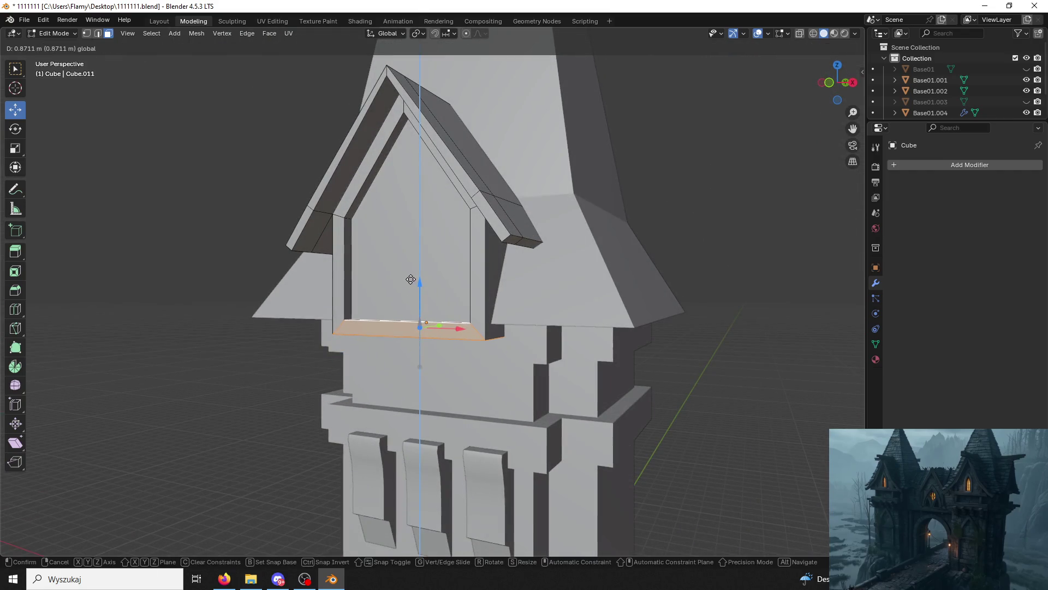
left_click(409, 275)
mouse_move(411, 275)
middle_mouse_down()
mouse_move(496, 268)
mouse_move(463, 273)
mouse_move(470, 287)
middle_mouse_up()
left_click_drag(427, 285, 425, 226)
mouse_move(425, 225)
middle_mouse_down()
mouse_move(418, 211)
mouse_move(354, 208)
middle_mouse_up()
left_click(73, 36)
left_click(60, 46)
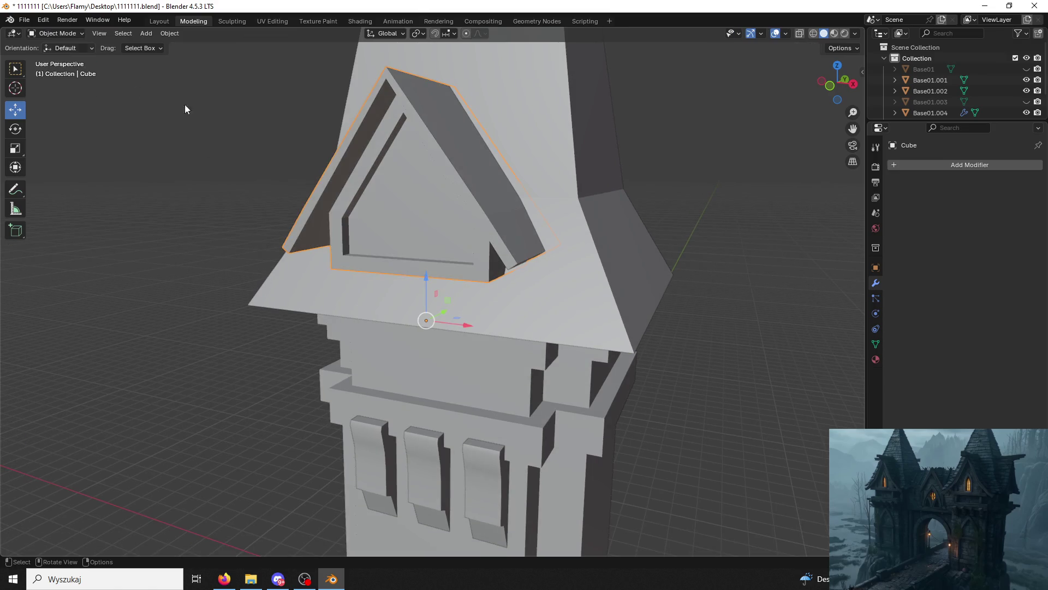
Move the dormer lower on the roof and stretch its height along Z.
key("g")
left_click(415, 334)
middle_click_drag(415, 334, 486, 322)
scroll(458, 331, "down", 5)
scroll(525, 307, "up", 3)
key("s")
key("z")
left_click(493, 224)
scroll(489, 211, "up", 3)
mouse_move(489, 211)
middle_mouse_down()
mouse_move(483, 227)
mouse_move(503, 218)
middle_mouse_up()
scroll(503, 218, "up", 3)
scroll(414, 208, "down", 1)
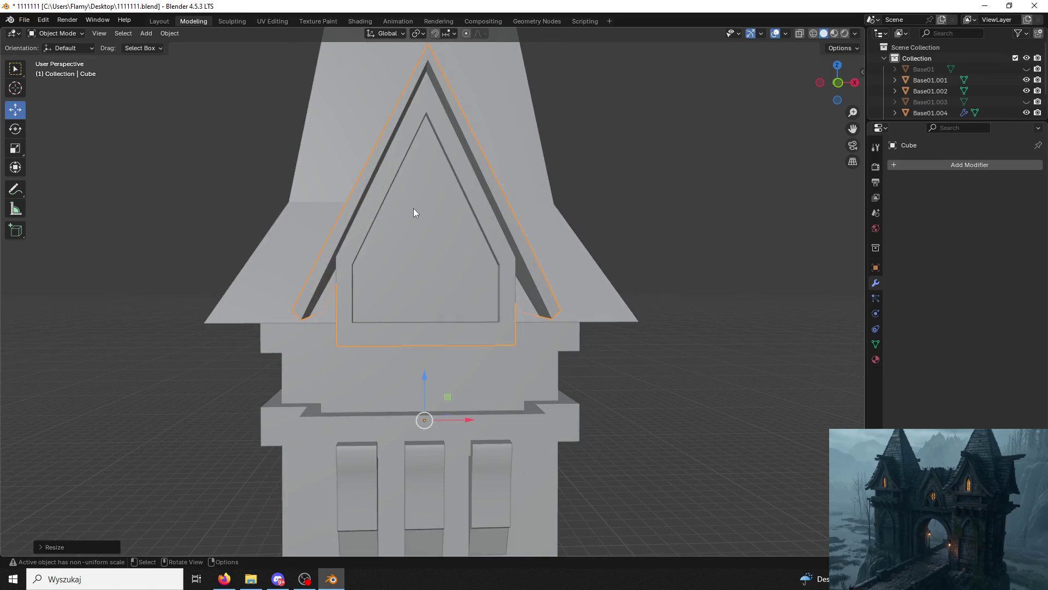
Check the dormer in Edit Mode, then return to Object Mode, abandoning a select-all width resize.
left_click(54, 33)
left_click(52, 57)
middle_click_drag(241, 102, 240, 108)
left_click(55, 34)
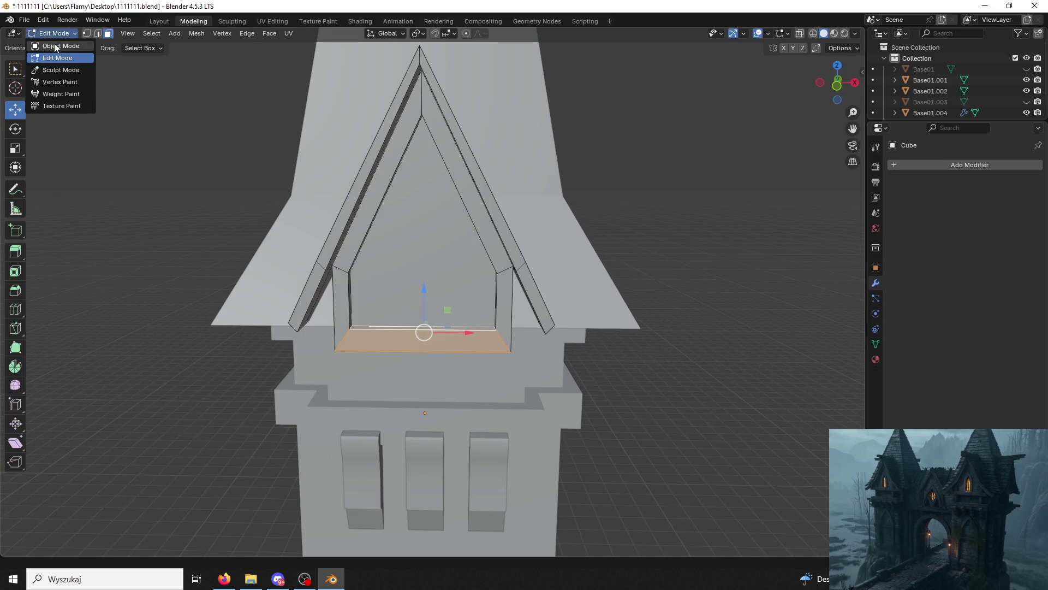
left_click(52, 46)
key("a")
key("s")
key("x")
key("Escape")
Reselect the dormer frame and scale it up uniformly.
left_click(469, 224)
left_click(470, 223)
key("s")
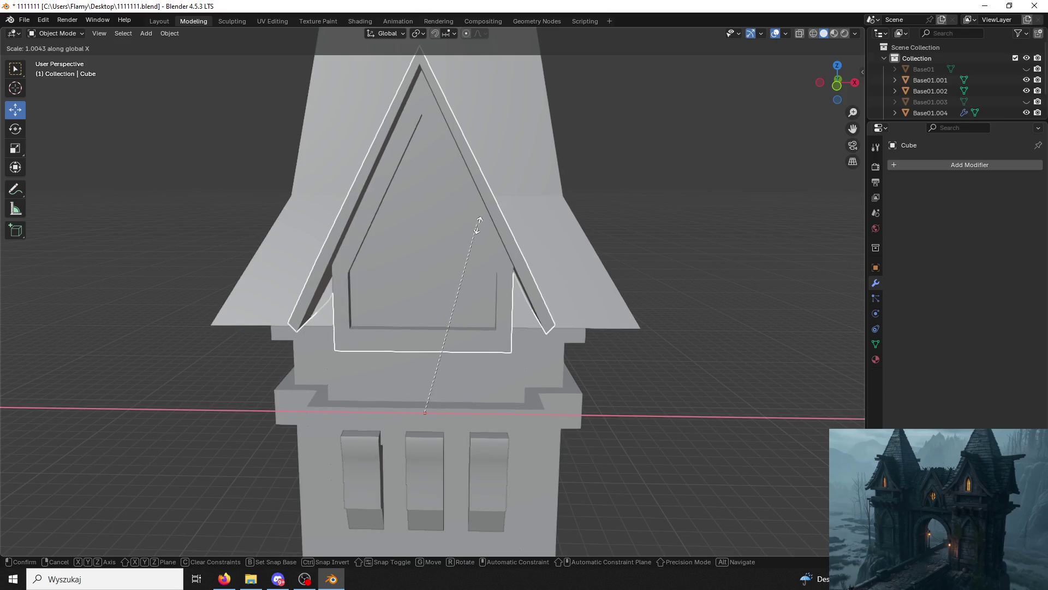
left_click(568, 221)
mouse_move(568, 221)
middle_mouse_down()
mouse_move(484, 196)
mouse_move(470, 359)
middle_mouse_up()
key("g")
key("z")
key("Escape")
left_click(430, 353)
left_click(431, 359)
Shift the dormer along Y, raise it slightly, and enlarge it.
mouse_move(474, 440)
left_mouse_down()
mouse_move(515, 442)
mouse_move(489, 447)
left_mouse_up()
mouse_move(449, 401)
left_mouse_down()
mouse_move(454, 393)
mouse_move(469, 425)
left_mouse_up()
mouse_move(469, 425)
middle_mouse_down()
mouse_move(454, 378)
mouse_move(561, 389)
mouse_move(582, 362)
mouse_move(447, 339)
mouse_move(503, 327)
middle_mouse_up()
scroll(582, 362, "down", 5)
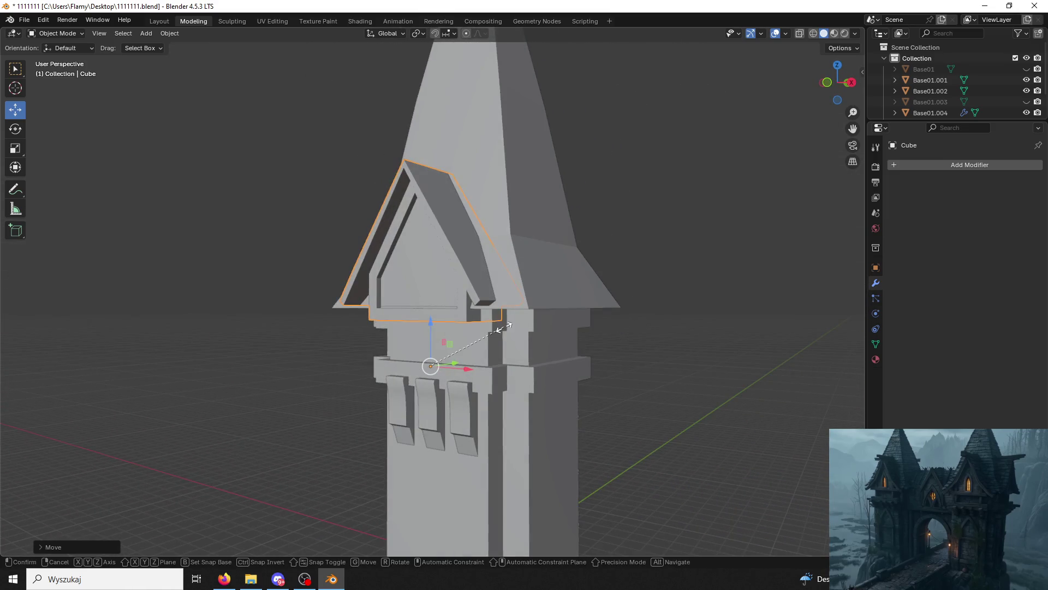
key("s")
left_click(480, 331)
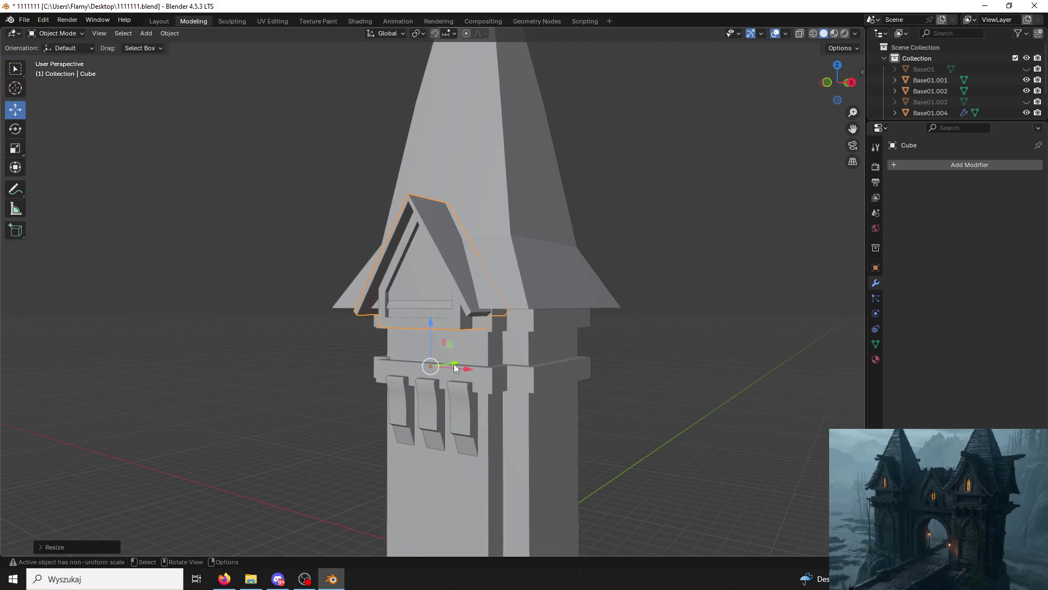
Set the dormer's origin to Origin to Center of Mass (Surface).
left_click(166, 34)
mouse_move(183, 58)
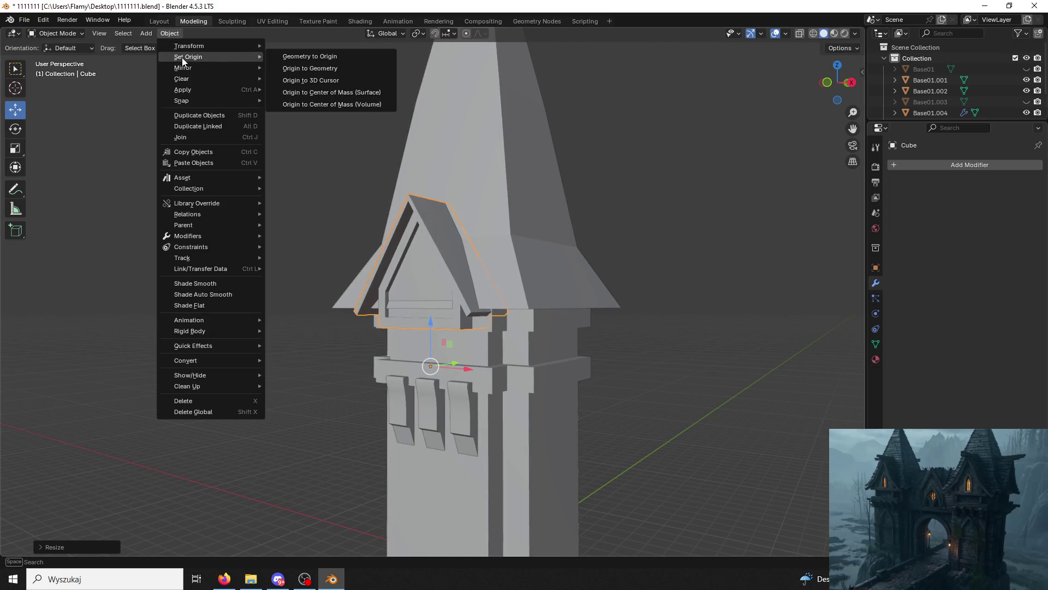
left_click(340, 93)
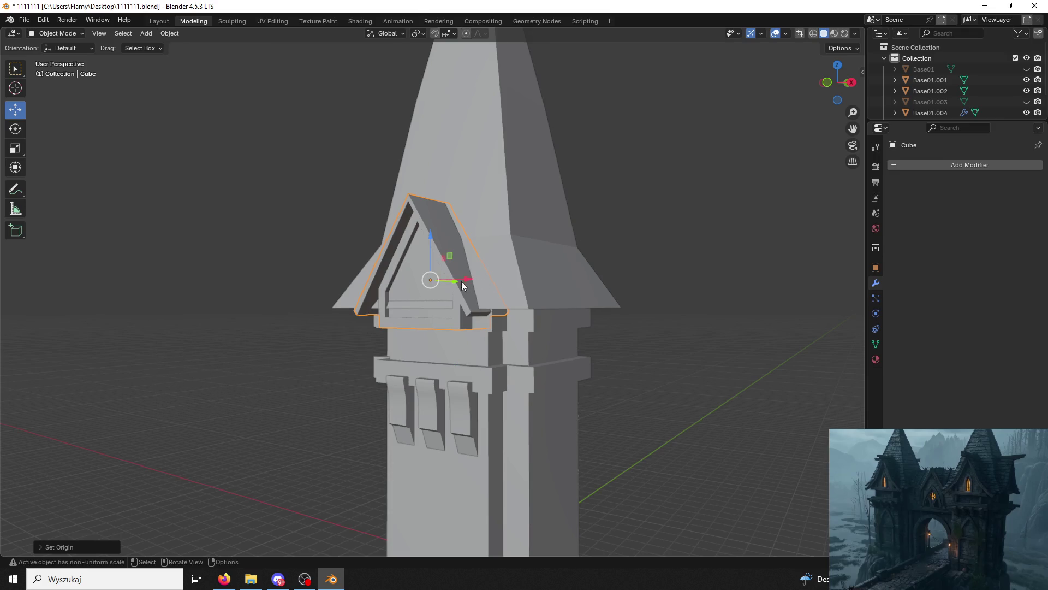
Reposition the dormer along Y and lower it to sit against the spire roof.
middle_click_drag(462, 286, 448, 322)
left_click_drag(465, 268, 434, 226)
mouse_move(434, 226)
middle_mouse_down()
mouse_move(409, 214)
mouse_move(415, 234)
middle_mouse_up()
mouse_move(415, 234)
left_mouse_down()
mouse_move(420, 258)
mouse_move(409, 251)
left_mouse_up()
mouse_move(409, 252)
middle_mouse_down()
mouse_move(463, 263)
mouse_move(451, 262)
middle_mouse_up()
left_click_drag(427, 249, 418, 230)
scroll(477, 271, "up", 4)
mouse_move(477, 271)
middle_mouse_down()
mouse_move(457, 262)
mouse_move(466, 260)
middle_mouse_up()
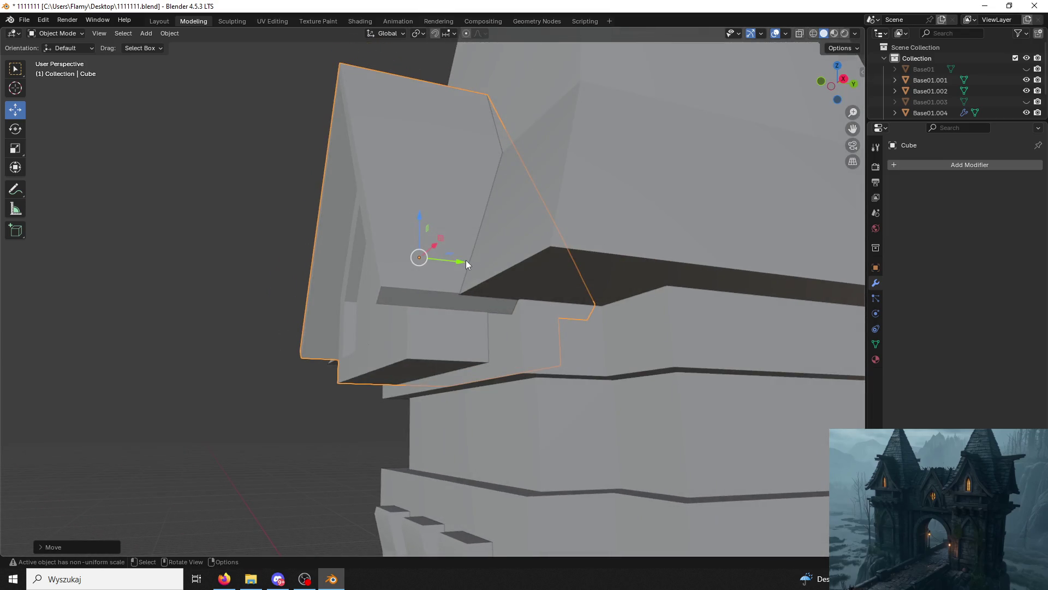
scroll(466, 259, "up", 3)
left_click_drag(413, 187, 407, 195)
middle_click_drag(408, 195, 475, 202)
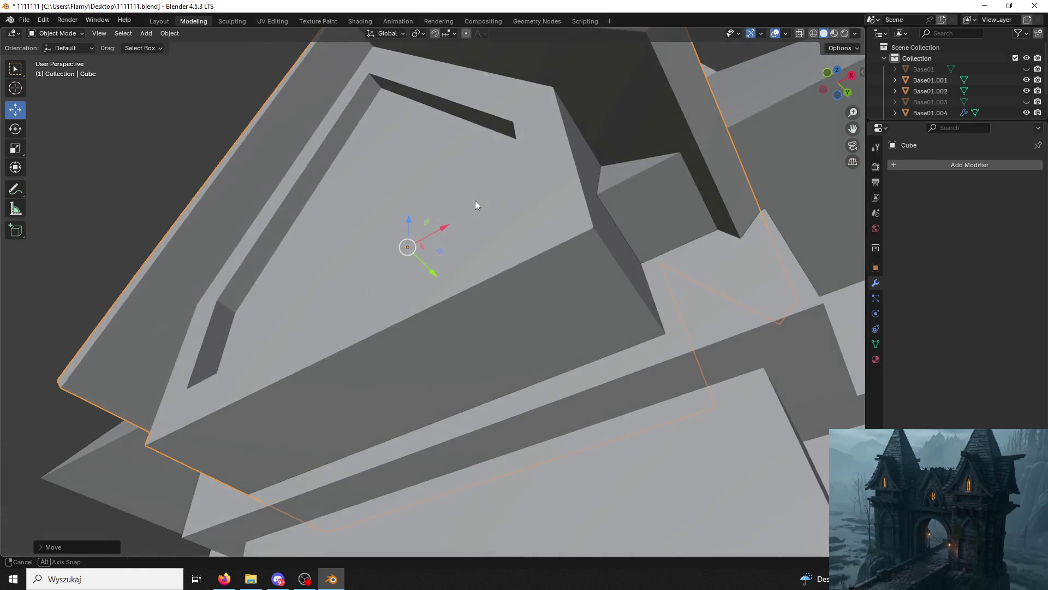
left_click(62, 35)
In Edit Mode, lower the dormer's sill face about 1.018 m along Z.
left_click(58, 57)
mouse_move(415, 328)
middle_mouse_down()
mouse_move(481, 382)
mouse_move(502, 440)
mouse_move(457, 170)
middle_mouse_up()
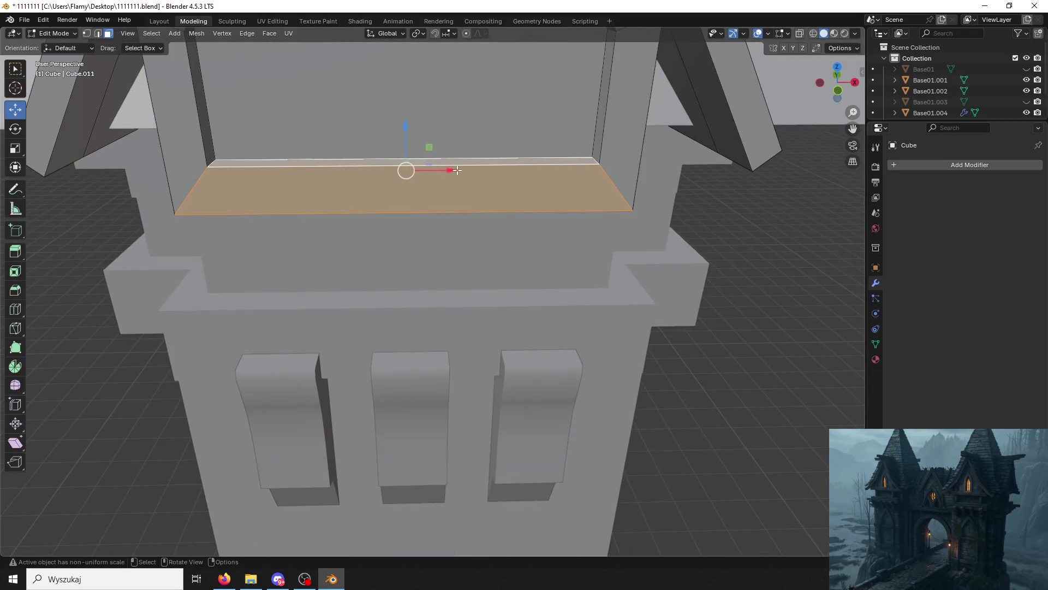
mouse_move(405, 127)
middle_mouse_down()
mouse_move(473, 150)
mouse_move(505, 96)
mouse_move(529, 149)
mouse_move(519, 127)
mouse_move(447, 307)
middle_mouse_up()
scroll(437, 139, "down", 5)
mouse_move(408, 236)
left_mouse_down()
mouse_move(403, 268)
mouse_move(395, 231)
left_mouse_up()
middle_click_drag(395, 231, 307, 239)
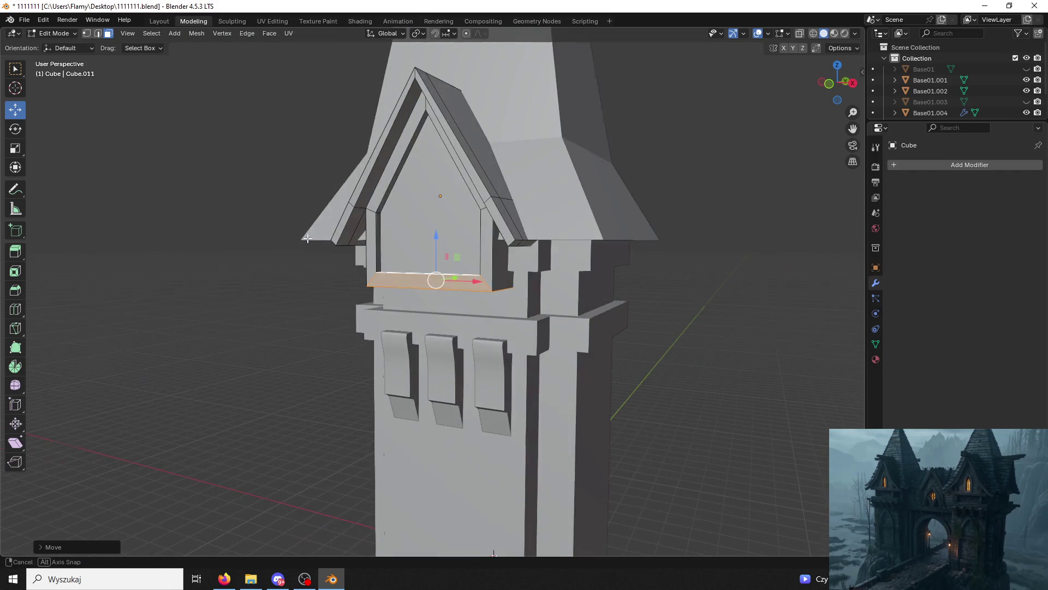
Return to Object Mode and paste the copied window slats.
left_click(54, 33)
left_click(61, 47)
mouse_move(202, 238)
middle_mouse_down()
mouse_move(375, 246)
mouse_move(360, 215)
mouse_move(444, 222)
mouse_move(455, 243)
mouse_move(431, 247)
mouse_move(510, 250)
mouse_move(452, 237)
mouse_move(460, 224)
mouse_move(484, 229)
mouse_move(475, 241)
mouse_move(428, 237)
mouse_move(475, 232)
mouse_move(533, 251)
mouse_move(402, 256)
mouse_move(419, 233)
mouse_move(470, 358)
middle_mouse_up()
scroll(510, 247, "up", 6)
scroll(531, 252, "down", 2)
key("ctrl+v")
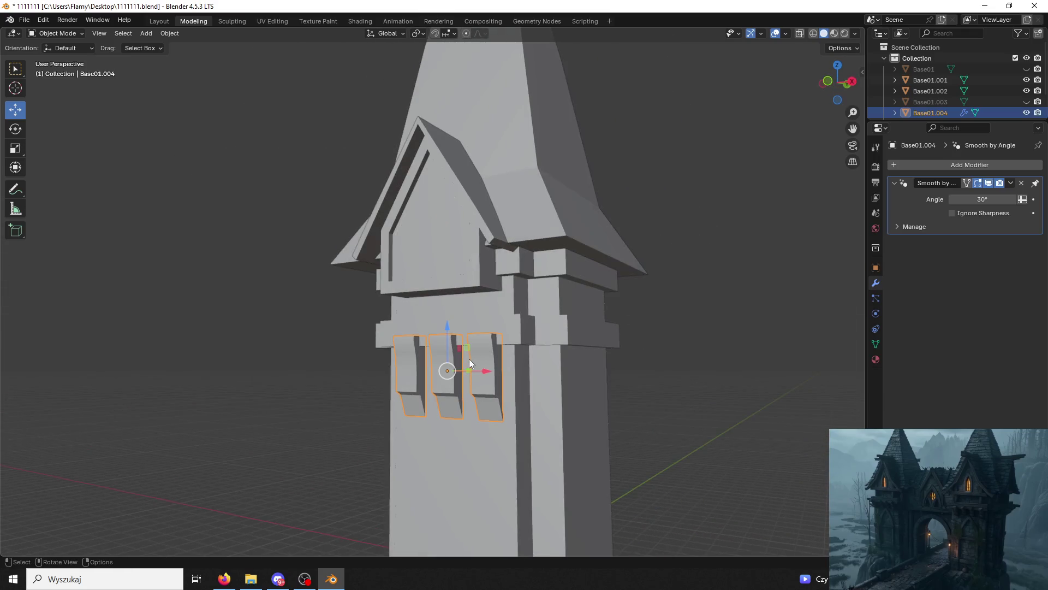
Raise the pasted slat pieces vertically up to the cornice.
key("g")
key("z")
left_click(449, 258)
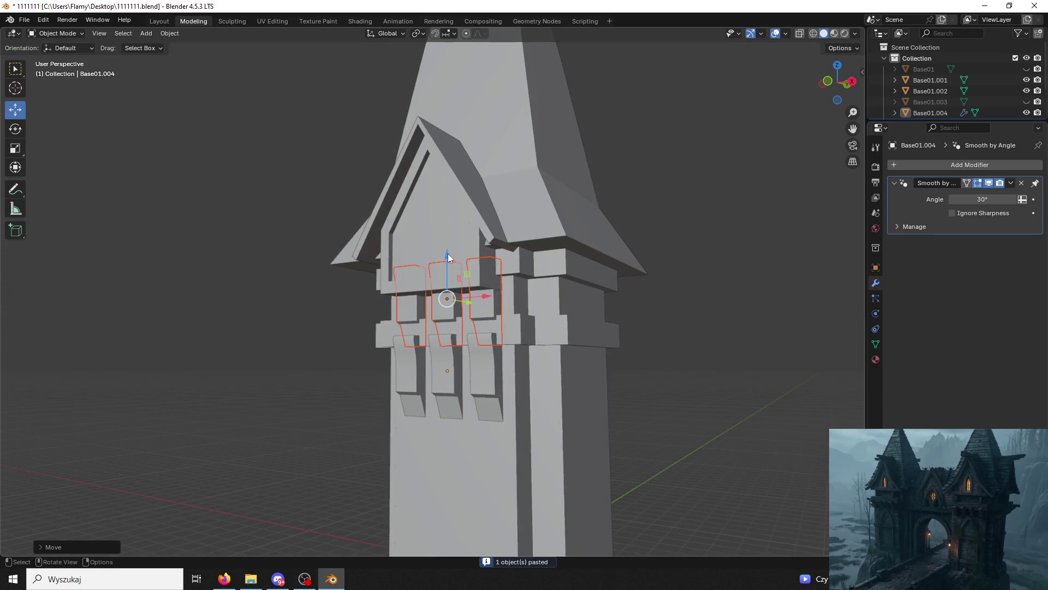
mouse_move(314, 297)
middle_mouse_down()
mouse_move(411, 317)
mouse_move(381, 309)
middle_mouse_up()
Duplicate the slat pieces, raise them higher, and move them along Y toward the roof.
key("ctrl+v")
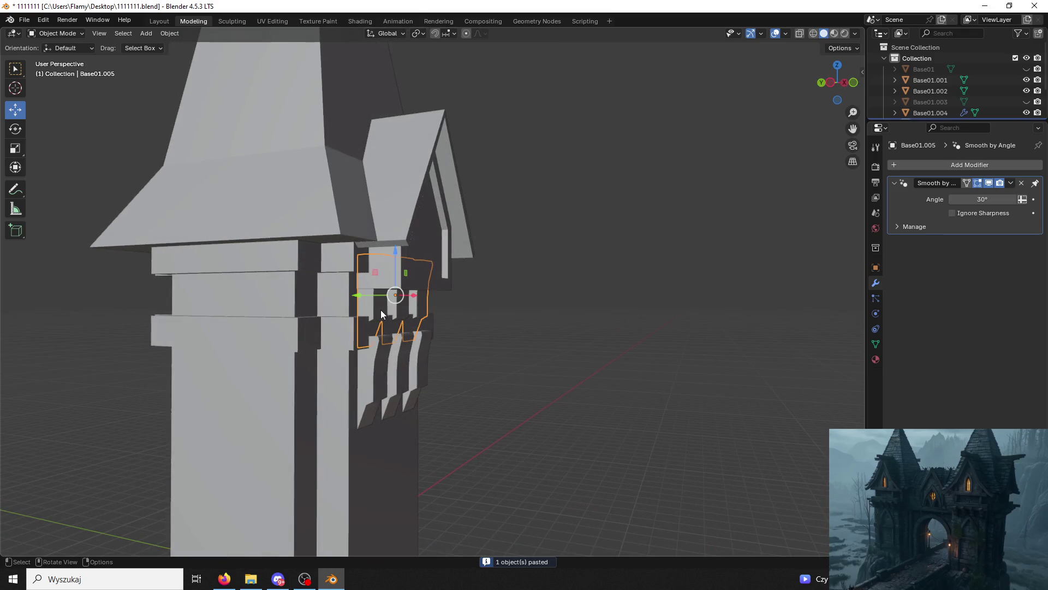
left_click_drag(398, 254, 402, 238)
mouse_move(506, 274)
middle_mouse_down()
mouse_move(366, 277)
mouse_move(427, 262)
mouse_move(515, 262)
mouse_move(559, 279)
mouse_move(564, 338)
mouse_move(413, 320)
mouse_move(528, 355)
middle_mouse_up()
scroll(528, 355, "up", 5)
mouse_move(480, 331)
middle_mouse_down()
mouse_move(424, 319)
mouse_move(483, 304)
middle_mouse_up()
scroll(482, 303, "up", 3)
left_click_drag(544, 252, 526, 254)
middle_click_drag(526, 254, 520, 255)
Scale the duplicated slats 2.262 along the Y axis.
key("s")
key("x")
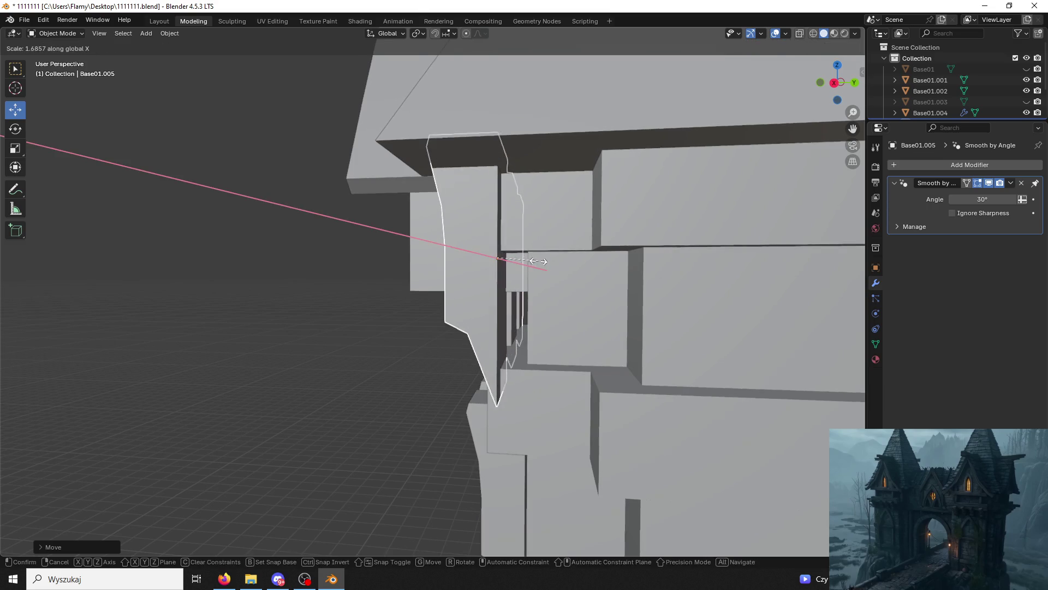
key("Escape")
key("s")
key("y")
left_click(567, 259)
mouse_move(568, 259)
middle_mouse_down()
mouse_move(636, 268)
mouse_move(604, 290)
mouse_move(574, 282)
mouse_move(619, 300)
mouse_move(695, 308)
mouse_move(528, 345)
mouse_move(448, 341)
mouse_move(454, 296)
mouse_move(468, 295)
mouse_move(398, 300)
mouse_move(522, 318)
middle_mouse_up()
Move the slats −0.129 m along Y onto the dormer front and clear the selection.
key("g")
key("y")
left_click(537, 268)
key("g")
key("y")
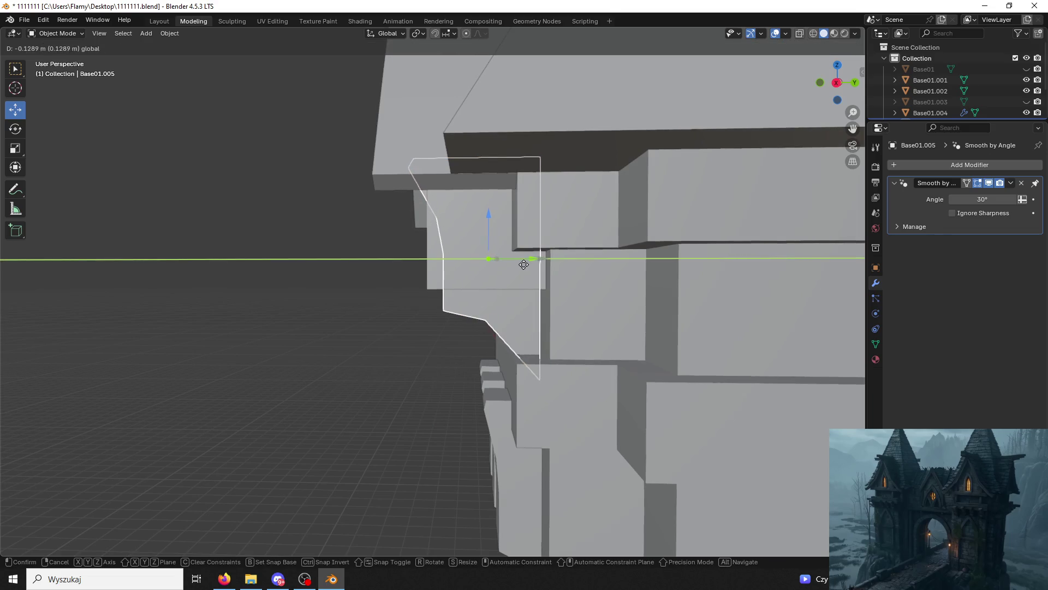
left_click(526, 264)
mouse_move(527, 264)
middle_mouse_down()
mouse_move(569, 255)
mouse_move(564, 284)
middle_mouse_up()
left_click(71, 37)
key("Escape")
left_click(57, 58)
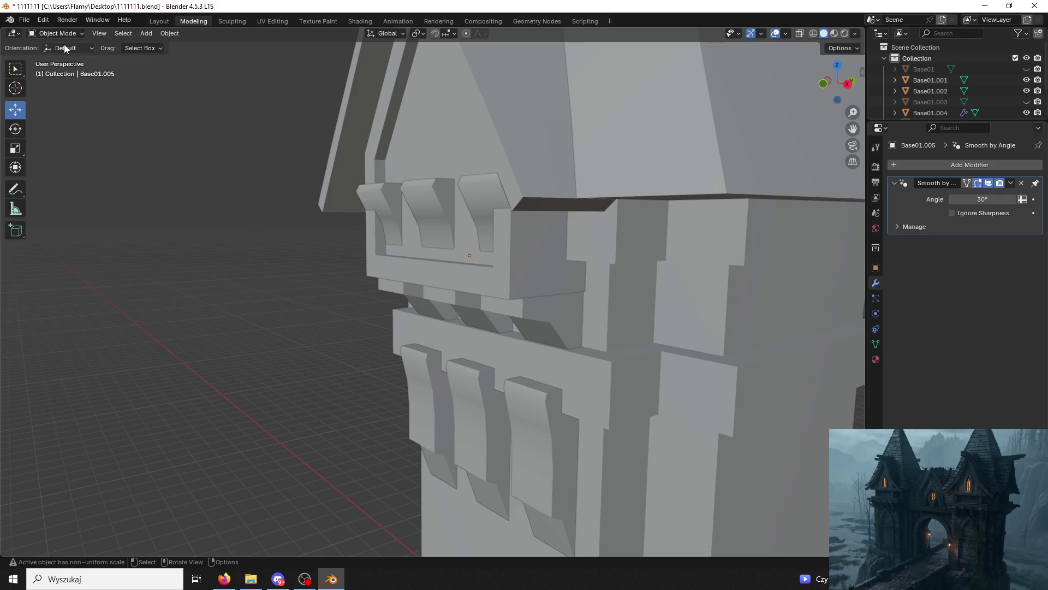
In Edit Mode, scale the selected slat faces along Y to flatten them.
left_click(63, 43)
left_click(62, 57)
mouse_move(321, 128)
middle_mouse_down()
mouse_move(382, 175)
mouse_move(508, 235)
mouse_move(296, 152)
middle_mouse_up()
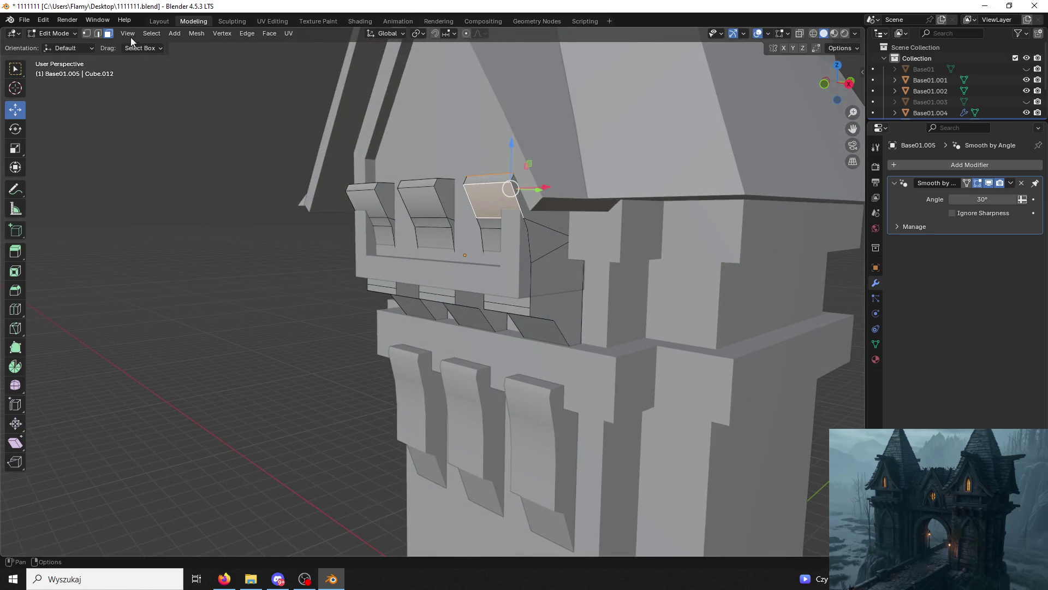
middle_click_drag(515, 261, 493, 246)
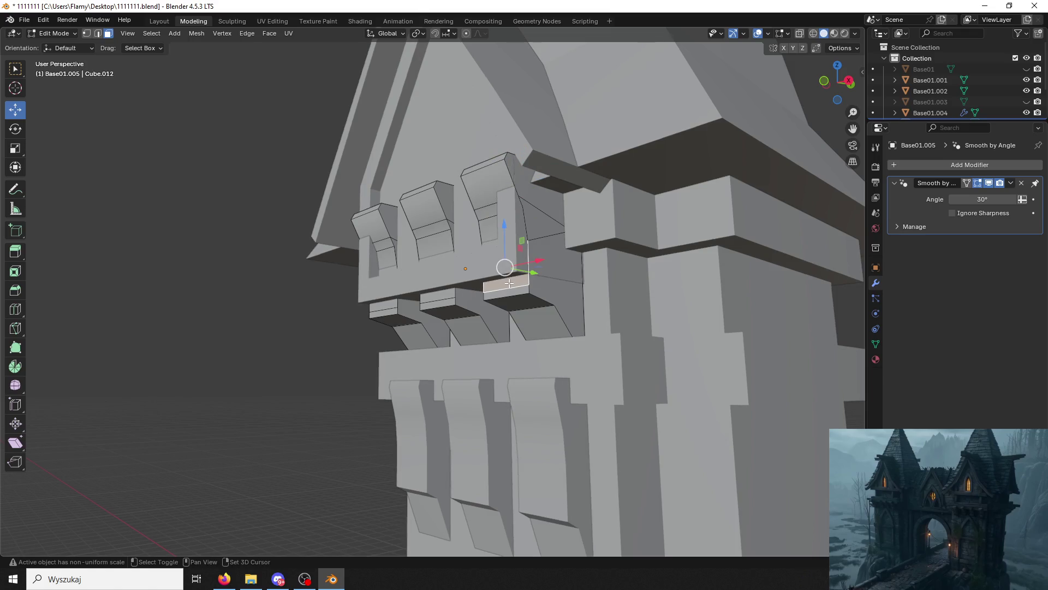
mouse_move(516, 292)
middle_mouse_down()
mouse_move(491, 262)
mouse_move(495, 240)
middle_mouse_up()
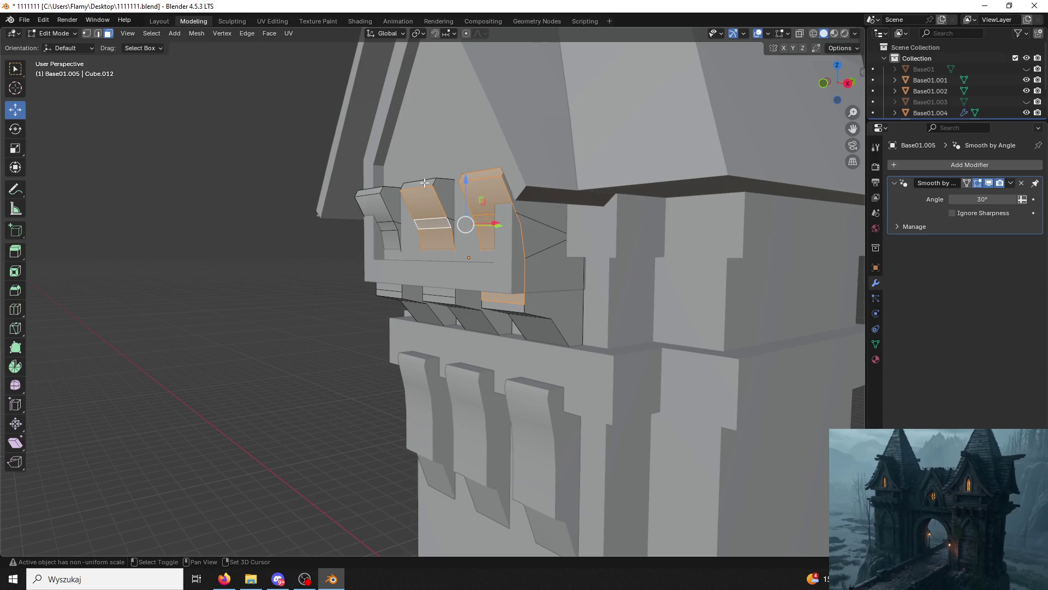
mouse_move(389, 234)
middle_mouse_down()
mouse_move(450, 213)
mouse_move(478, 276)
middle_mouse_up()
key("s")
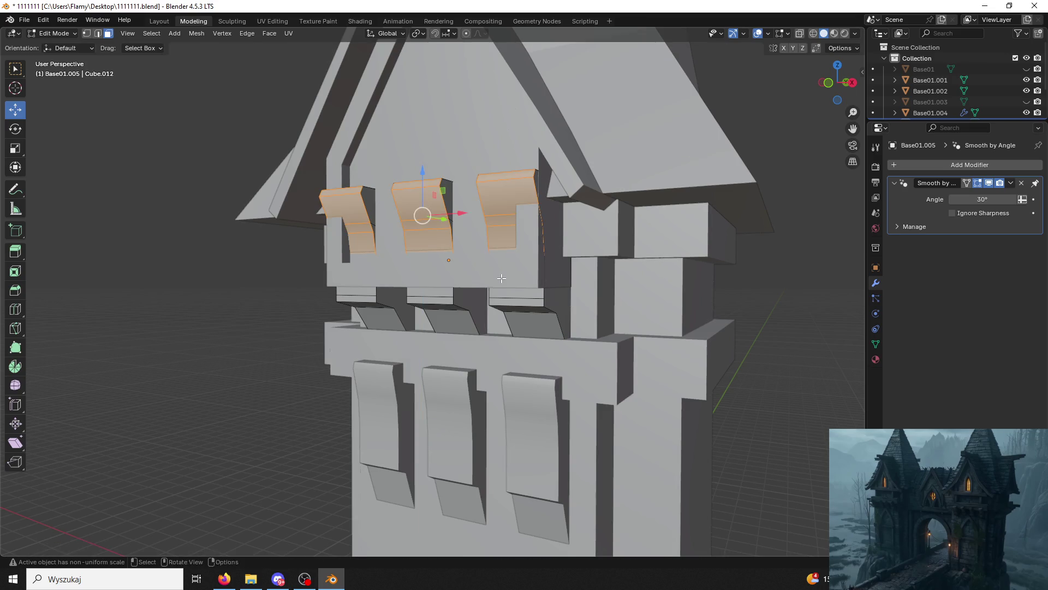
key("y")
left_click(503, 280)
middle_click_drag(503, 280, 463, 276)
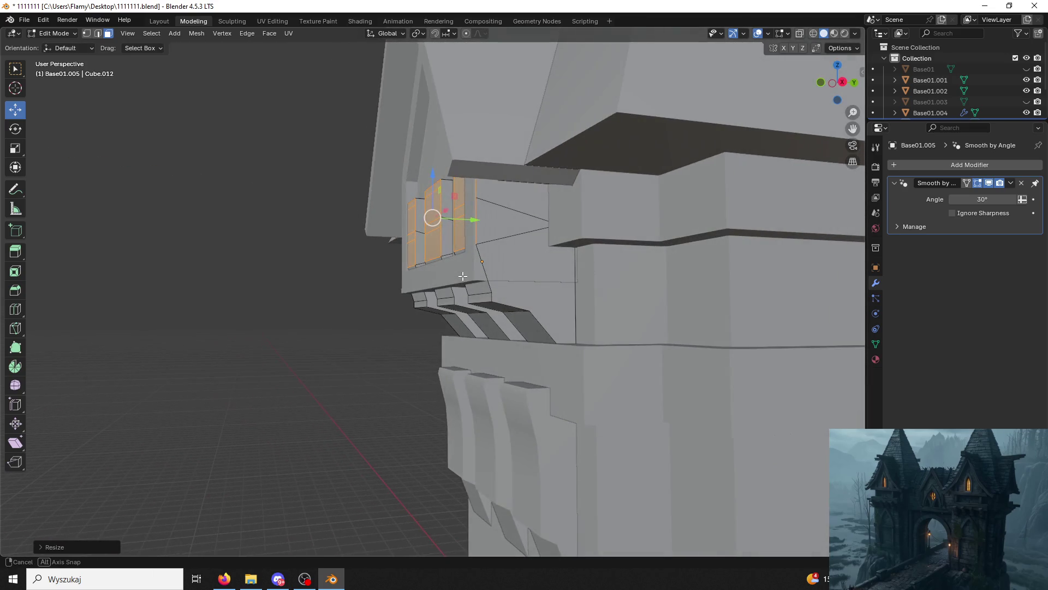
Try shifting the slat faces along Y, then undo the unwanted moves.
middle_click_drag(462, 228, 491, 250)
mouse_move(456, 203)
left_mouse_down()
mouse_move(470, 192)
mouse_move(436, 124)
mouse_move(422, 140)
mouse_move(446, 128)
mouse_move(490, 157)
mouse_move(506, 285)
left_mouse_up()
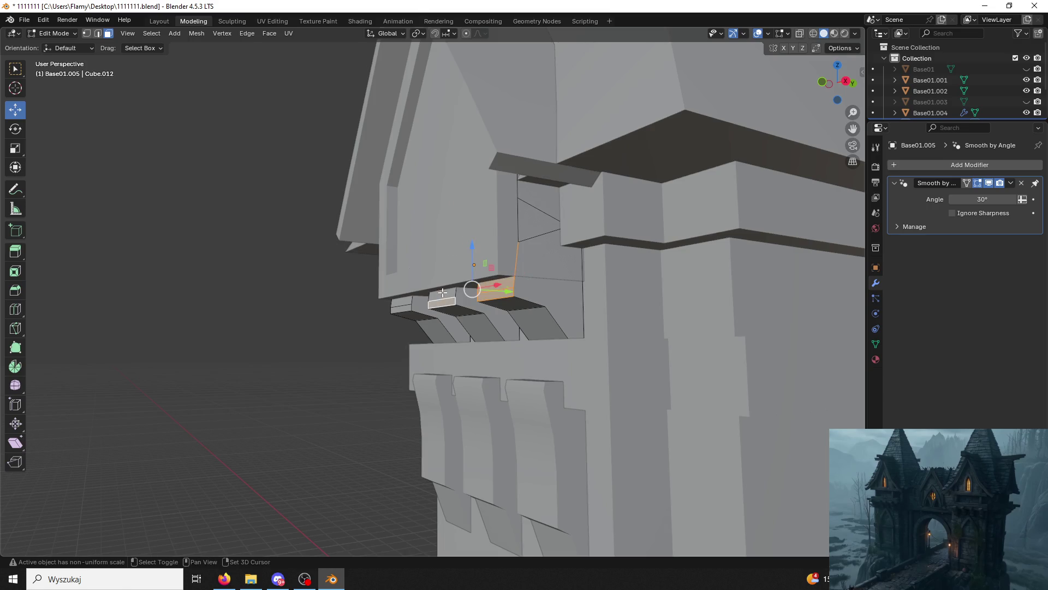
left_click_drag(480, 290, 496, 288)
middle_click_drag(496, 288, 475, 287)
left_click_drag(517, 286, 530, 286)
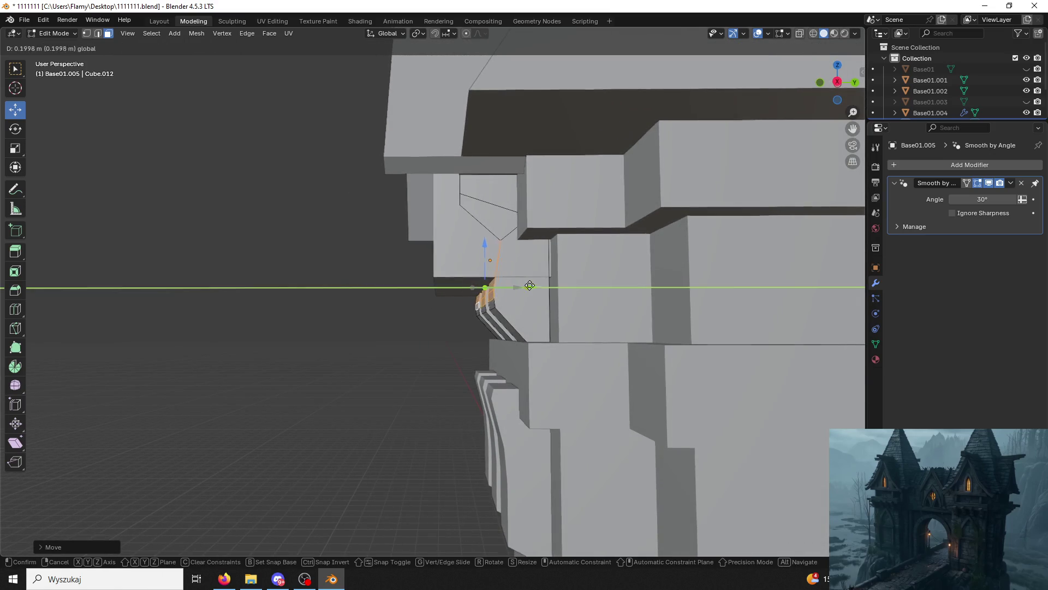
right_click(534, 288)
key("ctrl+z")
scroll(481, 275, "down", 5)
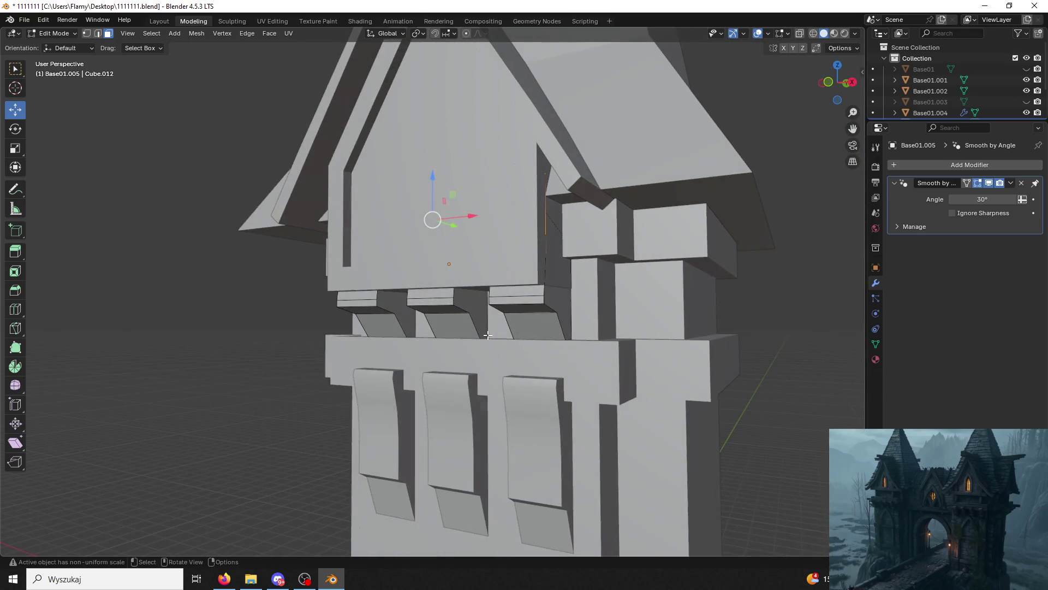
scroll(464, 284, "up", 5)
mouse_move(453, 289)
middle_mouse_down()
mouse_move(433, 299)
mouse_move(500, 291)
mouse_move(462, 285)
middle_mouse_up()
key("ctrl+z")
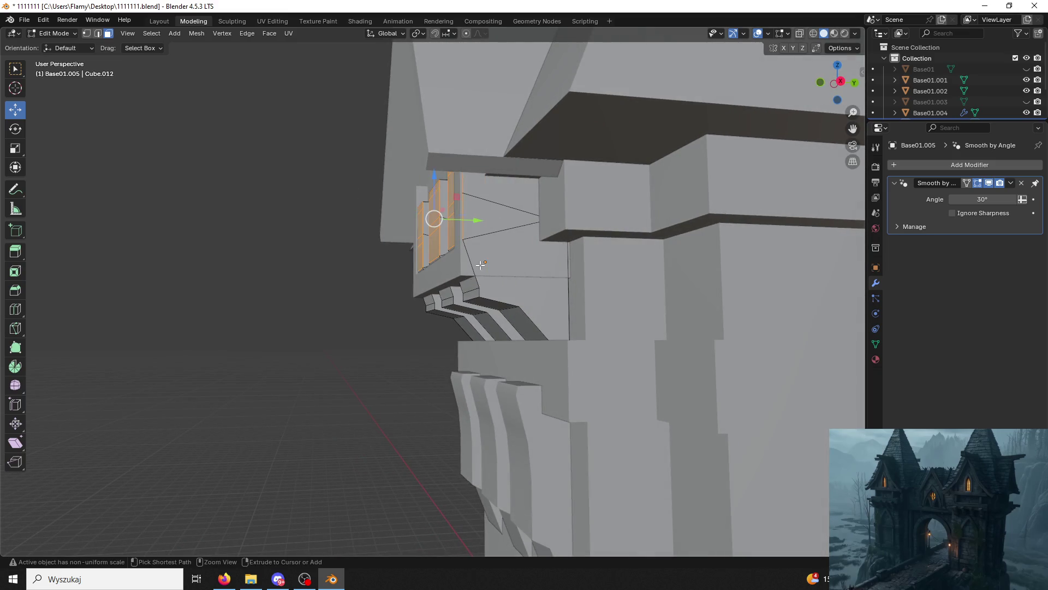
Move the slat faces about 0.242 m along Y and slide a lower edge to fit.
left_click_drag(472, 222, 489, 229)
left_click(489, 238)
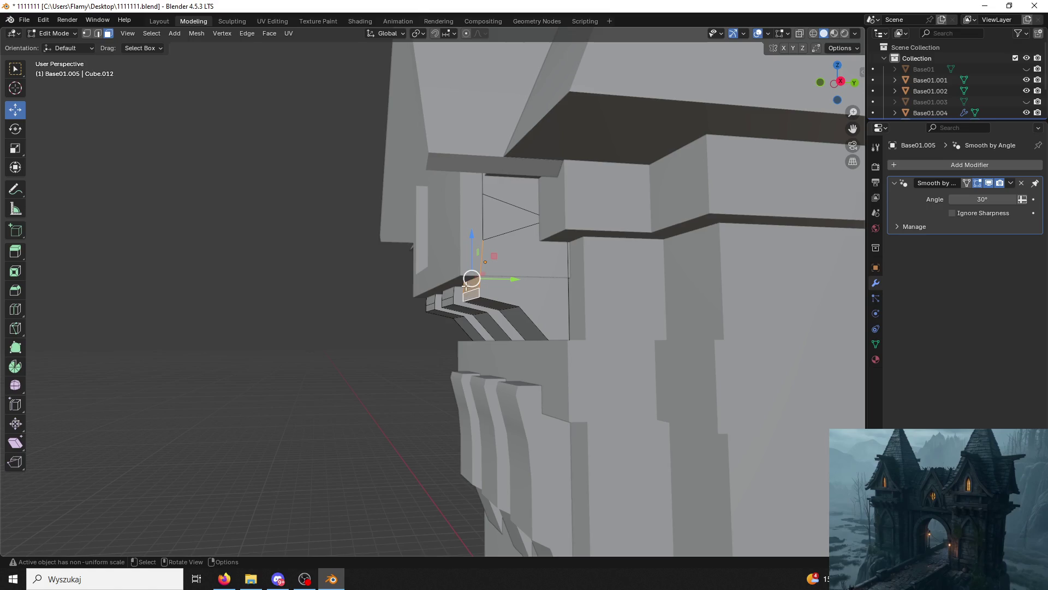
key("2")
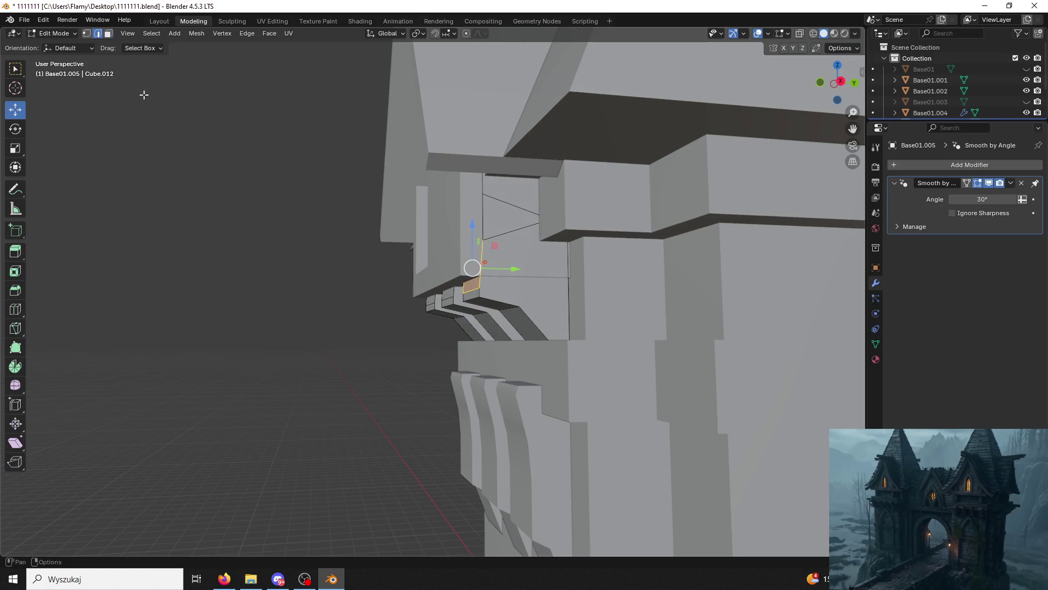
left_click(470, 297)
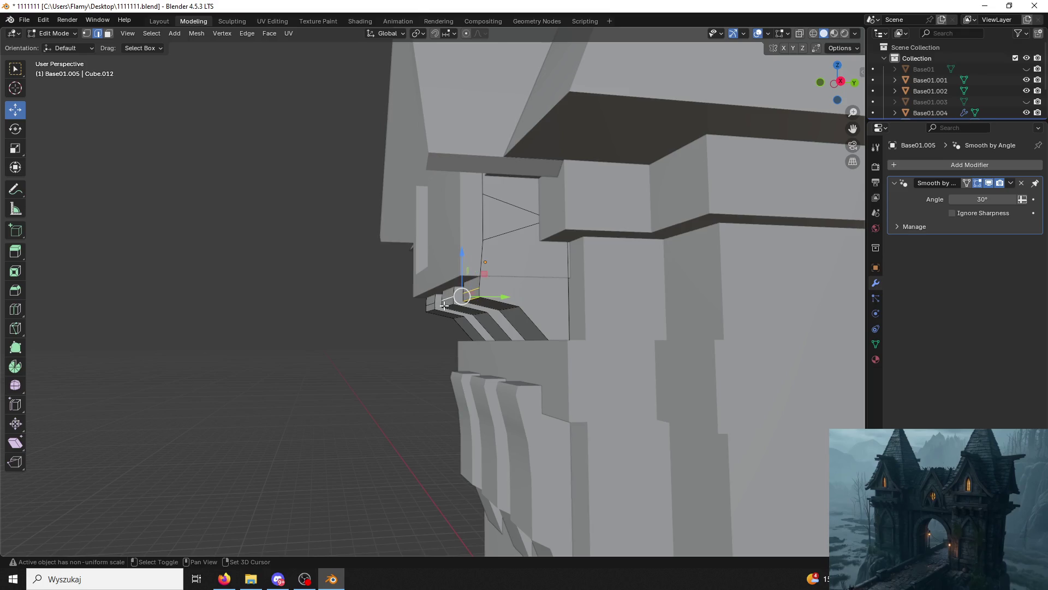
left_click_drag(481, 301, 476, 300)
mouse_move(476, 300)
middle_mouse_down()
mouse_move(494, 282)
mouse_move(475, 271)
mouse_move(456, 279)
mouse_move(469, 306)
middle_mouse_up()
scroll(399, 337, "down", 5)
middle_click_drag(393, 325, 461, 278)
mouse_move(229, 109)
middle_mouse_down()
mouse_move(269, 93)
mouse_move(251, 87)
middle_mouse_up()
Return to Object Mode and save the file as 1111111.blend.
left_click(59, 34)
left_click(60, 46)
mouse_move(113, 163)
middle_mouse_down()
mouse_move(354, 203)
mouse_move(395, 257)
mouse_move(492, 282)
middle_mouse_up()
key("ctrl+s")
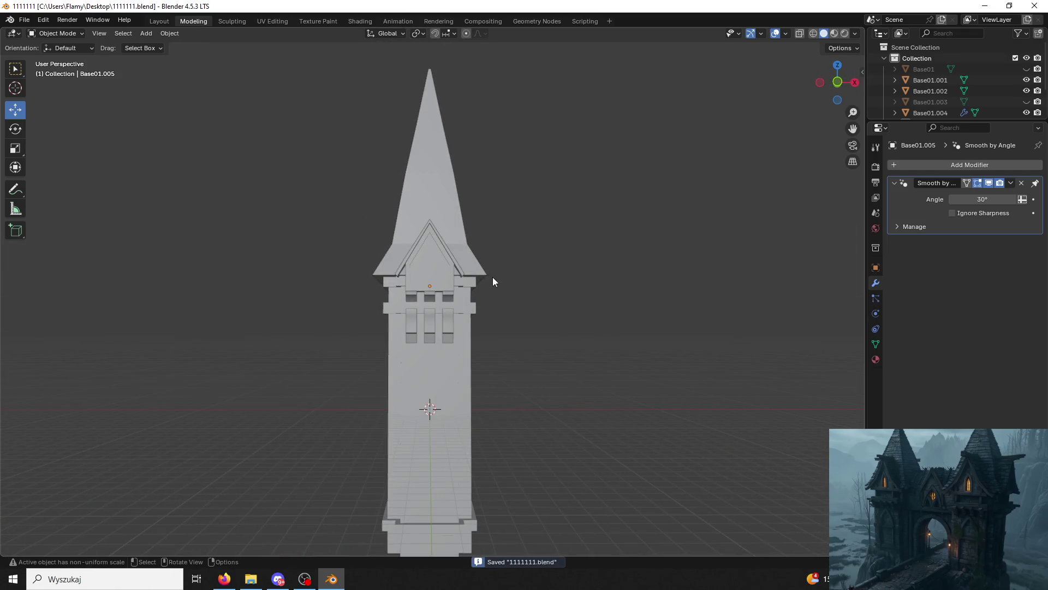
Orbit to an angled view around the upper tower.
key("alt+Tab")
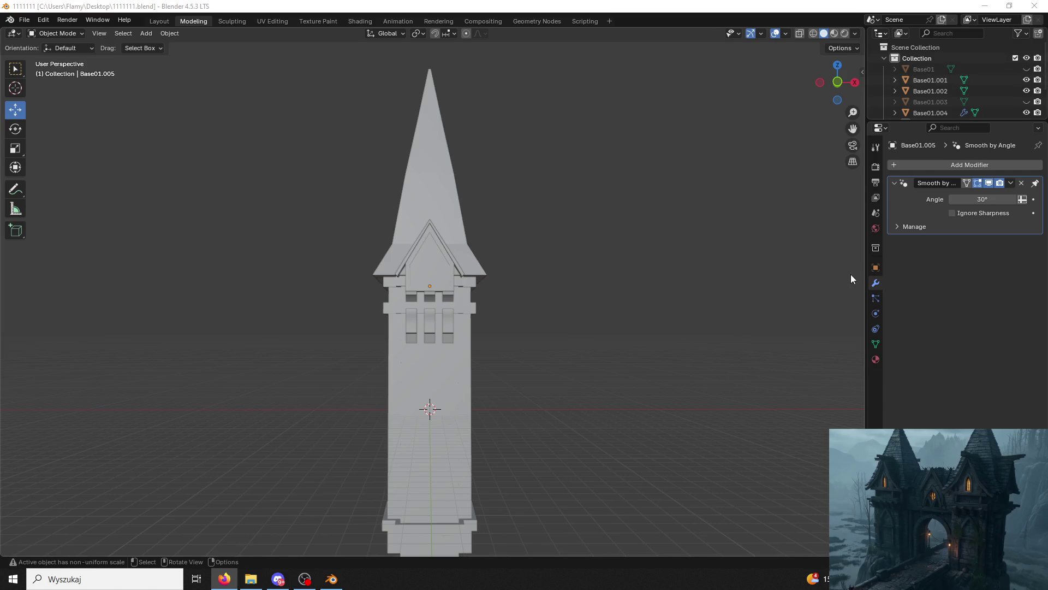
middle_click_drag(797, 303, 702, 325)
scroll(701, 321, "up", 5)
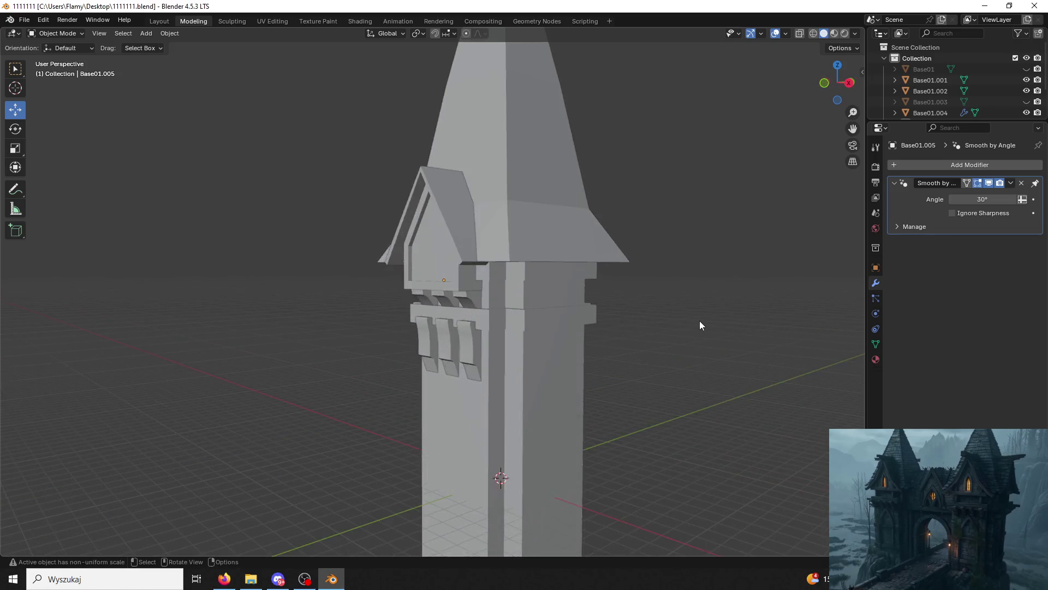
scroll(701, 318, "down", 3)
mouse_move(710, 303)
middle_mouse_down()
mouse_move(594, 257)
mouse_move(641, 269)
mouse_move(612, 318)
mouse_move(513, 348)
mouse_move(490, 260)
mouse_move(557, 302)
mouse_move(526, 427)
mouse_move(467, 361)
middle_mouse_up()
Select and frame the roof object, toggle Edit Mode and back, and save 1111111.blend.
left_click(335, 135)
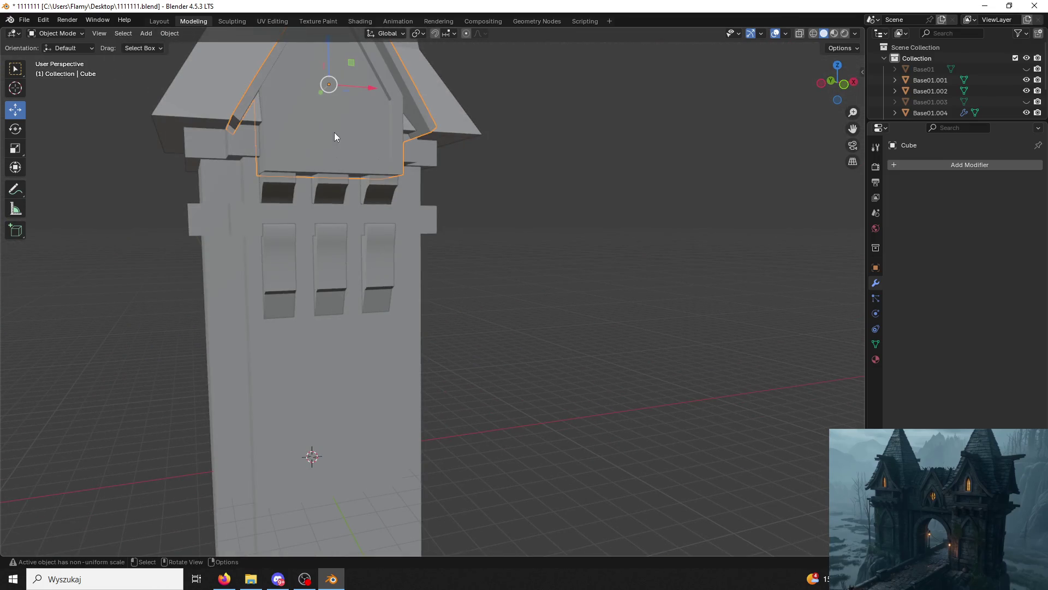
key("KP_Decimal")
left_click(54, 33)
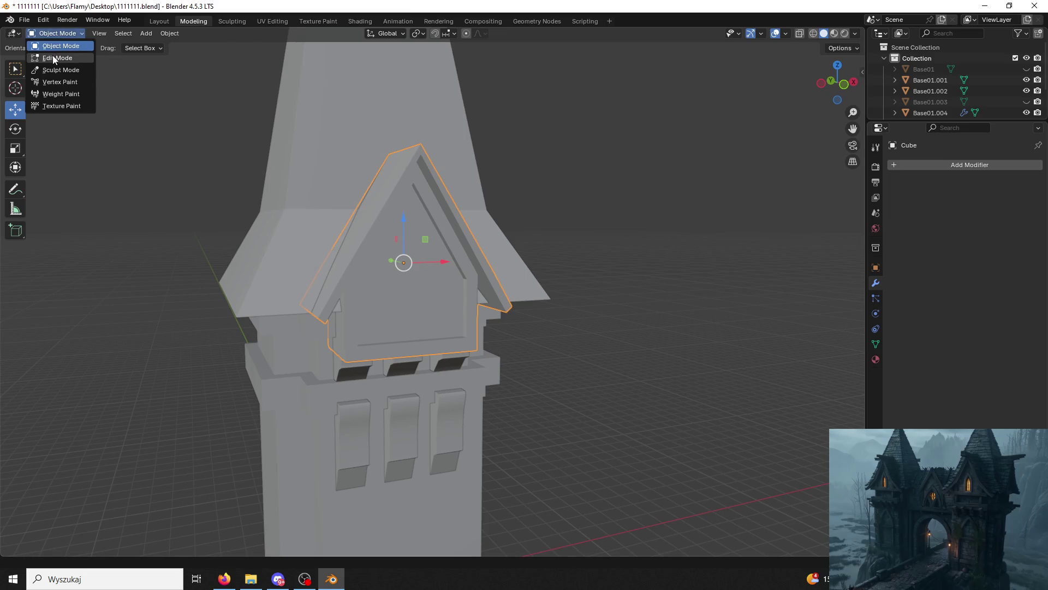
left_click(55, 57)
left_click(51, 35)
left_click(59, 45)
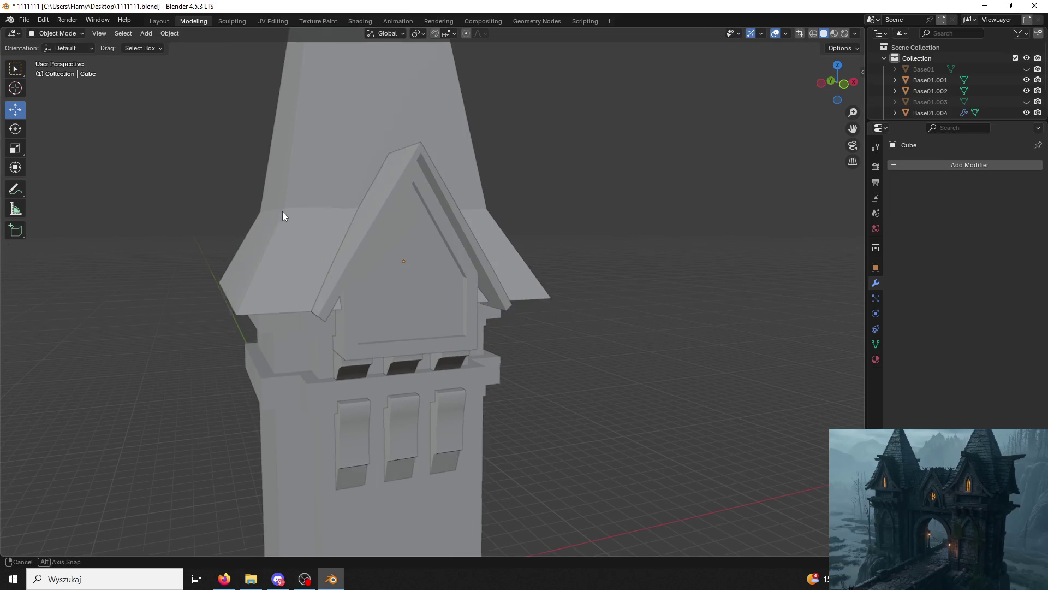
middle_click_drag(283, 212, 277, 223)
key("ctrl+s")
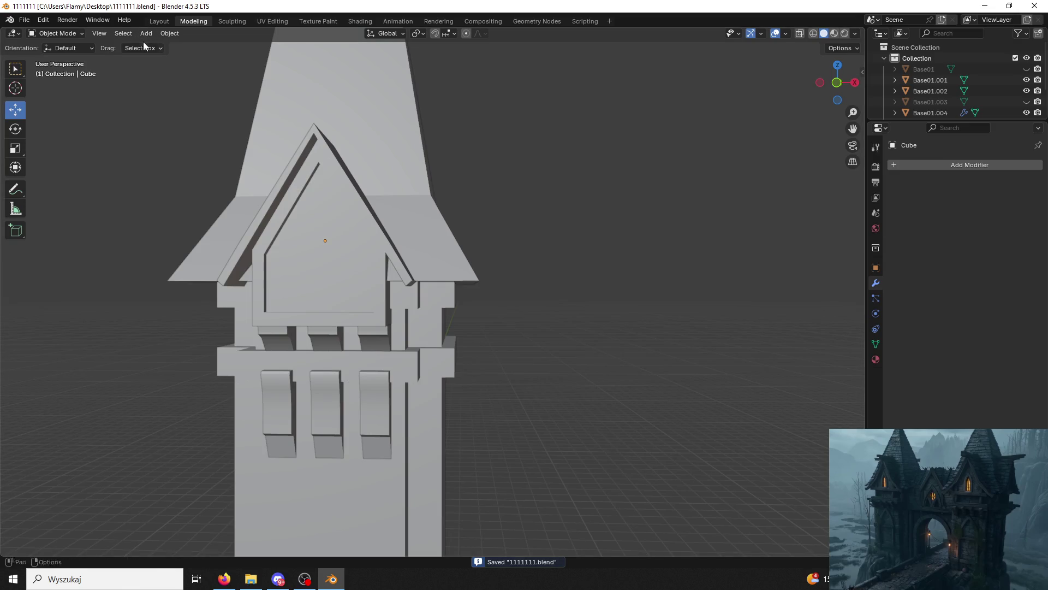
Add a new mesh cube, Cube.001, to the scene.
left_click(143, 42)
mouse_move(169, 48)
left_click(260, 60)
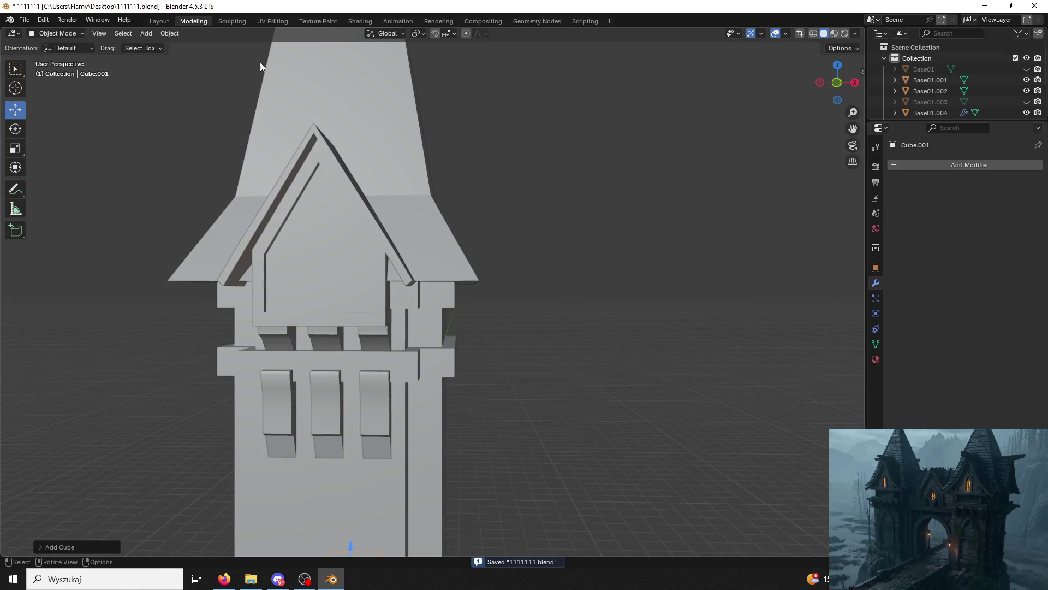
Move the new cube along Y and Z onto the dormer front.
middle_click_drag(260, 63, 266, 193)
key("g")
key("y")
middle_click_drag(288, 274, 466, 281, "alt")
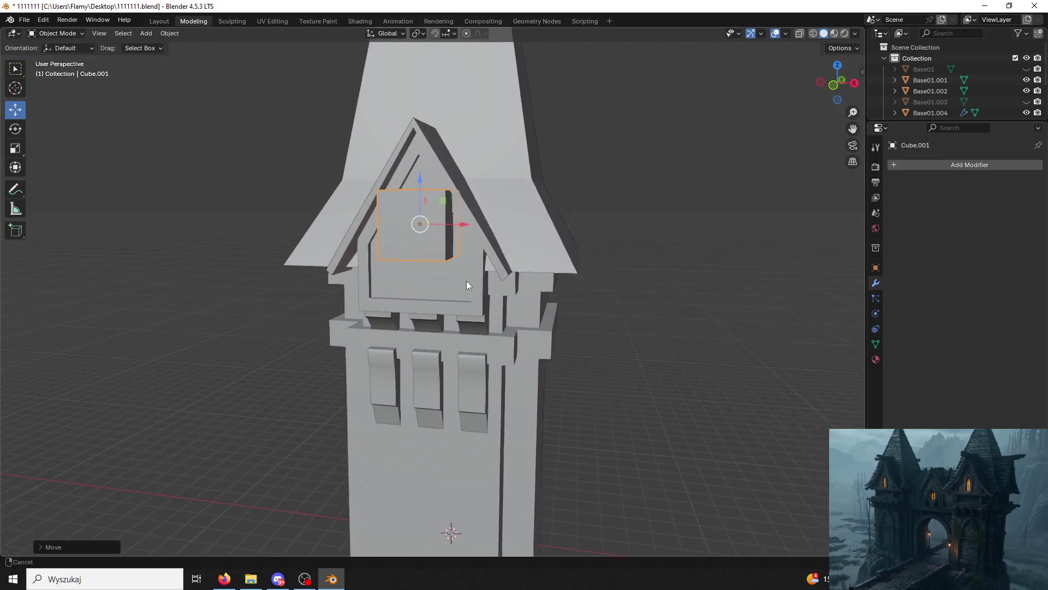
key("z")
left_click(419, 217)
mouse_move(419, 217)
middle_mouse_down()
mouse_move(458, 215)
mouse_move(480, 247)
middle_mouse_up()
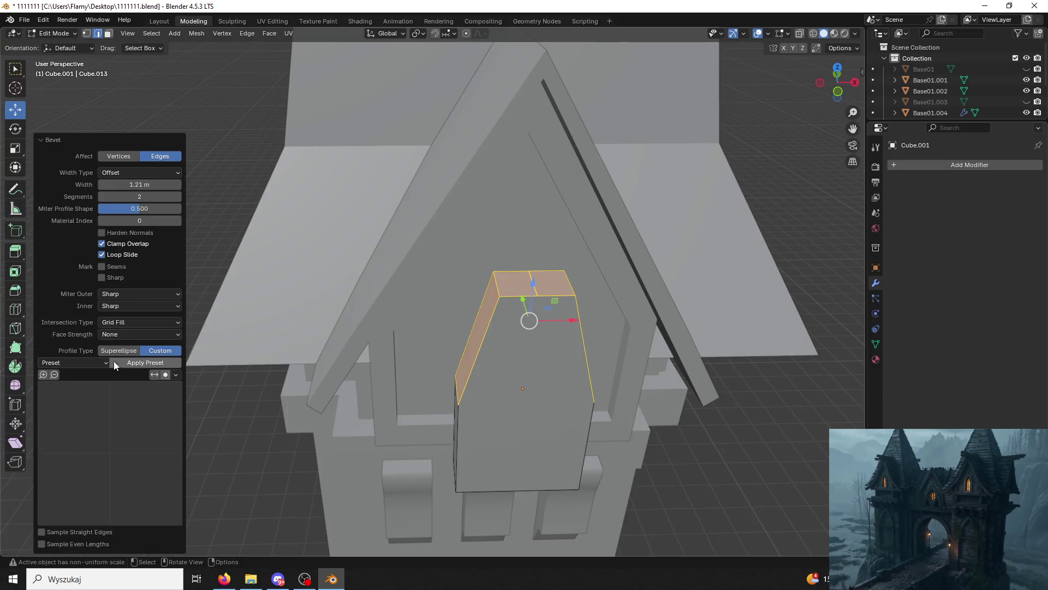
Give the panel a superellipse bevel profile and raise its top edge into a point.
left_click(90, 361)
left_click(119, 354)
mouse_move(120, 354)
middle_mouse_down()
mouse_move(592, 331)
mouse_move(579, 258)
middle_mouse_up()
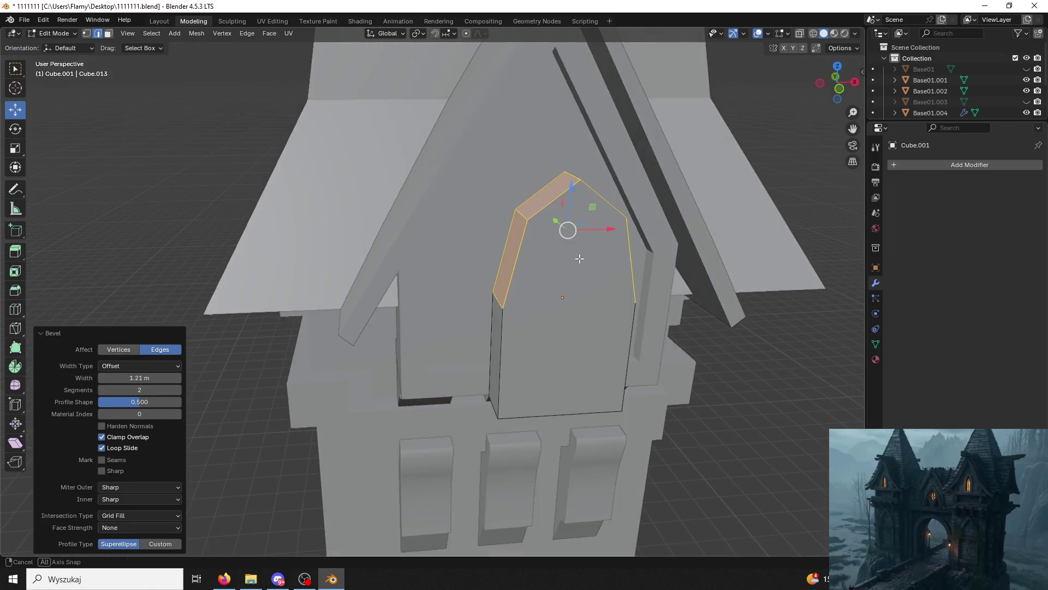
middle_click_drag(574, 184, 496, 109)
left_click(569, 170)
key("g")
left_click(503, 101)
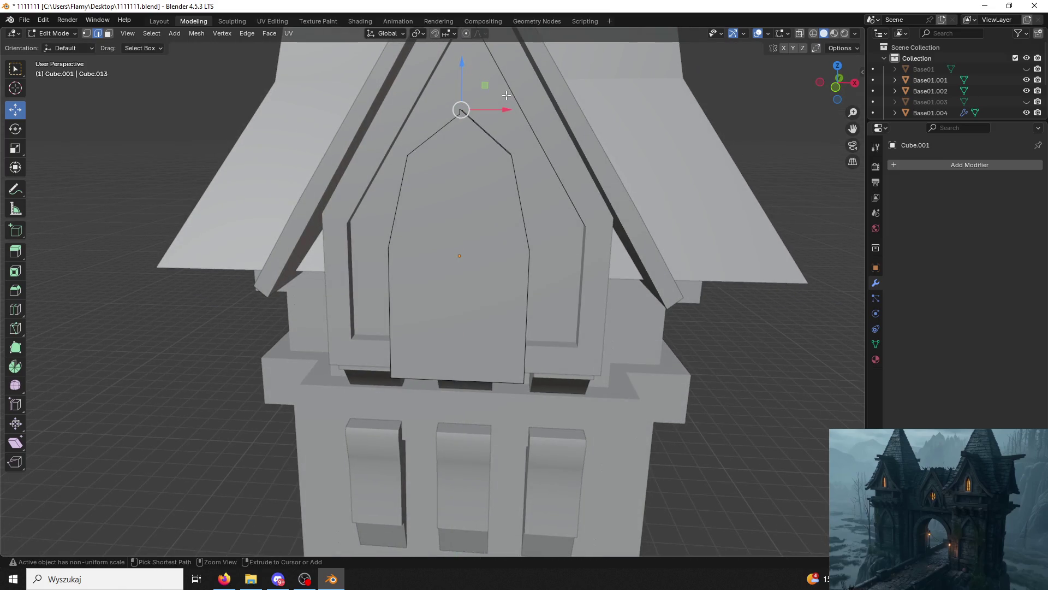
Mirror the pointed panel face and merge overlapping vertices by distance.
key("ctrl+l")
key("ctrl+m")
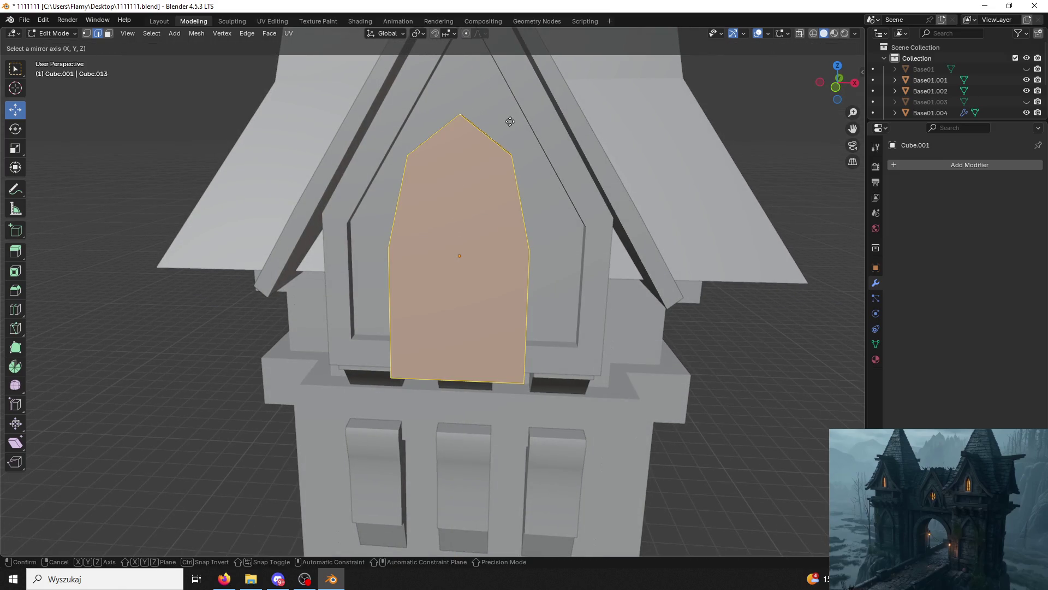
left_click(454, 203)
key("m")
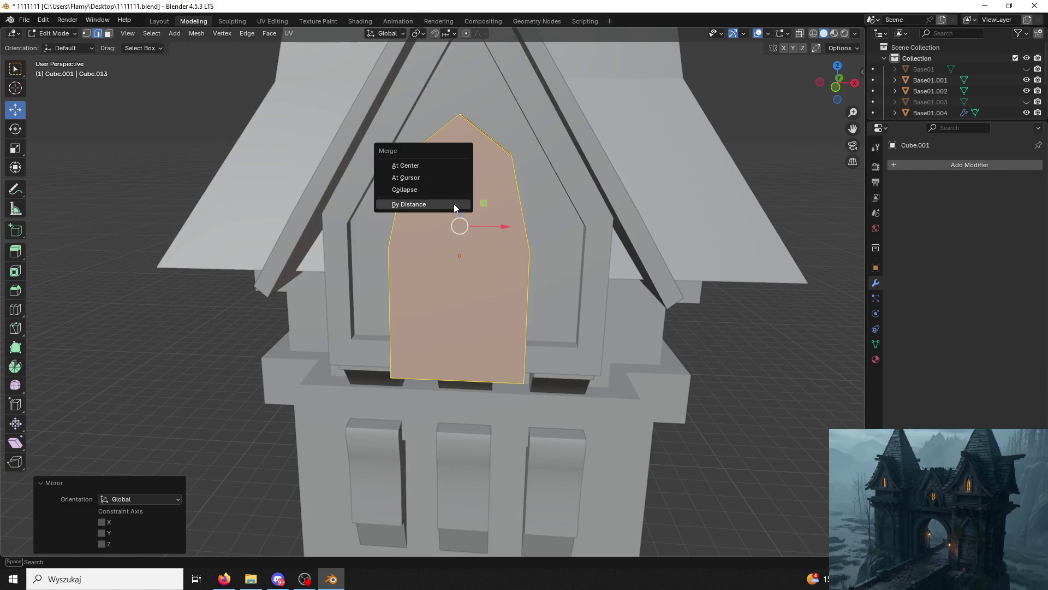
left_click(453, 204)
mouse_move(454, 204)
middle_mouse_down()
mouse_move(631, 145)
mouse_move(647, 114)
mouse_move(503, 161)
mouse_move(532, 167)
middle_mouse_up()
left_click(624, 161)
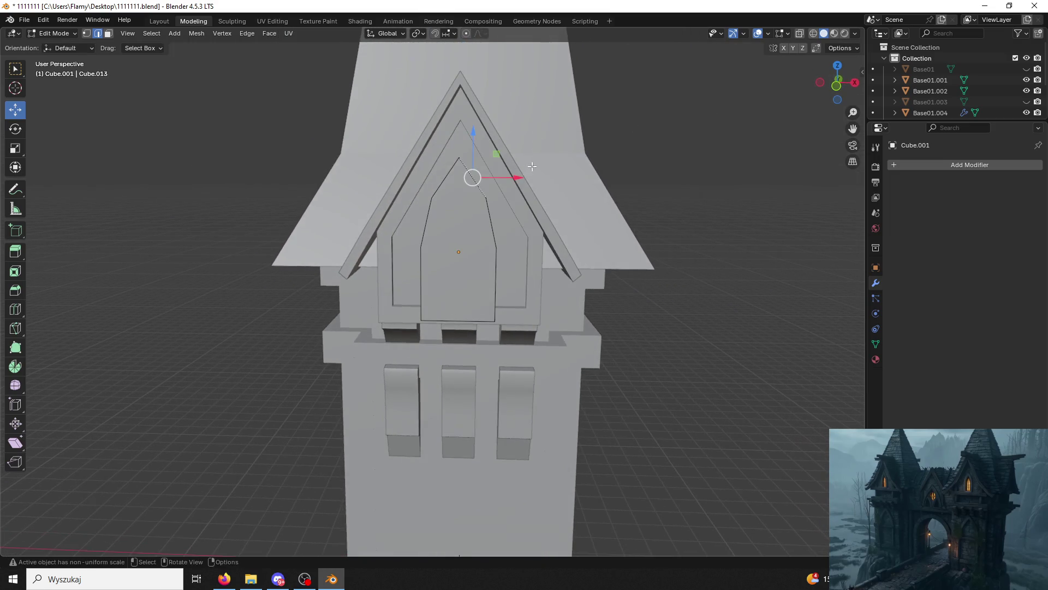
left_click(837, 85)
scroll(302, 185, "up", 2)
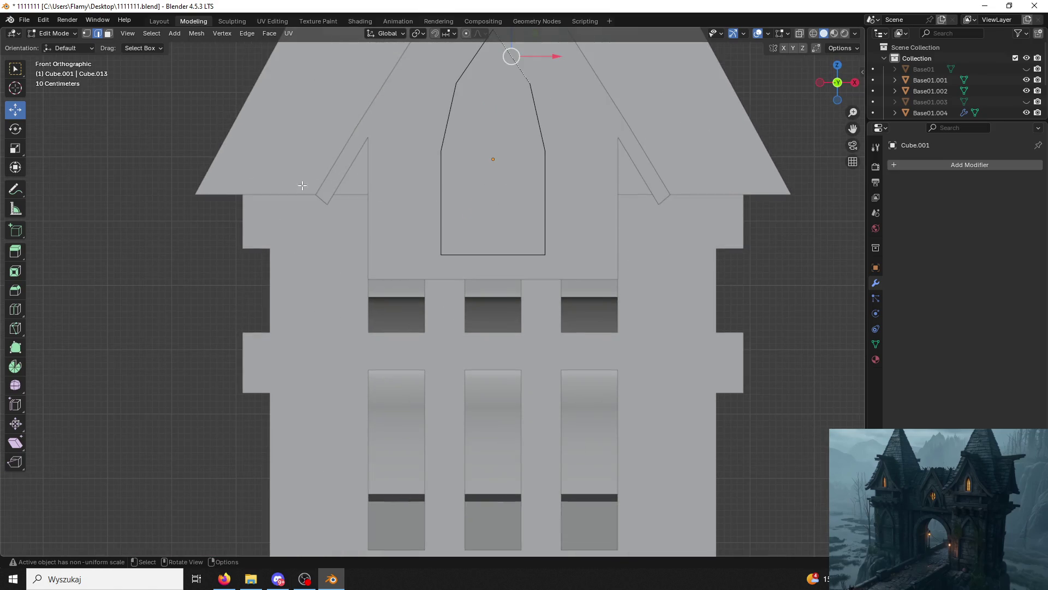
Back in Object Mode, slide the arch panel into the dormer opening.
left_click(54, 33)
left_click(57, 45)
mouse_move(415, 164)
middle_mouse_down()
mouse_move(391, 162)
mouse_move(359, 187)
mouse_move(239, 218)
middle_mouse_up()
left_click_drag(238, 214, 313, 214)
mouse_move(313, 215)
middle_mouse_down()
mouse_move(356, 208)
mouse_move(406, 229)
middle_mouse_up()
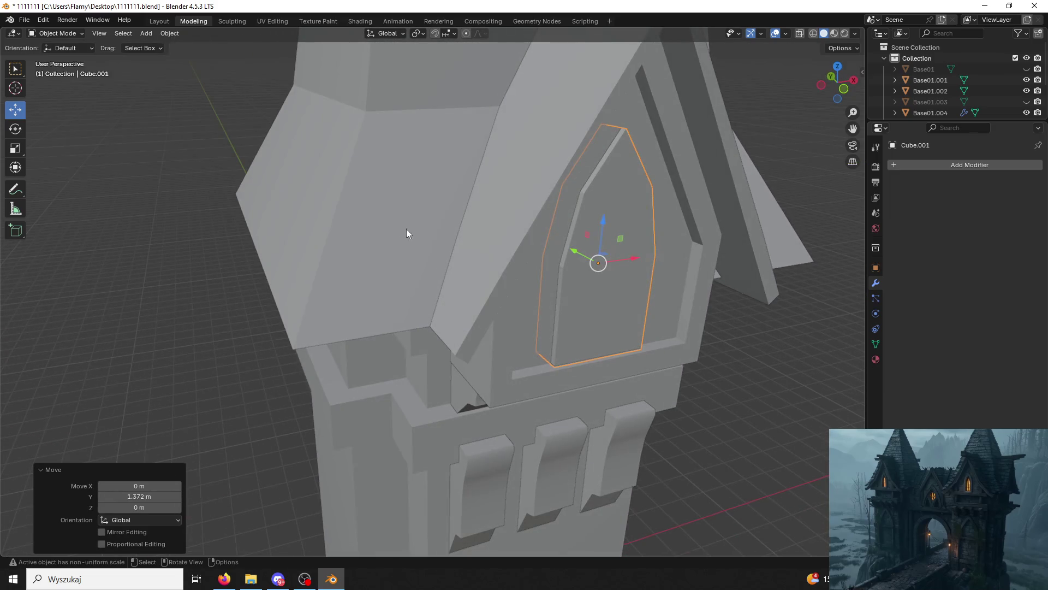
middle_click_drag(585, 264, 571, 268)
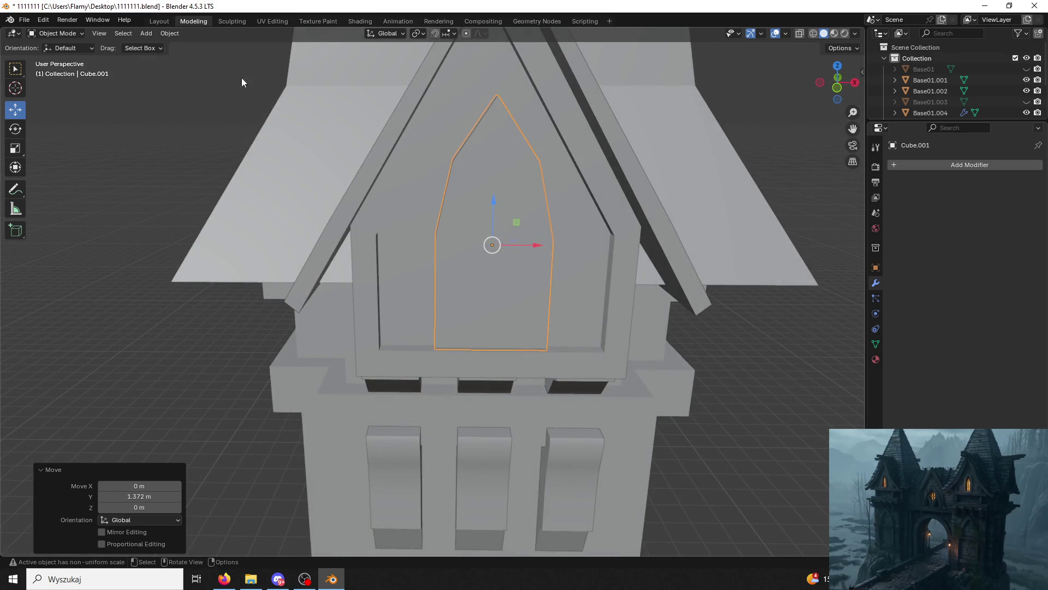
In the dormer frame's Edit Mode, push its inner face back along Y.
left_click(434, 146)
left_click(55, 34)
left_click(53, 55)
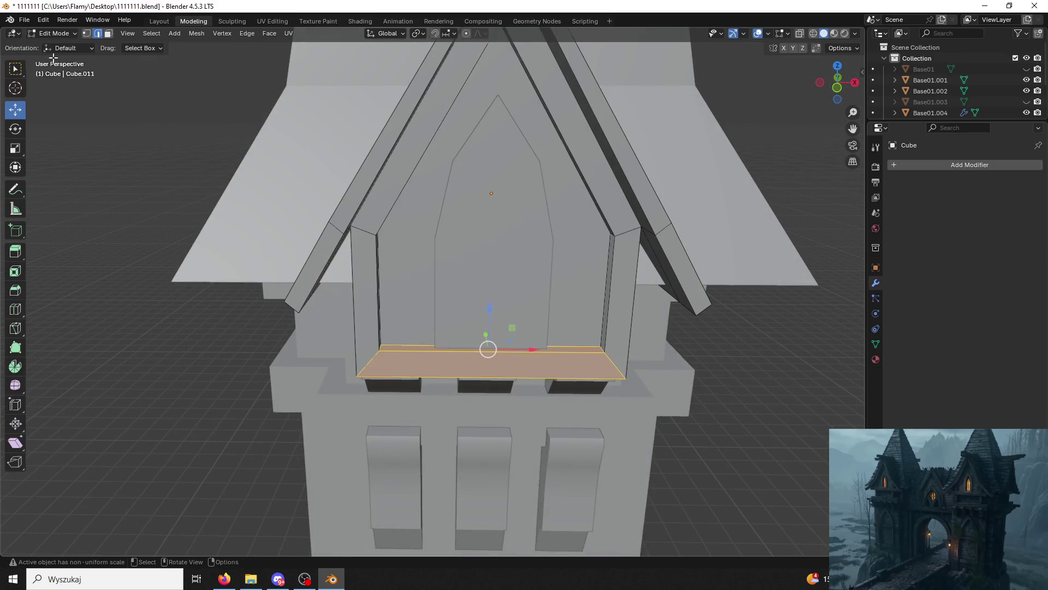
left_click(543, 208)
mouse_move(543, 208)
middle_mouse_down()
mouse_move(481, 186)
mouse_move(398, 179)
middle_mouse_up()
left_click(108, 34)
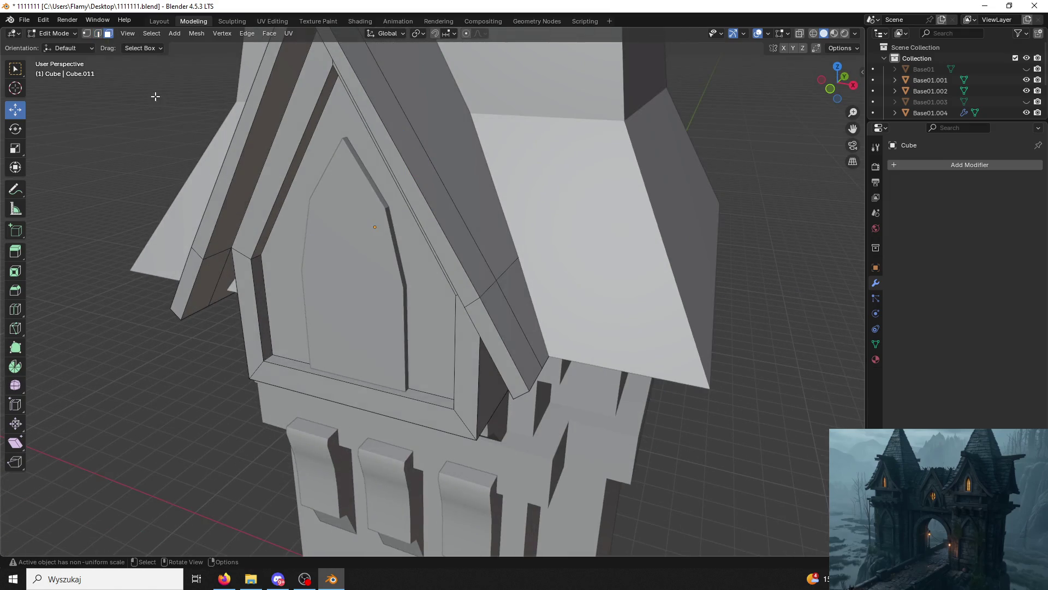
left_click(304, 232)
mouse_move(371, 269)
left_mouse_down()
mouse_move(361, 278)
mouse_move(378, 299)
left_mouse_up()
middle_click_drag(379, 299, 360, 329)
Reselect the arch panel and nudge it along Y until it sits snugly in the frame.
left_click(55, 33)
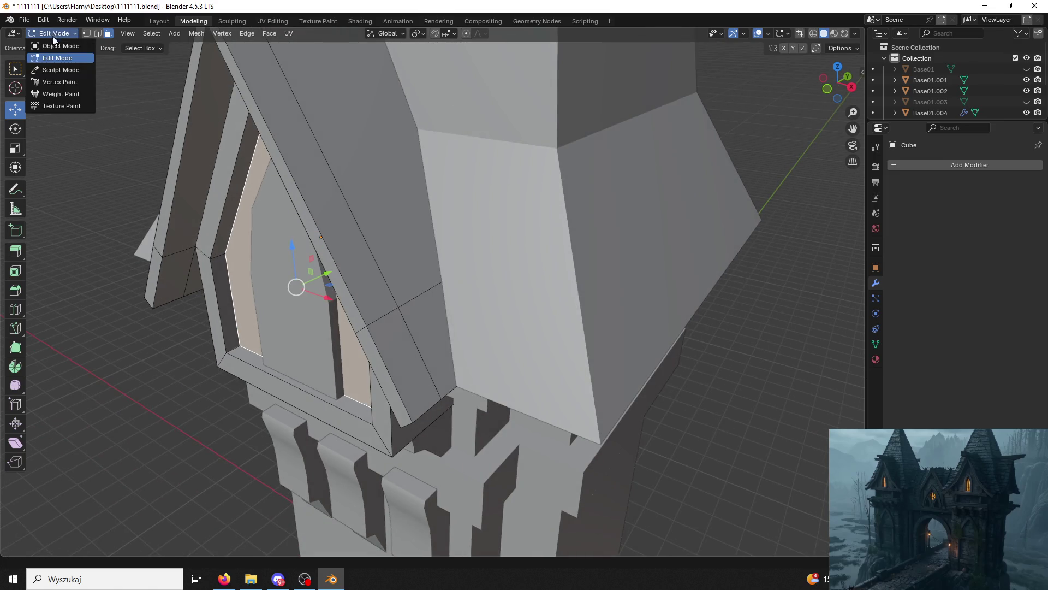
left_click(54, 46)
left_click(295, 316)
left_click(332, 282)
left_click(312, 309)
left_click(330, 279)
left_click(330, 279)
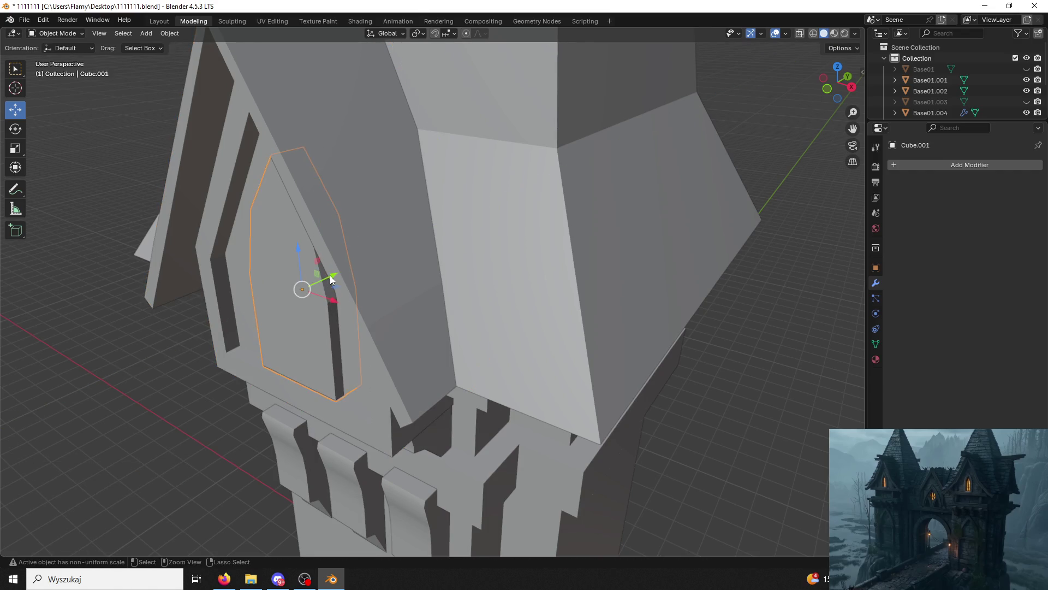
left_click_drag(333, 277, 329, 279)
mouse_move(330, 279)
middle_mouse_down()
mouse_move(339, 301)
mouse_move(418, 297)
mouse_move(463, 322)
middle_mouse_up()
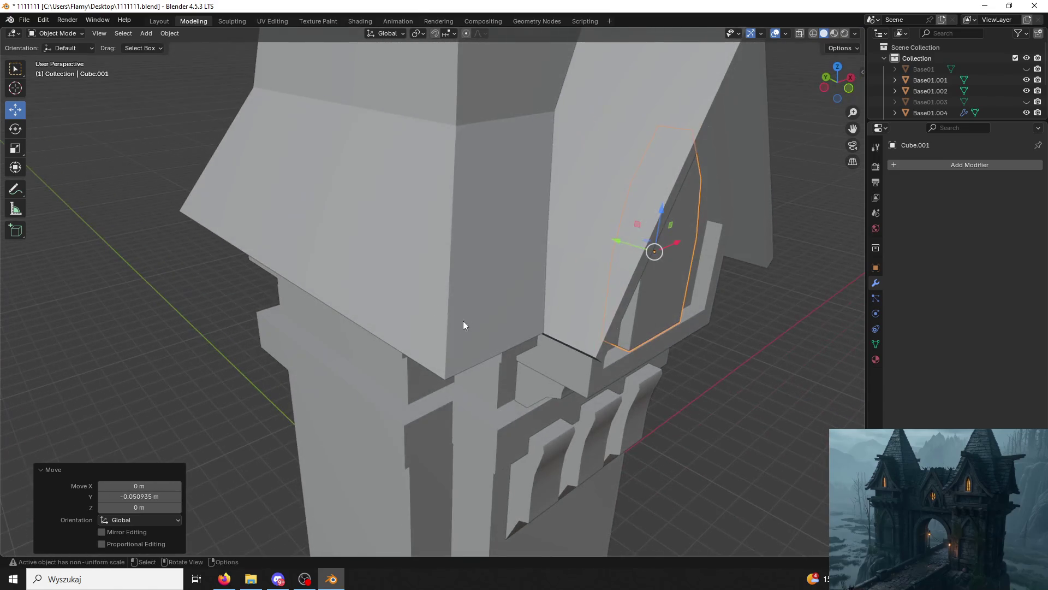
left_click_drag(626, 250, 587, 242)
mouse_move(663, 275)
middle_mouse_down()
mouse_move(635, 273)
mouse_move(355, 129)
middle_mouse_up()
key("g")
key("y")
left_click(634, 270)
Try insetting the panel's front face, then undo the uneven result.
left_click(68, 34)
left_click(60, 47)
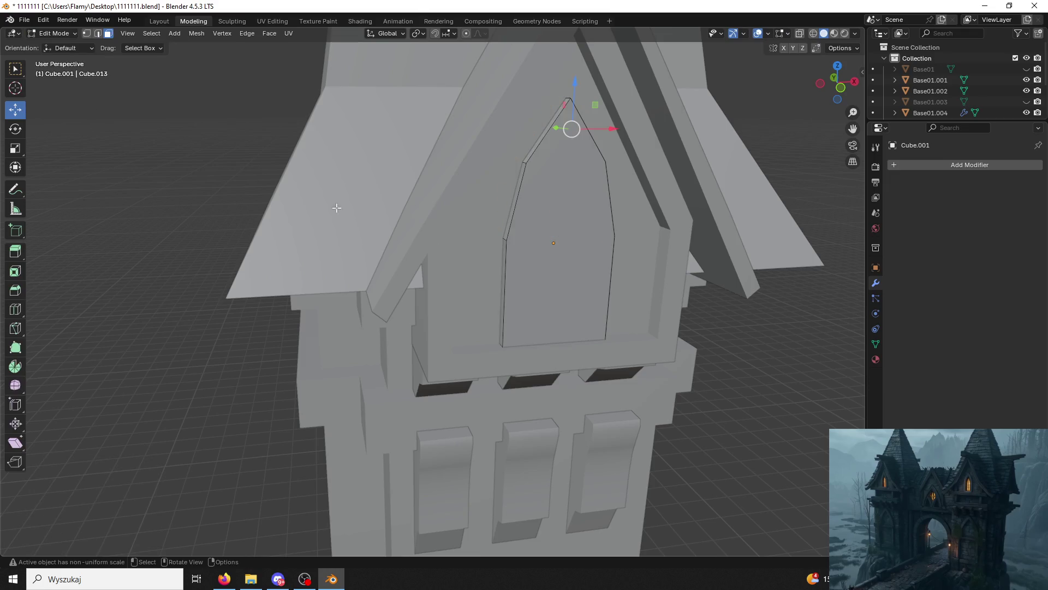
left_click(582, 276)
key("i")
left_click(582, 276)
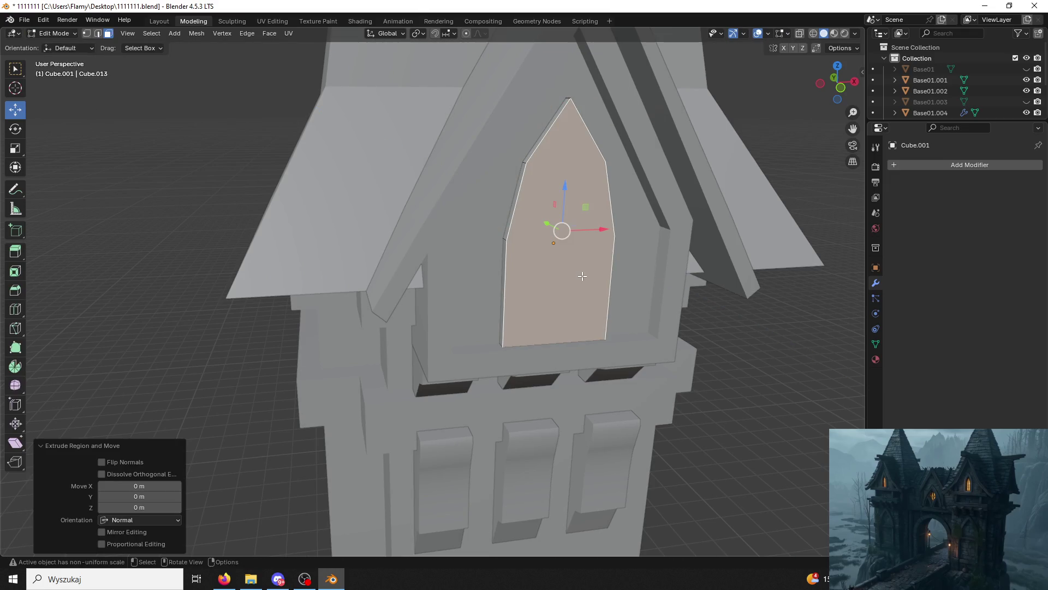
key("ctrl+z")
left_click(582, 276)
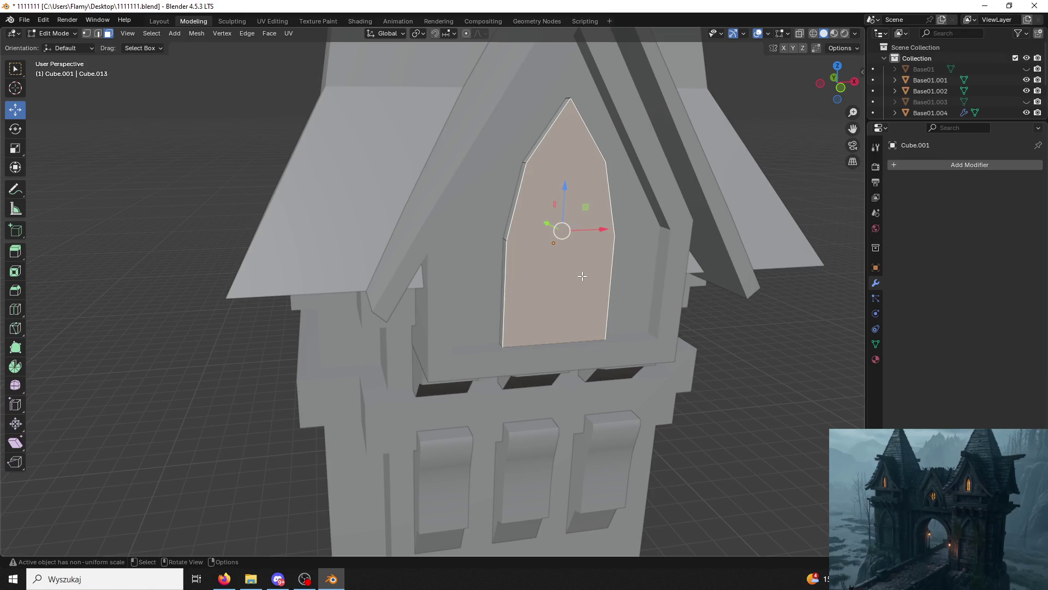
key("i")
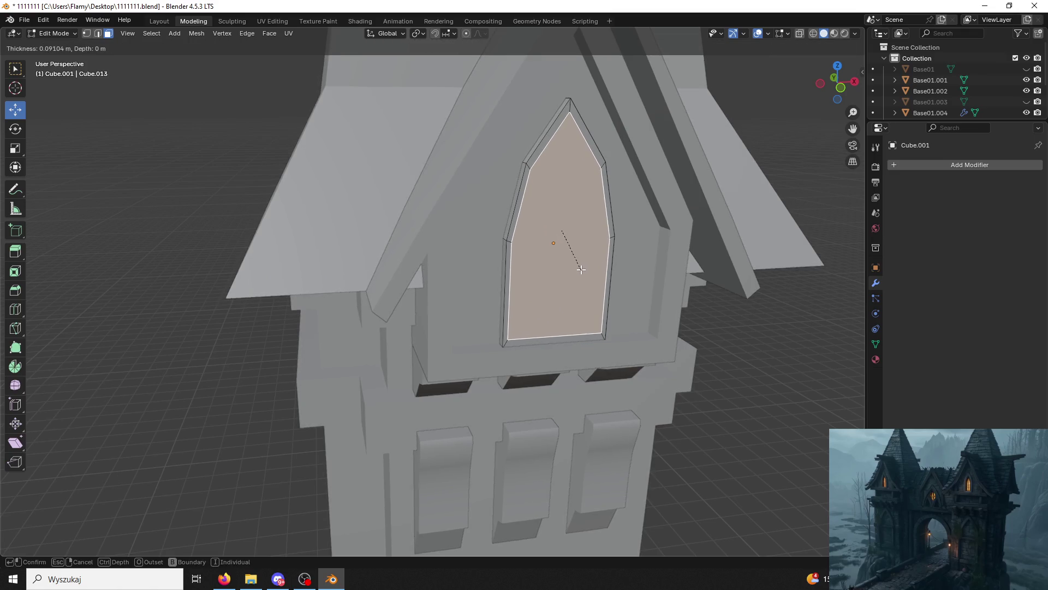
left_click(581, 269)
middle_click_drag(581, 269, 579, 277)
key("ctrl+z")
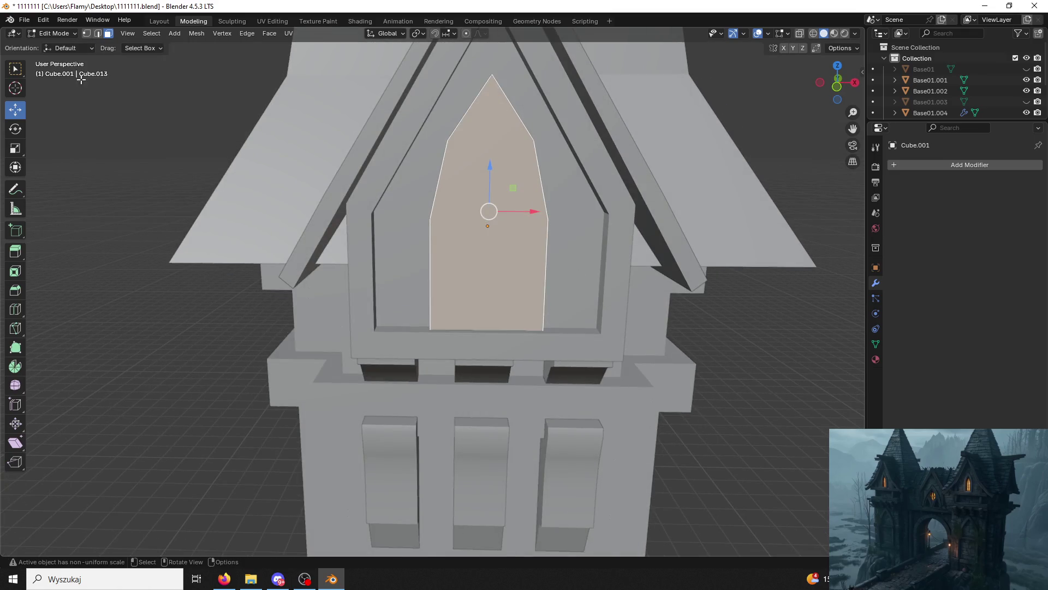
Apply the arch panel's scale in Object Mode.
left_click(58, 37)
left_click(58, 46)
left_click(512, 199)
key("ctrl+a")
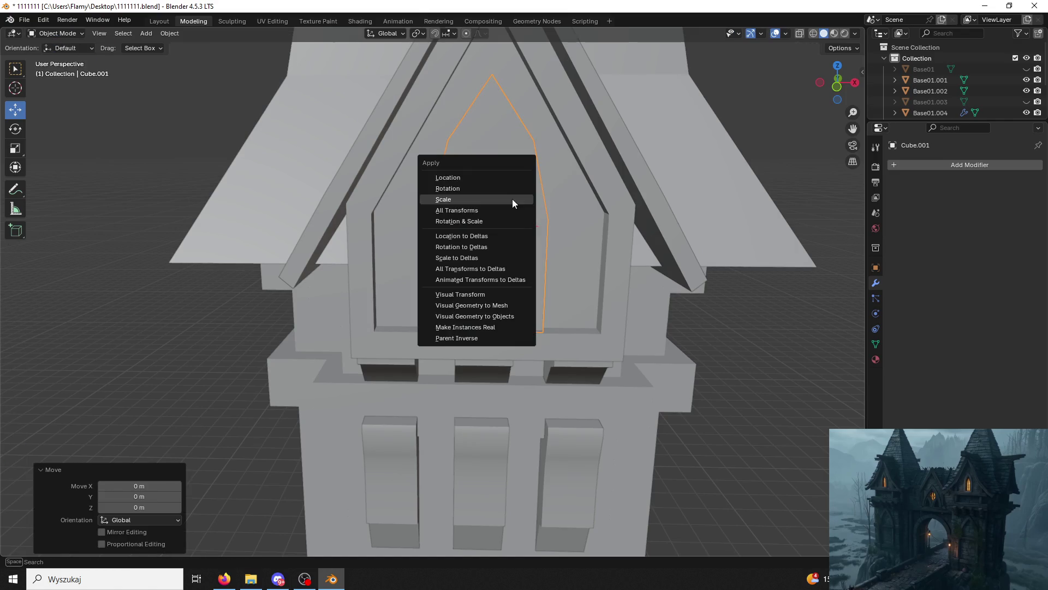
left_click(467, 200)
Inset the panel's window face with a 0.1624 m border.
left_click(57, 33)
left_click(60, 56)
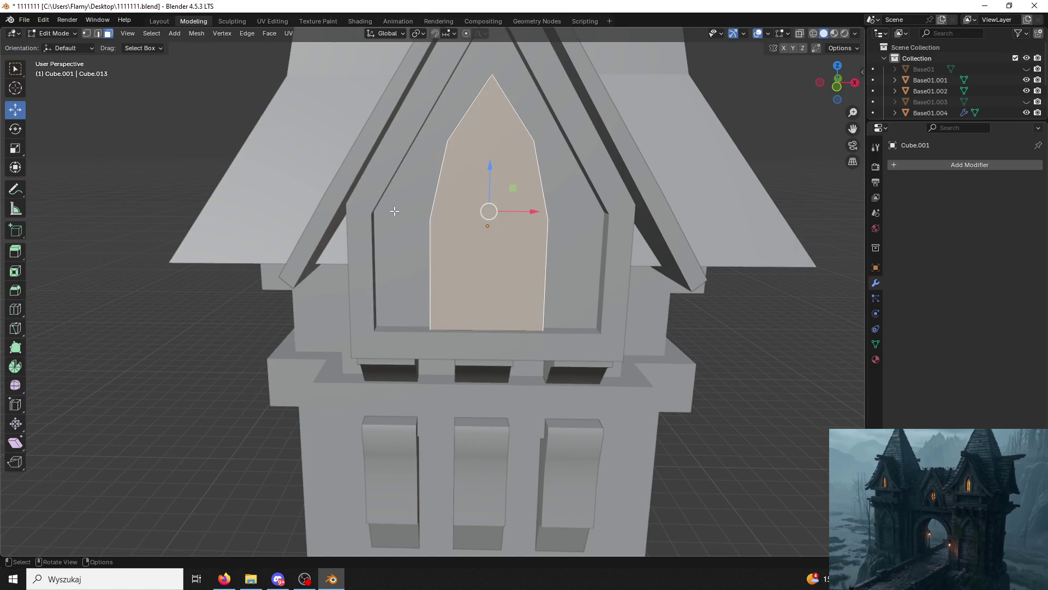
middle_click_drag(415, 230, 481, 242)
middle_click_drag(719, 310, 698, 298)
key("i")
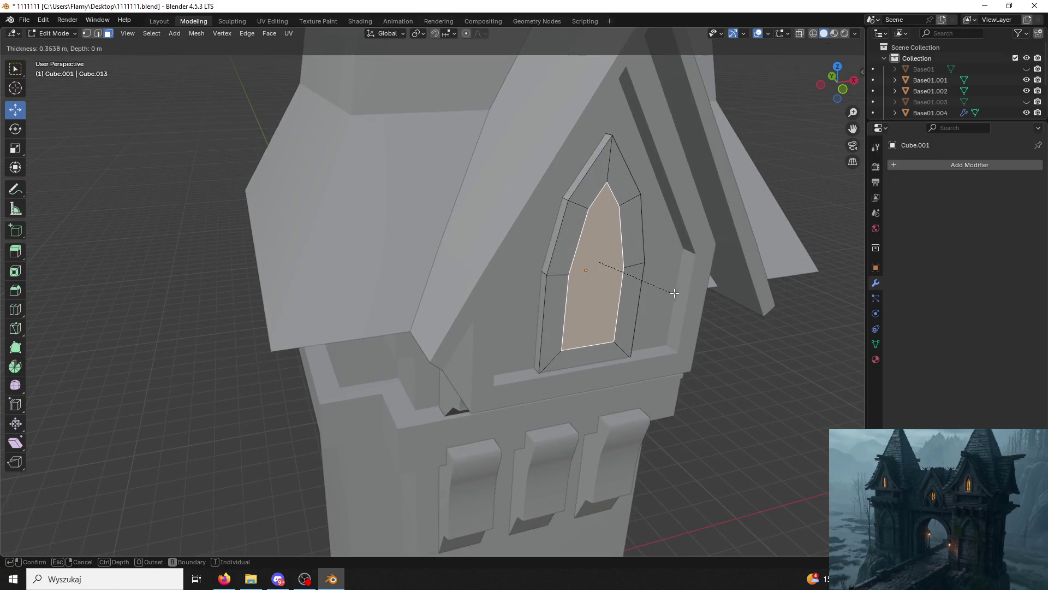
left_click(694, 269)
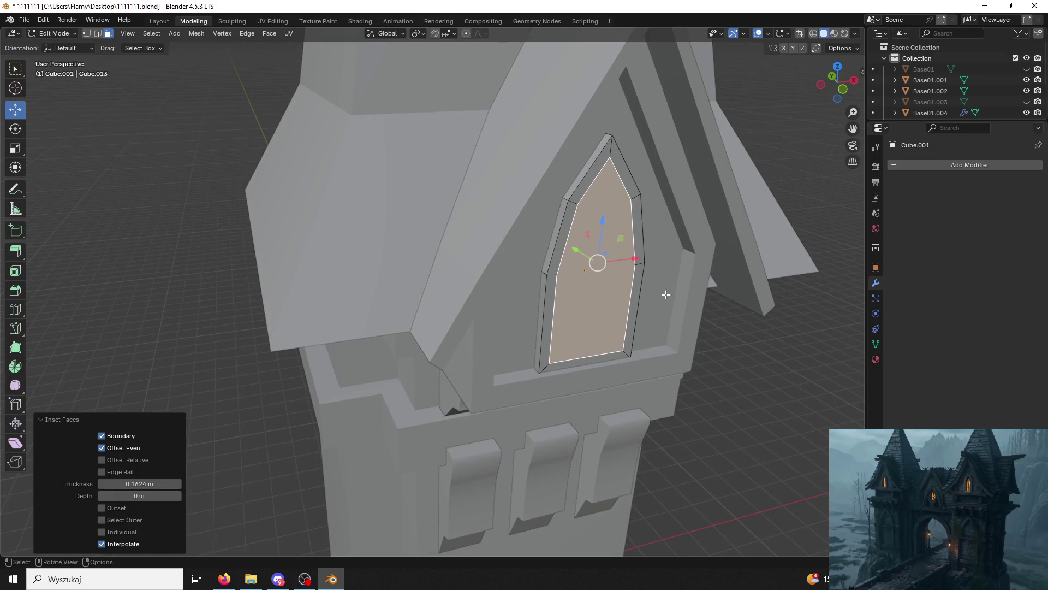
Extrude the inset centre face inward and return to Object Mode.
key("e")
left_click(609, 304)
mouse_move(608, 304)
middle_mouse_down()
mouse_move(680, 303)
mouse_move(621, 303)
middle_mouse_up()
left_click(54, 33)
left_click(55, 44)
mouse_move(225, 218)
middle_mouse_down()
mouse_move(312, 224)
mouse_move(339, 191)
mouse_move(236, 209)
middle_mouse_up()
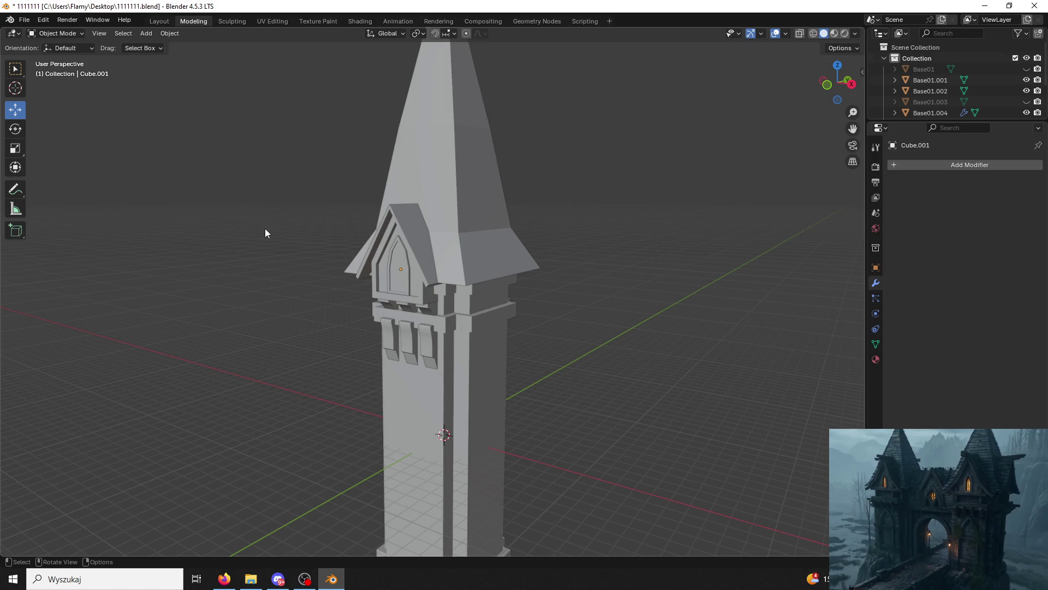
Orbit close to the dormer and add a new cube to the scene.
scroll(440, 259, "up", 5)
middle_click_drag(440, 260, 431, 257)
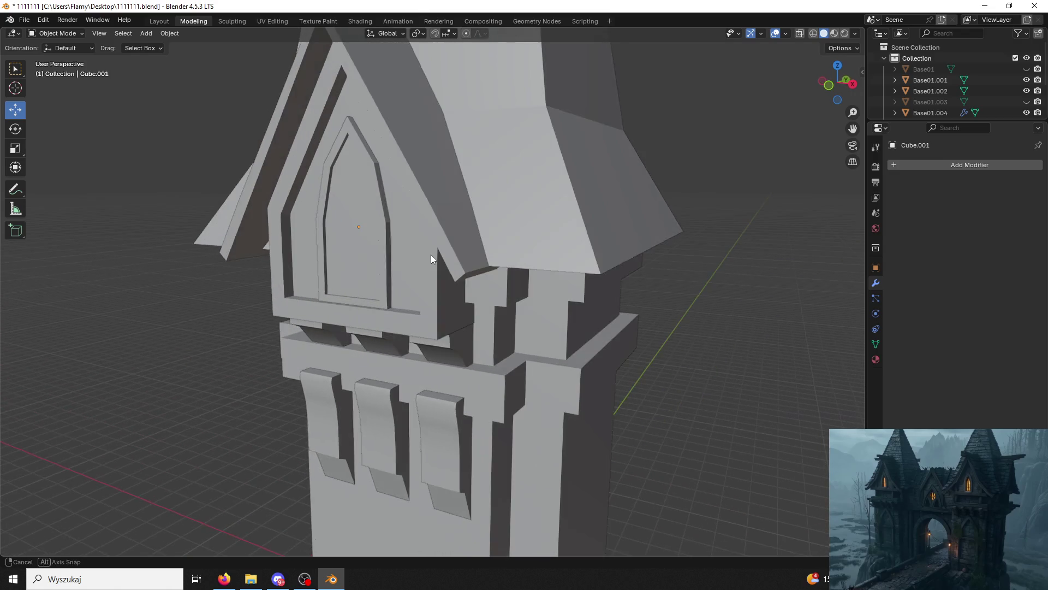
scroll(495, 207, "down", 4)
middle_click_drag(516, 293, 508, 284)
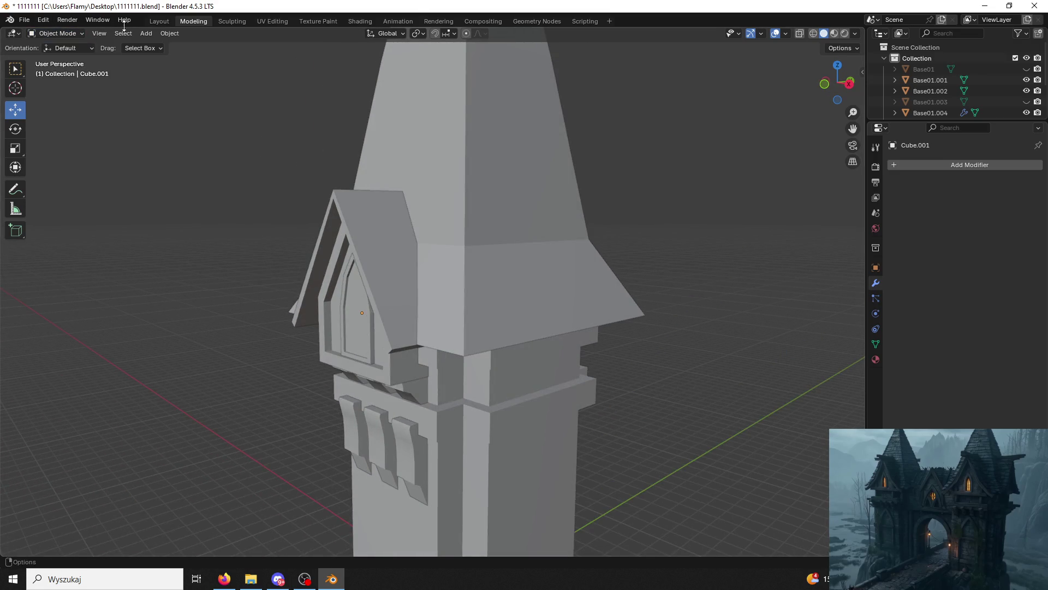
left_click(146, 33)
mouse_move(193, 44)
left_click(262, 56)
Move the new cube up onto the dormer and shrink it.
scroll(476, 402, "down", 4)
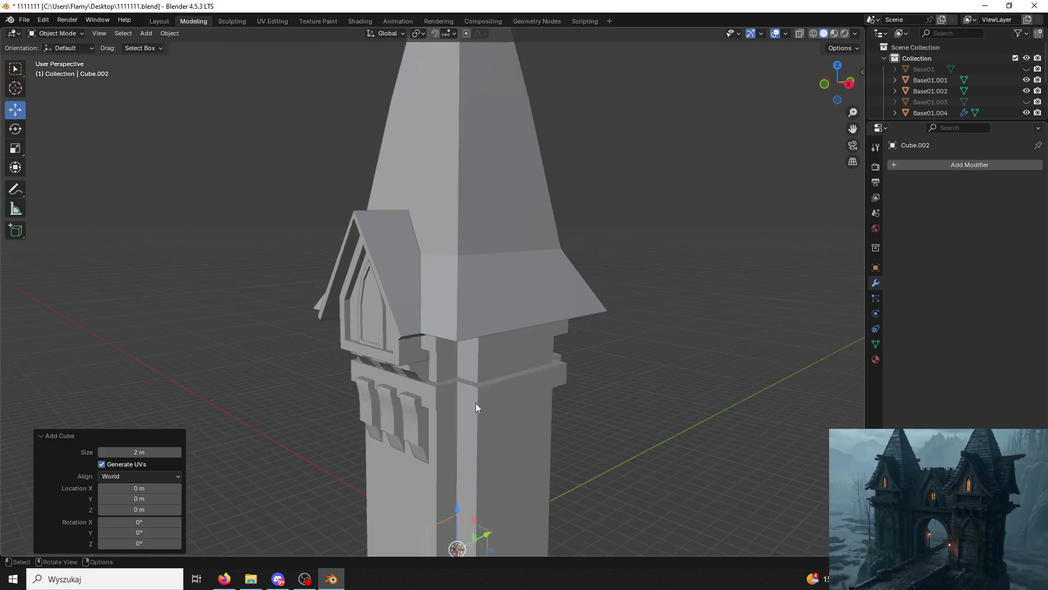
mouse_move(461, 428)
left_mouse_down()
mouse_move(464, 237)
mouse_move(468, 260)
mouse_move(393, 303)
left_mouse_up()
scroll(483, 233, "down", 3)
scroll(393, 303, "up", 3)
middle_click_drag(393, 304, 454, 307)
key("s")
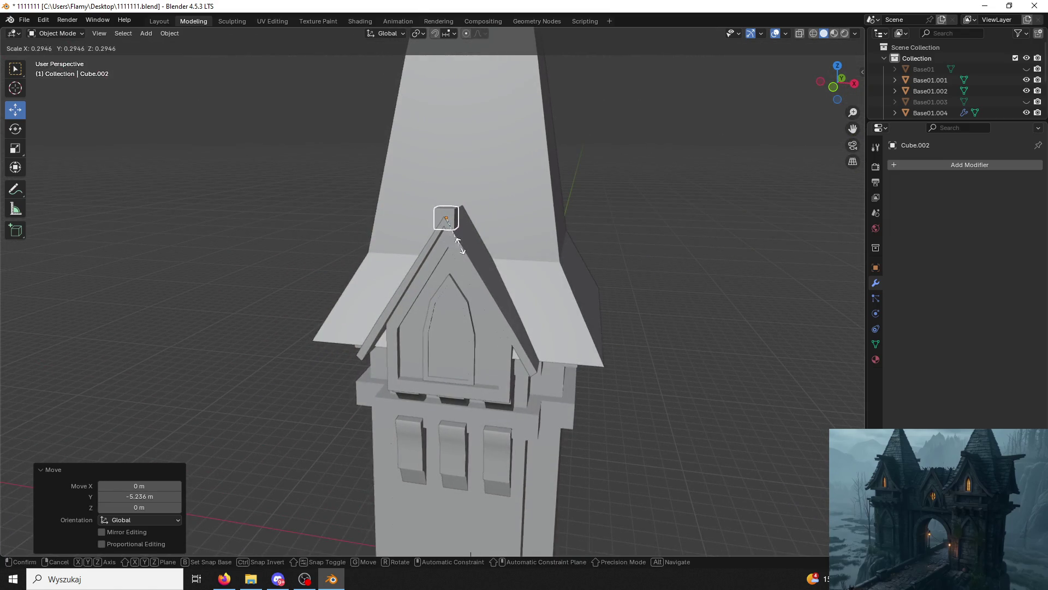
left_click(465, 249)
mouse_move(467, 249)
middle_mouse_down()
mouse_move(404, 253)
mouse_move(388, 240)
mouse_move(378, 136)
mouse_move(336, 249)
middle_mouse_up()
Resize the cube again and raise it vertically along Z.
key("s")
left_click(390, 243)
scroll(372, 243, "up", 2)
key("g")
key("z")
left_click(374, 116)
Stretch the small cube along Y into a bar, undoing an accidental X stretch.
left_click(334, 248)
left_click(326, 250)
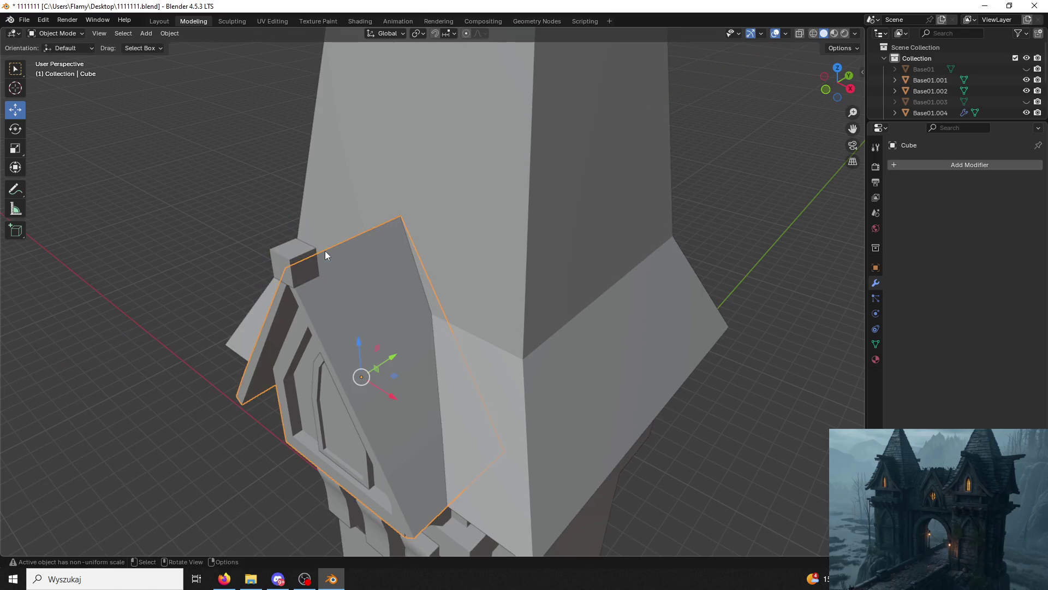
left_click(309, 254)
key("s")
key("x")
left_click(403, 236)
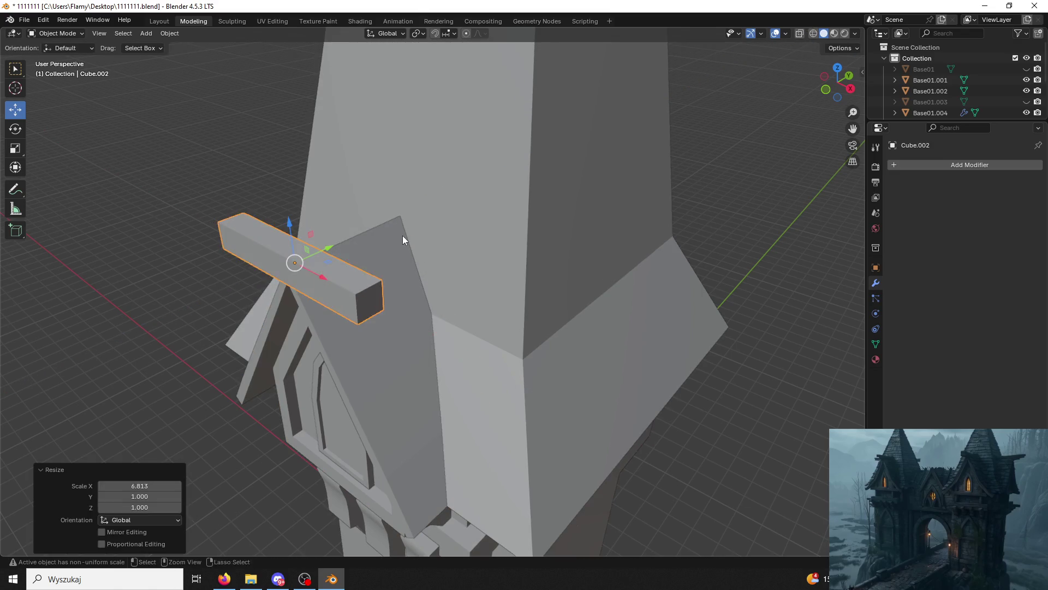
key("ctrl+z")
key("s")
key("y")
left_click(435, 230)
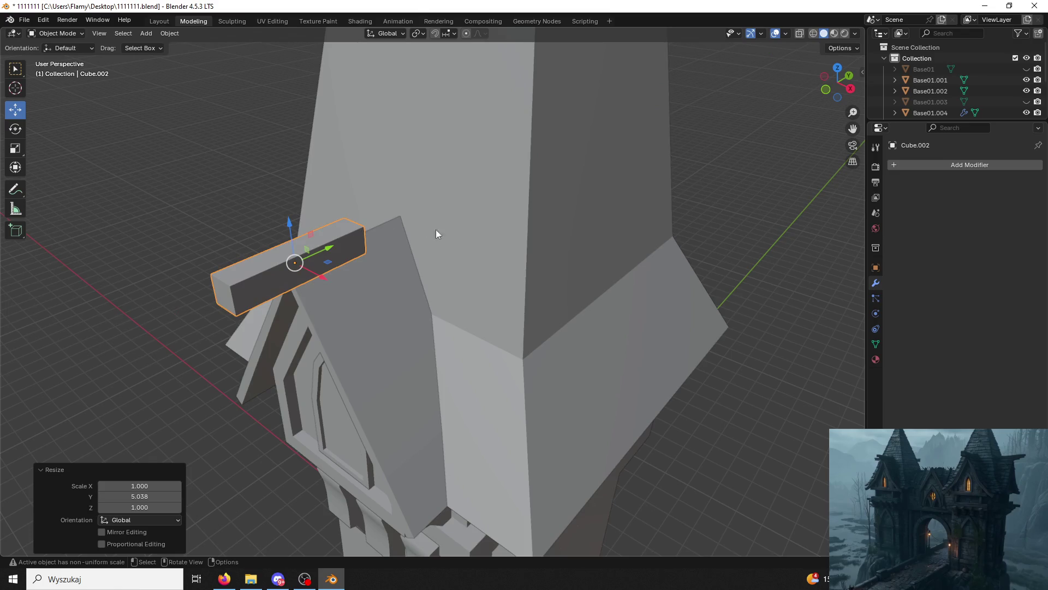
Adjust the bar's proportions with scales along Y and X, lengthening it along Y.
key("s")
key("y")
left_click(431, 214)
key("s")
key("x")
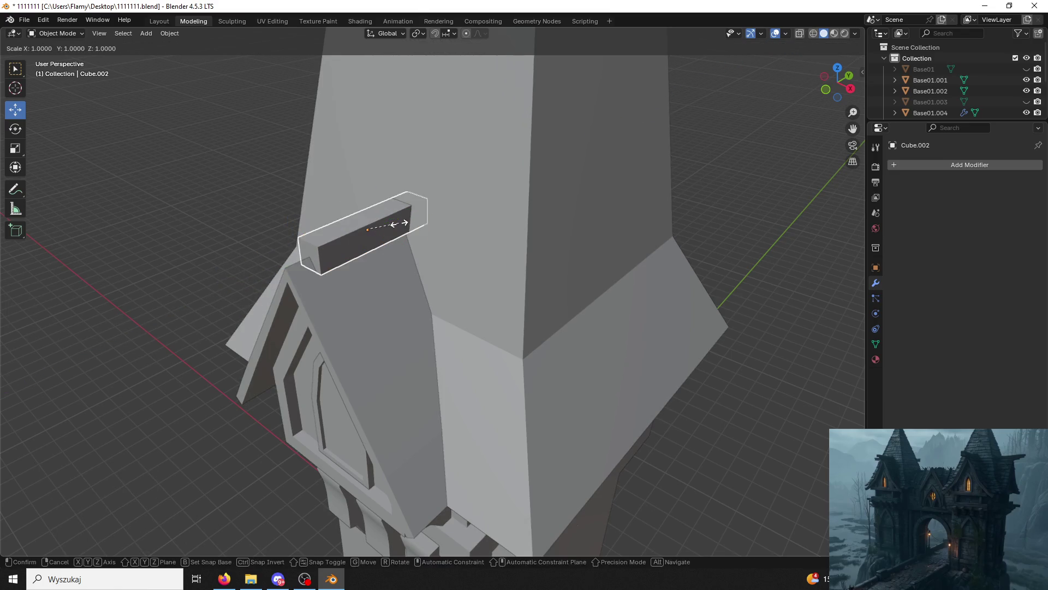
left_click(434, 213)
key("s")
key("y")
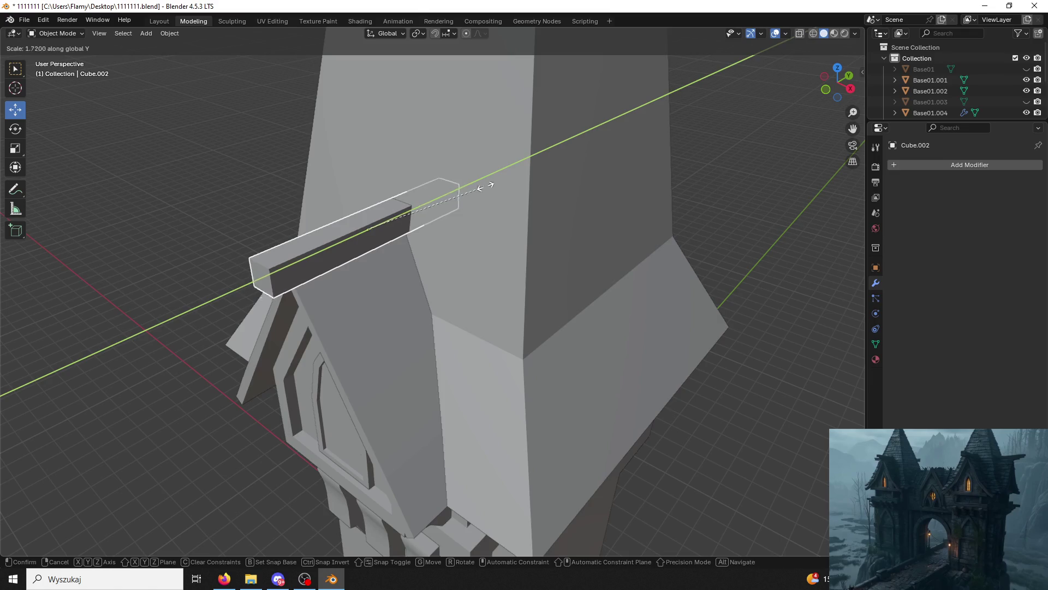
left_click(480, 193)
middle_click_drag(481, 194, 421, 224)
key("ctrl+z")
key("ctrl+shift+z")
Slide the bar along Y onto the dormer ridge and trim its length to fit.
left_click_drag(332, 205, 273, 222)
mouse_move(273, 222)
middle_mouse_down()
mouse_move(319, 207)
mouse_move(309, 220)
middle_mouse_up()
key("s")
key("y")
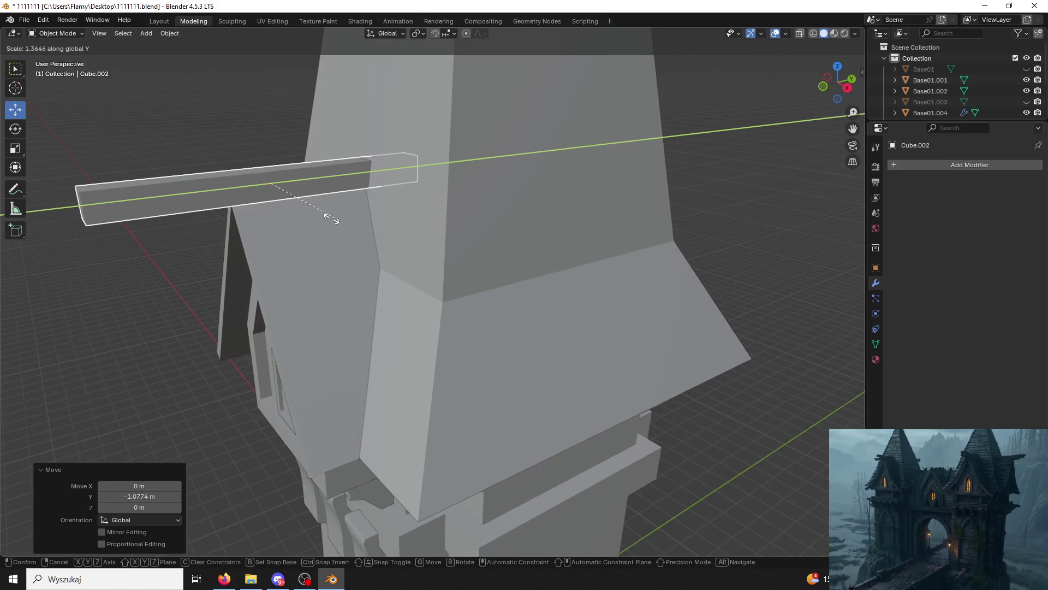
left_click(287, 225)
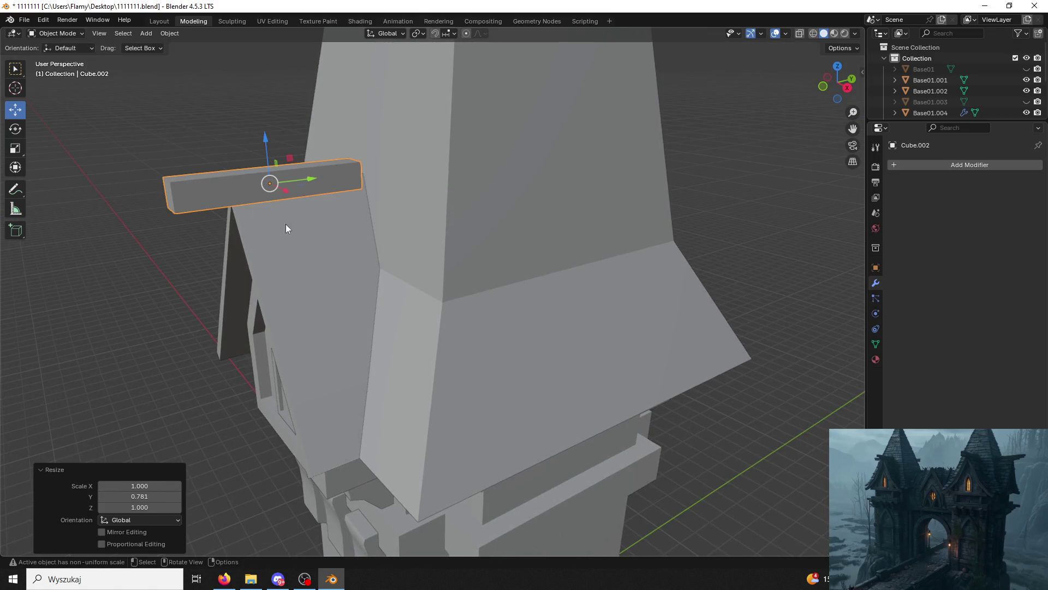
left_click_drag(308, 180, 342, 177)
mouse_move(339, 202)
middle_mouse_down()
mouse_move(380, 182)
mouse_move(513, 194)
middle_mouse_up()
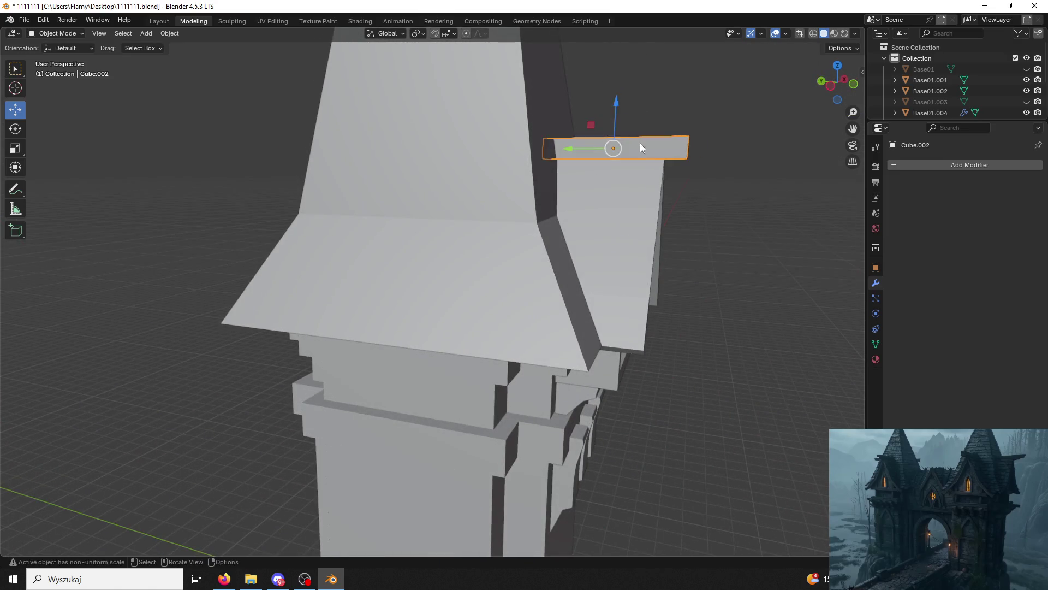
left_click(640, 143)
middle_click_drag(640, 144, 230, 111)
key("ctrl+a")
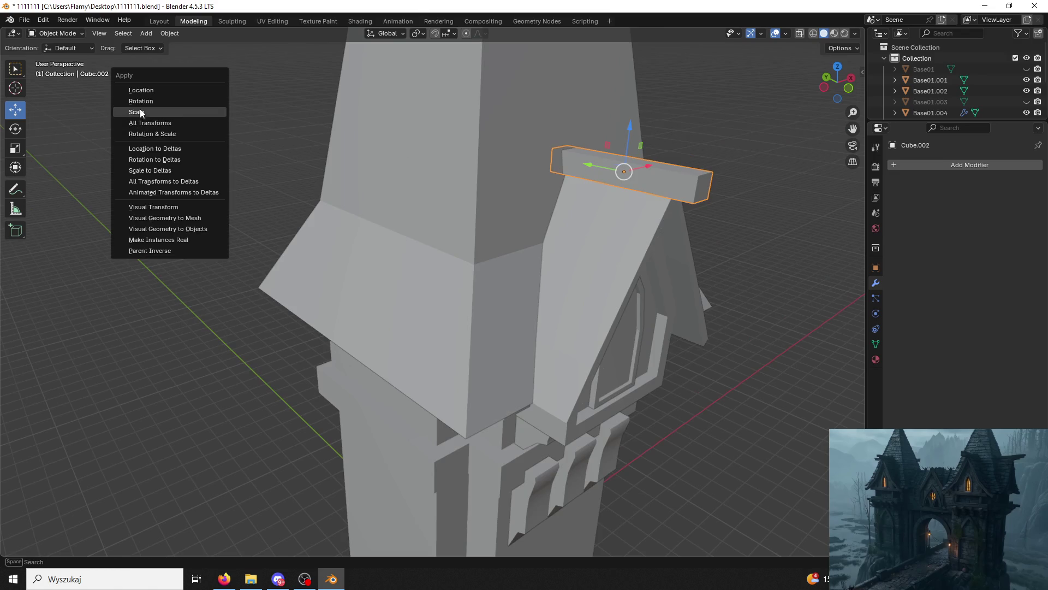
left_click(137, 112)
left_click(55, 34)
left_click(61, 57)
key("ctrl+r")
scroll(619, 175, "up", 2)
scroll(620, 176, "up", 1)
left_click(620, 176)
right_click(620, 176)
left_click(663, 162)
left_click(54, 33)
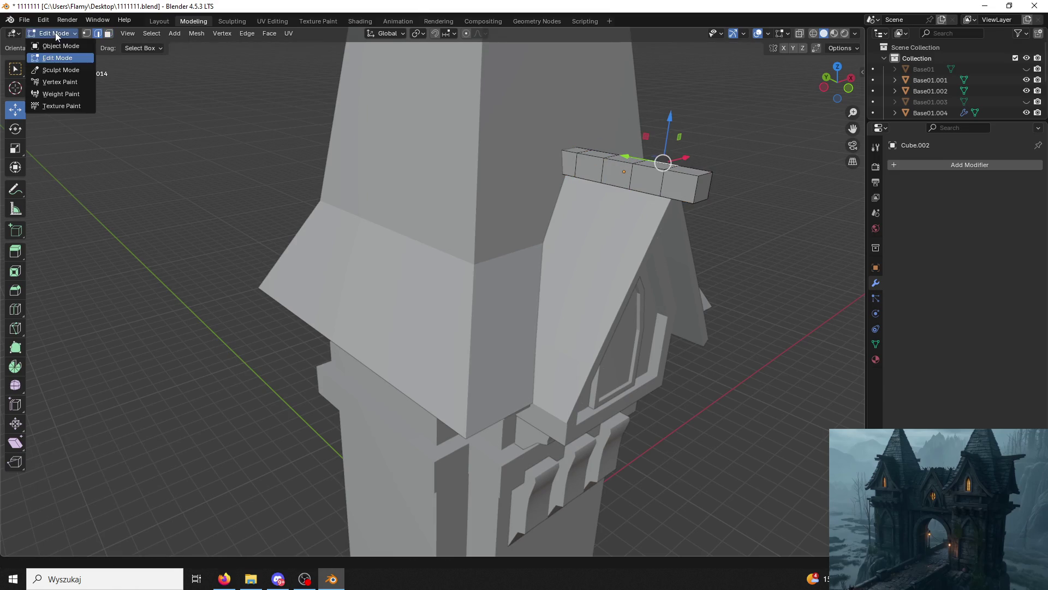
left_click(60, 45)
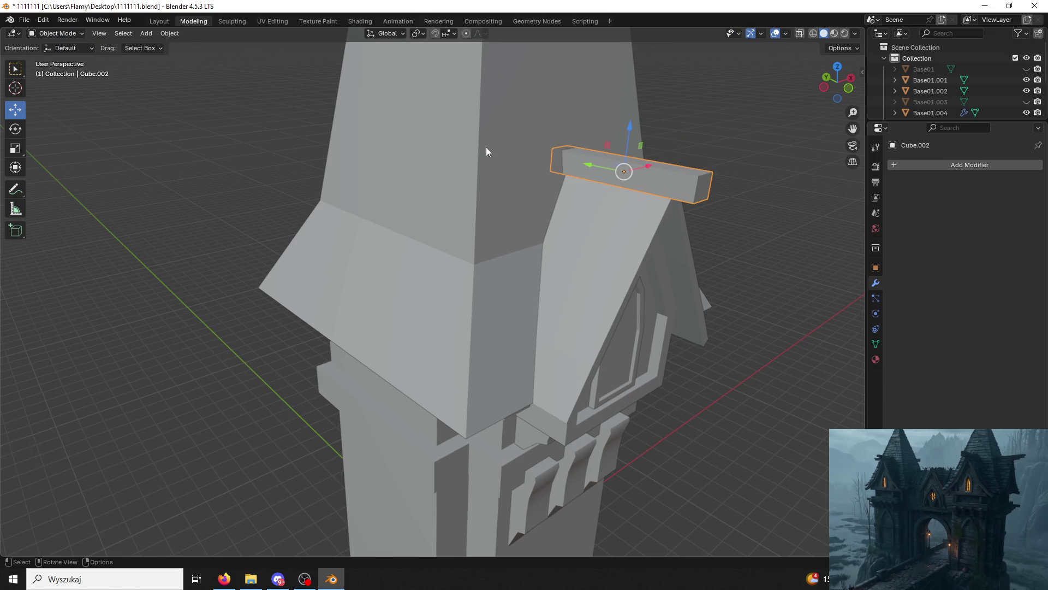
left_click(890, 166)
left_click(853, 211)
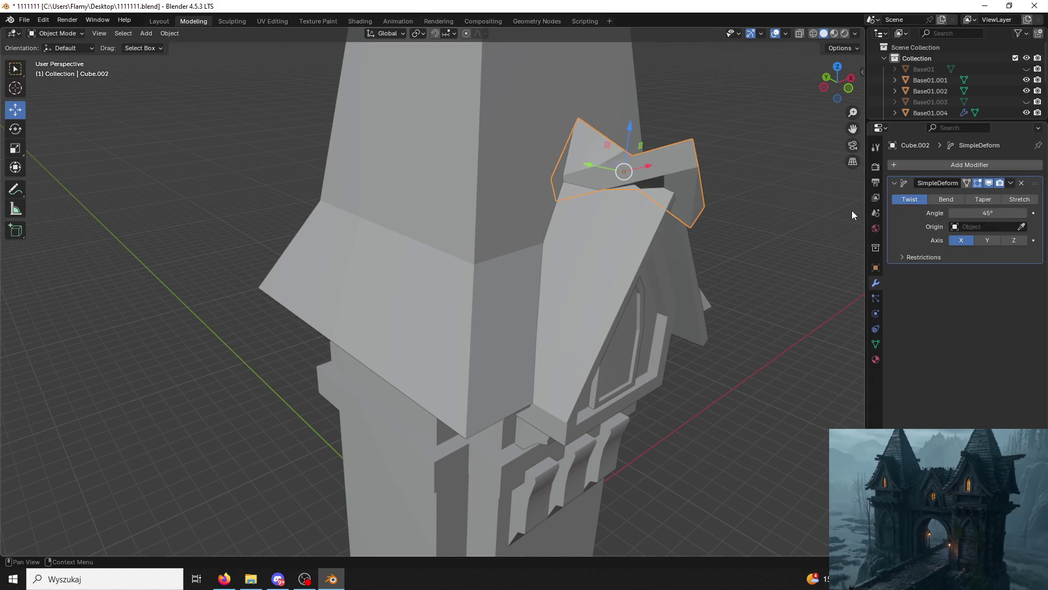
left_click(940, 201)
left_click(987, 240)
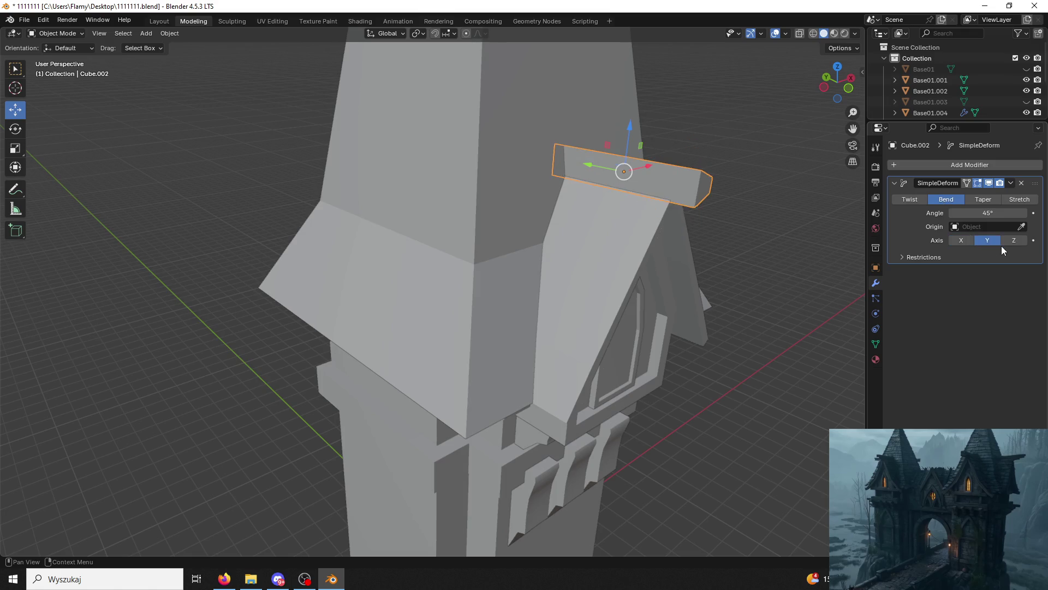
left_click(1007, 243)
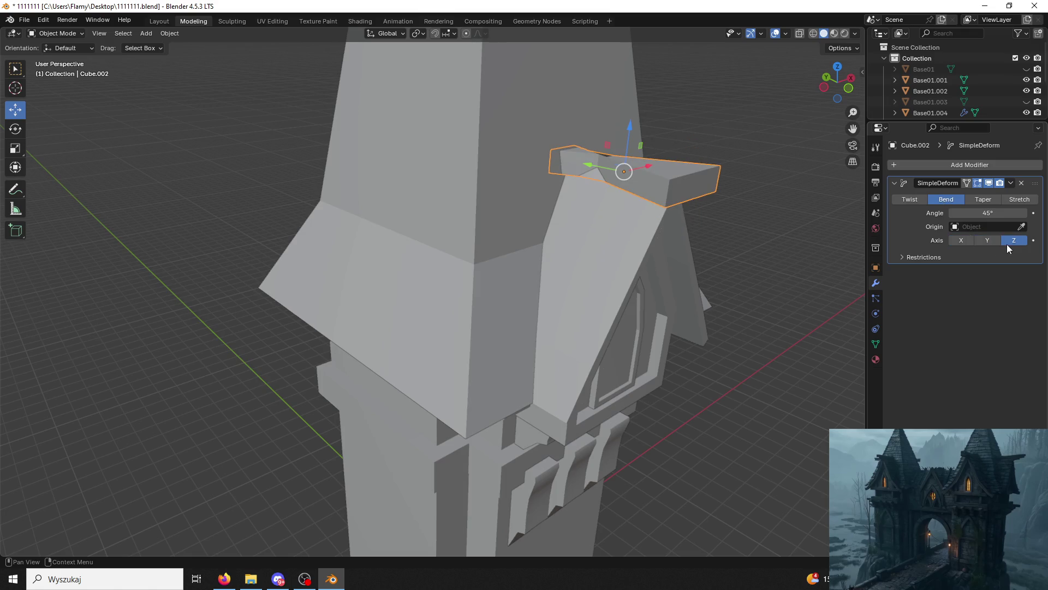
left_click(1023, 184)
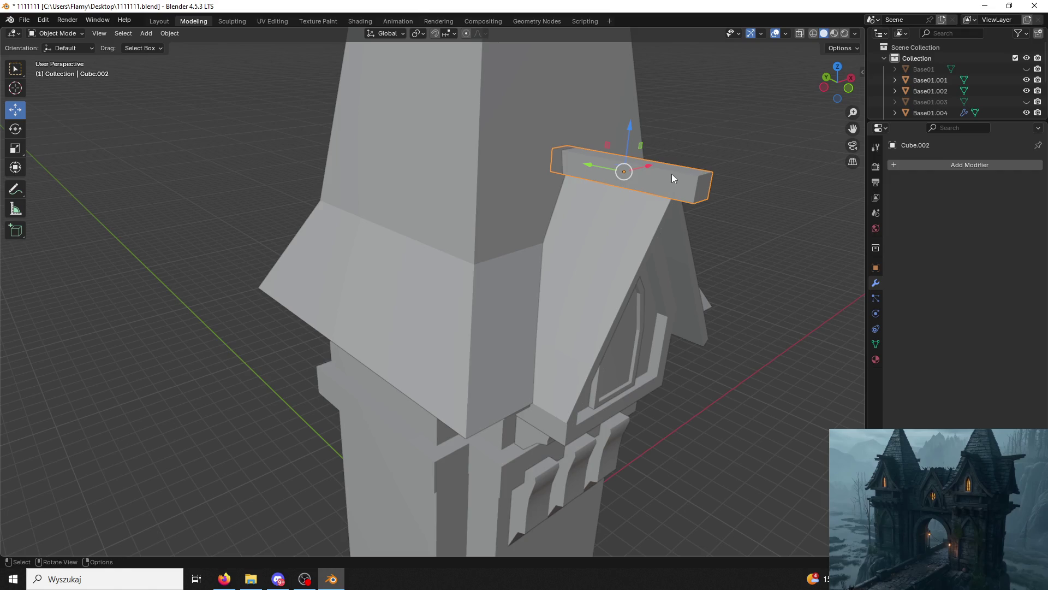
Set the bar's rotation to 90° on Z in Object properties, leaving X and Y at 0°.
left_click(876, 267)
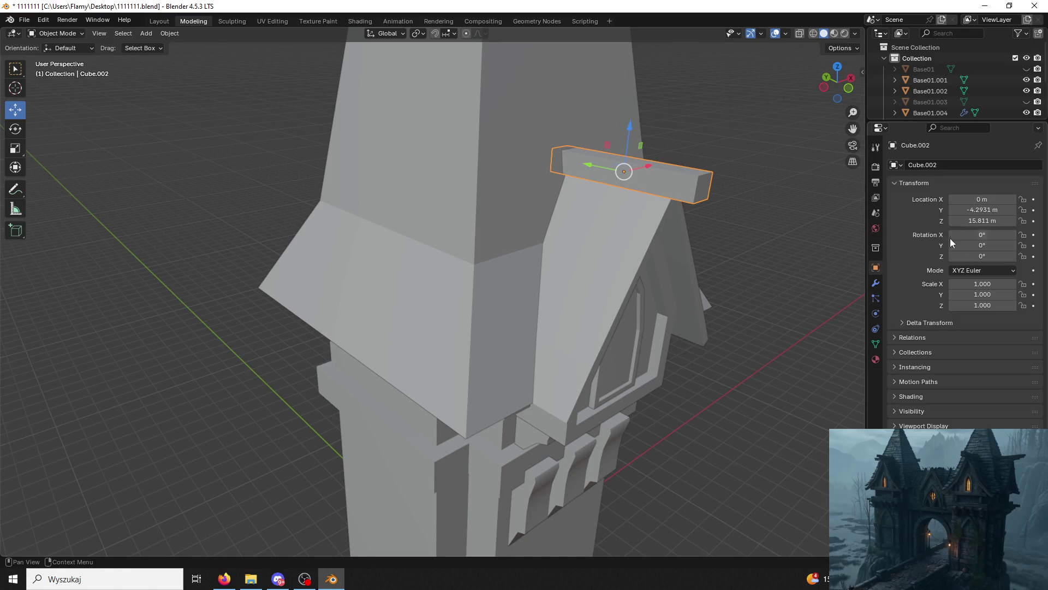
left_click(971, 234)
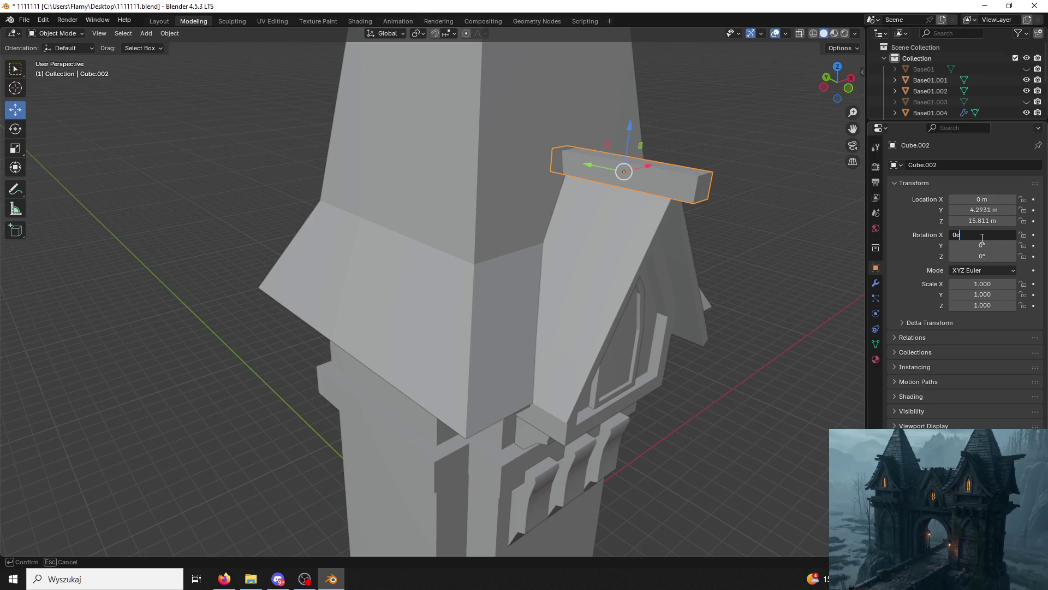
type("90")
key("Return")
key("ctrl+z")
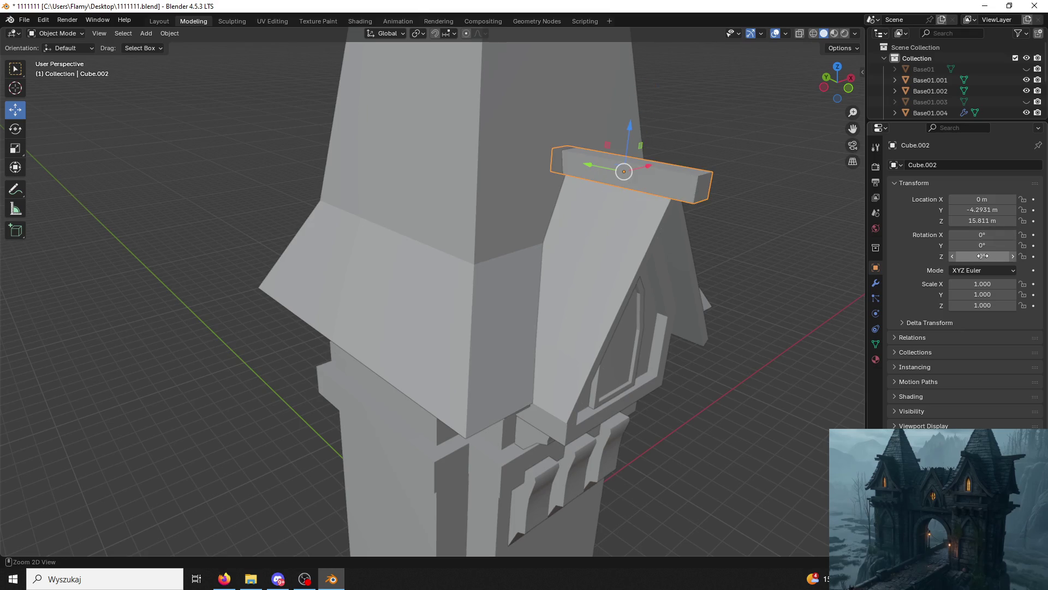
left_click(983, 246)
type("90")
key("Return")
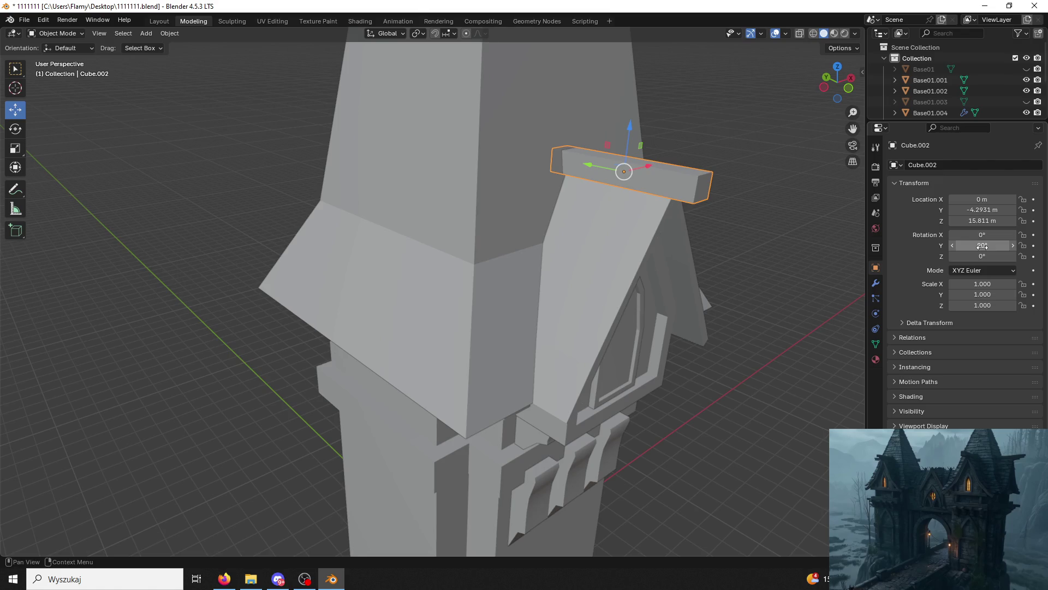
left_click(982, 246)
type("0")
key("Return")
left_click(973, 257)
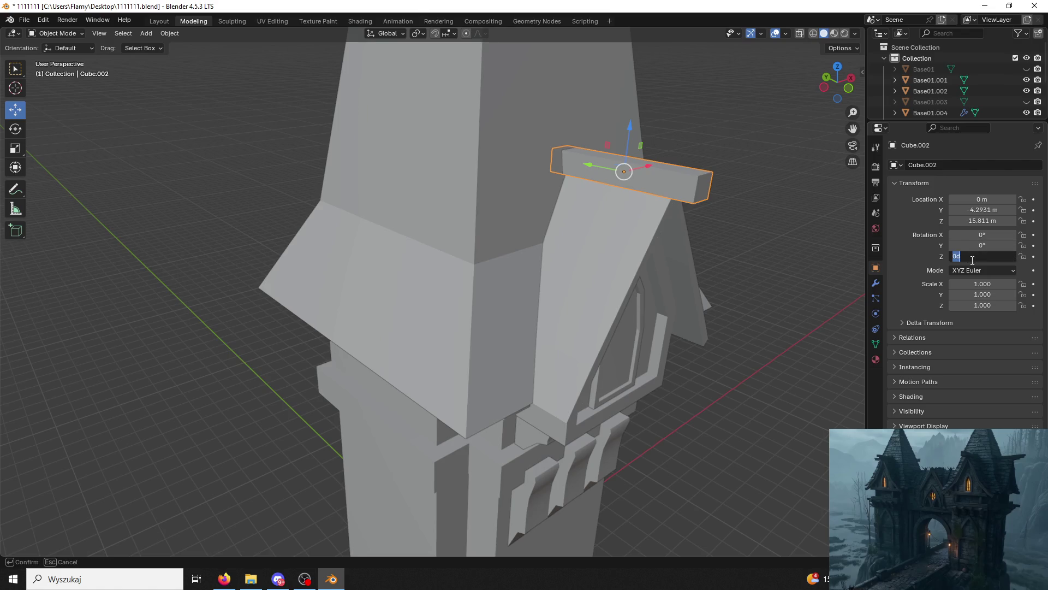
type("90")
key("Return")
Apply the bar's rotation and then its location to the mesh with Ctrl+A.
left_click(802, 265)
left_click(667, 162)
key("ctrl+a")
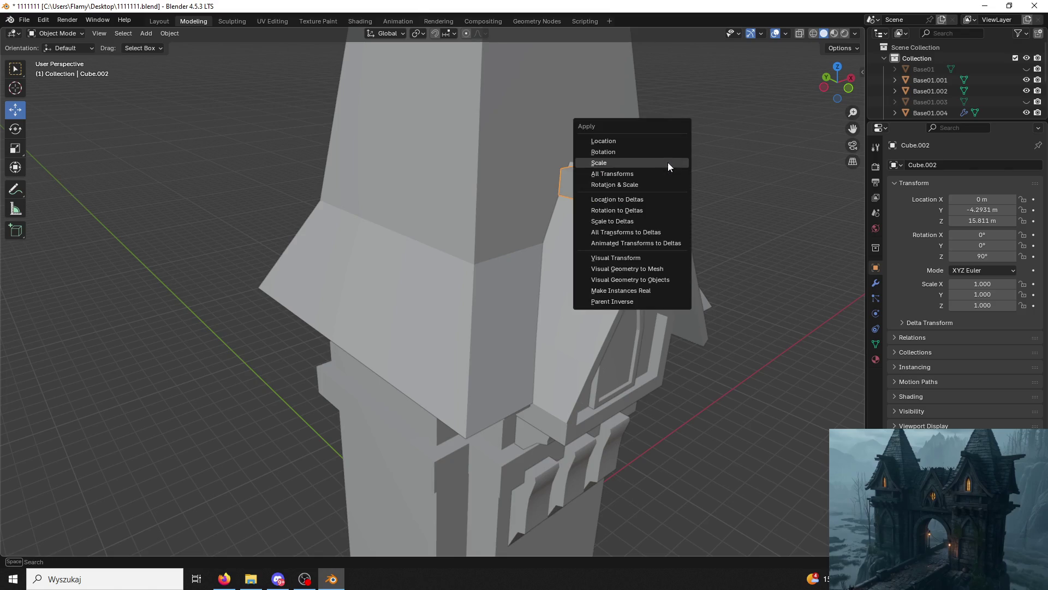
left_click(644, 167)
key("ctrl+a")
key("Escape")
key("ctrl+a")
left_click(635, 146)
Add a Simple Deform modifier to the bar.
left_click(876, 283)
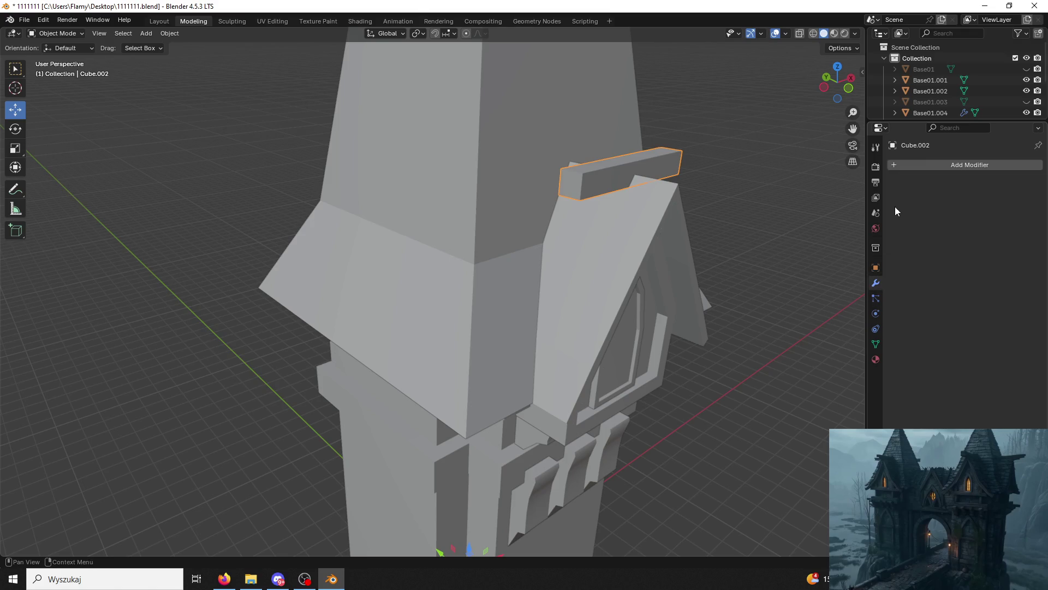
left_click(895, 164)
left_click(850, 186)
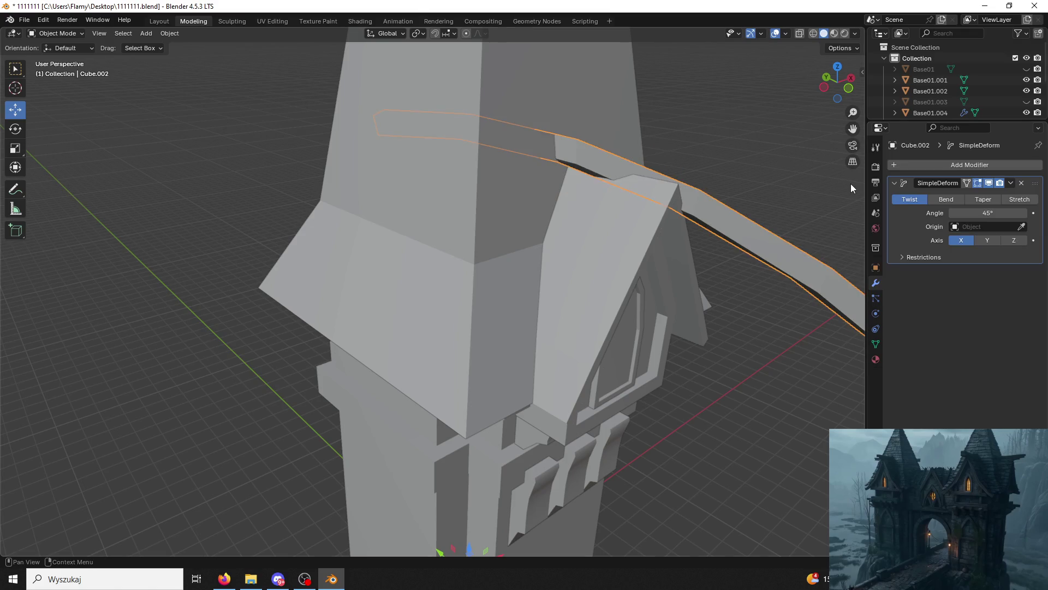
Switch the Simple Deform mode from Twist to Bend on the Z axis.
scroll(718, 255, "up", 3)
left_click(934, 199)
mouse_move(765, 246)
middle_mouse_down()
mouse_move(713, 265)
mouse_move(638, 256)
mouse_move(615, 226)
middle_mouse_up()
scroll(647, 261, "down", 5)
scroll(648, 261, "up", 2)
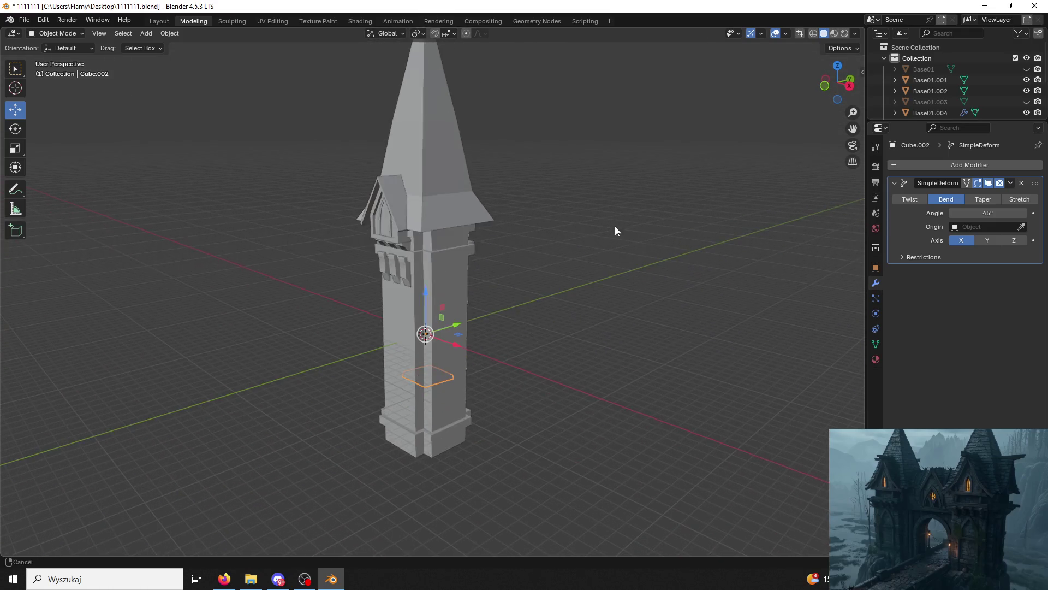
left_click(987, 240)
left_click(1015, 241)
Set the bend angle to 13.3° and apply the modifier permanently.
mouse_move(786, 245)
middle_mouse_down()
mouse_move(515, 330)
mouse_move(462, 310)
mouse_move(456, 277)
mouse_move(430, 260)
middle_mouse_up()
scroll(515, 330, "up", 3)
scroll(462, 310, "down", 3)
left_click_drag(988, 213, 923, 213)
left_click(975, 215)
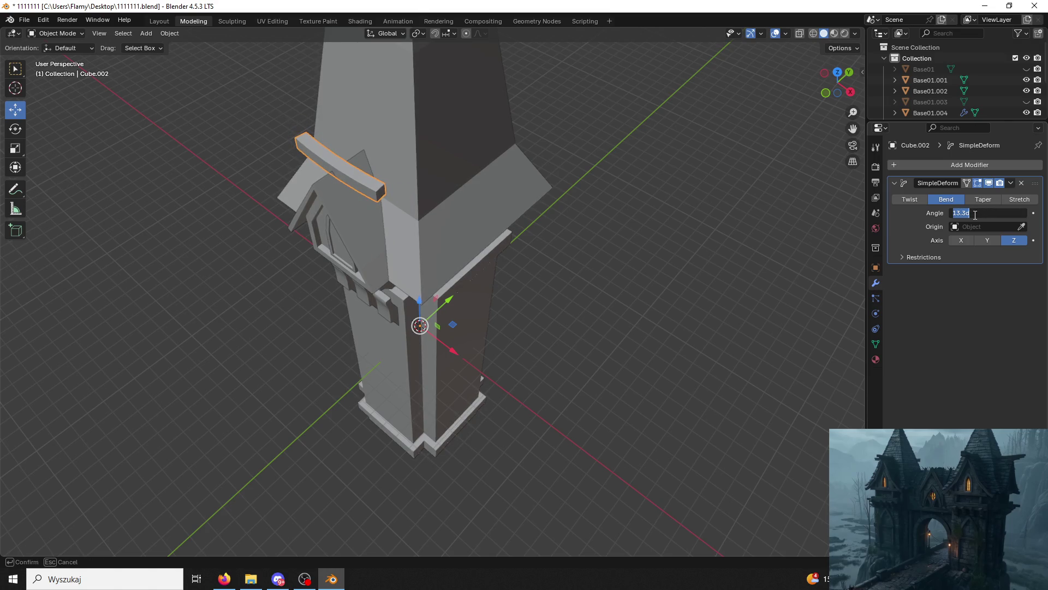
key("Return")
left_click(1009, 183)
left_click(988, 195)
Switch to the Layout workspace and orbit around the tower.
scroll(552, 297, "up", 4)
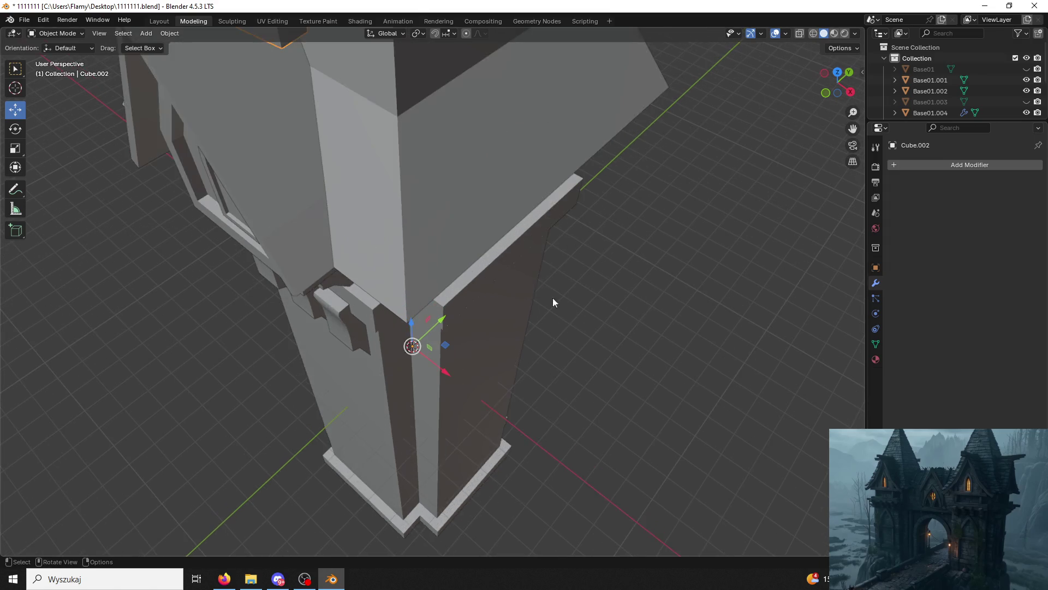
left_click(159, 20)
mouse_move(382, 121)
middle_mouse_down()
mouse_move(449, 172)
mouse_move(476, 296)
mouse_move(427, 122)
middle_mouse_up()
Set the bar's origin to Center of Mass (Surface).
left_click(190, 163)
key("ctrl+z")
left_click(170, 33)
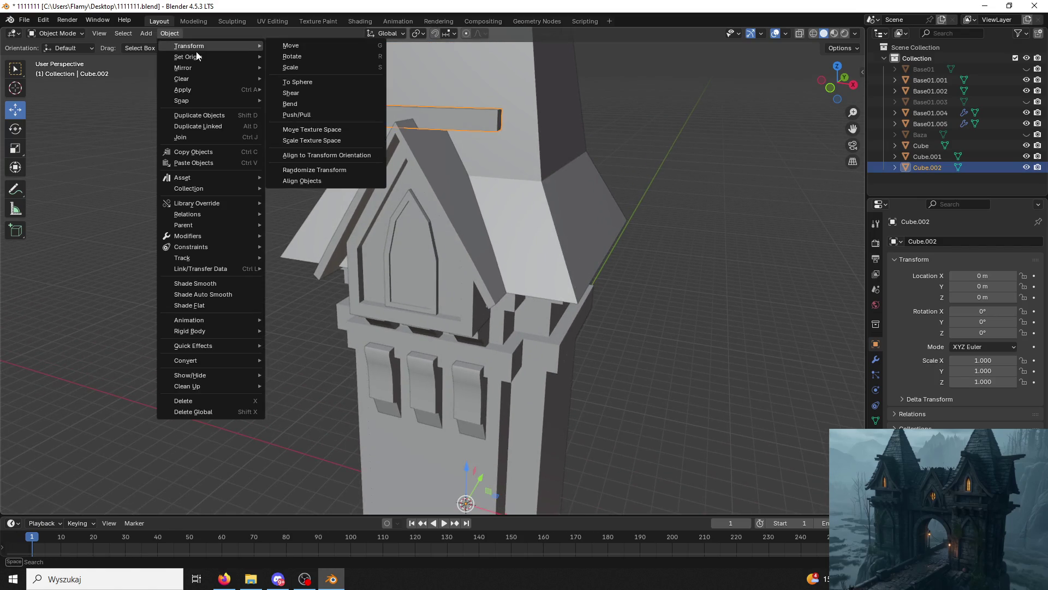
mouse_move(201, 57)
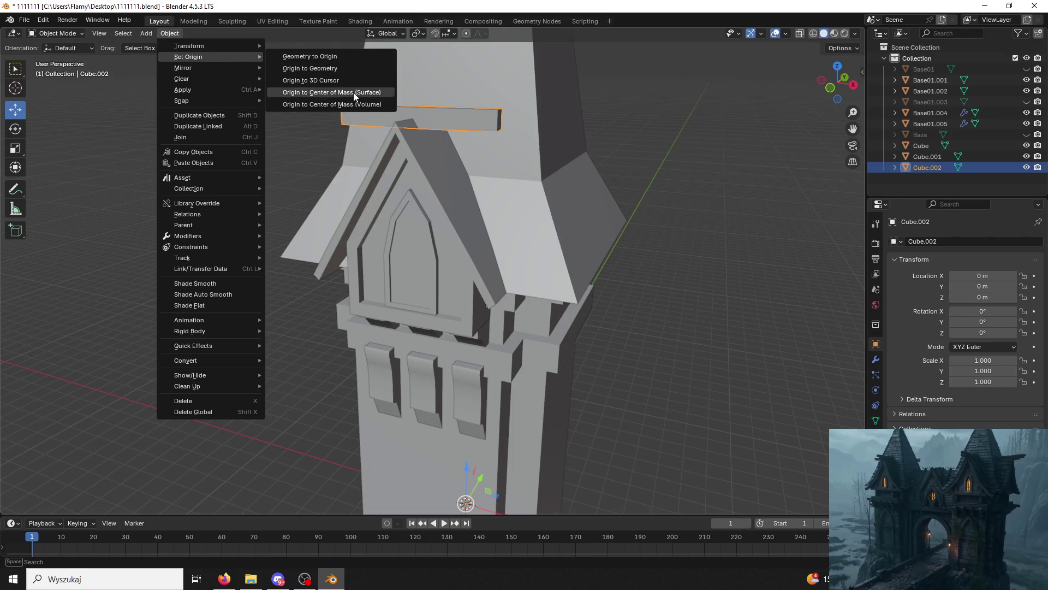
left_click(353, 93)
Set the bar's X and Z rotation values to 90°.
middle_click_drag(466, 139, 426, 147)
double_click(987, 310)
type("15")
key("Return")
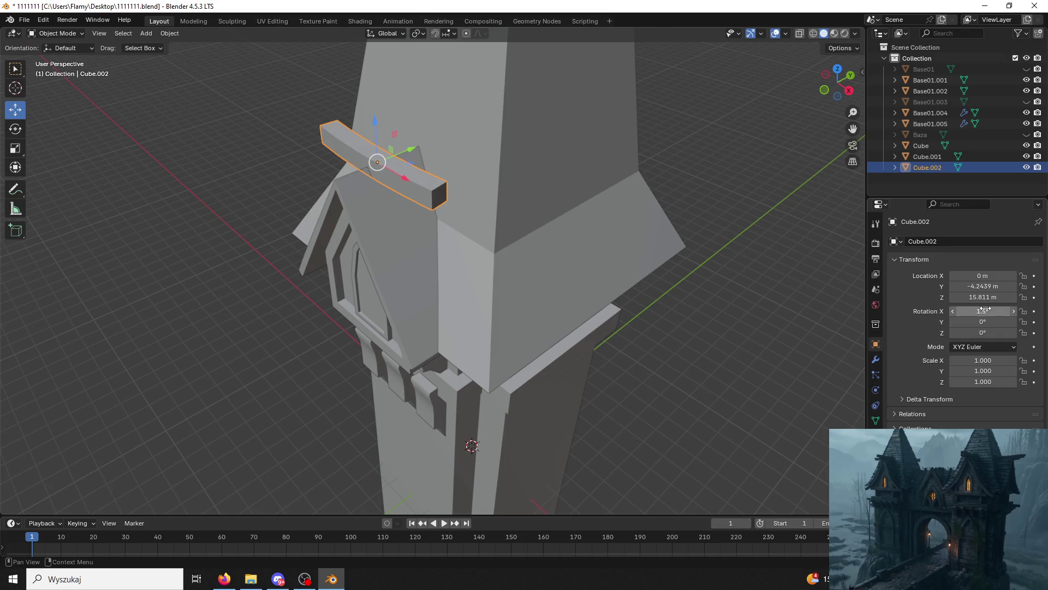
double_click(987, 311)
type("90")
key("Return")
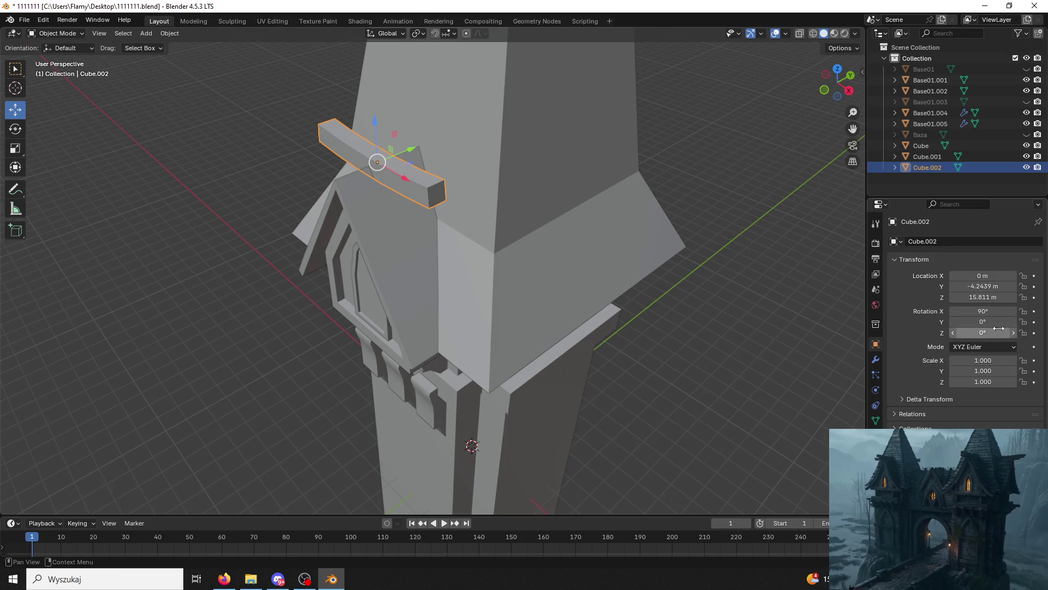
double_click(987, 321)
type("90")
key("Return")
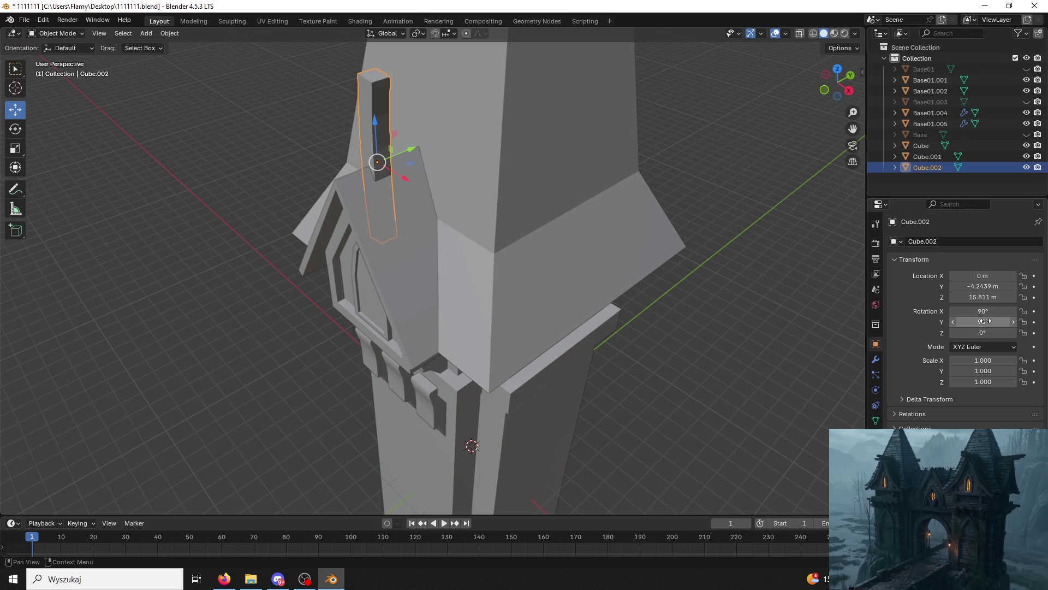
double_click(983, 332)
type("90")
key("Return")
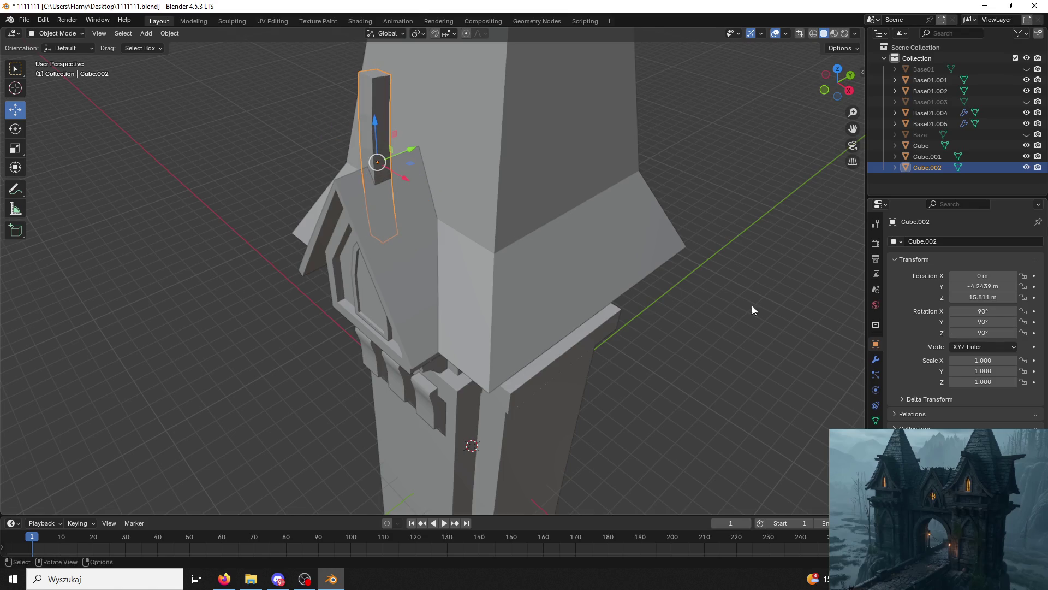
With the Rotate tool, tilt the bar down and lay it level across the gable peak.
middle_click_drag(752, 310, 628, 272)
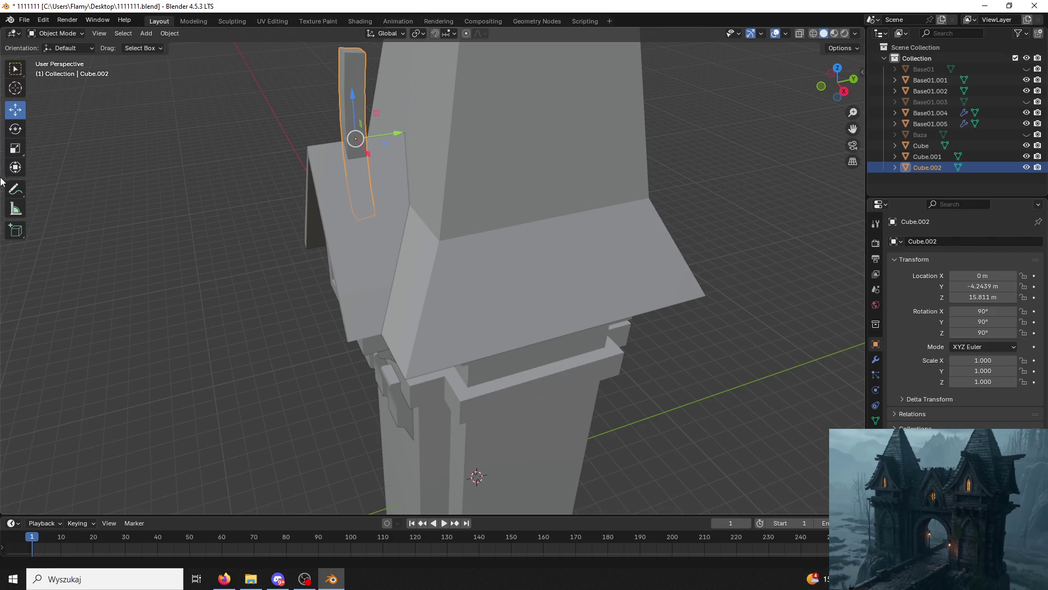
left_click(16, 129)
mouse_move(306, 113)
left_mouse_down()
mouse_move(315, 117)
mouse_move(222, 183)
mouse_move(187, 281)
left_mouse_up()
mouse_move(335, 212)
middle_mouse_down()
mouse_move(399, 165)
mouse_move(843, 213)
mouse_move(527, 234)
middle_mouse_up()
left_click(843, 213)
left_click(378, 114)
mouse_move(378, 114)
middle_mouse_down()
mouse_move(362, 123)
mouse_move(408, 114)
mouse_move(290, 176)
mouse_move(381, 182)
mouse_move(349, 186)
middle_mouse_up()
left_click(289, 176)
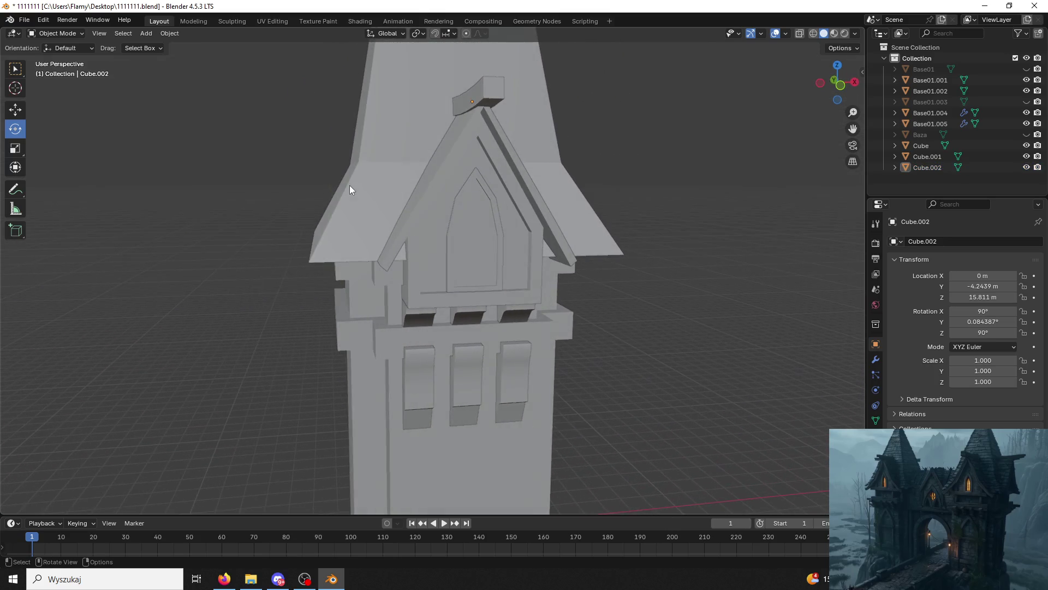
Raise the curved bar slightly onto the dormer peak and save the file.
left_click(491, 106)
left_click(16, 110)
left_click_drag(473, 66, 465, 62)
mouse_move(645, 113)
middle_mouse_down()
mouse_move(763, 126)
mouse_move(682, 147)
middle_mouse_up()
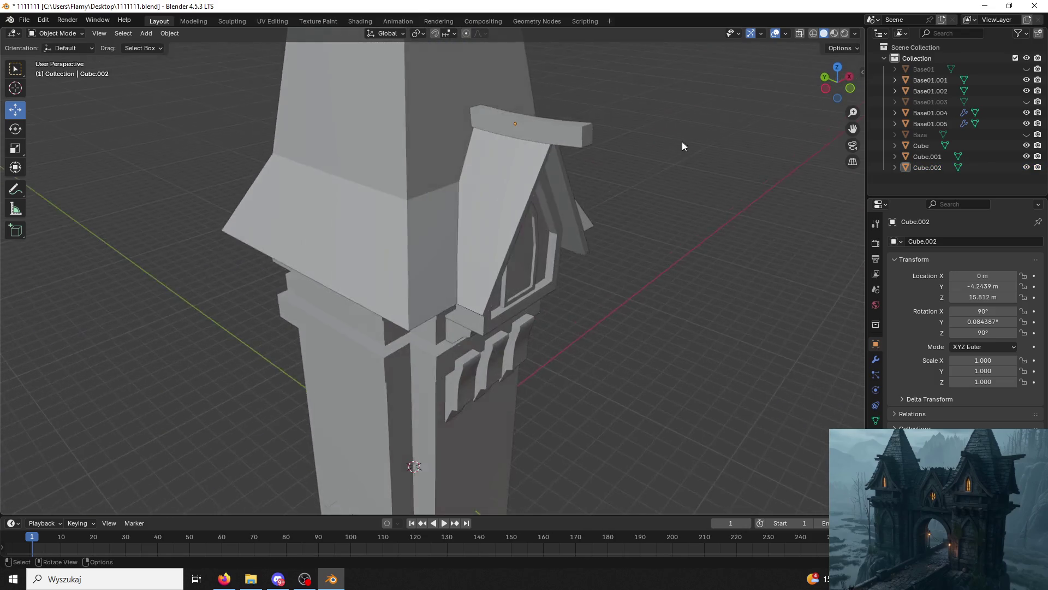
scroll(686, 169, "down", 6)
mouse_move(690, 197)
middle_mouse_down()
mouse_move(560, 163)
mouse_move(499, 182)
middle_mouse_up()
key("ctrl+s")
Try applying the curved bar's rotation and location, then undo the applies.
scroll(493, 195, "up", 5)
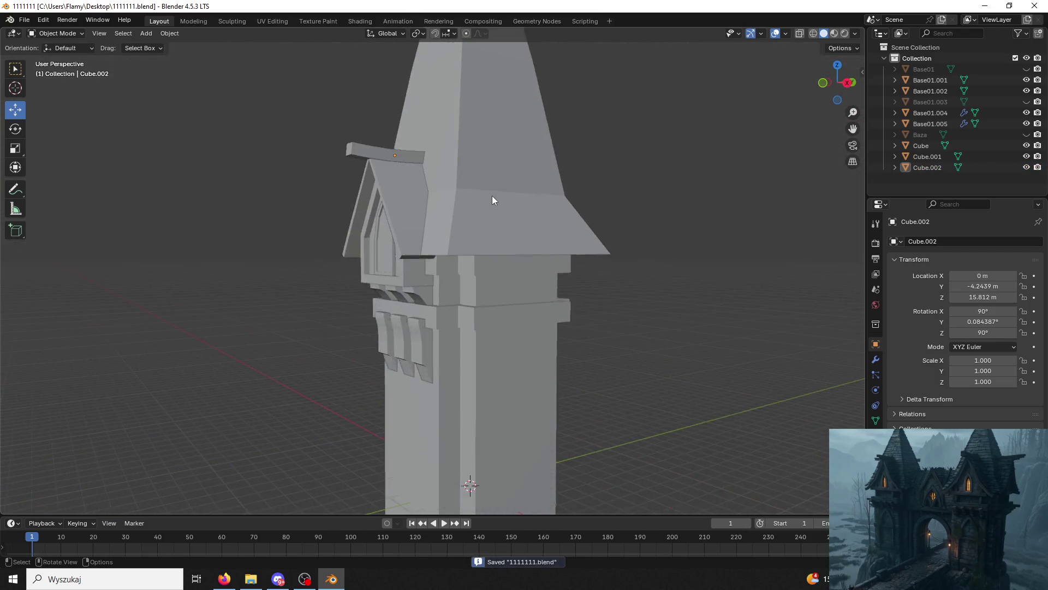
scroll(492, 196, "up", 3)
middle_click_drag(377, 106, 408, 86)
left_click(408, 87)
scroll(477, 211, "up", 3)
key("ctrl+a")
left_click(467, 222)
key("ctrl+a")
left_click(425, 217)
key("ctrl+a")
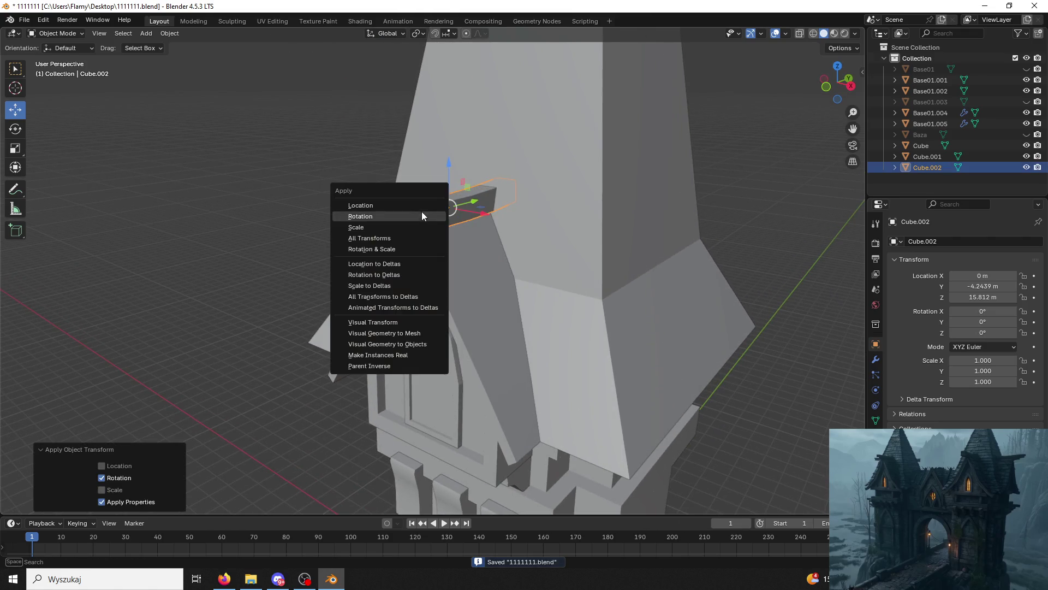
left_click(421, 205)
key("ctrl+z")
key("ctrl+z")
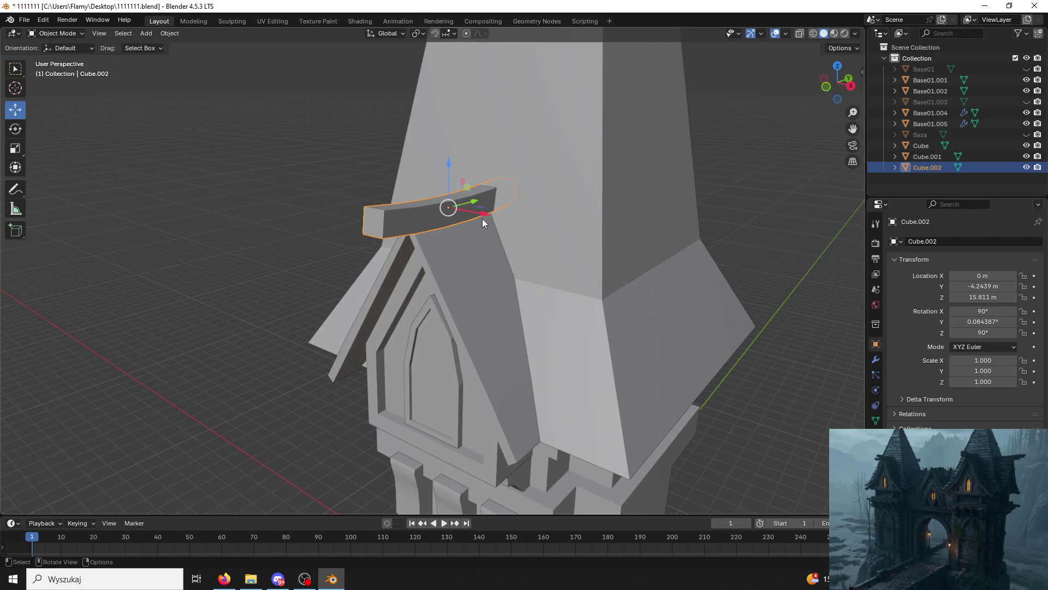
Scale the bar down to 0.803, then undo it back to full size.
key("s")
left_click(501, 255)
mouse_move(500, 254)
middle_mouse_down()
mouse_move(441, 232)
mouse_move(479, 231)
mouse_move(320, 238)
mouse_move(553, 231)
mouse_move(435, 257)
middle_mouse_up()
left_click(320, 238)
left_click(494, 230)
key("ctrl+z")
left_click(355, 264)
mouse_move(355, 265)
middle_mouse_down()
mouse_move(455, 260)
mouse_move(491, 282)
middle_mouse_up()
Save 1111111.blend and orbit around the tower to inspect the spire and base.
key("ctrl+s")
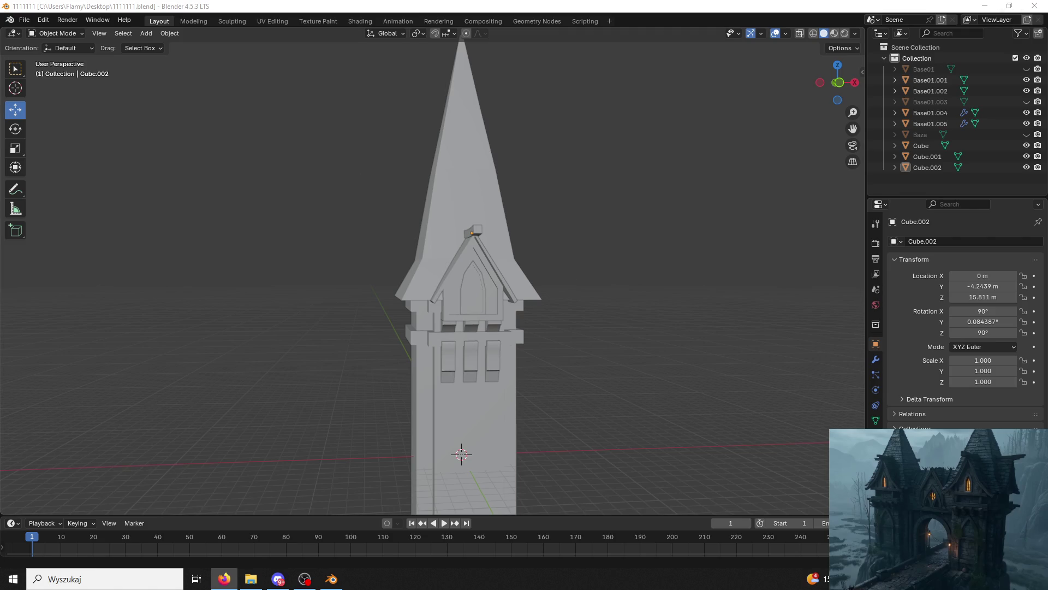
middle_click_drag(841, 349, 682, 352)
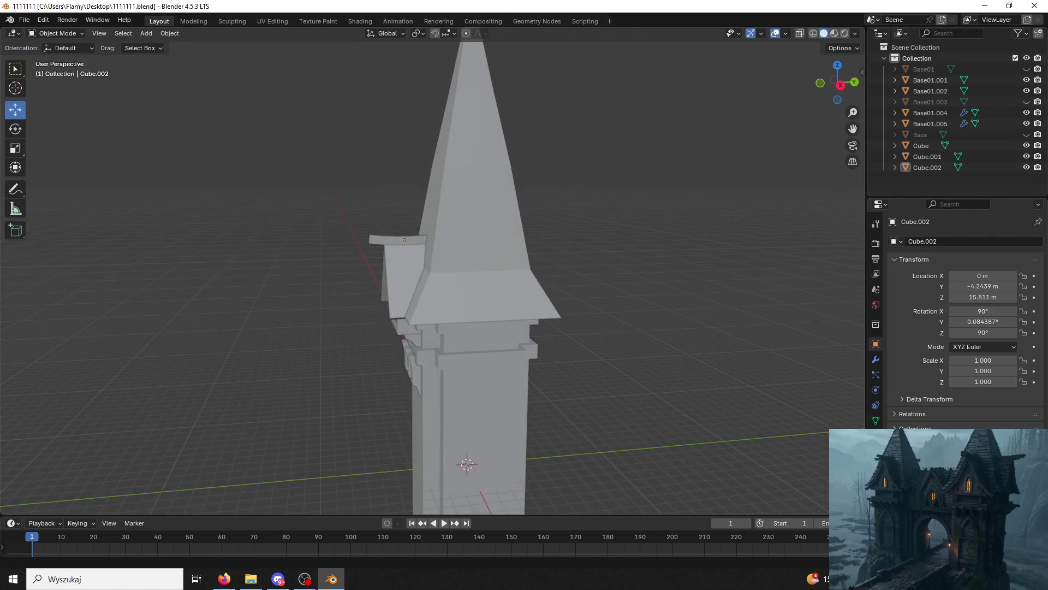
key("alt+Tab")
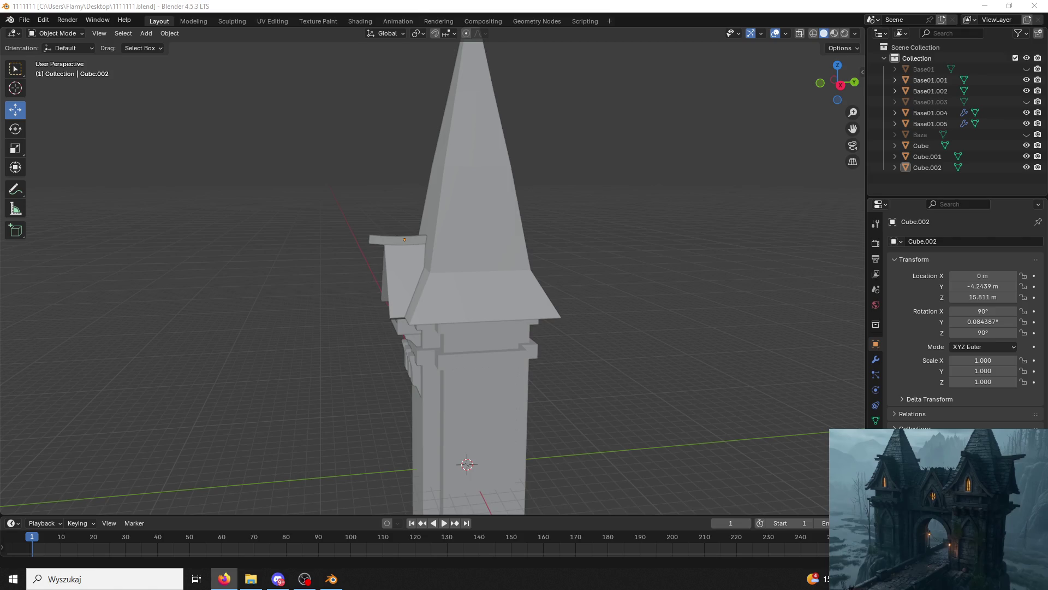
mouse_move(683, 371)
middle_mouse_down()
mouse_move(657, 440)
mouse_move(575, 237)
mouse_move(579, 279)
middle_mouse_up()
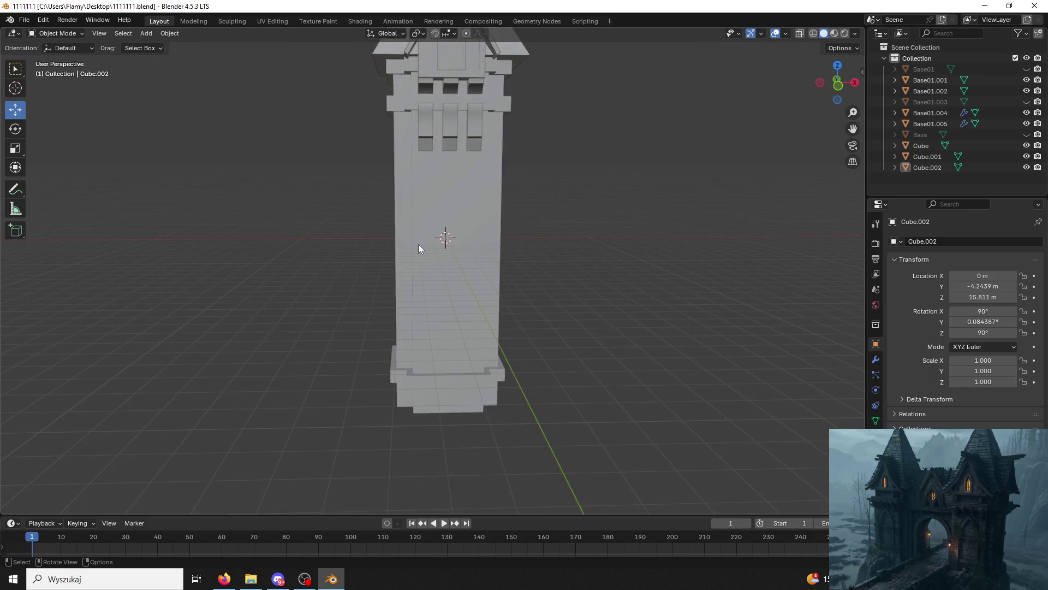
mouse_move(422, 324)
middle_mouse_down()
mouse_move(386, 320)
mouse_move(431, 226)
middle_mouse_up()
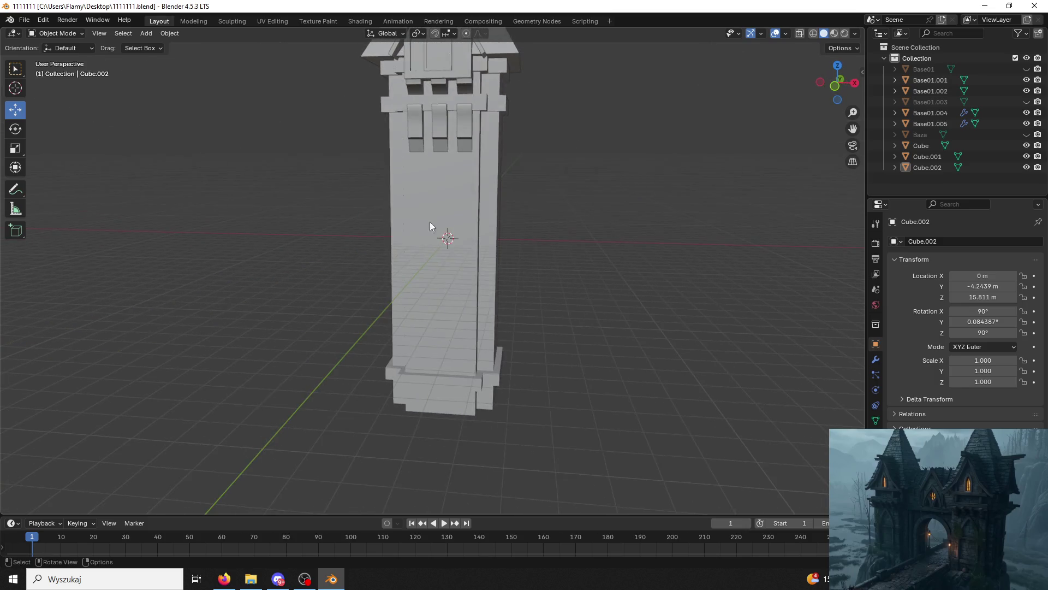
left_click(453, 57)
middle_click_drag(457, 67, 494, 162)
key("ctrl+c")
key("ctrl+v")
key("g")
key("z")
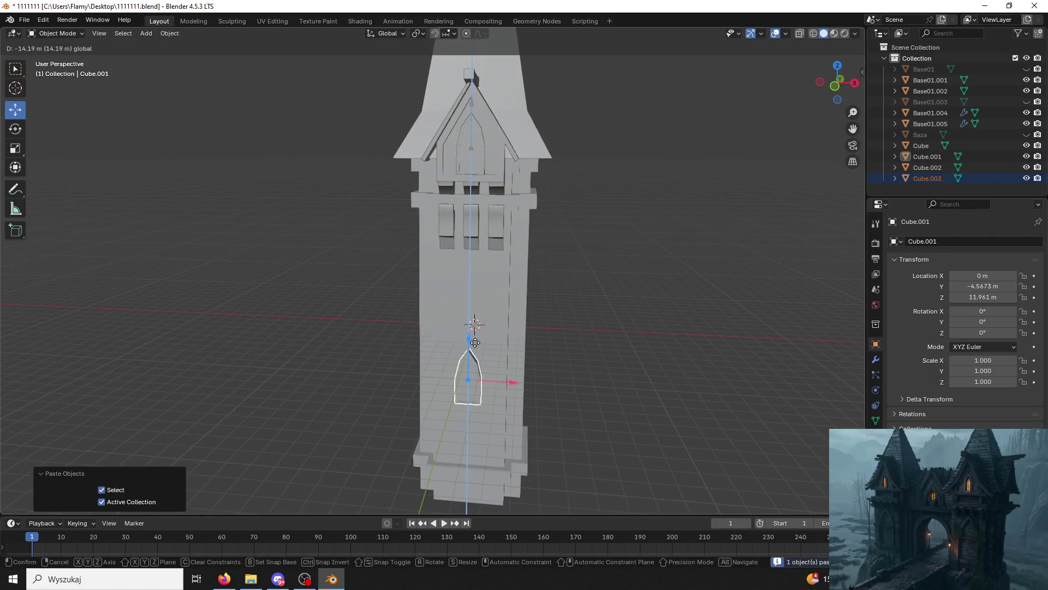
left_click(475, 409)
key("s")
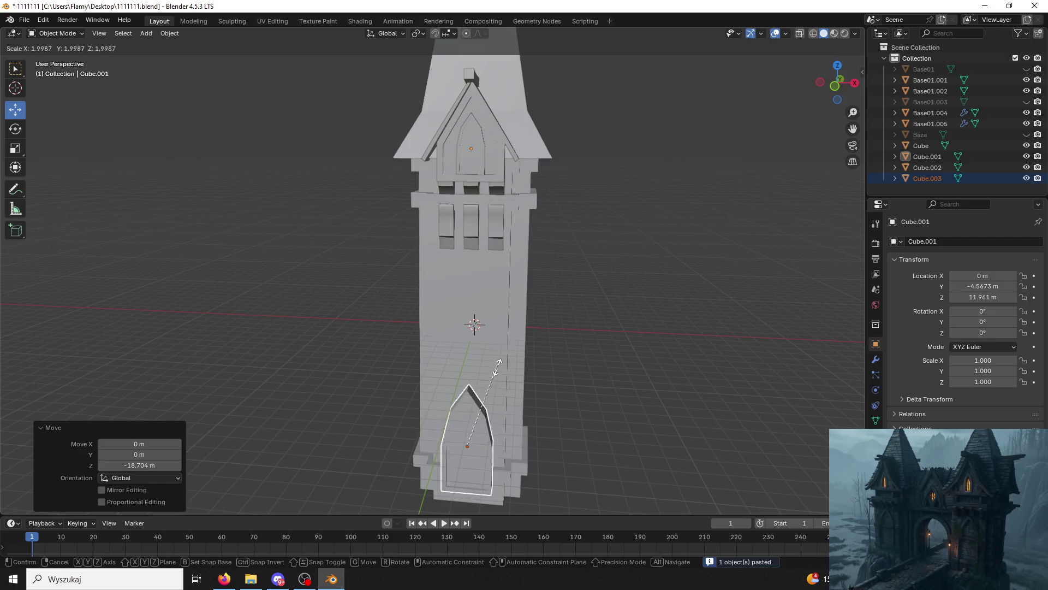
left_click(497, 367)
key("ctrl+z")
key("Delete")
mouse_move(494, 376)
middle_mouse_down()
mouse_move(697, 261)
mouse_move(610, 279)
middle_mouse_up()
left_click(482, 176)
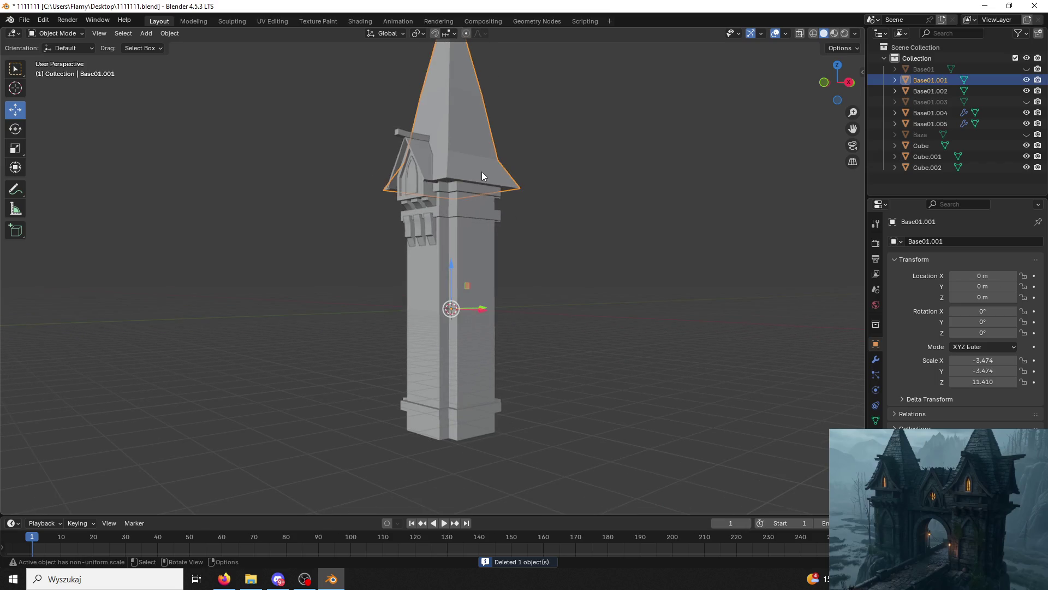
left_click(835, 33)
left_click(824, 33)
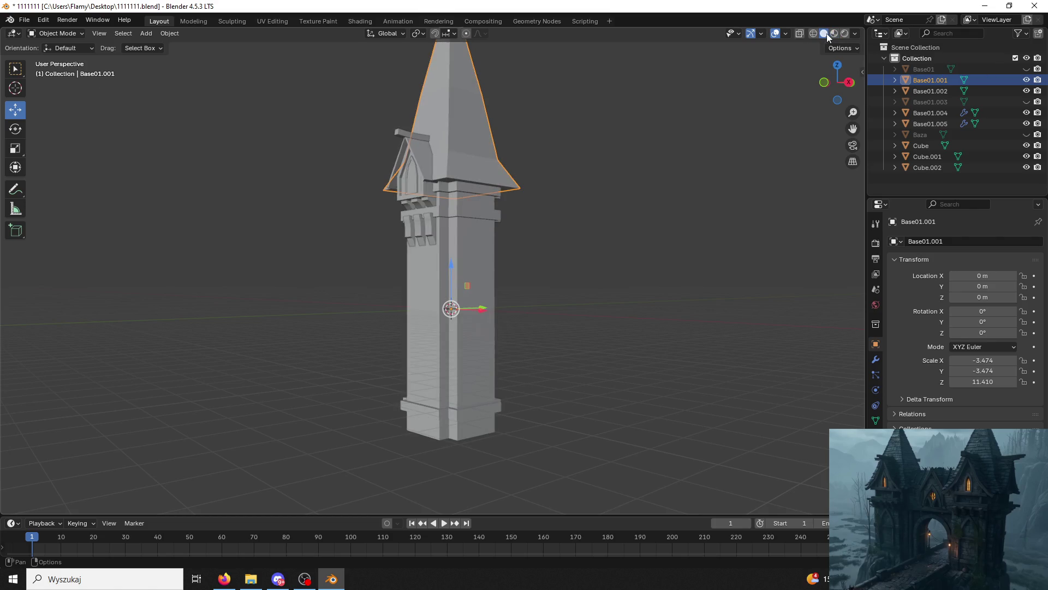
left_click(588, 243)
left_click(464, 296)
mouse_move(464, 296)
middle_mouse_down()
mouse_move(509, 311)
mouse_move(463, 310)
middle_mouse_up()
scroll(467, 310, "up", 6)
mouse_move(529, 202)
middle_mouse_down()
mouse_move(564, 283)
mouse_move(576, 279)
mouse_move(529, 278)
mouse_move(615, 279)
mouse_move(559, 270)
mouse_move(598, 261)
mouse_move(634, 267)
mouse_move(560, 276)
mouse_move(579, 260)
mouse_move(552, 261)
middle_mouse_up()
scroll(615, 278, "up", 2)
left_click(524, 247)
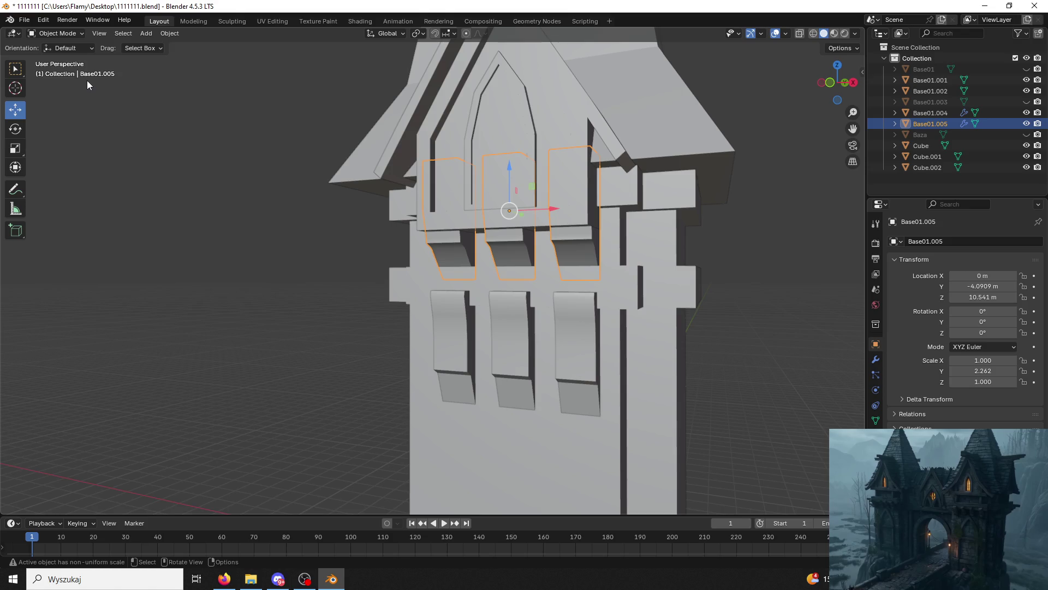
left_click(59, 33)
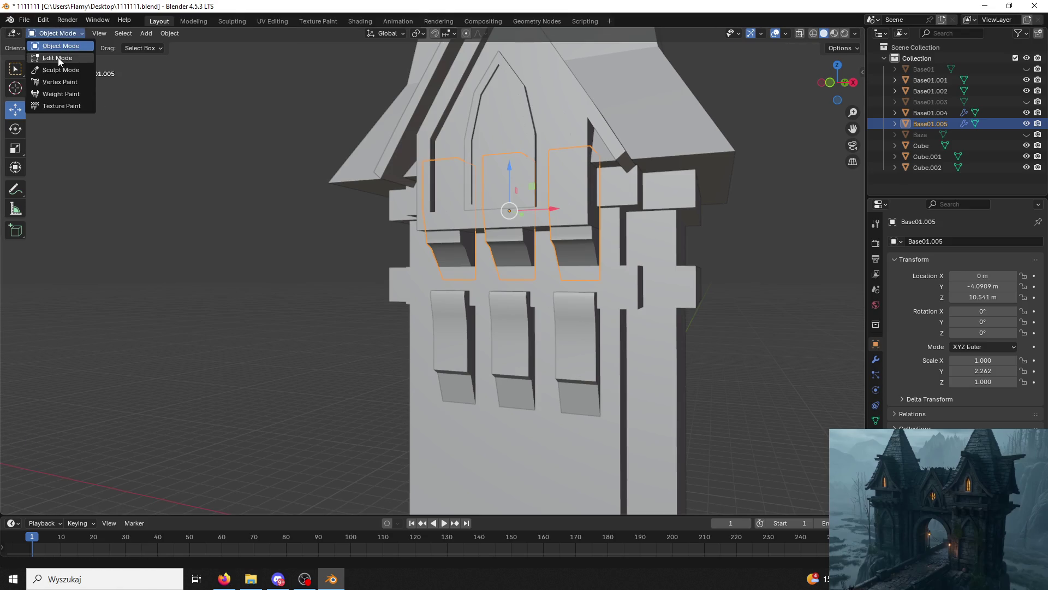
left_click(59, 58)
key("p")
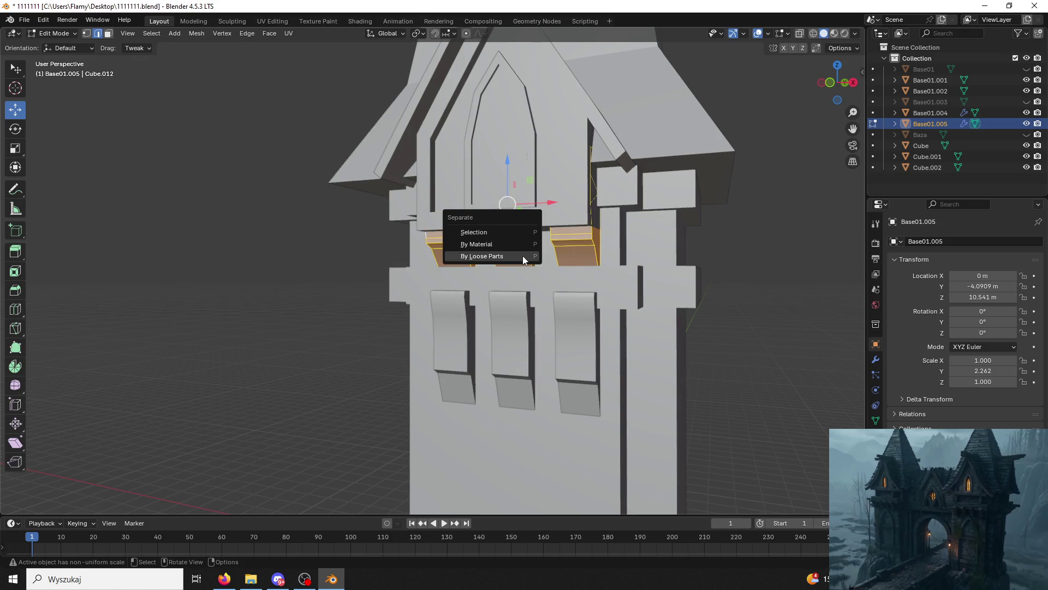
left_click(522, 256)
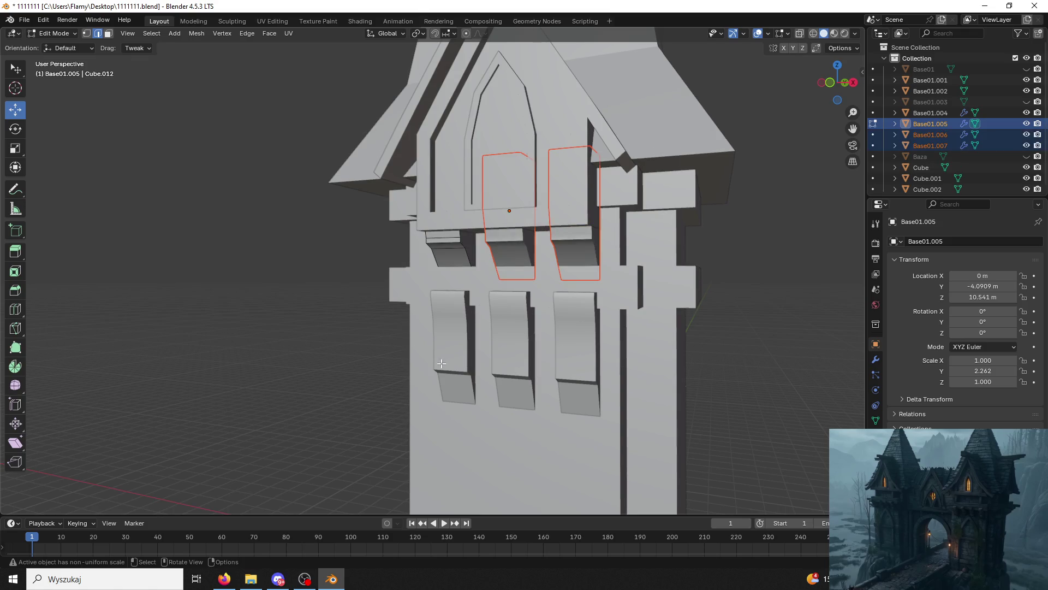
left_click(54, 33)
left_click(59, 47)
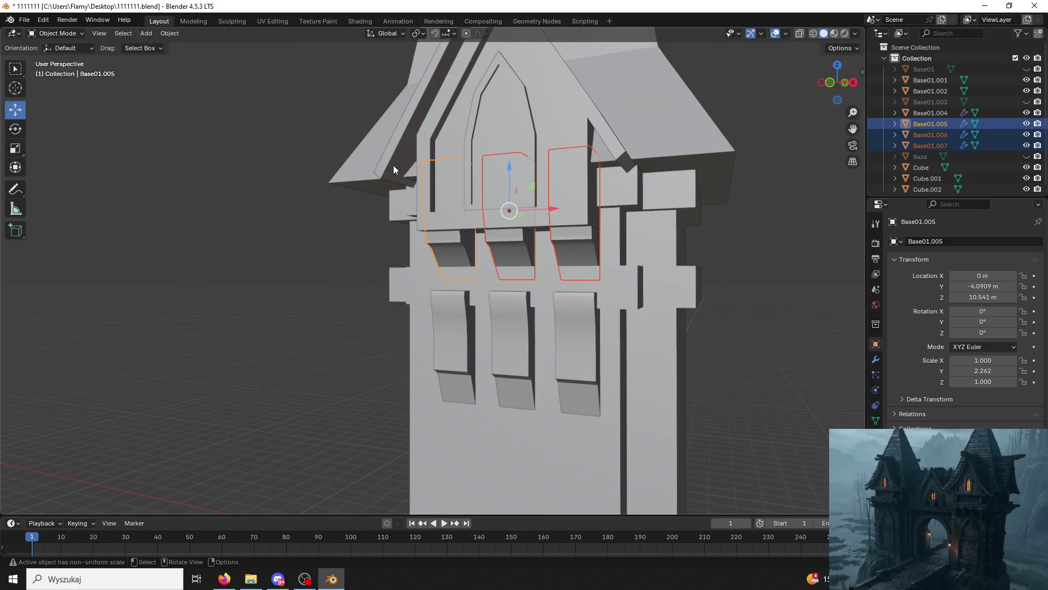
left_click(520, 243)
left_click(520, 245)
key("Delete")
scroll(524, 249, "down", 3)
mouse_move(524, 249)
middle_mouse_down()
mouse_move(593, 281)
mouse_move(544, 275)
mouse_move(506, 287)
middle_mouse_up()
left_click(545, 275)
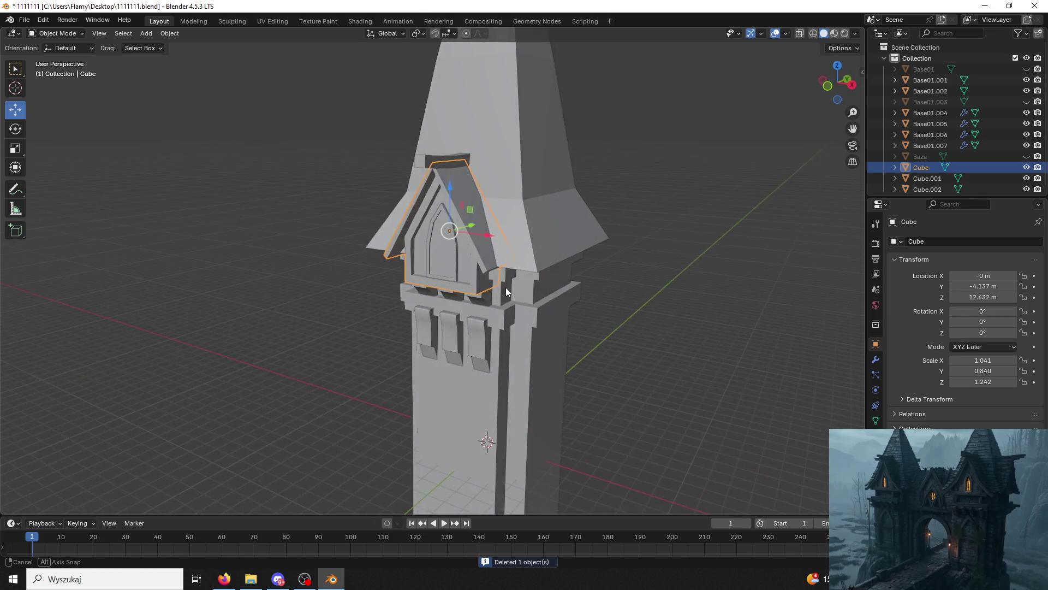
key("ctrl+z")
key("ctrl+z")
key("ctrl+z")
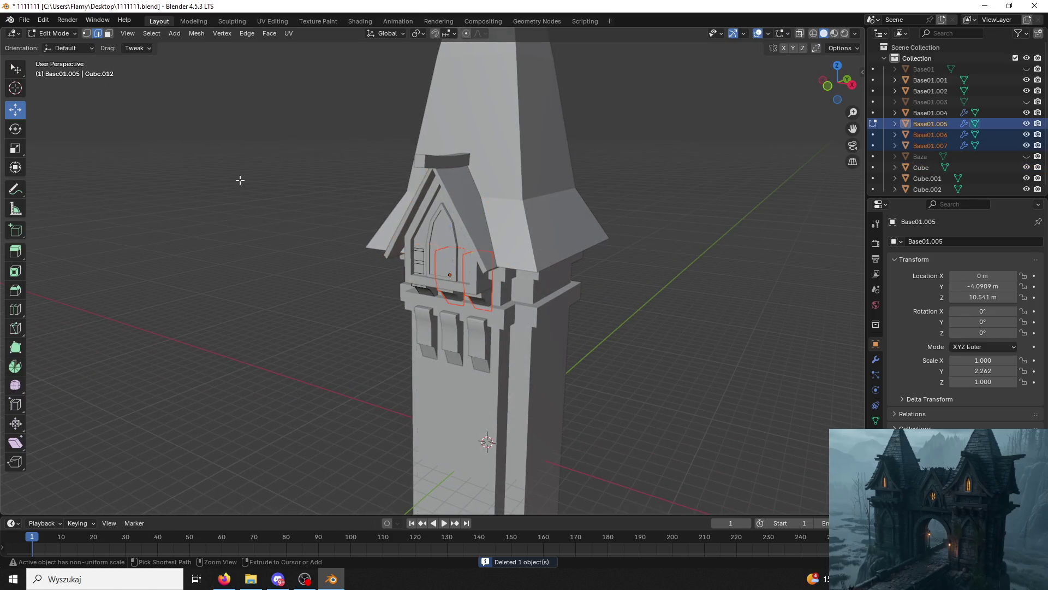
key("ctrl+z")
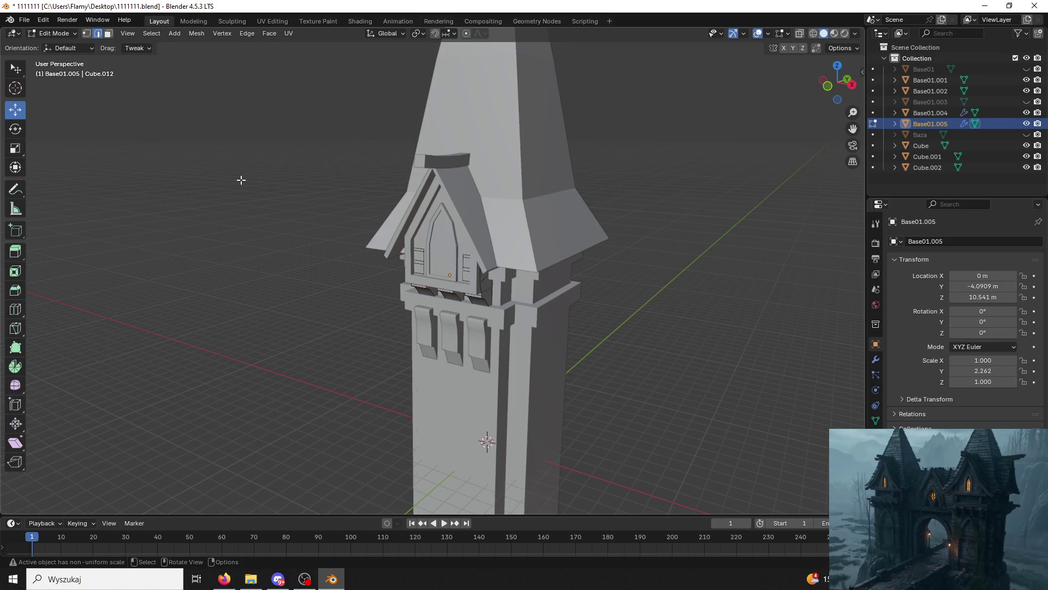
left_click(54, 33)
left_click(52, 39)
left_click(385, 241)
mouse_move(386, 241)
middle_mouse_down()
mouse_move(542, 266)
mouse_move(541, 136)
mouse_move(482, 227)
mouse_move(388, 218)
mouse_move(402, 223)
mouse_move(472, 372)
middle_mouse_up()
mouse_move(537, 221)
middle_mouse_down()
mouse_move(562, 244)
mouse_move(444, 192)
mouse_move(562, 226)
mouse_move(499, 218)
middle_mouse_up()
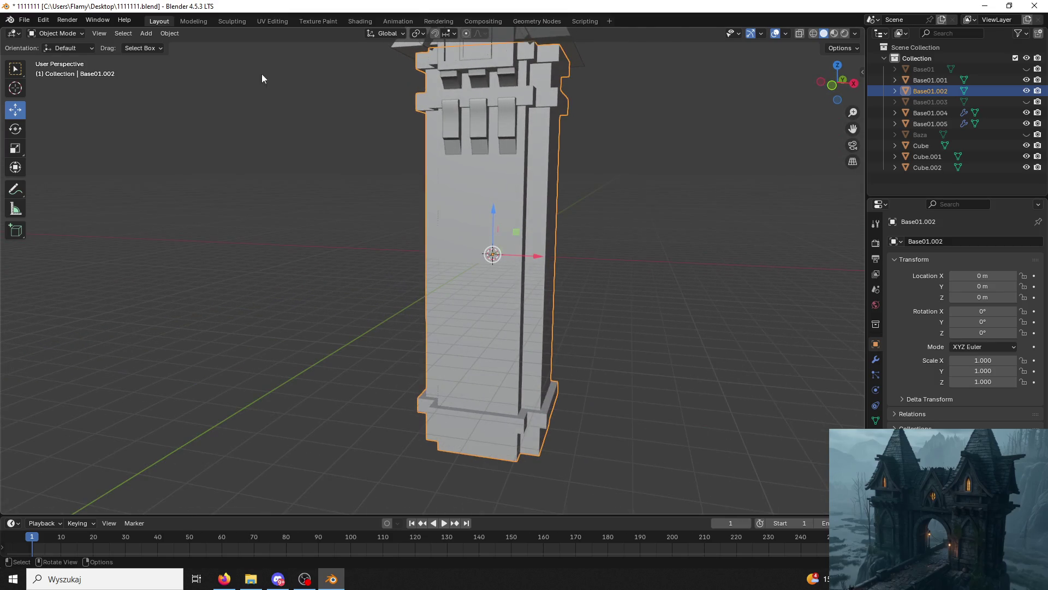
key("shift+a")
Add a cube at the tower base front, scale it to 1.318, and save.
left_click(314, 53)
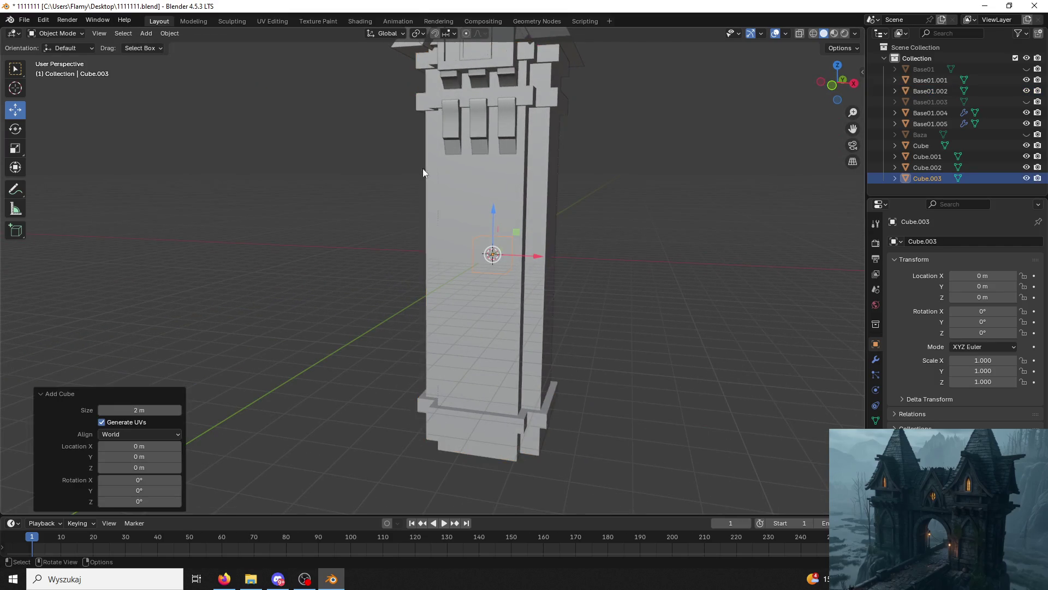
middle_click_drag(423, 169, 516, 251)
left_click_drag(535, 254, 473, 269)
left_click_drag(445, 236, 434, 395)
scroll(434, 396, "up", 2)
middle_click_drag(467, 417, 496, 205, "shift")
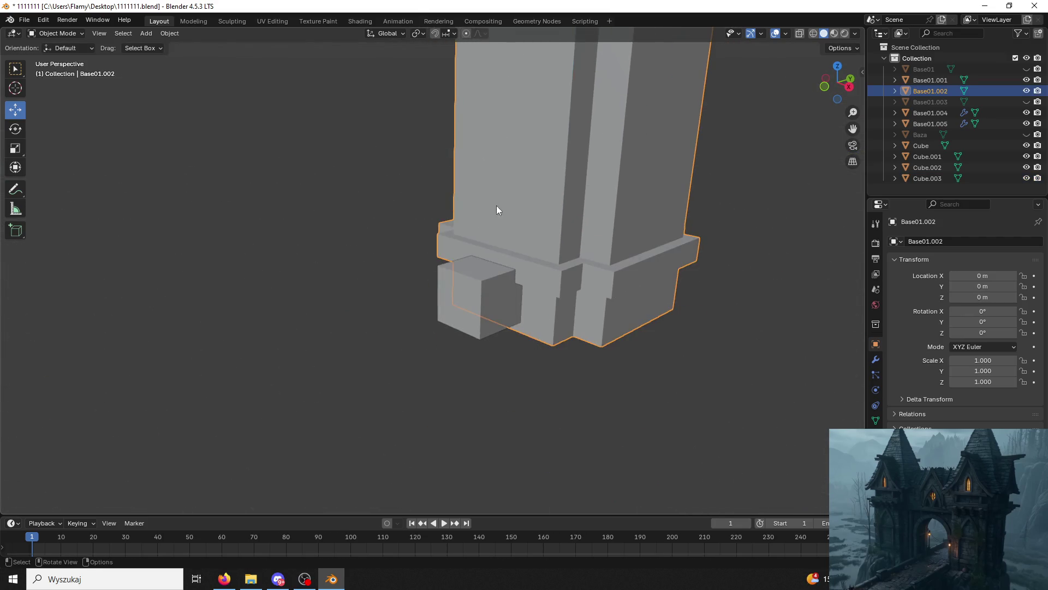
middle_click_drag(496, 284, 558, 263)
key("s")
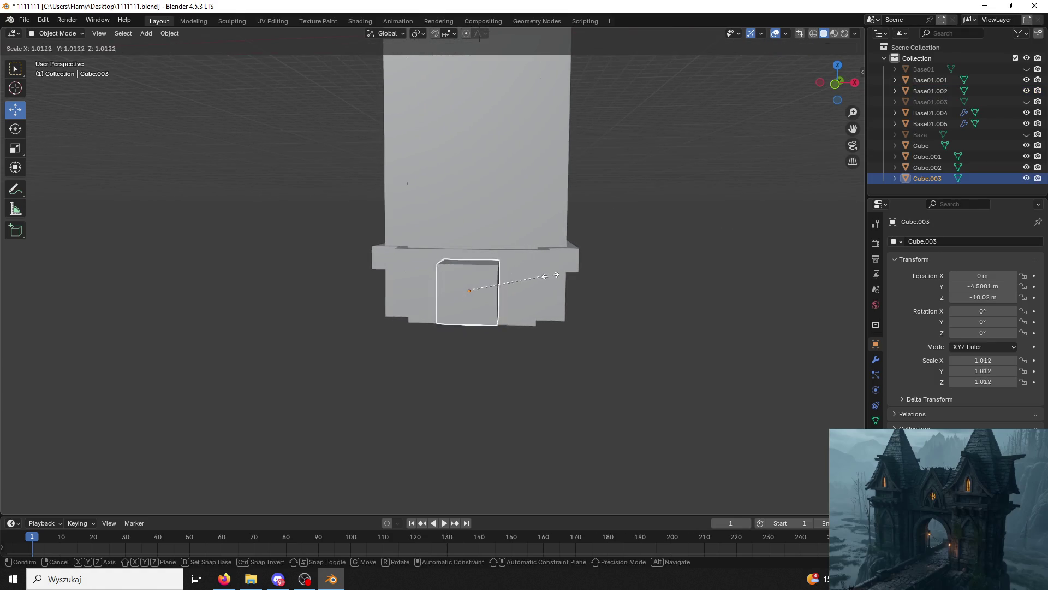
left_click(700, 164)
left_click(835, 92)
key("ctrl+s")
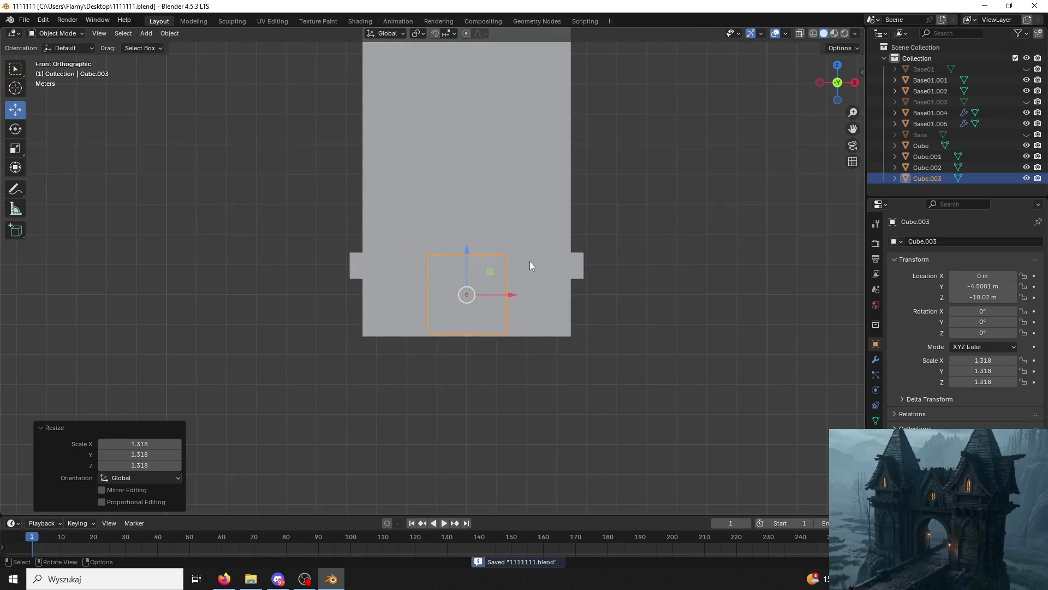
Stretch the cube along Z into a tall block, raise it, and widen it slightly along X.
key("s")
left_click(548, 247)
key("s")
key("z")
left_click(493, 447)
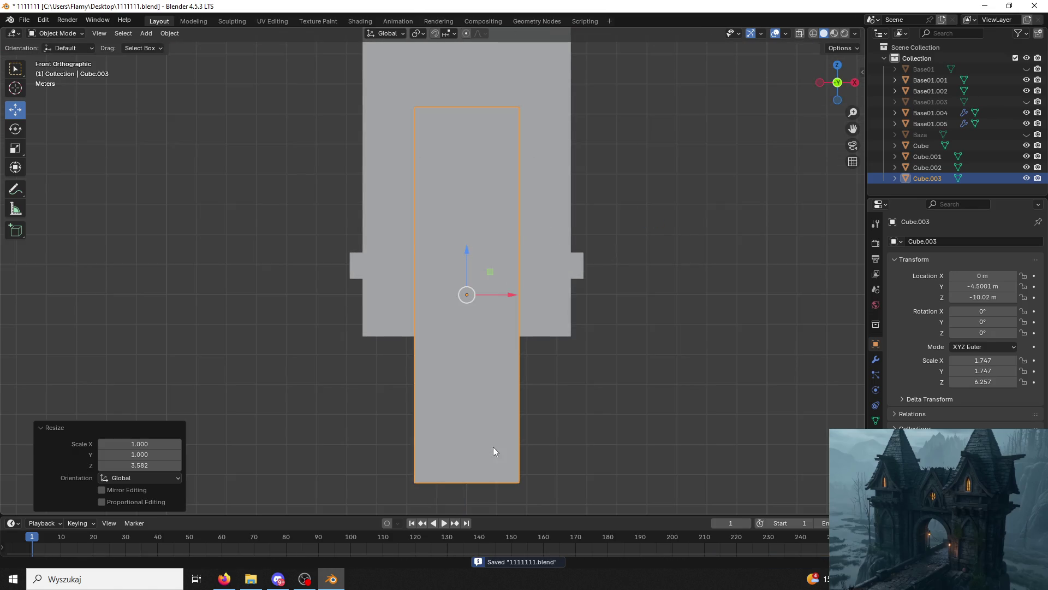
middle_click_drag(591, 321, 582, 438, "shift")
left_click_drag(454, 388, 453, 199)
key("s")
key("x")
left_click(512, 209)
Thin the slab along Y, set it against the tower face, and make it taller.
mouse_move(512, 208)
middle_mouse_down()
mouse_move(440, 257)
mouse_move(507, 236)
middle_mouse_up()
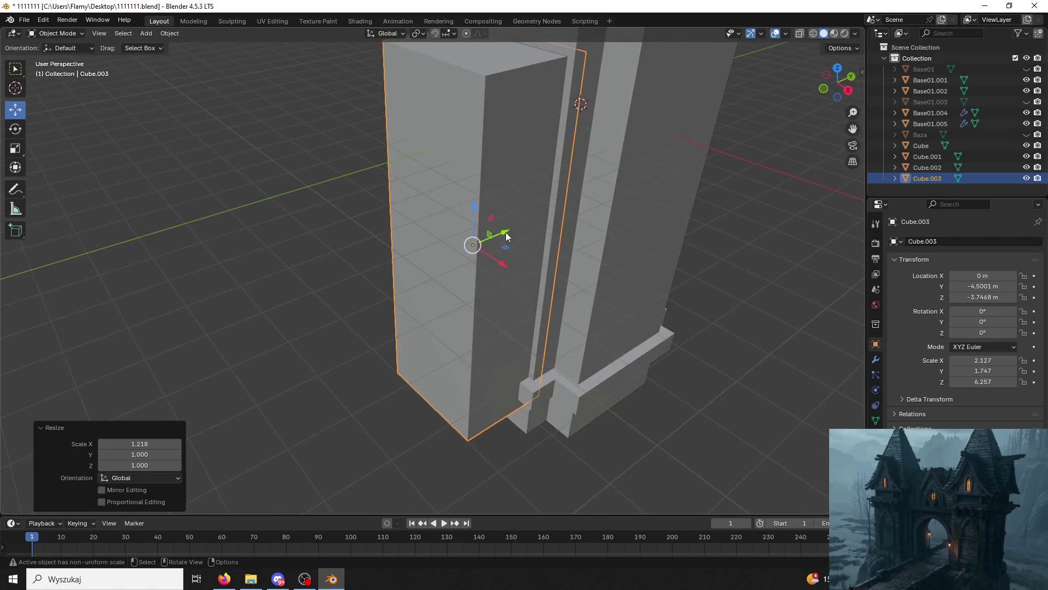
key("s")
key("y")
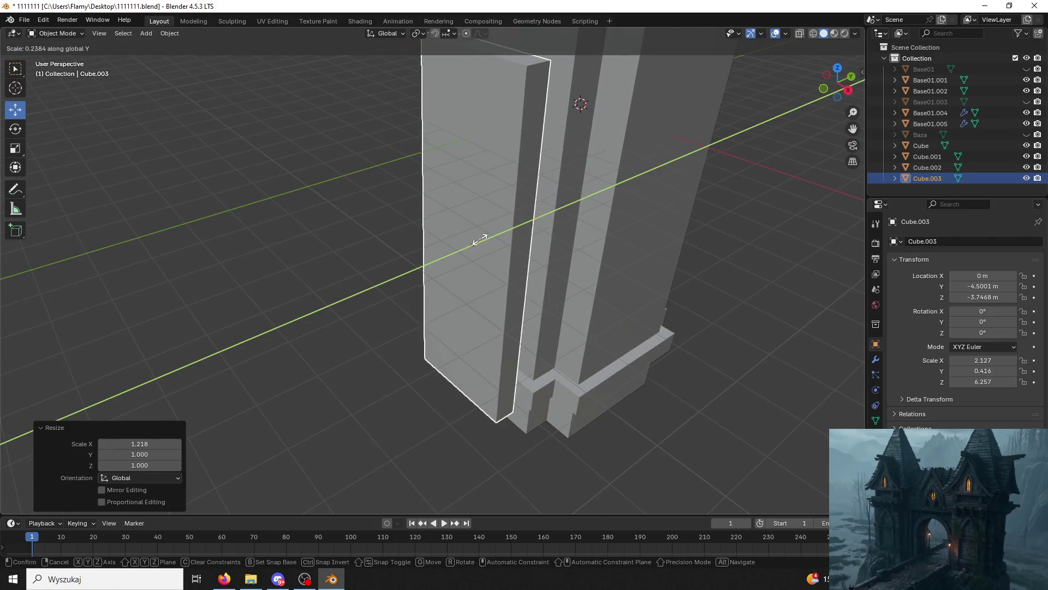
left_click(486, 244)
left_click_drag(500, 233, 552, 221)
mouse_move(551, 221)
middle_mouse_down()
mouse_move(597, 214)
mouse_move(547, 310)
middle_mouse_up()
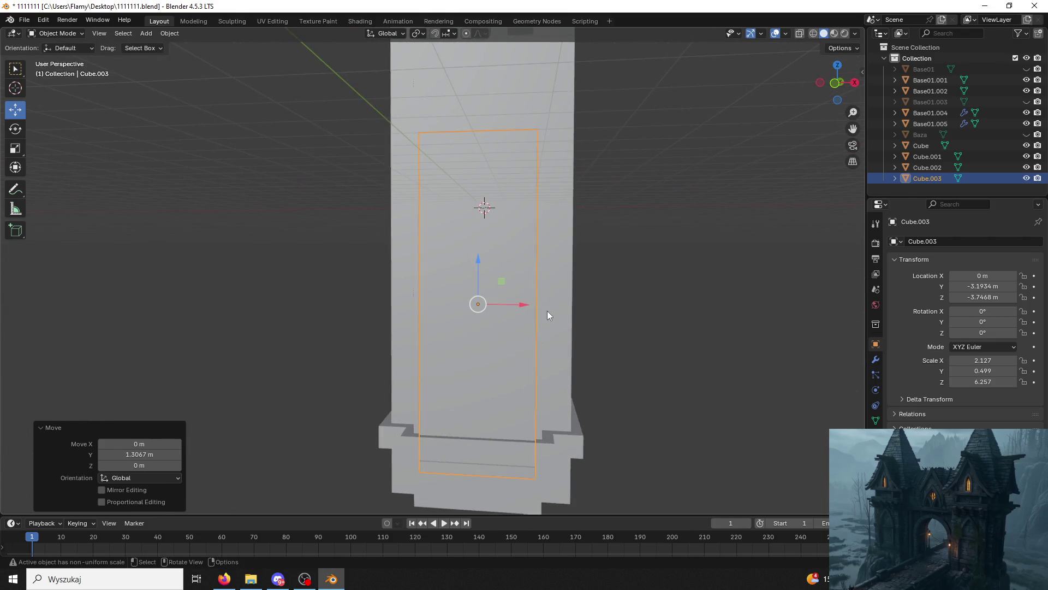
left_click_drag(473, 262, 475, 303)
middle_click_drag(475, 303, 601, 299)
key("s")
key("z")
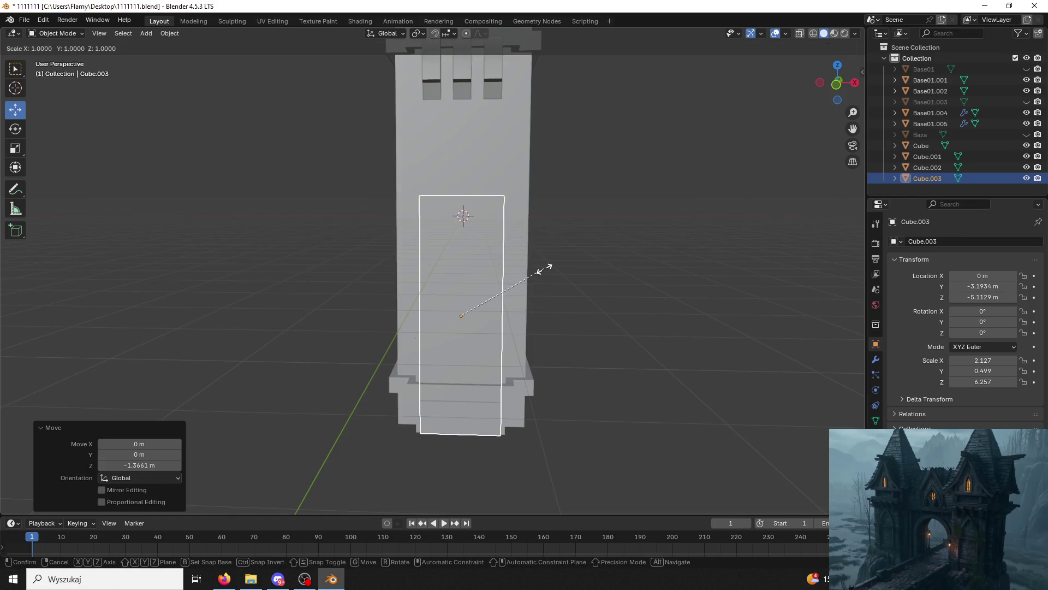
left_click(477, 222)
left_click_drag(462, 284, 455, 238)
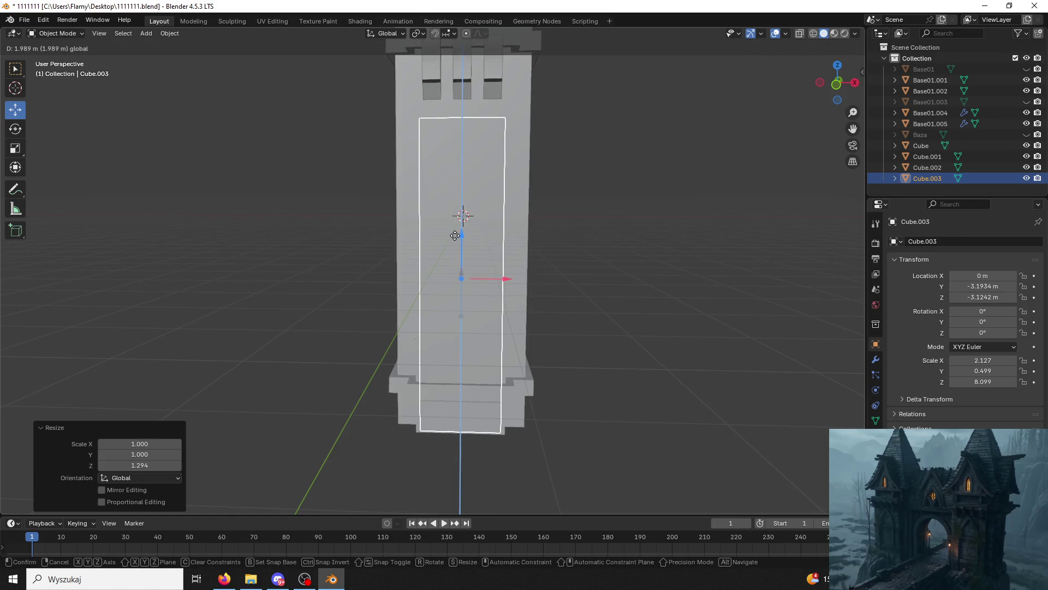
middle_click_drag(454, 238, 480, 251)
Shrink the slab slightly and lower it a little along Z against the tower front.
key("s")
left_click(491, 258)
key("g")
key("z")
left_click(450, 246)
mouse_move(450, 246)
middle_mouse_down()
mouse_move(398, 226)
mouse_move(415, 235)
mouse_move(404, 243)
middle_mouse_up()
left_click_drag(512, 295, 513, 304)
mouse_move(520, 303)
middle_mouse_down()
mouse_move(579, 324)
mouse_move(526, 355)
mouse_move(454, 194)
middle_mouse_up()
key("ctrl+z")
Switch to Edit Mode and select the slab's top edge.
left_click(77, 36)
left_click(70, 58)
left_click(579, 139)
Try bevelling the slab's top edge into an arch, then undo it.
mouse_move(579, 136)
middle_mouse_down()
mouse_move(613, 116)
mouse_move(350, 104)
mouse_move(437, 246)
middle_mouse_up()
key("ctrl+b")
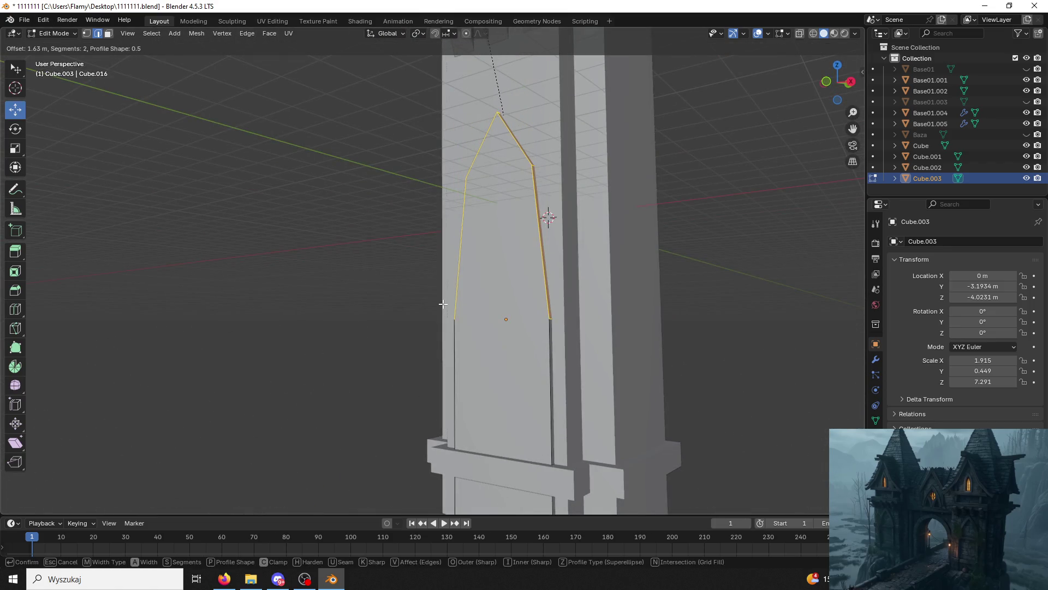
scroll(547, 334, "up", 2)
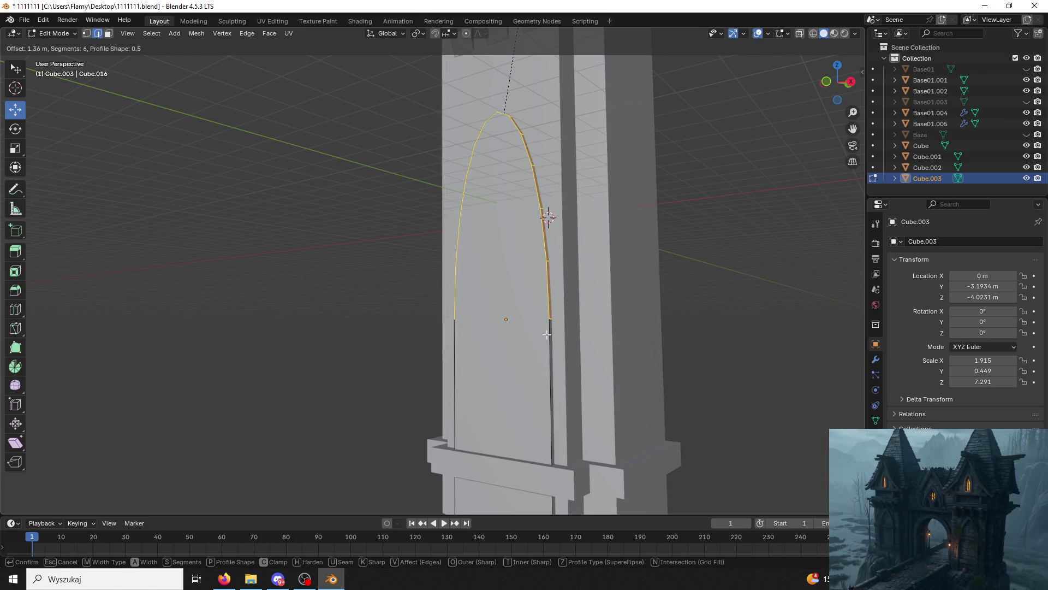
left_click(547, 335)
left_click(550, 382)
middle_click_drag(550, 382, 605, 352)
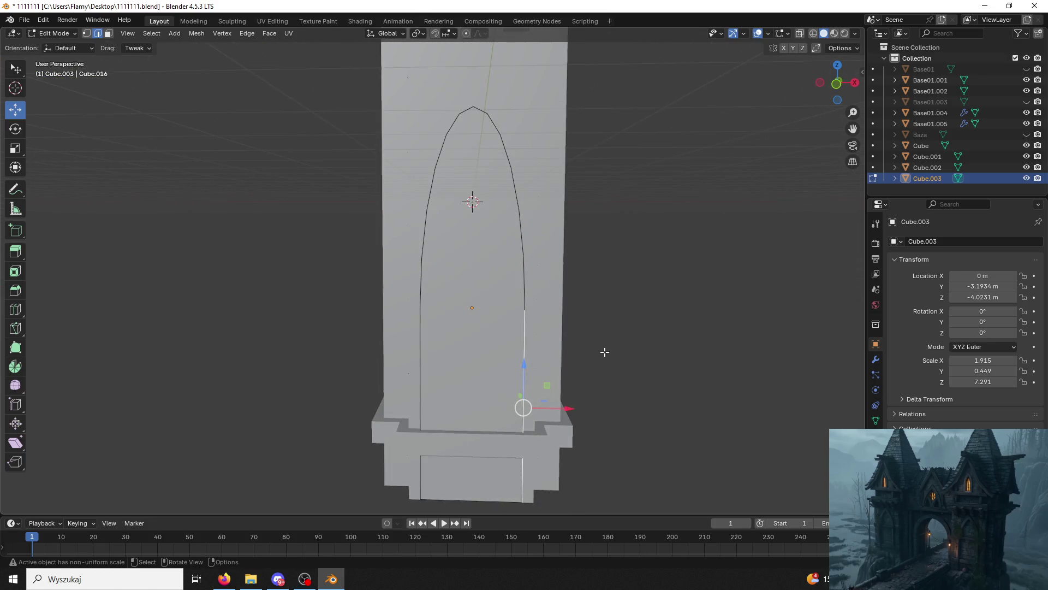
key("ctrl+z")
key("ctrl+z")
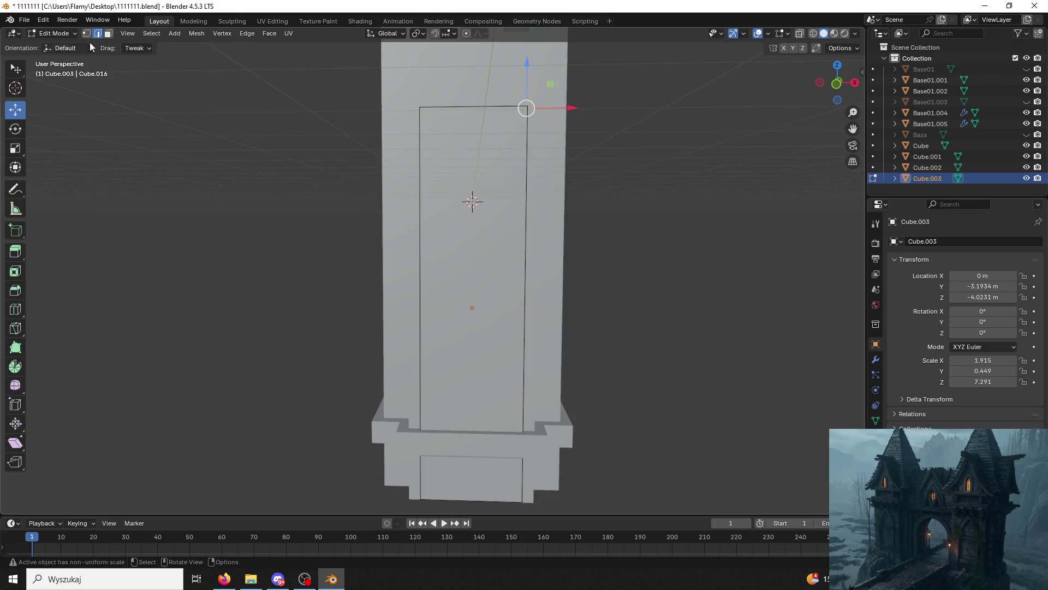
Apply the slab's scale in Object Mode, then return to Edit Mode.
left_click(55, 33)
left_click(62, 48)
key("ctrl+a")
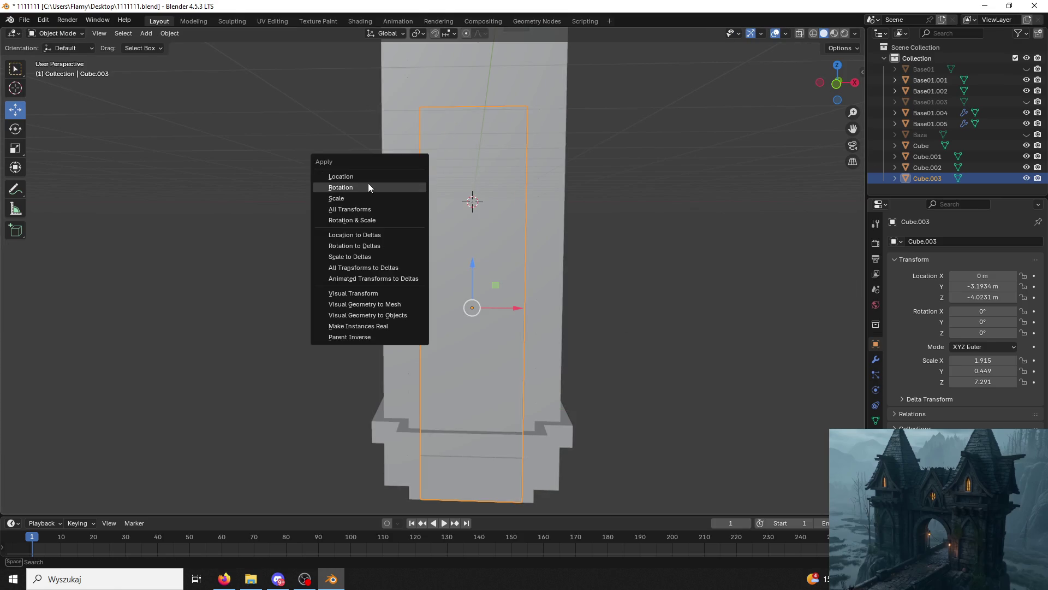
left_click(353, 197)
key("ctrl+a")
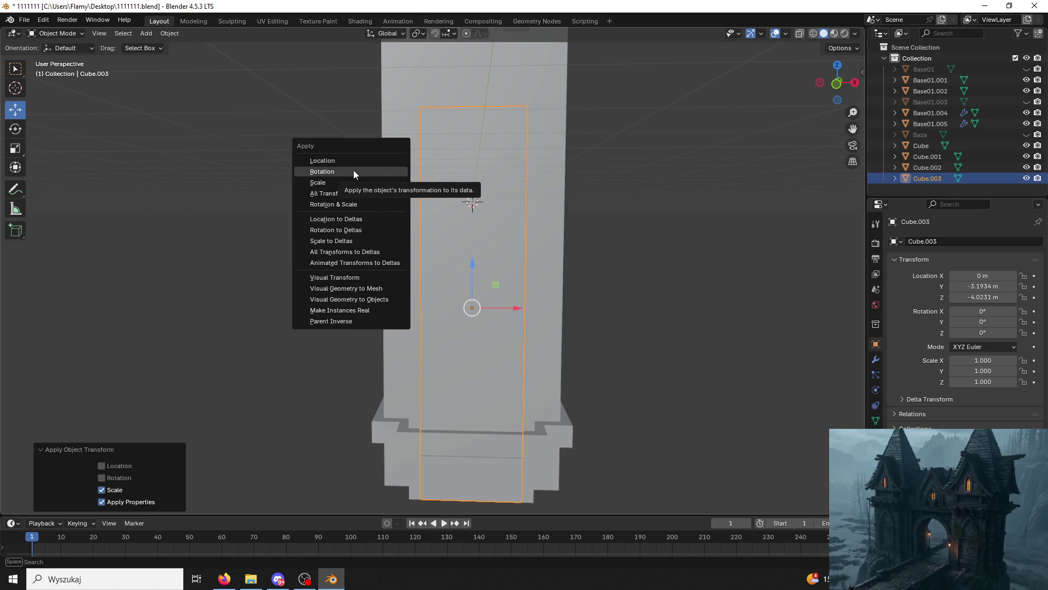
left_click(156, 113)
left_click(49, 34)
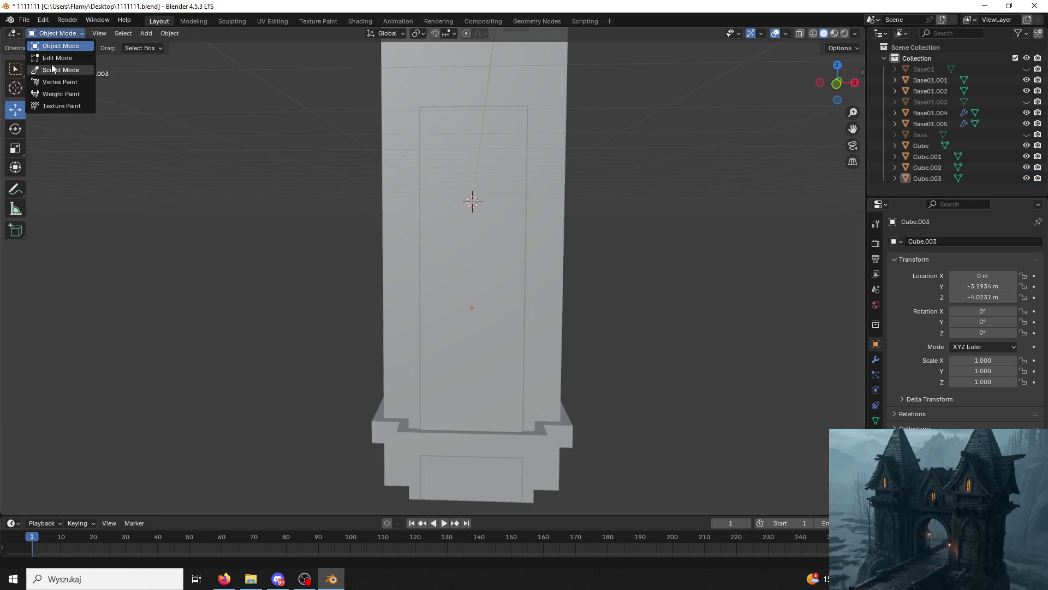
left_click(52, 69)
left_click(53, 34)
left_click(62, 56)
mouse_move(62, 57)
middle_mouse_down()
mouse_move(274, 103)
mouse_move(524, 131)
mouse_move(435, 140)
mouse_move(354, 94)
middle_mouse_up()
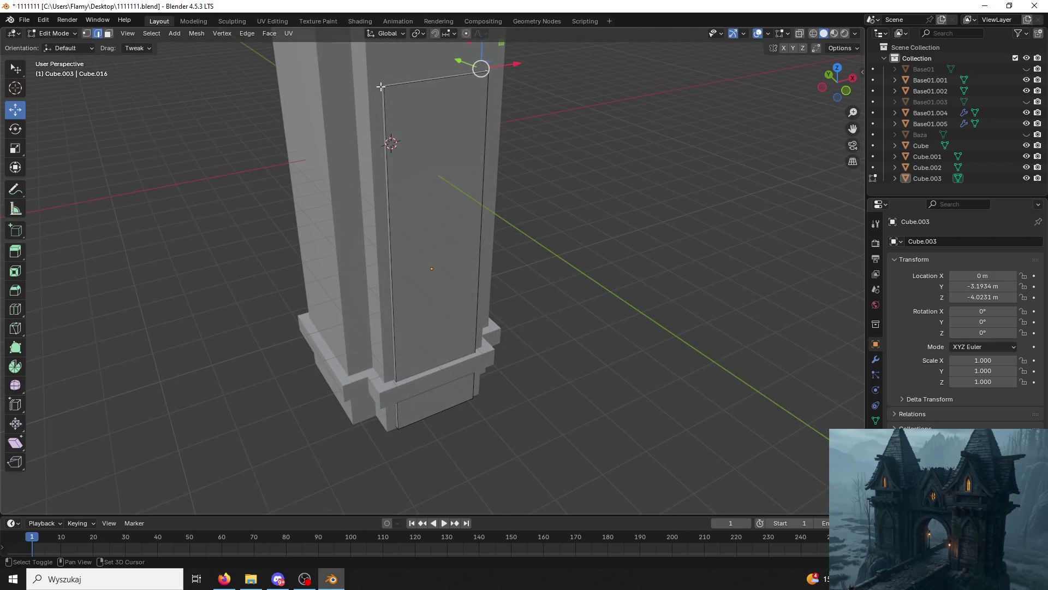
middle_click_drag(459, 111, 393, 483)
Bevel the top edges into a 6-segment arch, stretch it along Z, and lower the top.
key("ctrl+b")
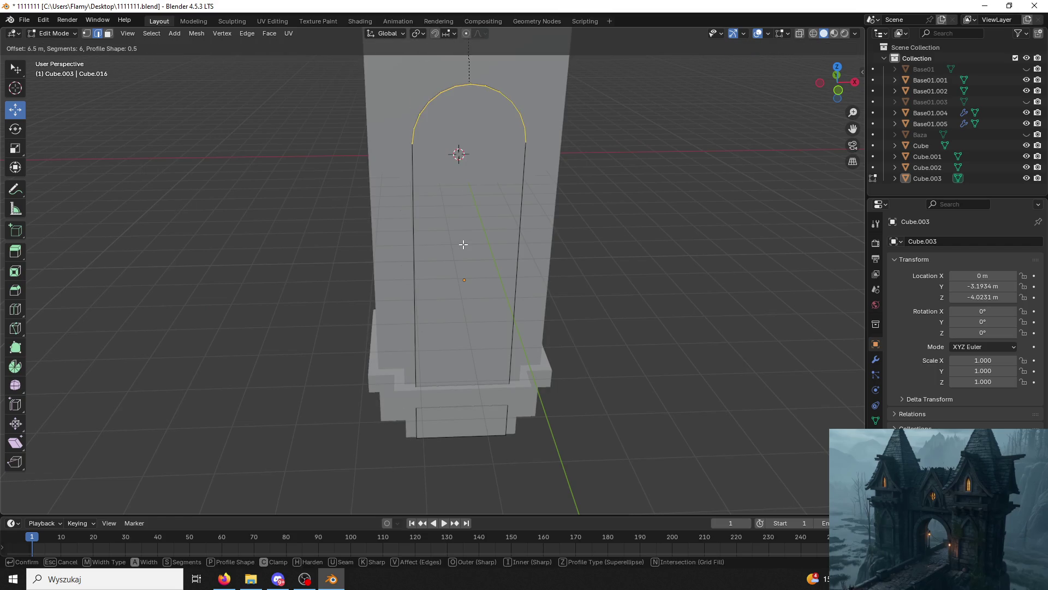
left_click(464, 244)
middle_click_drag(561, 231, 546, 224)
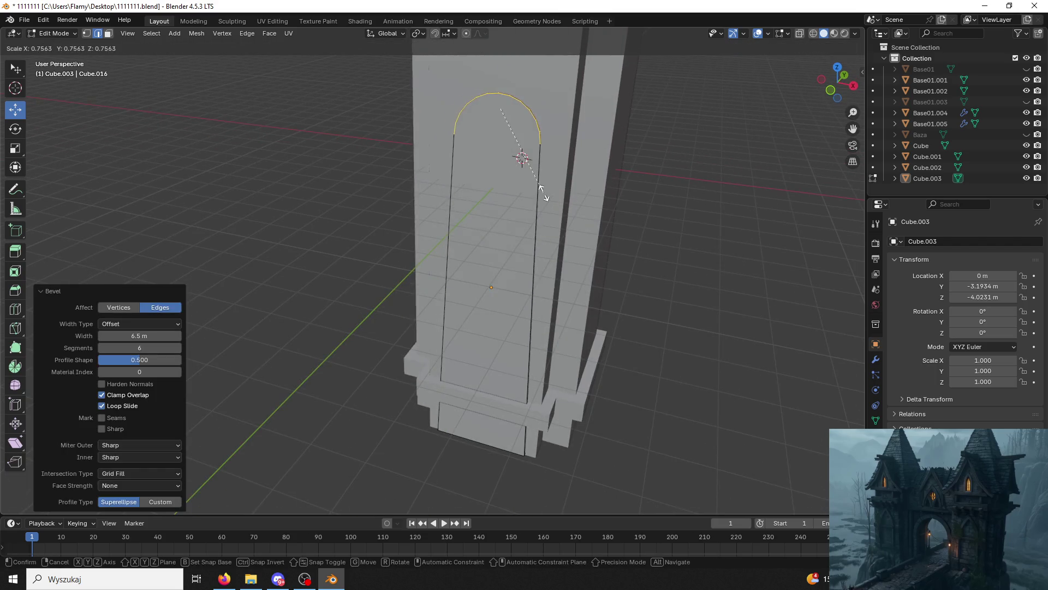
key("s")
key("z")
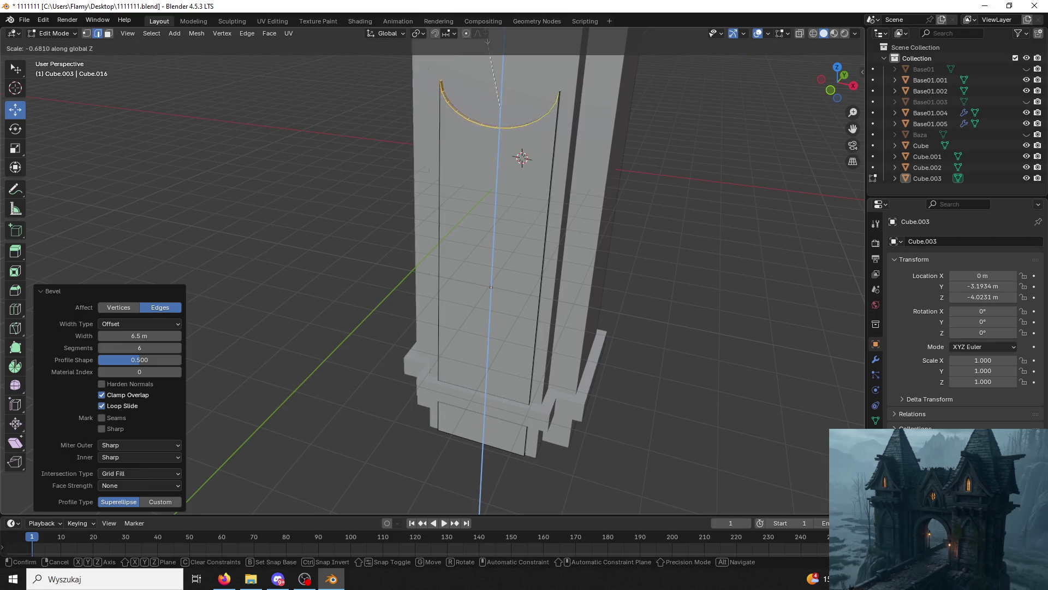
left_click(519, 390)
mouse_move(519, 390)
middle_mouse_down()
mouse_move(589, 262)
mouse_move(440, 66)
middle_mouse_up()
left_click_drag(459, 104, 451, 218)
mouse_move(452, 218)
middle_mouse_down()
mouse_move(497, 199)
mouse_move(507, 182)
mouse_move(517, 234)
mouse_move(492, 207)
mouse_move(486, 164)
middle_mouse_up()
Raise the apex vertex along Z into a point and merge the doubled apex vertices by distance.
left_click(489, 155)
key("g")
key("z")
left_click(486, 130)
key("ctrl+l")
middle_click_drag(503, 125, 533, 115)
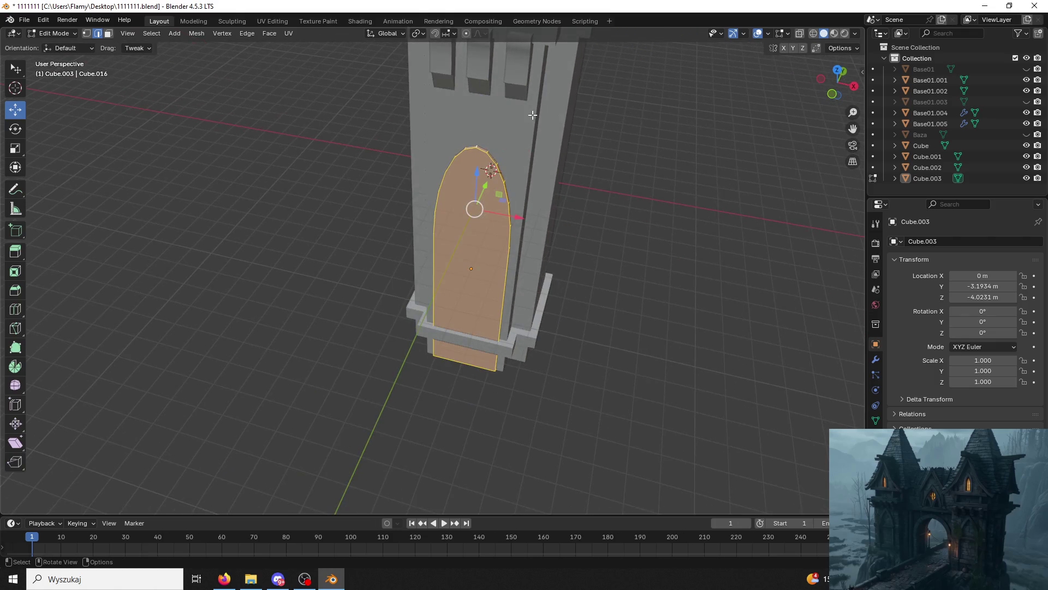
key("m")
left_click(532, 116)
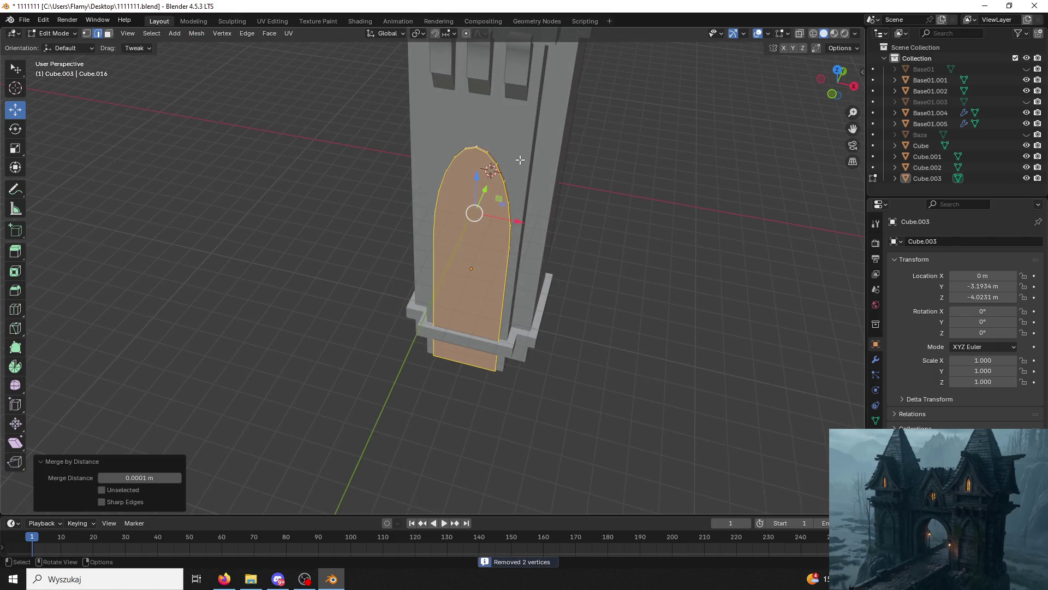
left_click(476, 148)
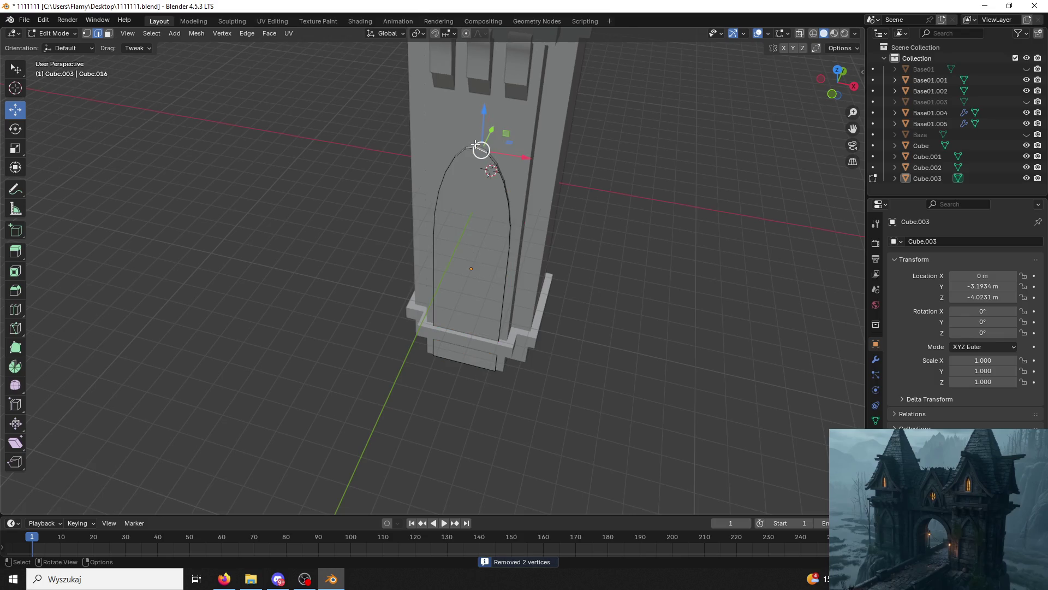
middle_click_drag(484, 111, 532, 96)
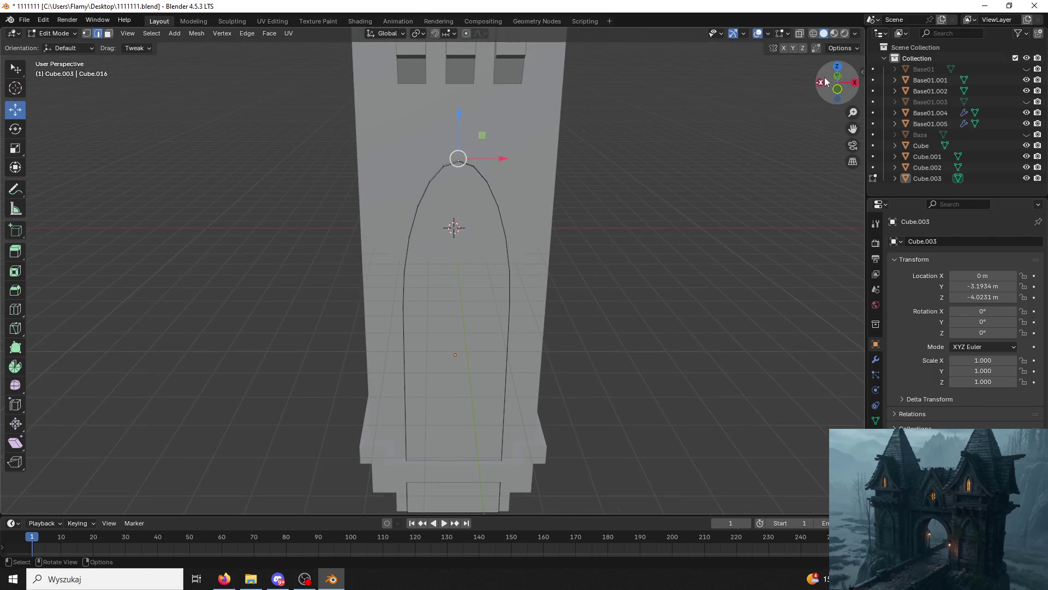
Switch to a front orthographic view and raise the arch's apex vertex along Z.
left_click(855, 83)
left_click(855, 82)
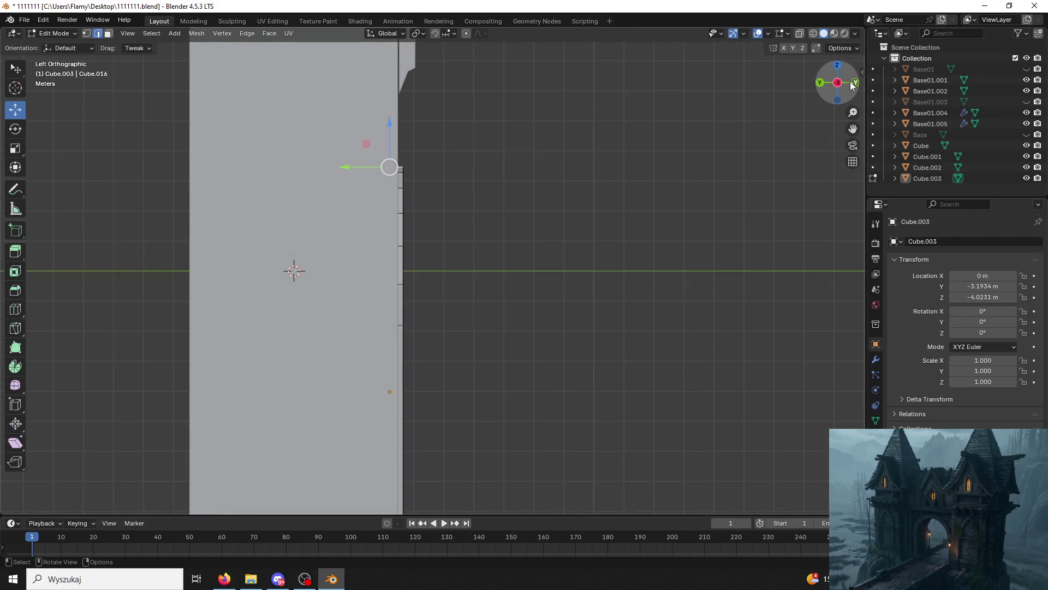
left_click(853, 85)
scroll(555, 189, "up", 3)
left_click_drag(460, 154, 458, 123)
mouse_move(459, 123)
middle_mouse_down()
mouse_move(462, 180)
mouse_move(437, 197)
middle_mouse_up()
left_click(496, 187)
left_click_drag(429, 145, 429, 131)
mouse_move(429, 131)
middle_mouse_down()
mouse_move(372, 110)
mouse_move(464, 210)
middle_mouse_up()
Raise the arch's left and right edge vertices on Z to shape the pointed curve.
left_click(533, 234)
mouse_move(532, 234)
middle_mouse_down()
mouse_move(562, 238)
mouse_move(395, 214)
middle_mouse_up()
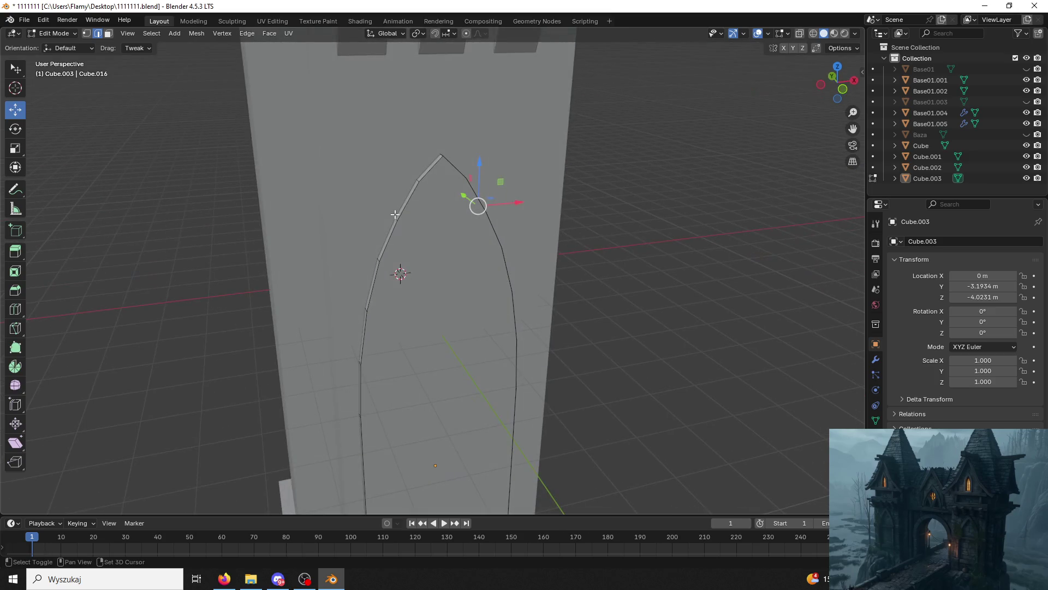
left_click_drag(427, 175, 428, 160)
mouse_move(428, 160)
middle_mouse_down()
mouse_move(408, 150)
mouse_move(427, 254)
middle_mouse_up()
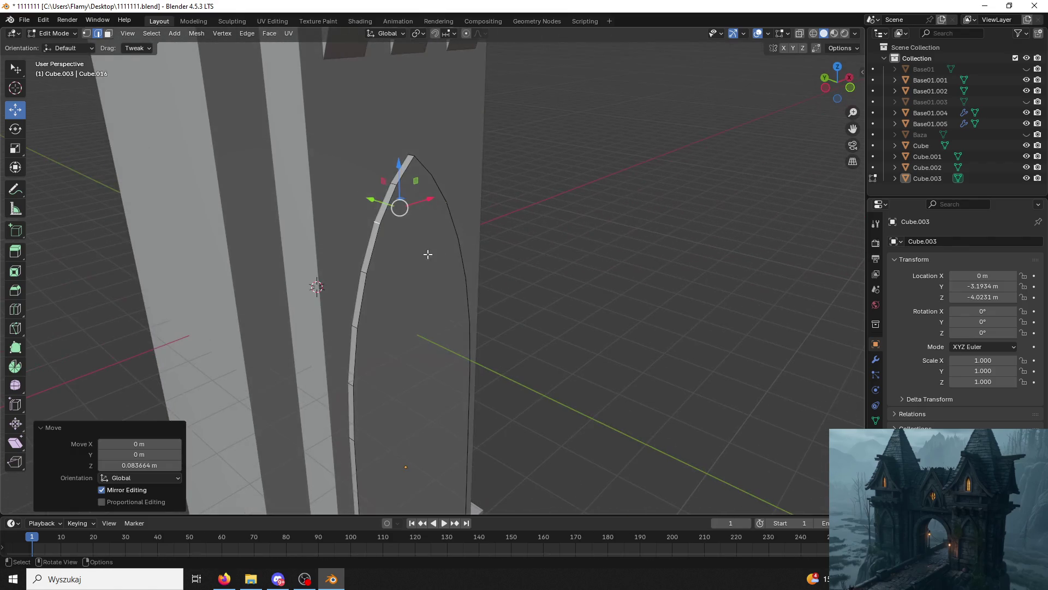
middle_click_drag(362, 269, 528, 295)
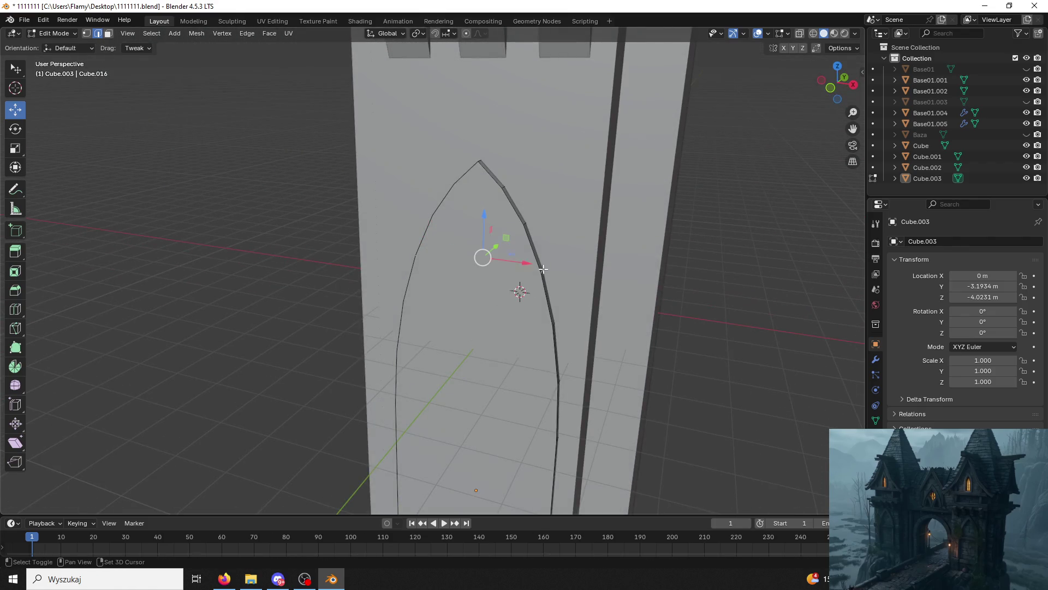
left_click(513, 206)
left_click(512, 207)
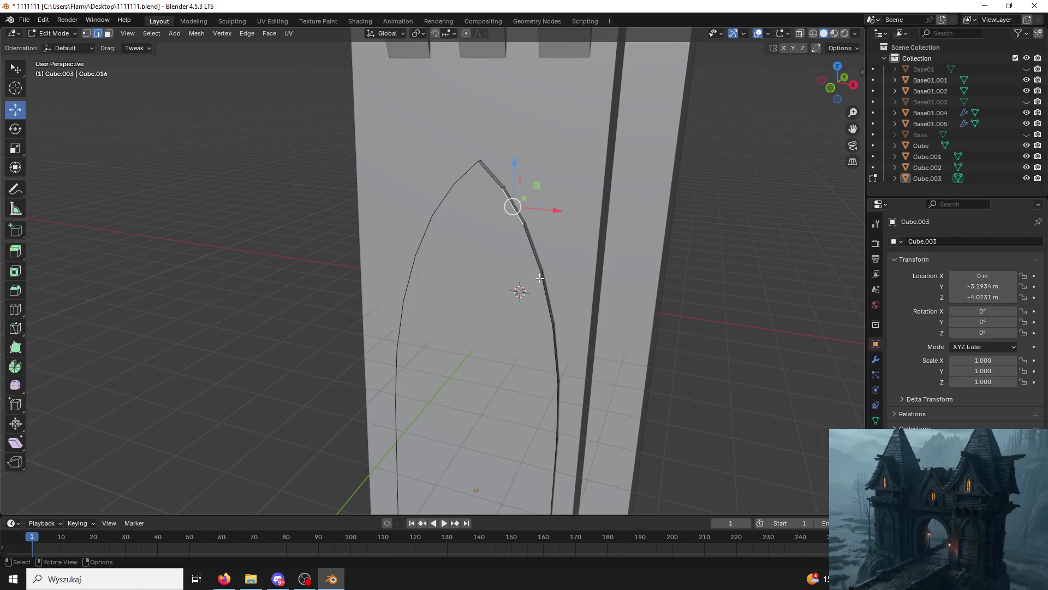
mouse_move(546, 217)
left_mouse_down()
mouse_move(536, 140)
mouse_move(554, 51)
mouse_move(515, 243)
left_mouse_up()
middle_click_drag(516, 243, 565, 259)
left_click_drag(419, 212, 417, 207)
mouse_move(418, 207)
middle_mouse_down()
mouse_move(379, 167)
mouse_move(447, 221)
middle_mouse_up()
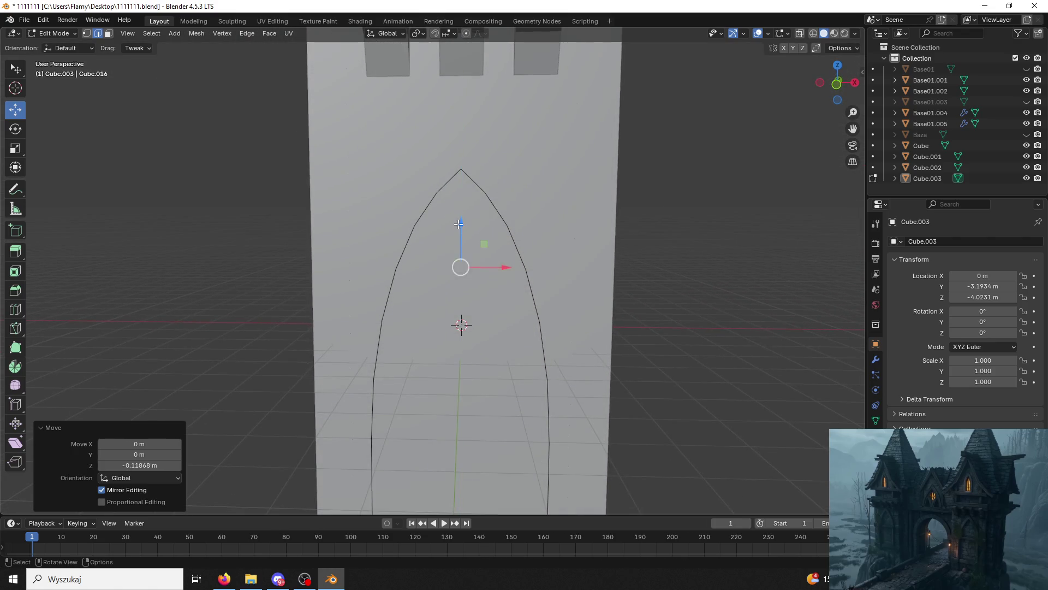
Lower a left-edge arch vertex by −0.20476 m on Z, then return to Object Mode.
left_click(425, 207)
mouse_move(552, 206)
middle_mouse_down()
mouse_move(573, 207)
mouse_move(522, 361)
mouse_move(377, 362)
middle_mouse_up()
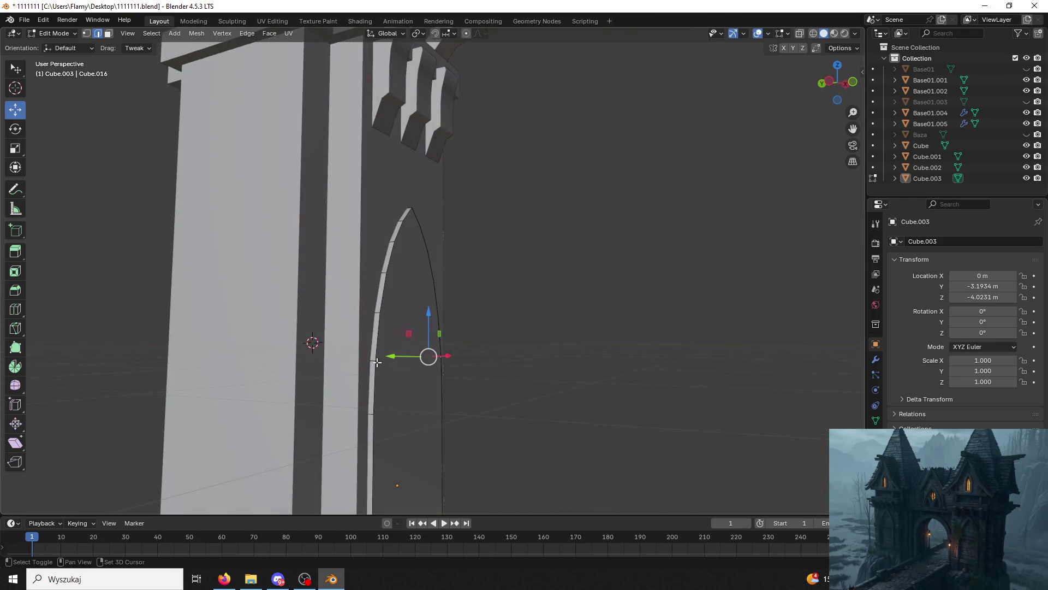
left_click_drag(395, 315, 394, 328)
mouse_move(394, 328)
middle_mouse_down()
mouse_move(325, 324)
mouse_move(319, 227)
middle_mouse_up()
scroll(325, 324, "down", 5)
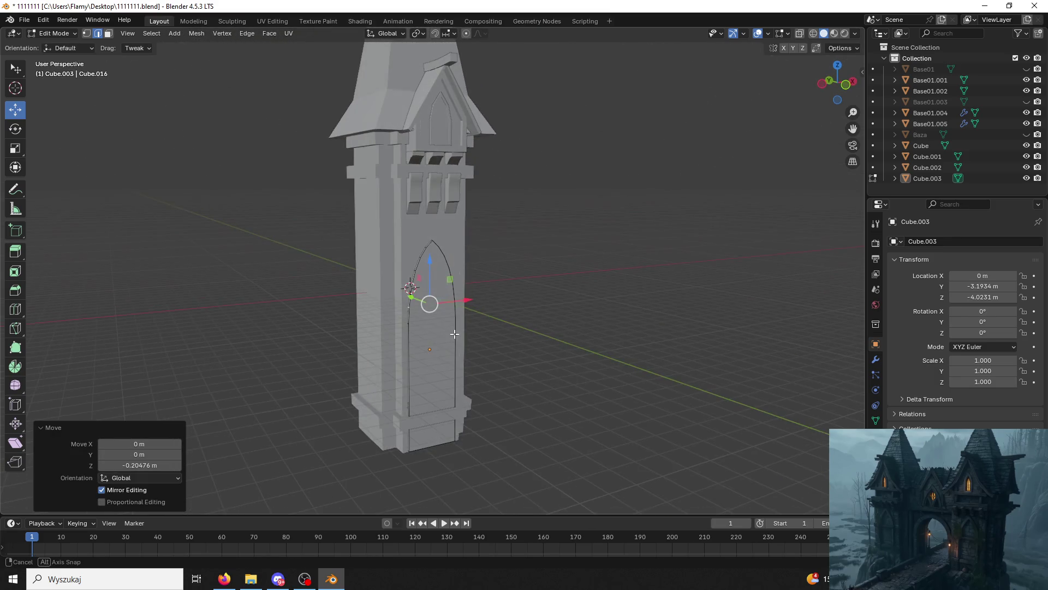
left_click(54, 33)
left_click(55, 41)
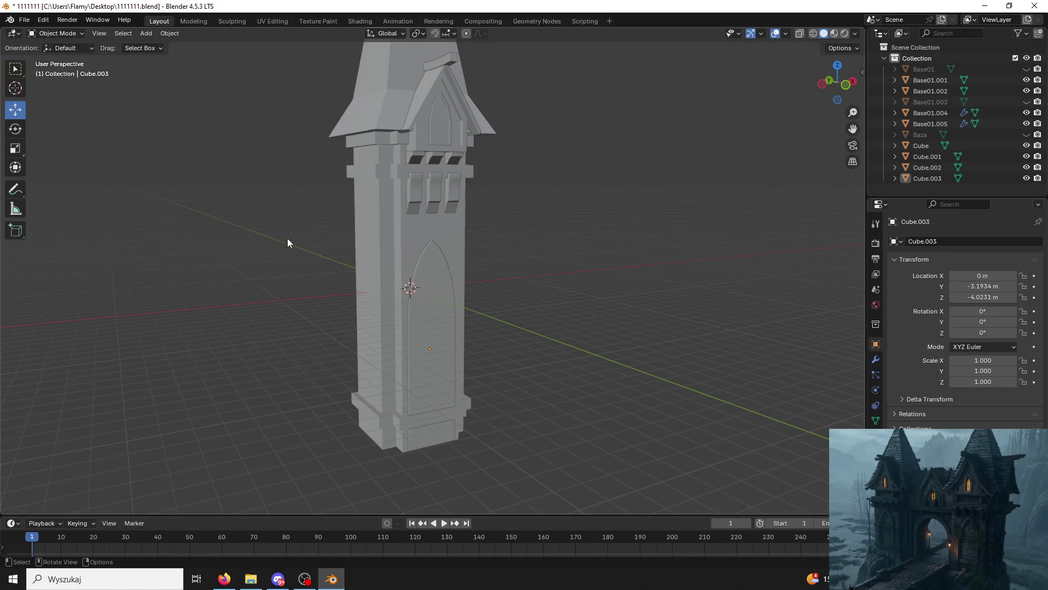
Select Cube.003 and enter Edit Mode with face selection.
scroll(287, 238, "up", 6)
scroll(347, 277, "down", 8)
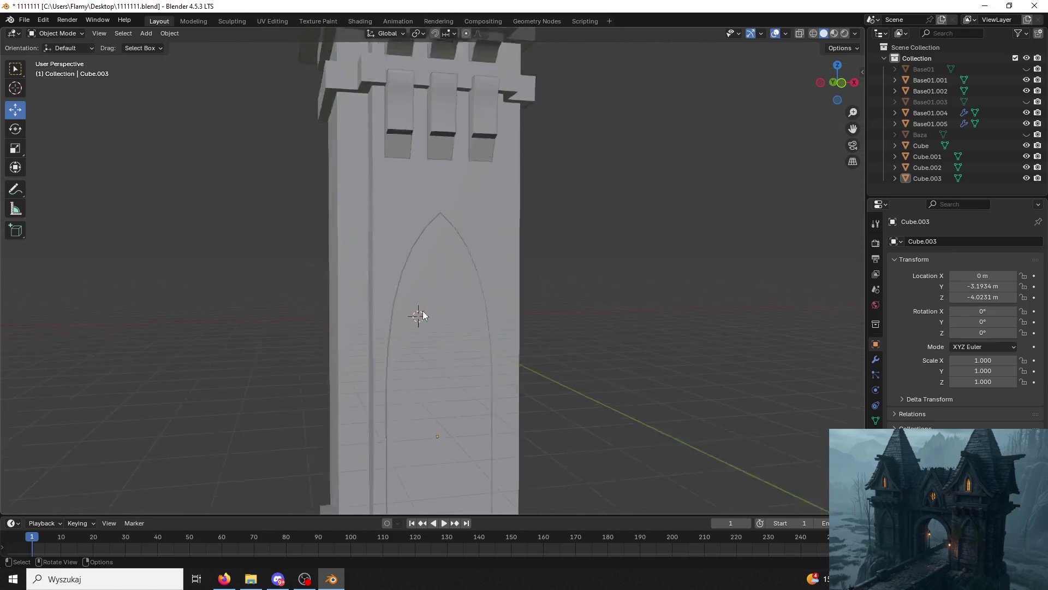
scroll(385, 346, "up", 2)
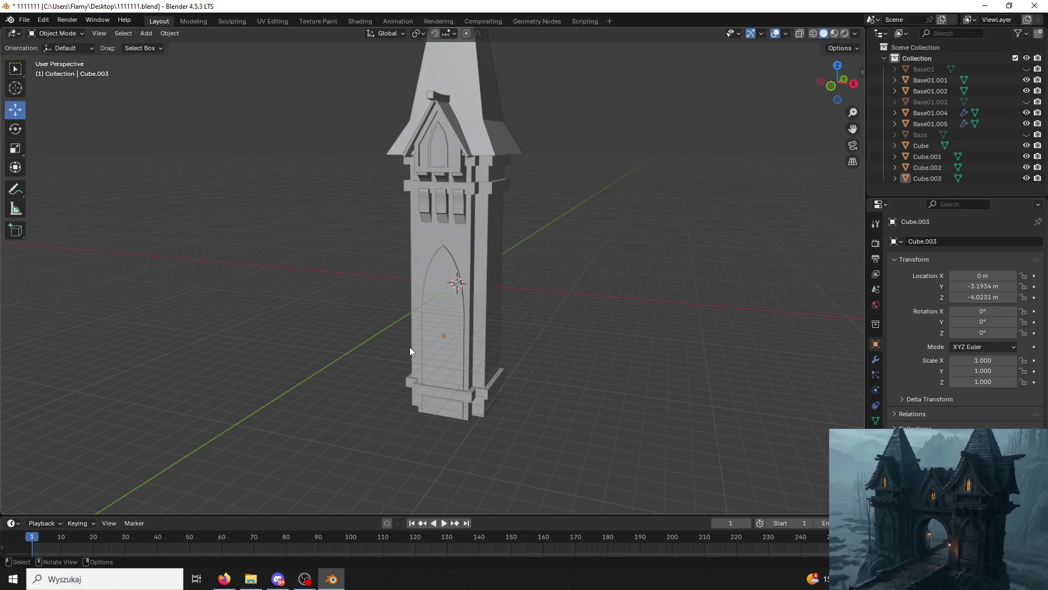
left_click(440, 336)
scroll(454, 321, "up", 5)
left_click(54, 35)
left_click(56, 34)
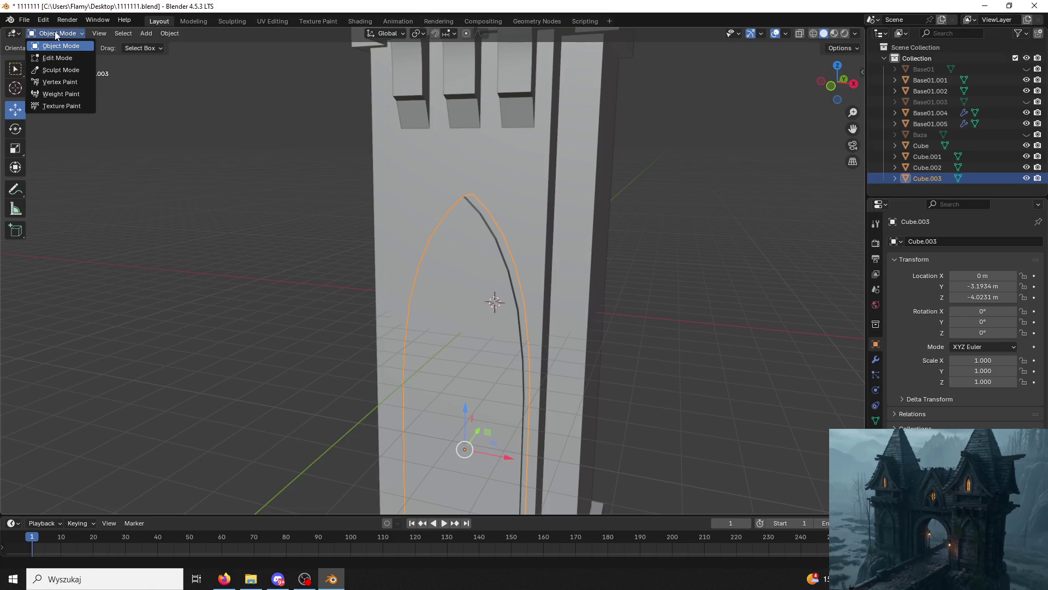
left_click(58, 59)
middle_click_drag(306, 235, 354, 216)
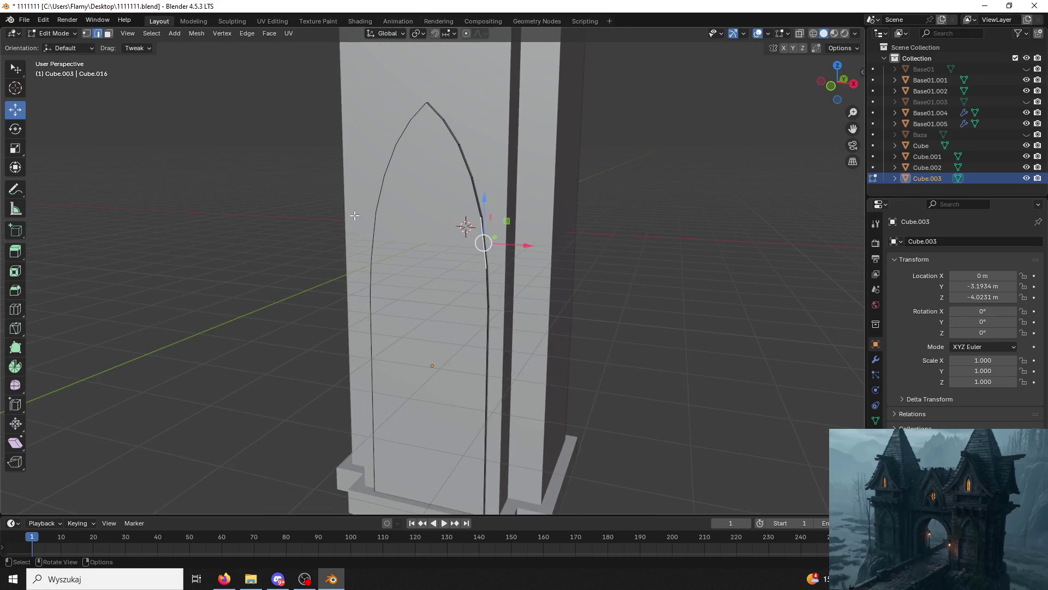
left_click(107, 34)
Inset the pointed-arch face by about 0.32 m, redoing a too-thick first inset.
left_click(440, 304)
middle_click_drag(458, 348, 475, 354)
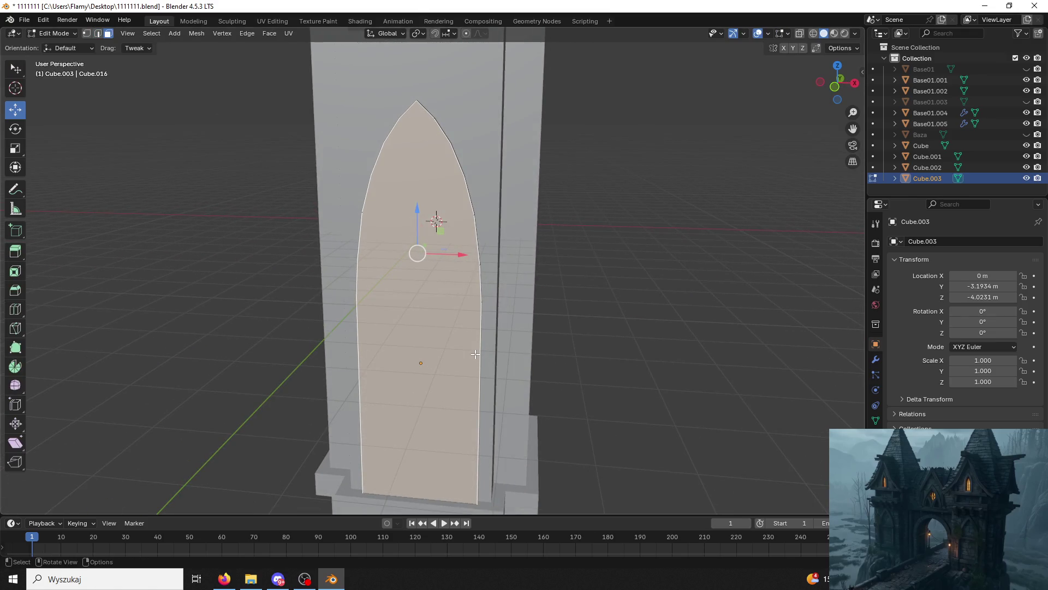
key("i")
left_click(453, 356)
middle_click_drag(453, 356, 436, 332)
mouse_move(499, 238)
middle_mouse_down()
mouse_move(481, 229)
mouse_move(554, 203)
mouse_move(557, 223)
middle_mouse_up()
key("ctrl+z")
key("ctrl+z")
key("i")
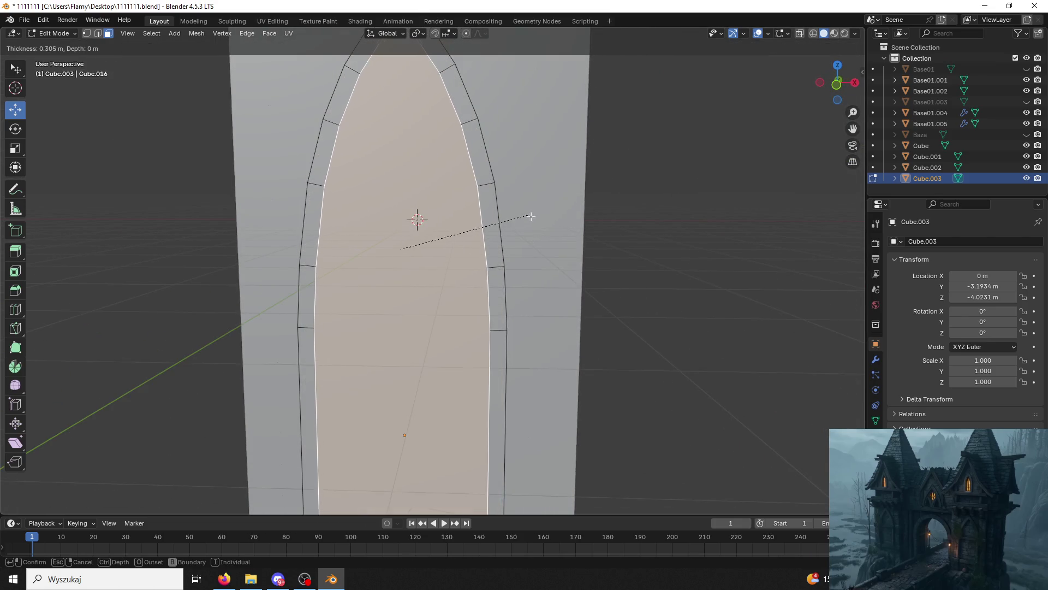
left_click(528, 216)
Extrude the inset face about 0.29 m inward and return to Object Mode.
middle_click_drag(528, 216, 422, 262)
key("e")
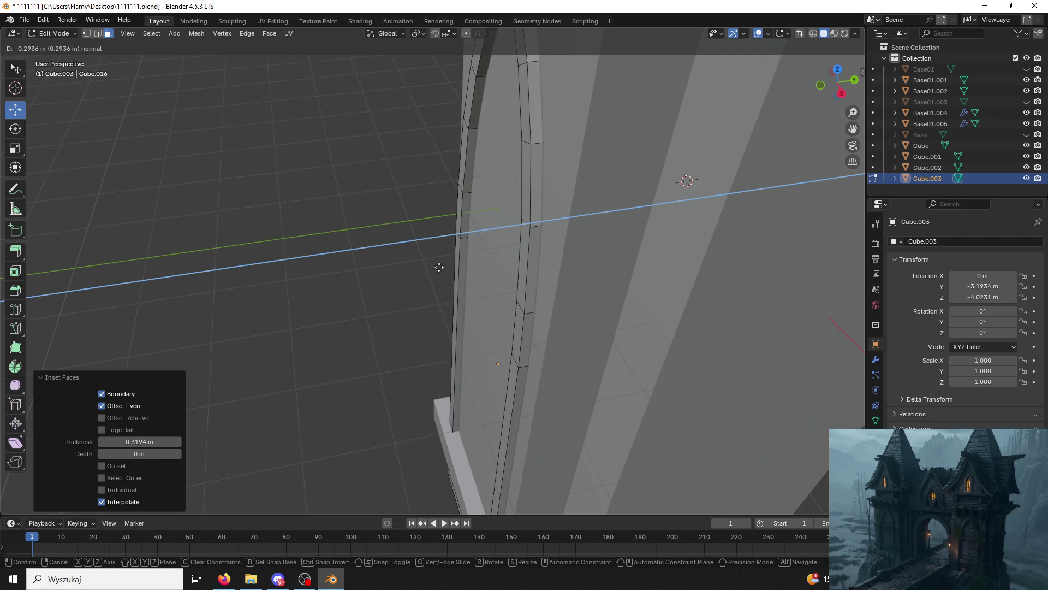
left_click(439, 267)
left_click(55, 34)
left_click(60, 48)
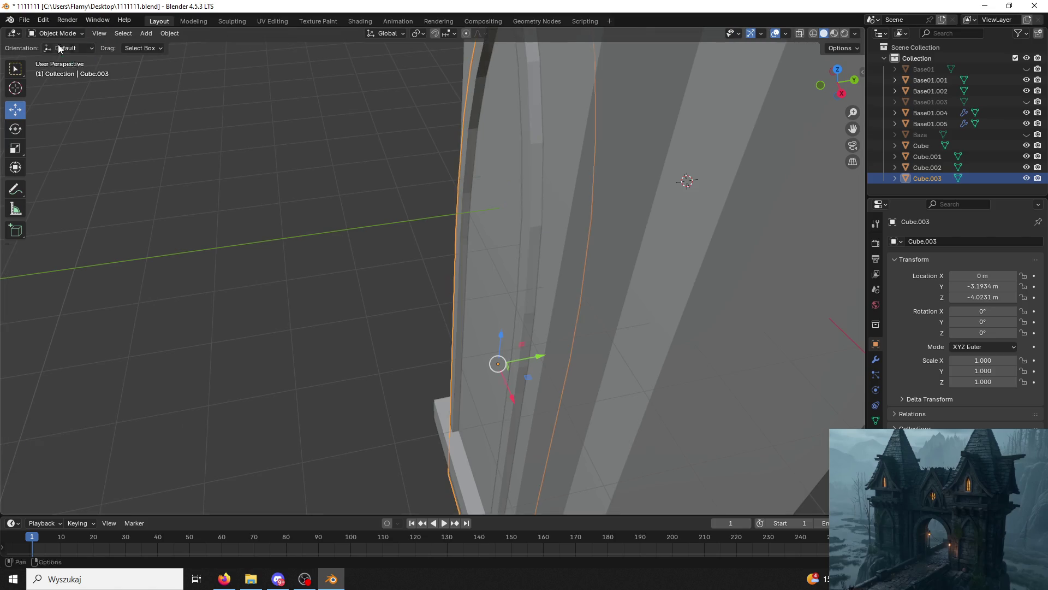
Move the door panel along Y to sit against the tower front.
left_click_drag(538, 355, 522, 360)
mouse_move(521, 361)
middle_mouse_down()
mouse_move(555, 362)
mouse_move(494, 321)
middle_mouse_up()
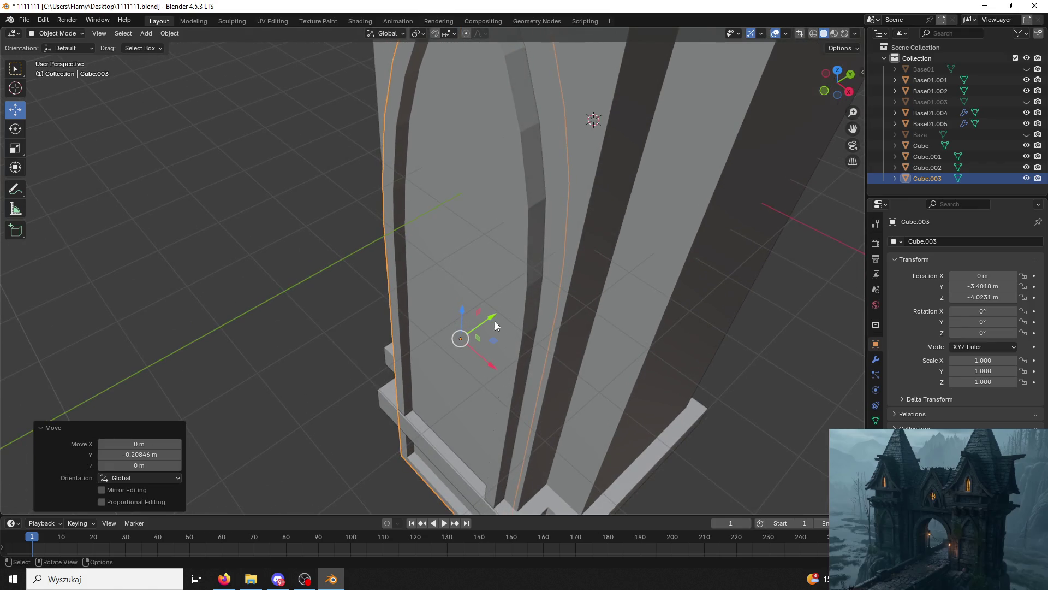
key("g")
key("y")
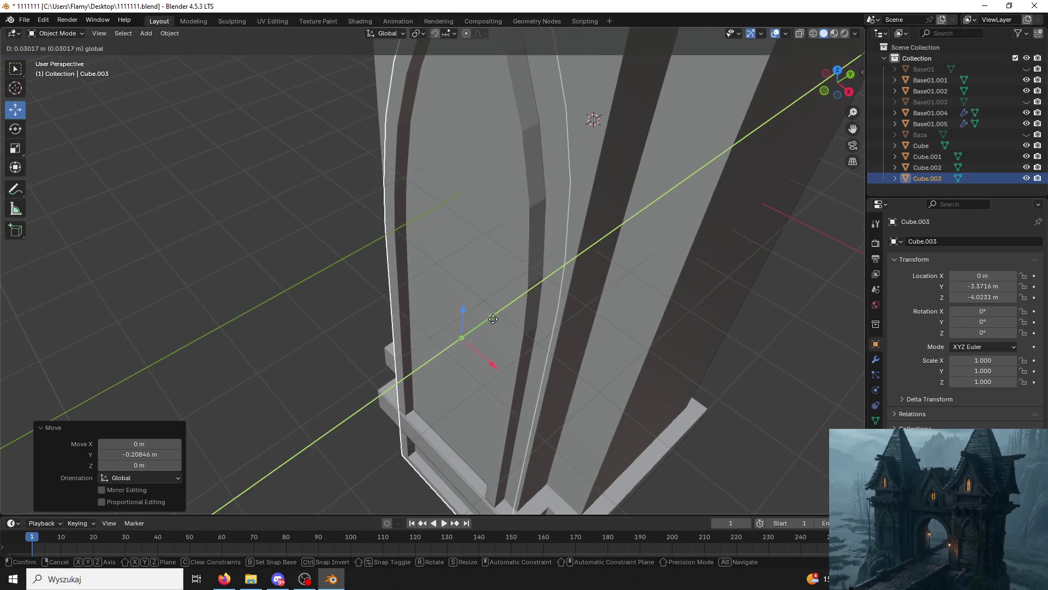
left_click(495, 321)
mouse_move(502, 321)
middle_mouse_down()
mouse_move(563, 317)
mouse_move(503, 215)
mouse_move(553, 182)
mouse_move(555, 235)
mouse_move(491, 240)
mouse_move(552, 240)
mouse_move(604, 323)
mouse_move(441, 310)
middle_mouse_up()
left_click(552, 241)
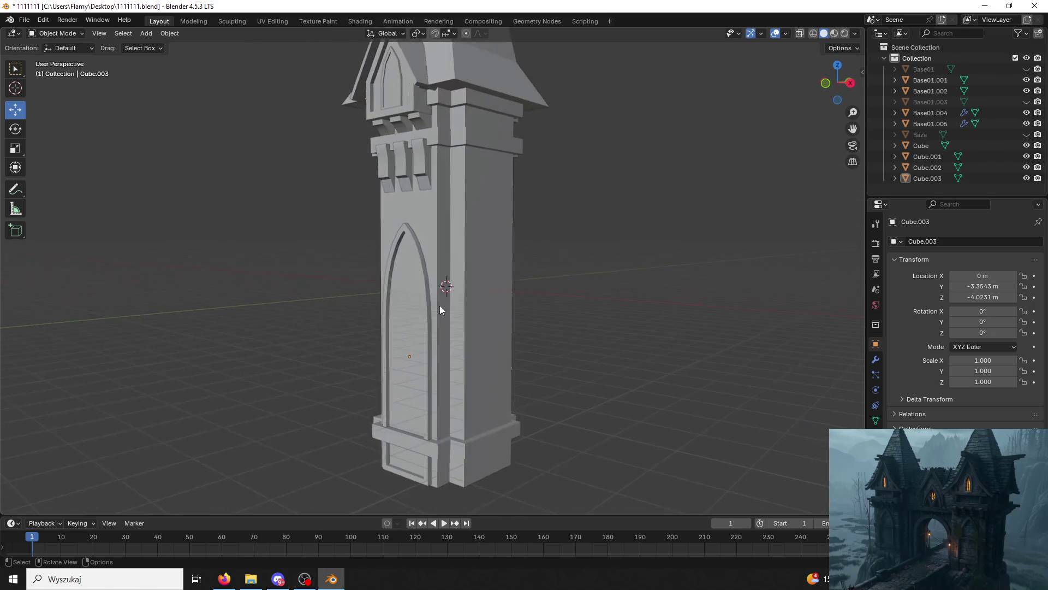
Inspect the dormer's arch panel near the spire and save the blend file.
mouse_move(601, 222)
middle_mouse_down()
mouse_move(591, 230)
mouse_move(569, 218)
mouse_move(496, 218)
middle_mouse_up()
scroll(569, 218, "down", 2)
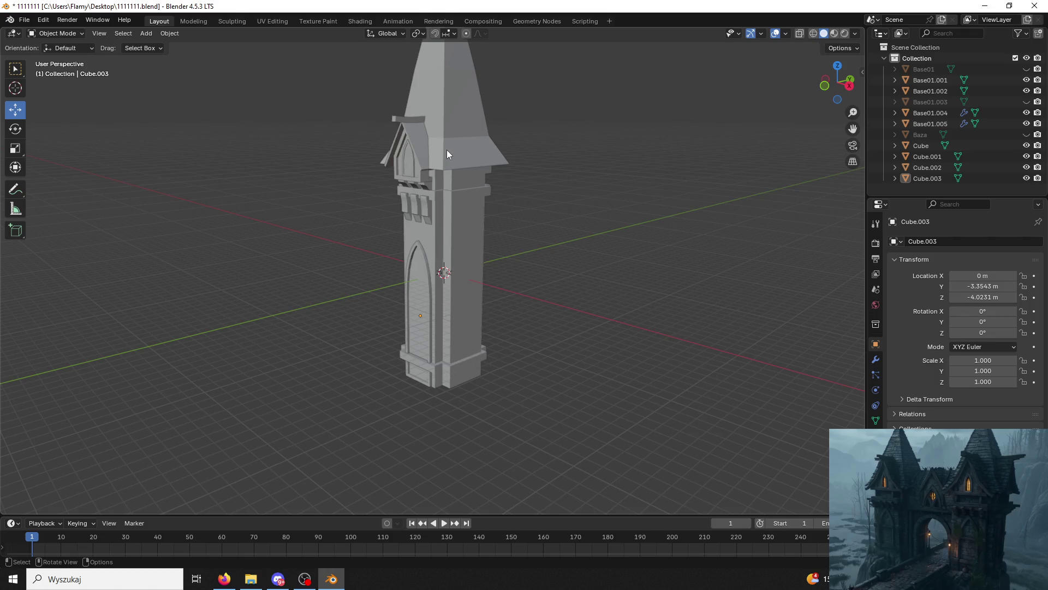
left_click(411, 152)
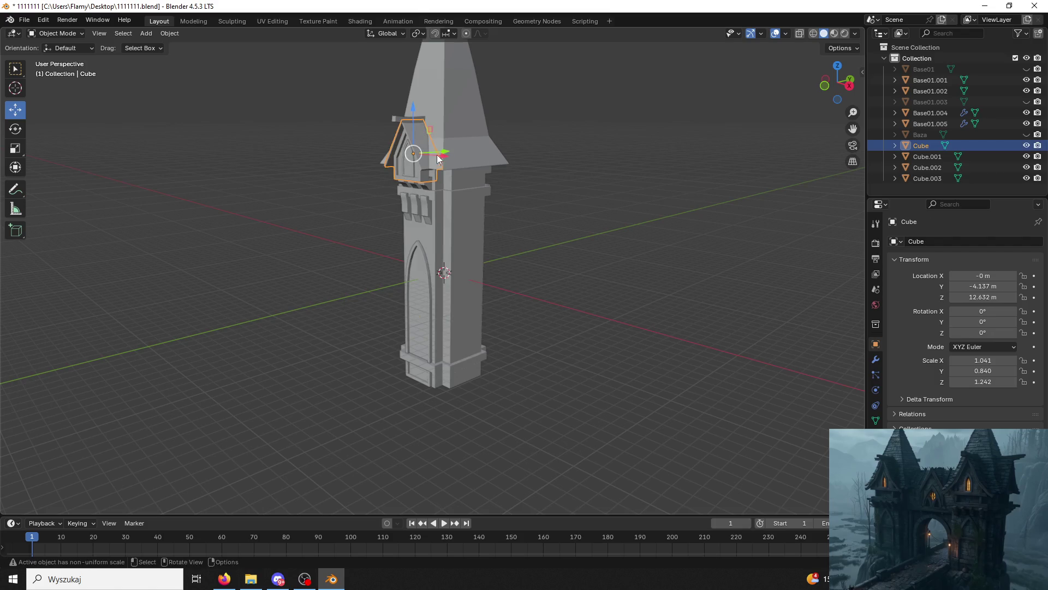
middle_click_drag(411, 151, 486, 148)
scroll(526, 308, "up", 5)
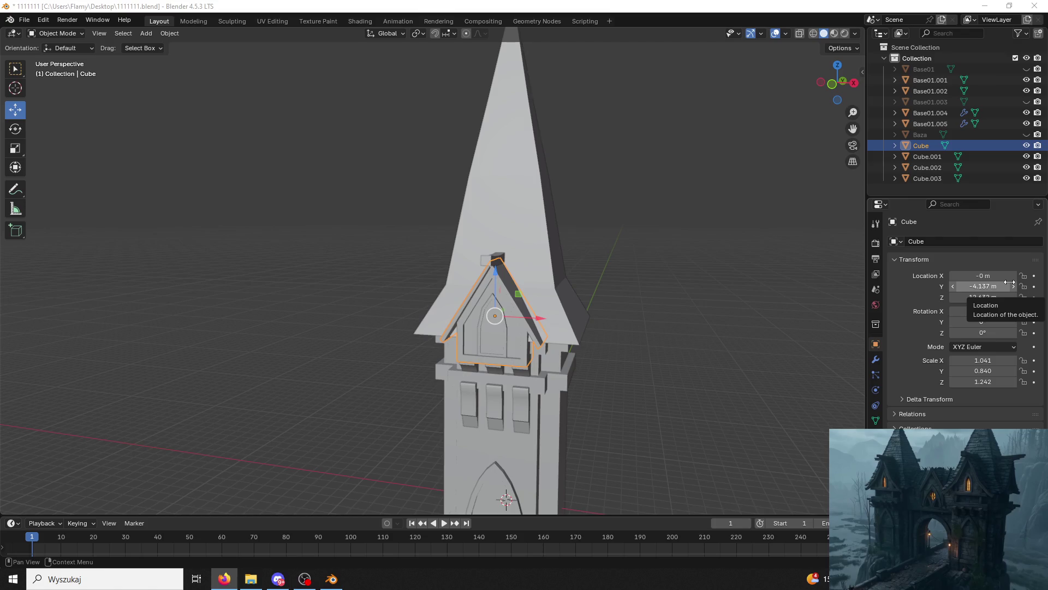
left_click(819, 359)
key("ctrl+s")
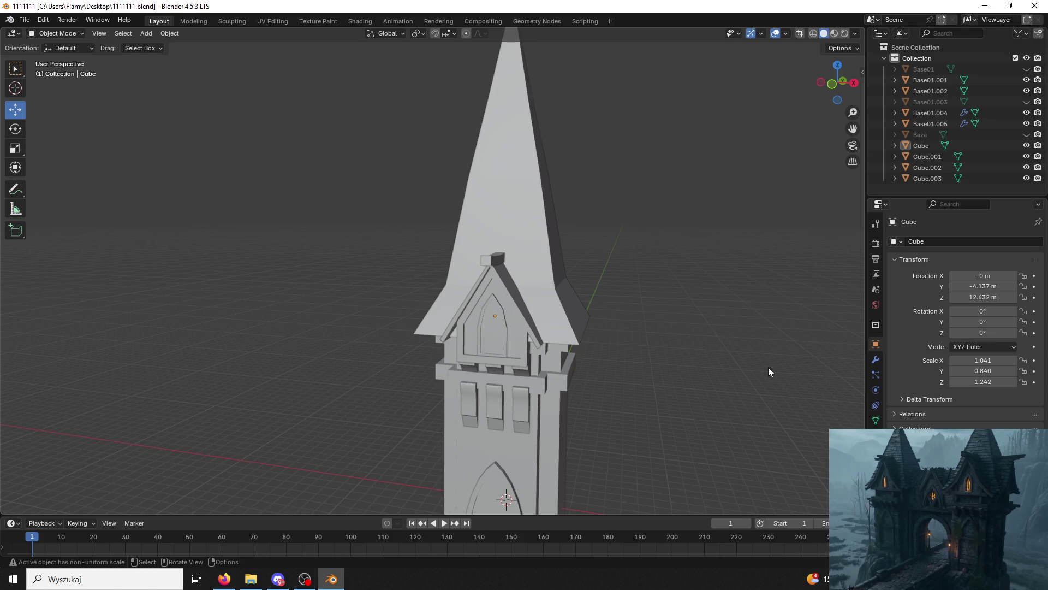
Orbit and zoom around the tower to inspect the spire and gable dormer.
middle_click_drag(765, 327, 646, 286)
mouse_move(795, 198)
middle_mouse_down()
mouse_move(819, 206)
mouse_move(701, 263)
mouse_move(566, 296)
mouse_move(627, 299)
mouse_move(653, 327)
mouse_move(586, 316)
mouse_move(661, 333)
middle_mouse_up()
scroll(634, 322, "down", 6)
scroll(585, 317, "up", 5)
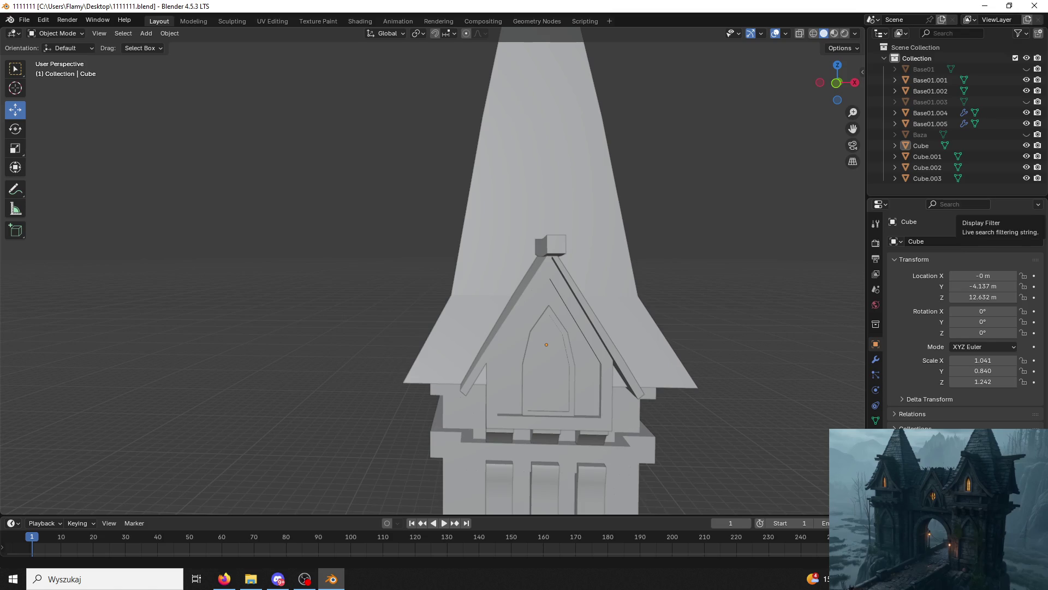
From a side-on view, select the spire object Base01.001 and save the file as 1111111.blend.
key("alt+Tab")
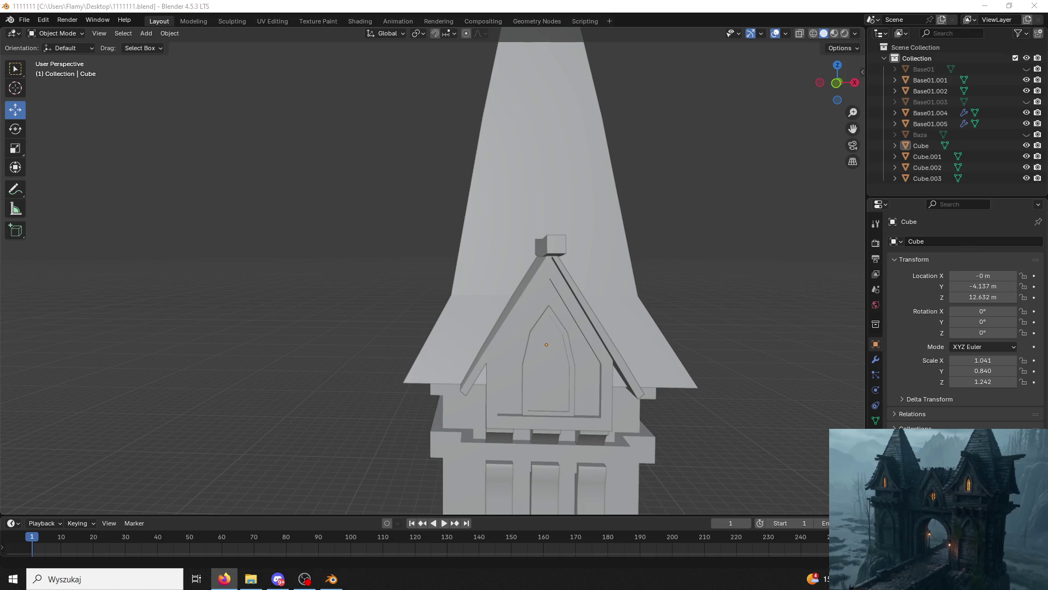
mouse_move(850, 231)
middle_mouse_down()
mouse_move(735, 244)
mouse_move(716, 173)
mouse_move(630, 148)
mouse_move(608, 166)
mouse_move(641, 178)
mouse_move(643, 213)
mouse_move(591, 207)
middle_mouse_up()
left_click(574, 218)
key("ctrl+s")
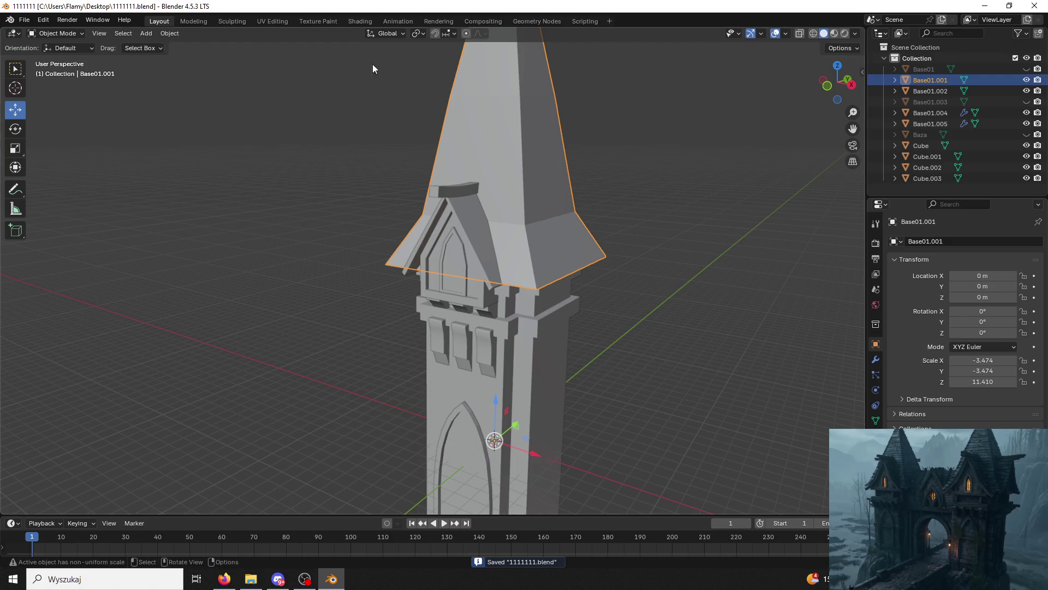
Create a new material for the spire in Material Properties.
left_click(876, 436)
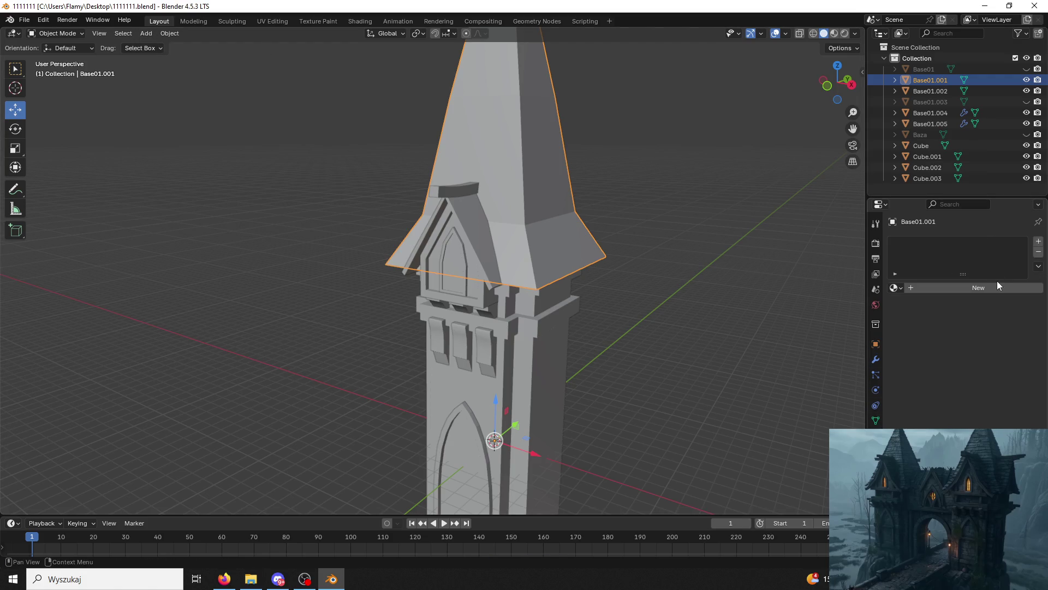
left_click(1038, 241)
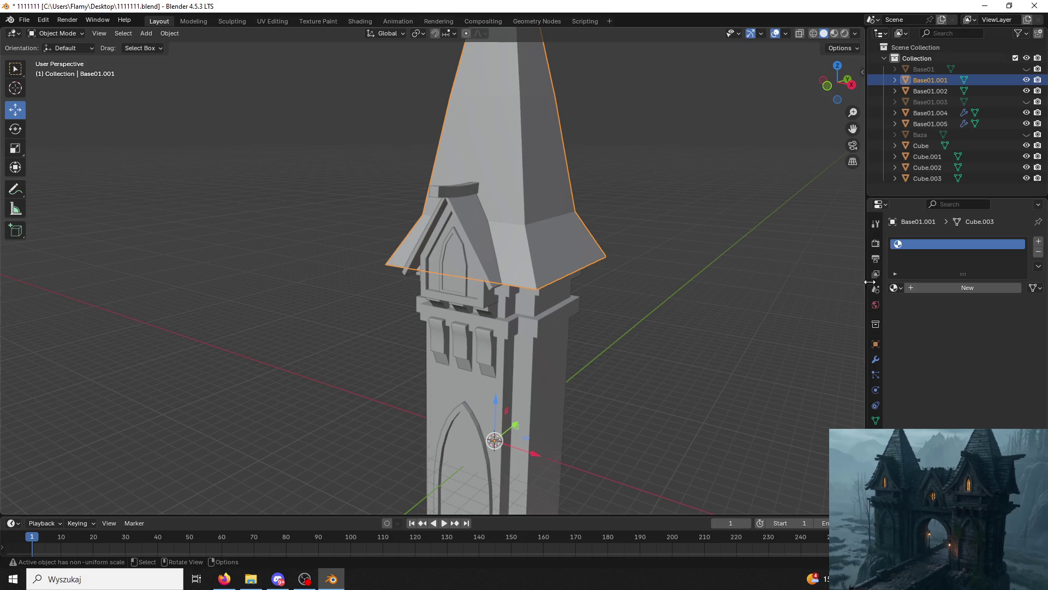
left_click(276, 19)
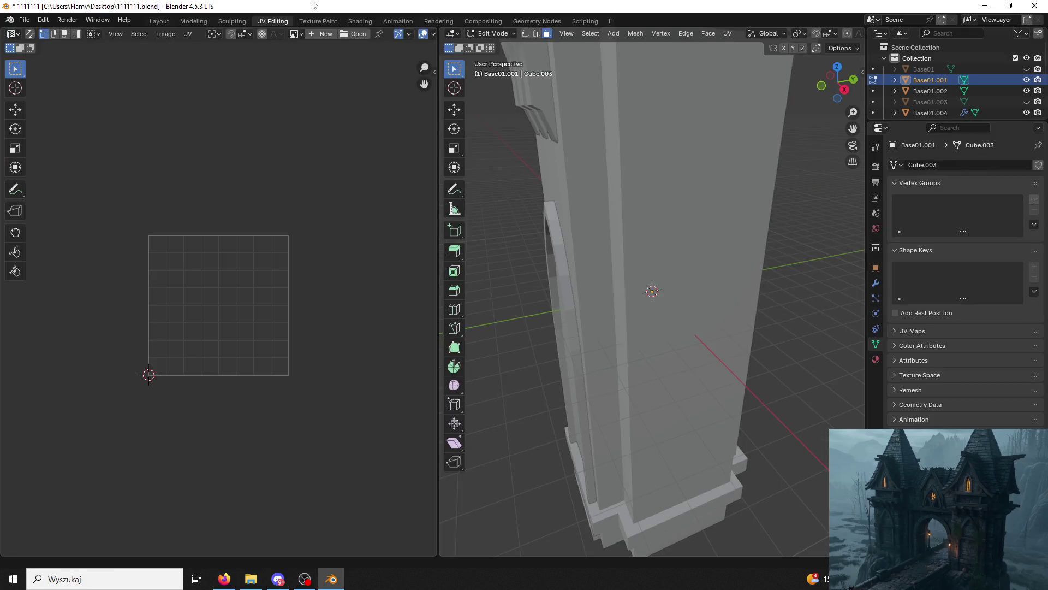
left_click(367, 25)
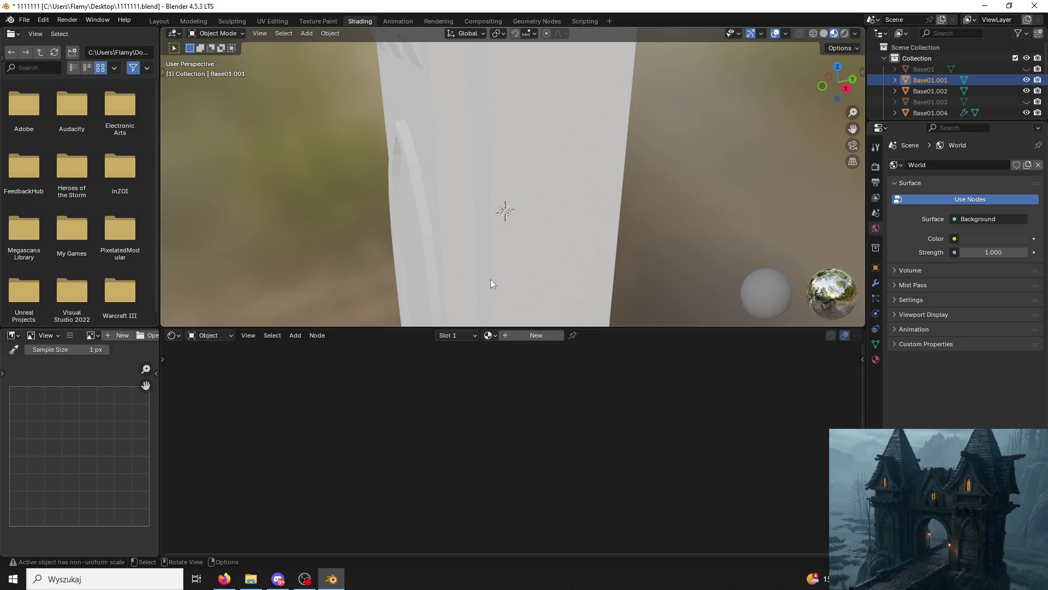
Drag the teal tile image from the Nowe folder into the node editor, linked to Base Color.
left_click_drag(396, 6, 395, 70)
double_click(214, 188)
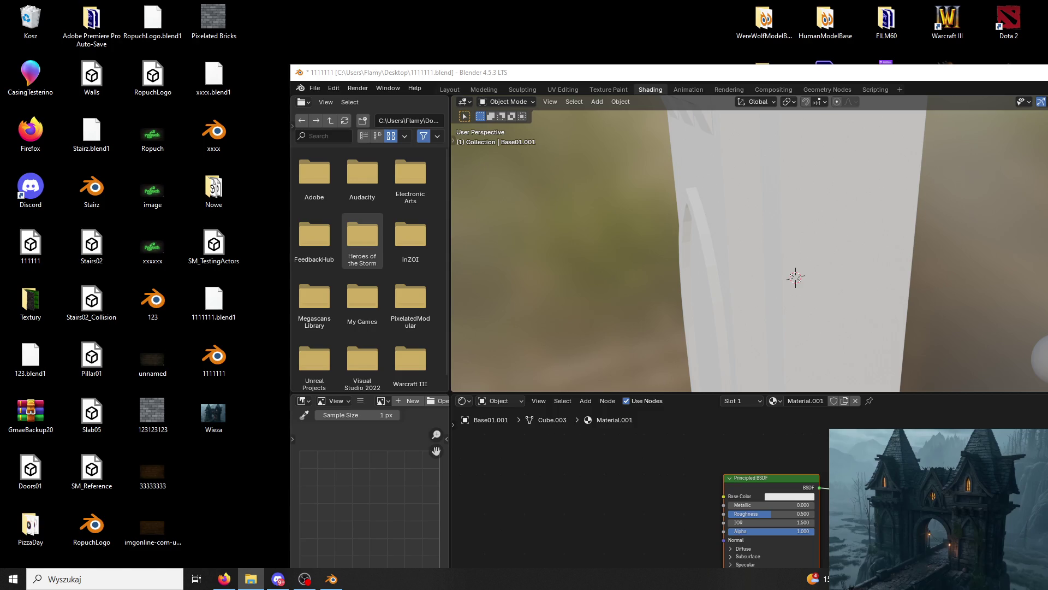
left_click_drag(533, 498, 535, 500)
left_click_drag(615, 502, 723, 496)
double_click(682, 79)
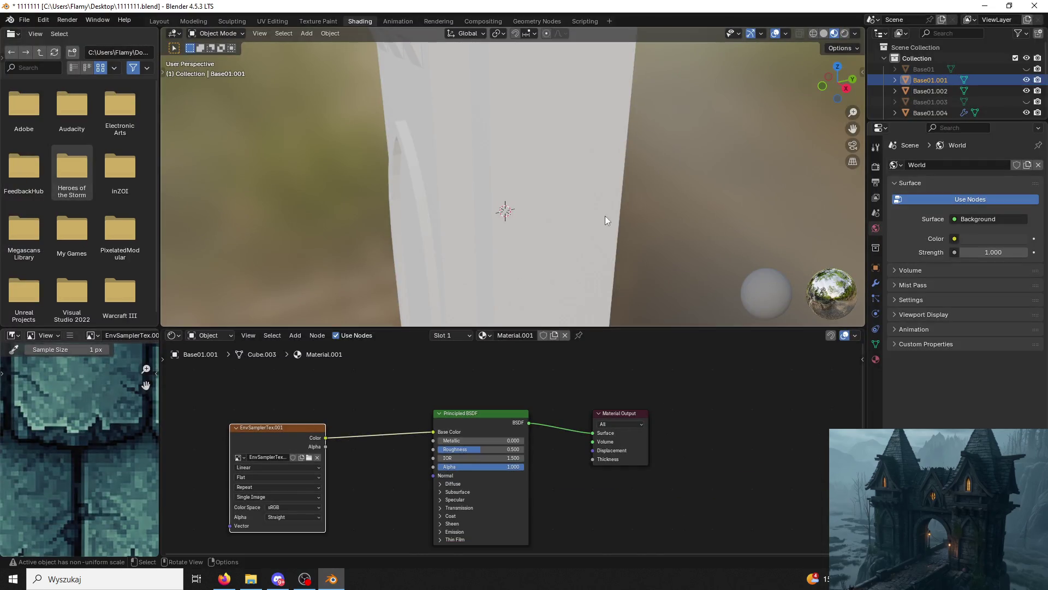
View the textured spire in the UV Editing workspace and select one of its faces.
mouse_move(800, 82)
middle_mouse_down()
mouse_move(722, 174)
mouse_move(598, 84)
mouse_move(605, 267)
middle_mouse_up()
scroll(740, 207, "down", 3)
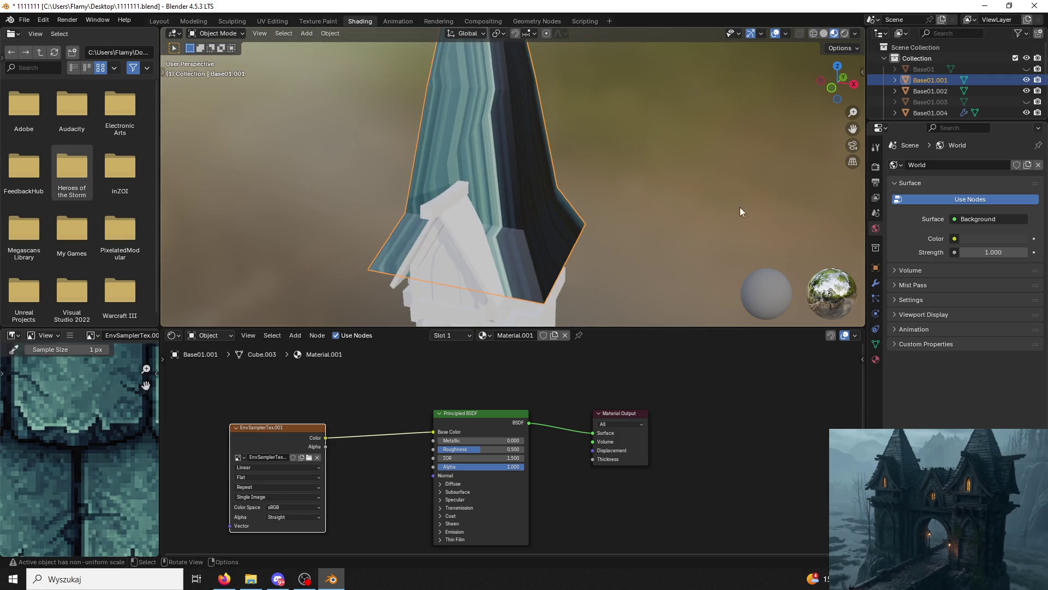
left_click(273, 20)
mouse_move(590, 138)
middle_mouse_down()
mouse_move(691, 158)
mouse_move(592, 449)
mouse_move(658, 458)
middle_mouse_up()
left_click(657, 458)
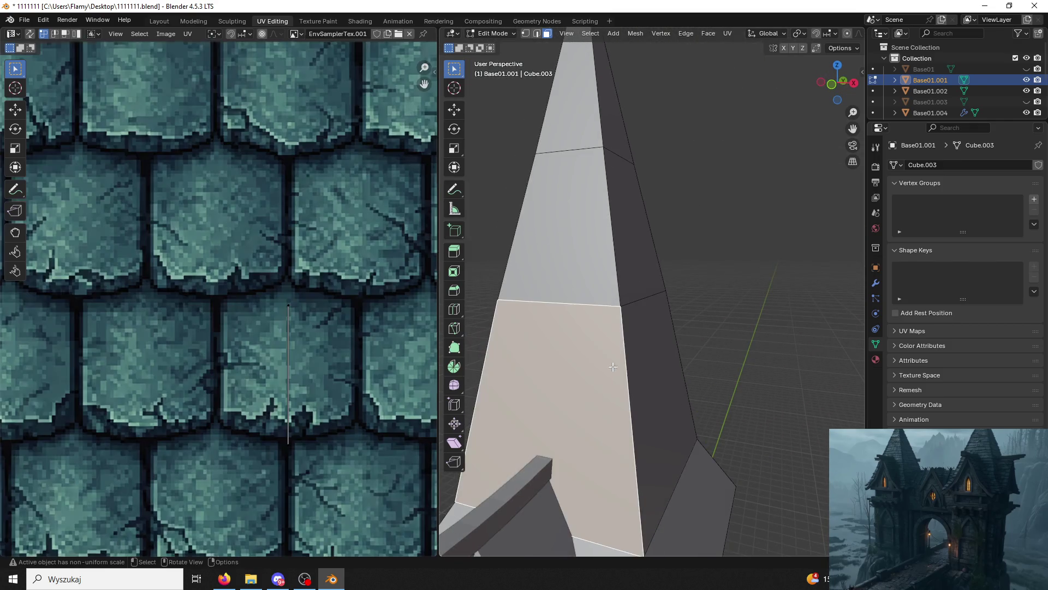
Widen the 3D view and mark the edge loop at the spire's base as a seam.
mouse_move(872, 64)
left_mouse_down()
mouse_move(1018, 57)
mouse_move(1015, 45)
mouse_move(794, 81)
left_mouse_up()
scroll(674, 304, "down", 5)
middle_click_drag(674, 305, 680, 281)
left_click(537, 34)
key("alt+a")
left_click(659, 319, "alt")
key("ctrl+e")
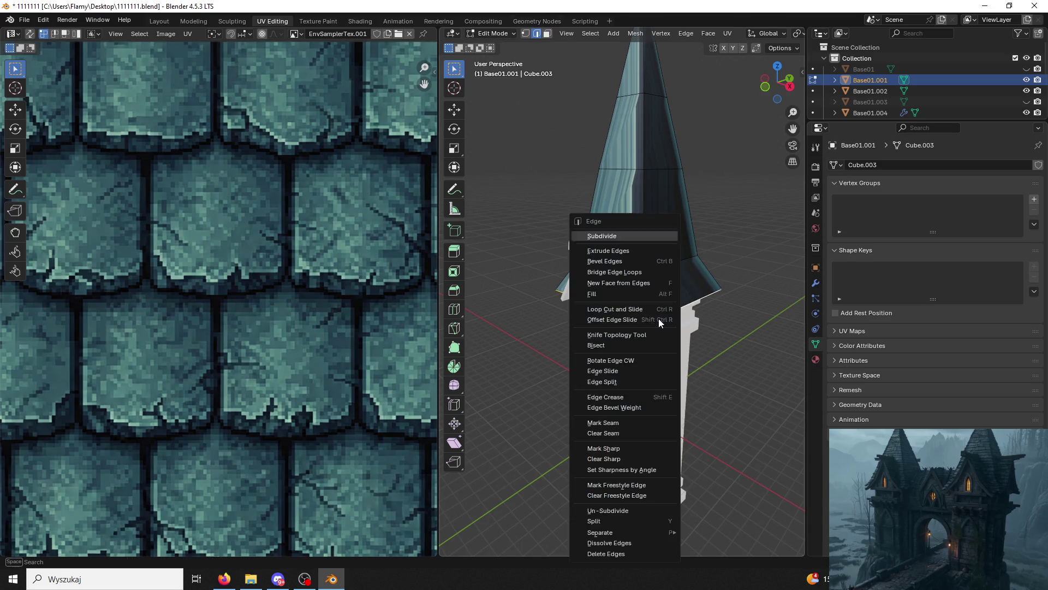
left_click(625, 422)
Mark the edge loop near the spire's tip as a seam.
mouse_move(625, 423)
middle_mouse_down()
mouse_move(649, 335)
mouse_move(674, 386)
mouse_move(702, 192)
mouse_move(636, 321)
middle_mouse_up()
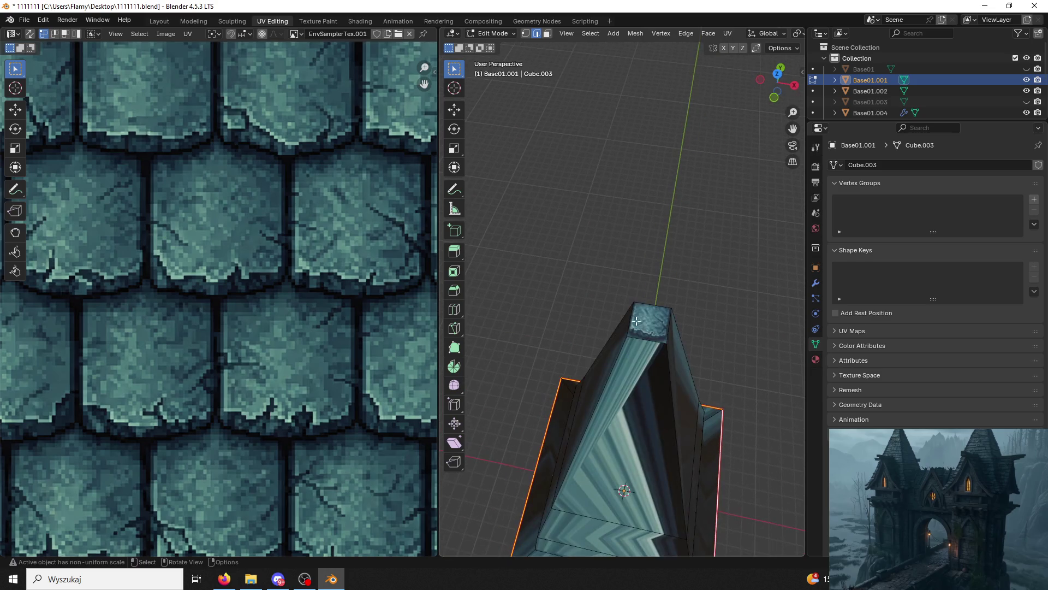
left_click(643, 337, "alt")
right_click(644, 337)
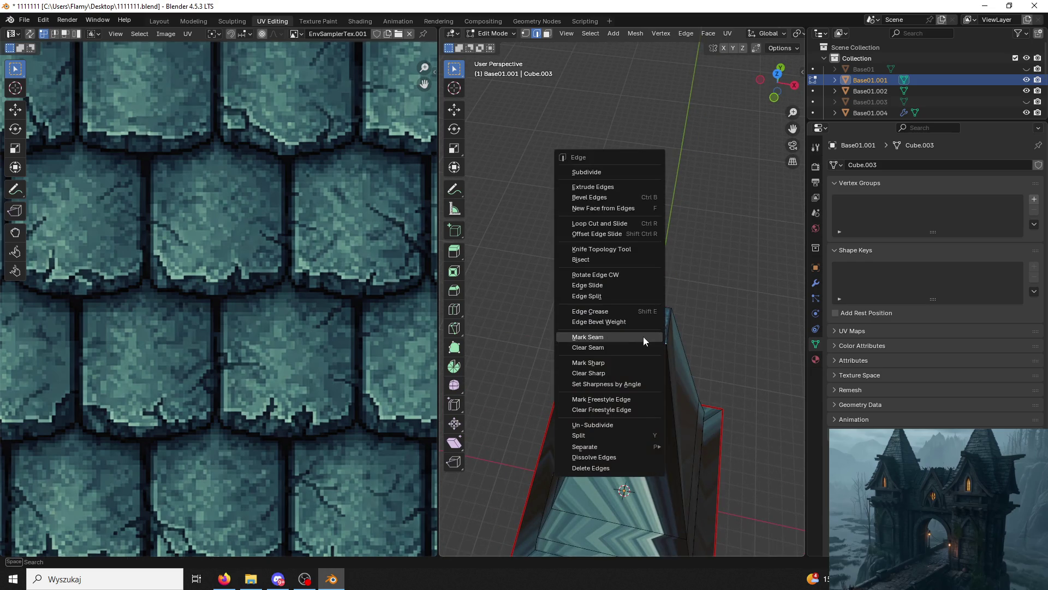
left_click(647, 339)
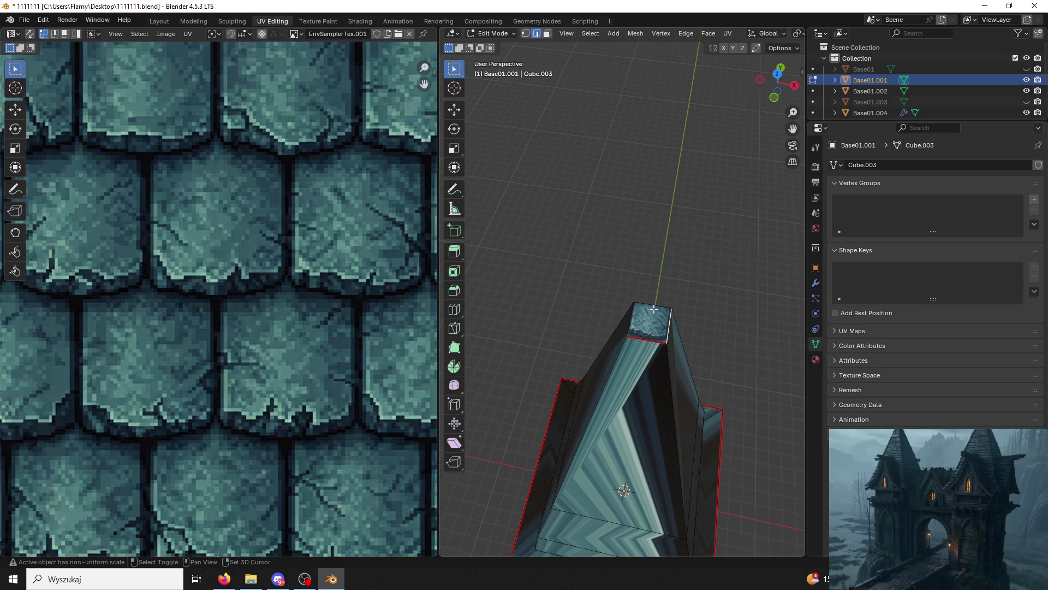
right_click(637, 329)
left_click(628, 329)
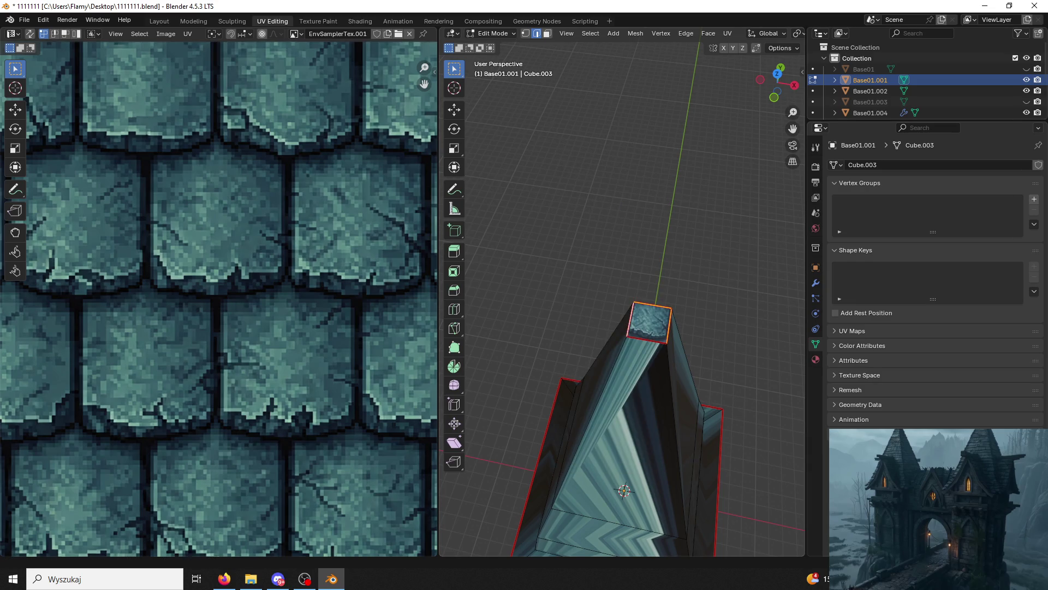
Mark one vertical corner edge of the spire as a seam.
key("alt+Tab")
mouse_move(775, 262)
middle_mouse_down()
mouse_move(653, 201)
mouse_move(676, 241)
mouse_move(581, 270)
middle_mouse_up()
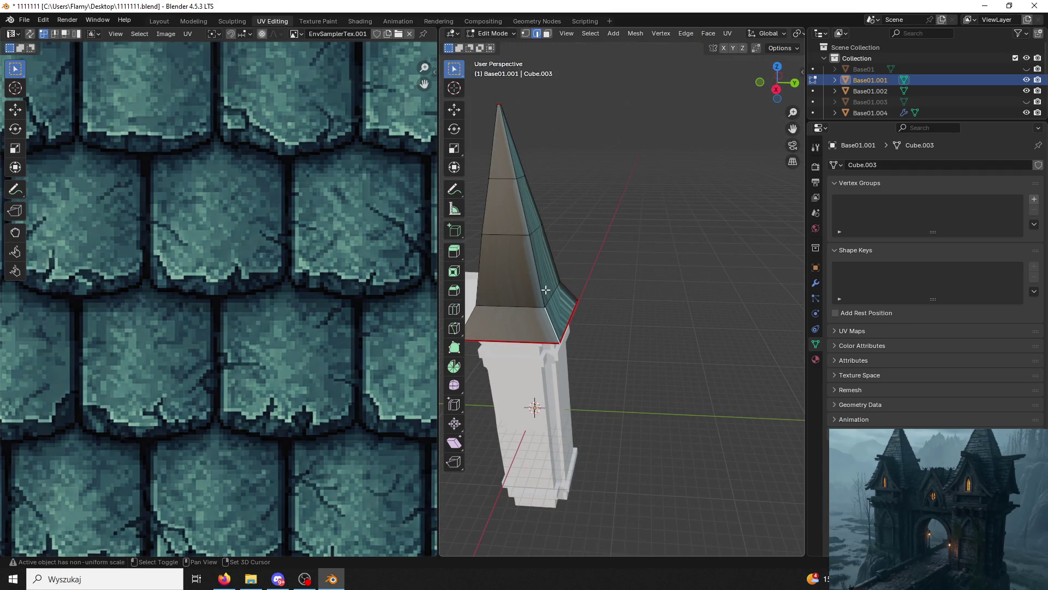
key("ctrl+e")
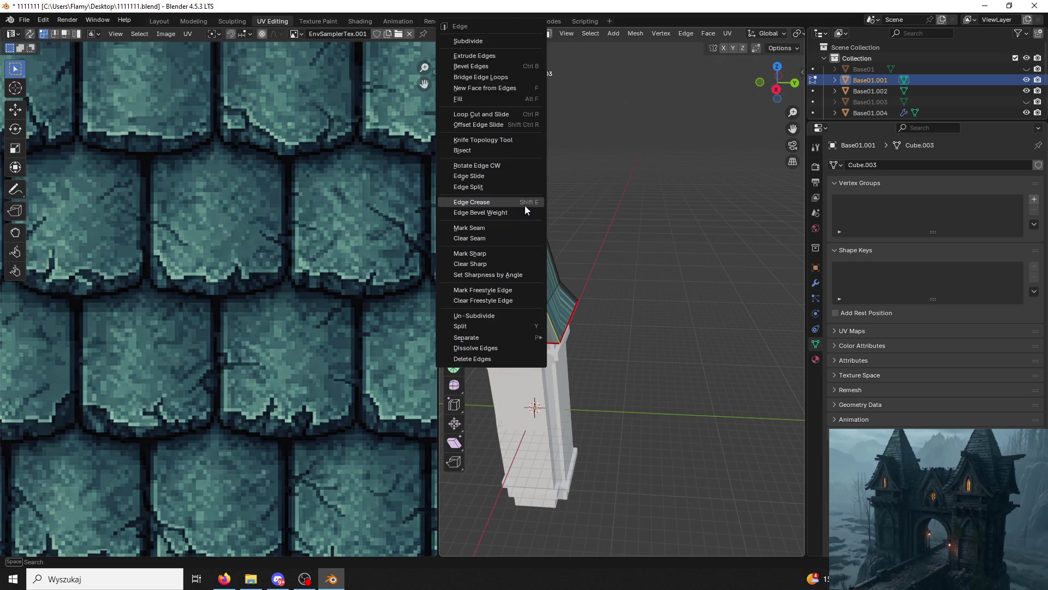
left_click(502, 232)
In face select mode, select all linked spire faces with Ctrl+L.
mouse_move(526, 222)
middle_mouse_down()
mouse_move(592, 194)
mouse_move(700, 178)
middle_mouse_up()
left_click(548, 34)
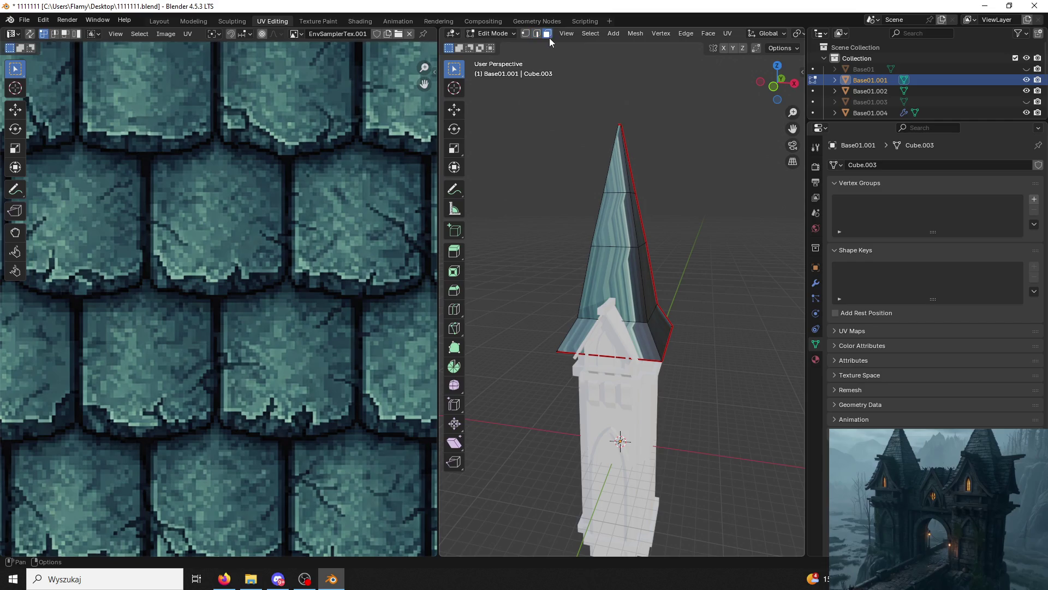
left_click(616, 228)
key("ctrl+l")
Unwrap the spire faces, then re-map them with Smart UV Project.
key("u")
left_click(615, 229)
key("Home")
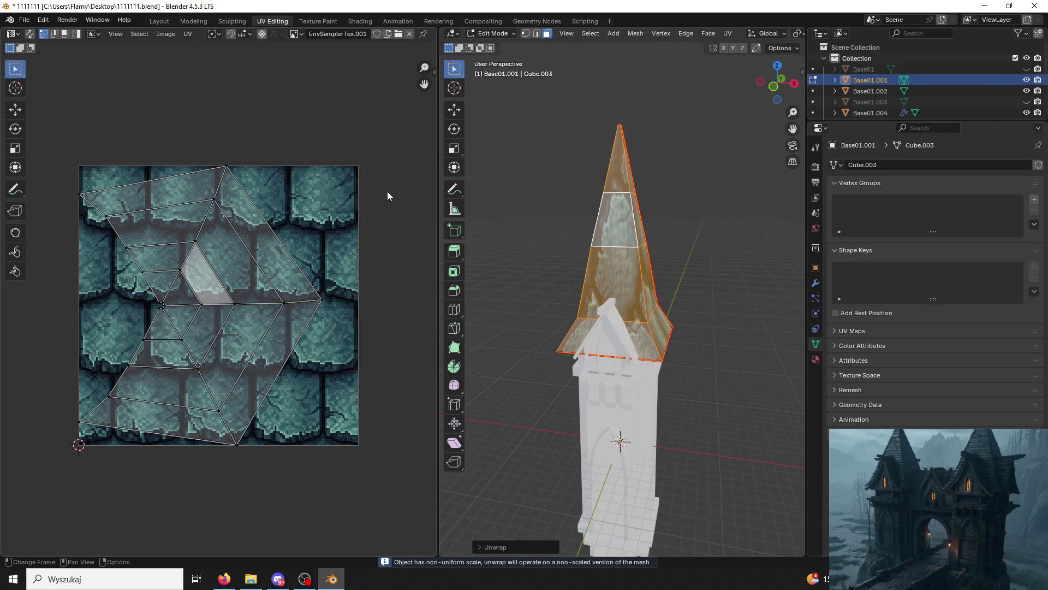
key("u")
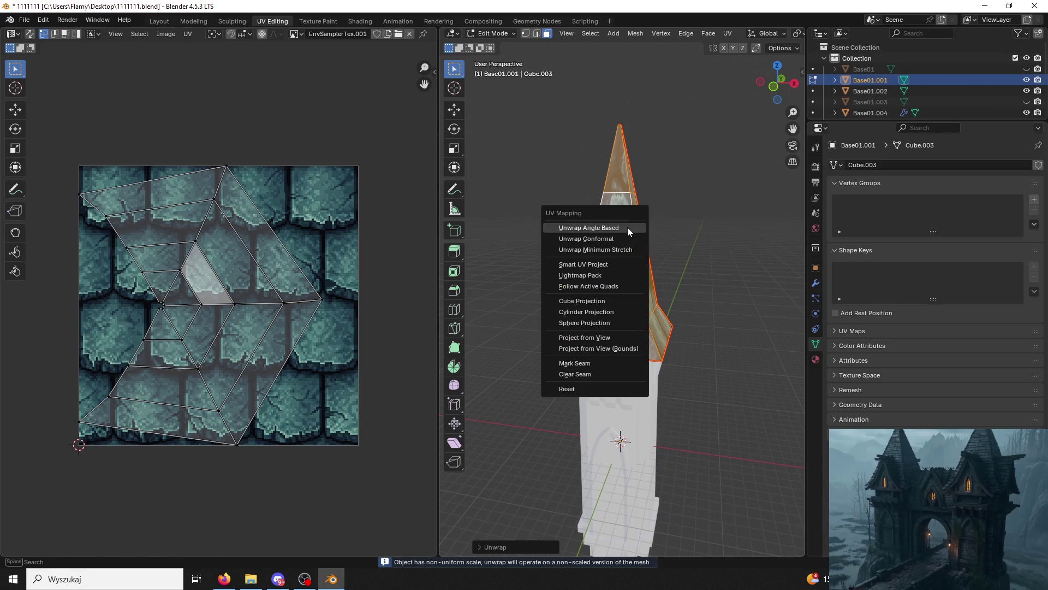
left_click(609, 264)
left_click(586, 362)
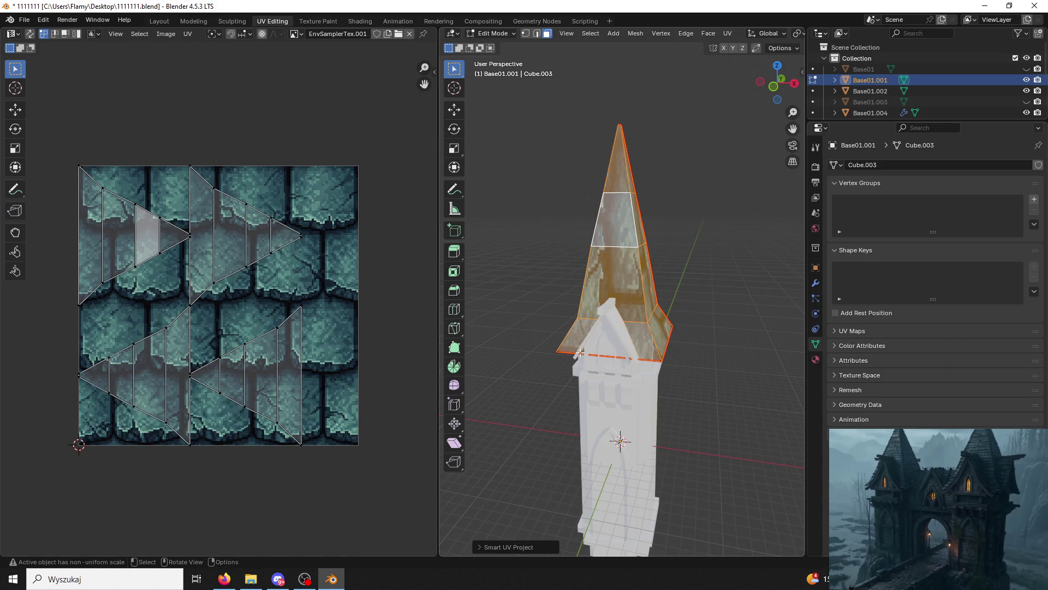
Select the spire's side, tip and base faces and rotate their UVs by 90° repeatedly.
left_click(639, 333)
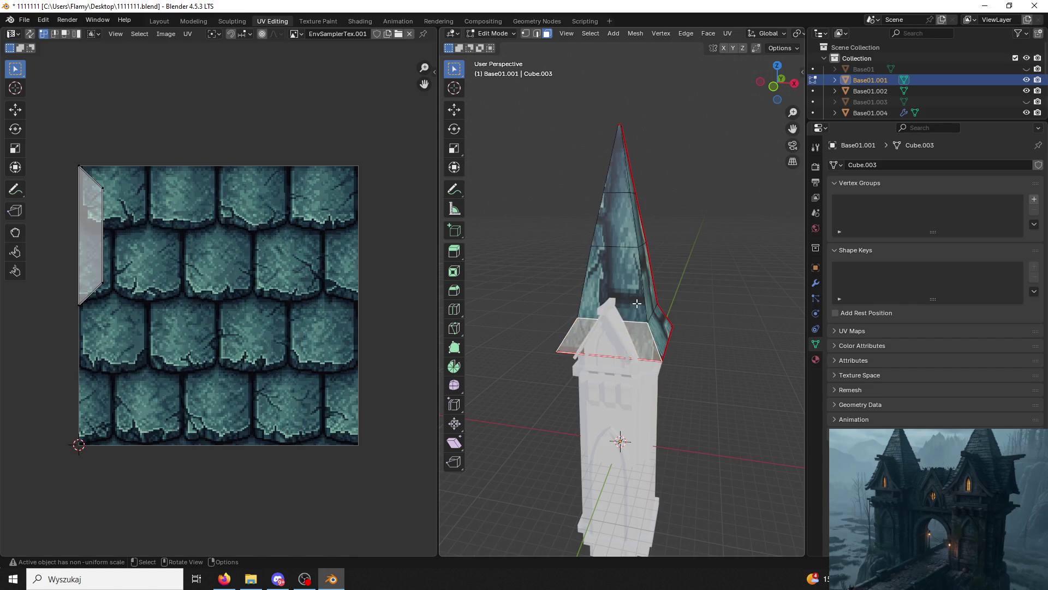
left_click(633, 297)
left_click(628, 216, "shift")
left_click(624, 189, "shift")
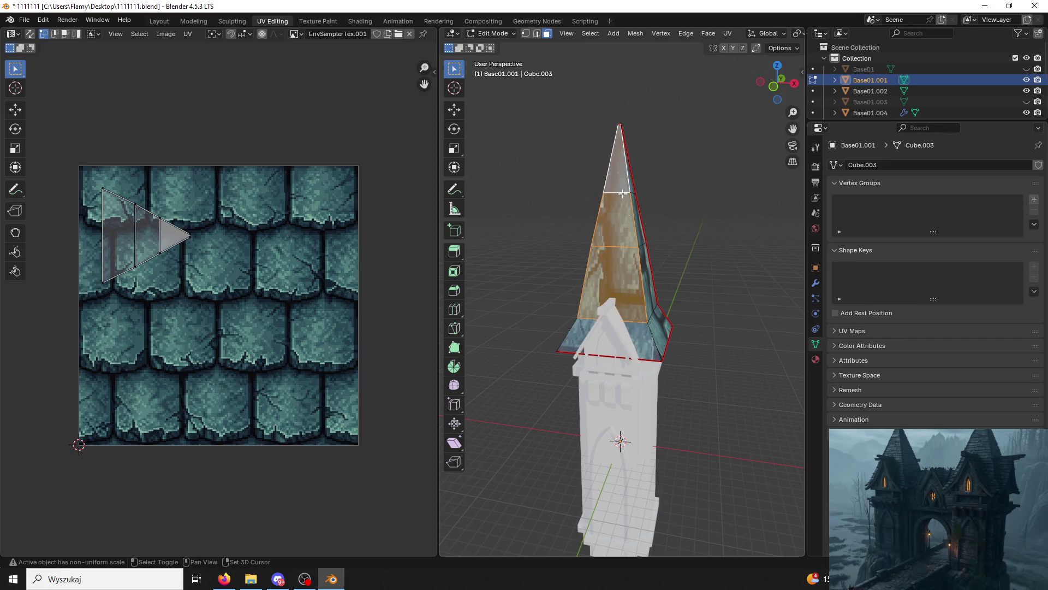
left_click(637, 331, "shift")
type("a")
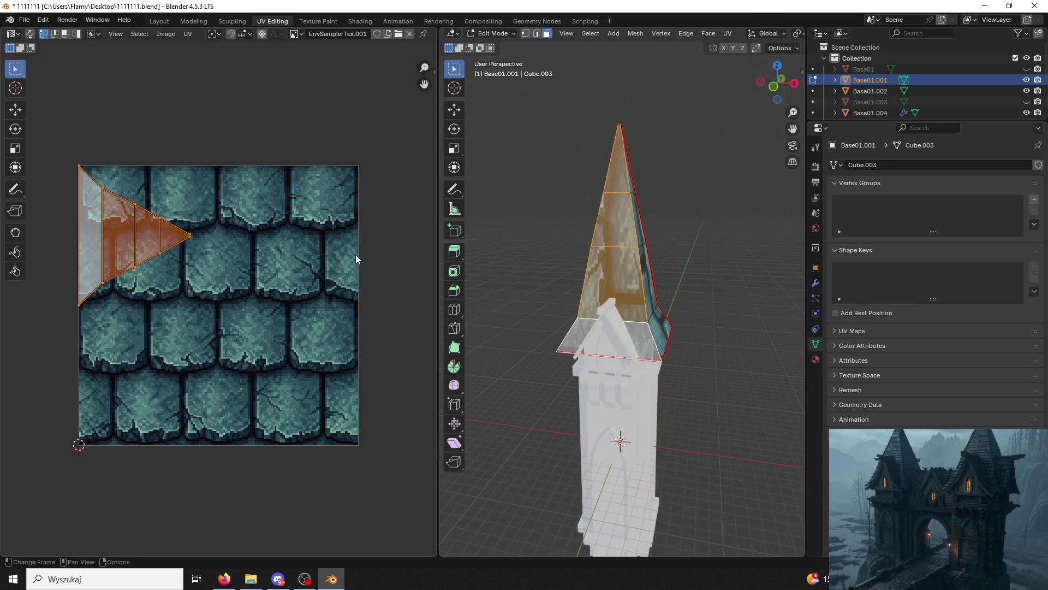
type("r90")
key("Return")
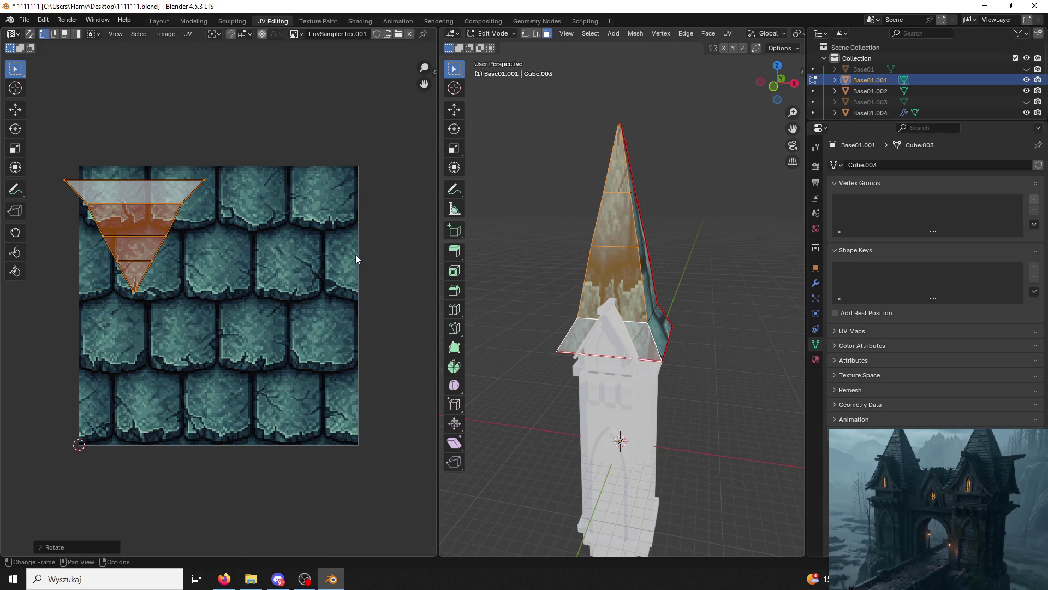
type("r90")
key("Return")
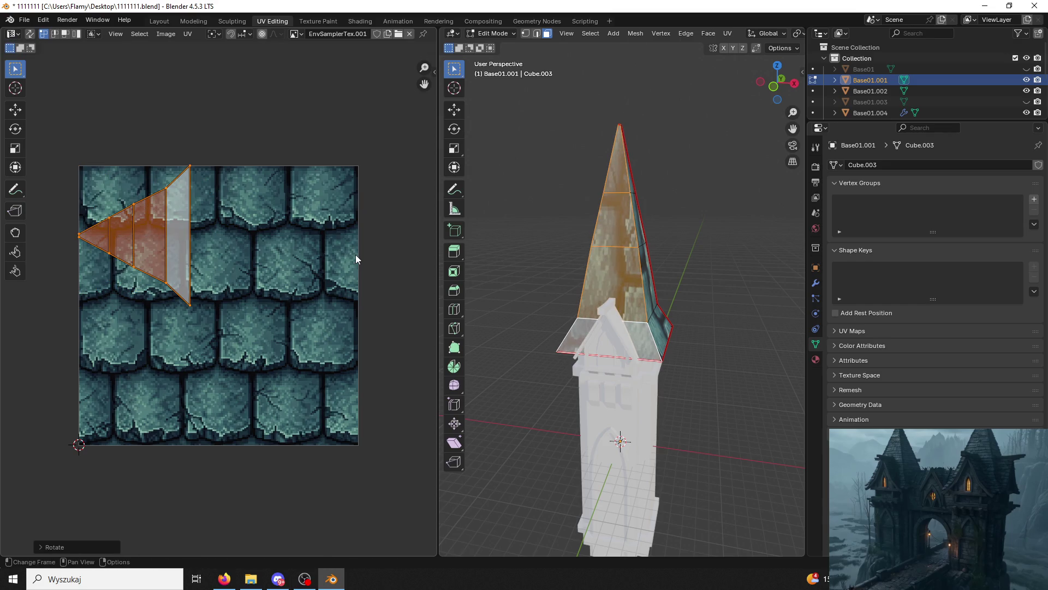
type("r90")
key("Return")
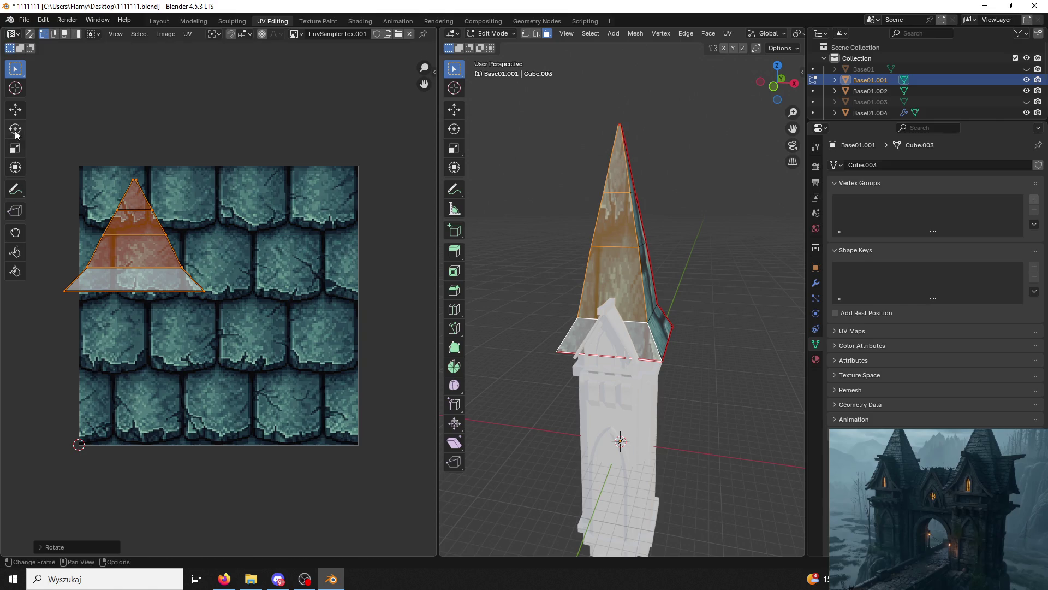
Move the spire UV island right and squeeze it horizontally along X.
left_click(12, 111)
mouse_move(172, 235)
left_mouse_down()
mouse_move(221, 235)
mouse_move(299, 192)
left_mouse_up()
key("s")
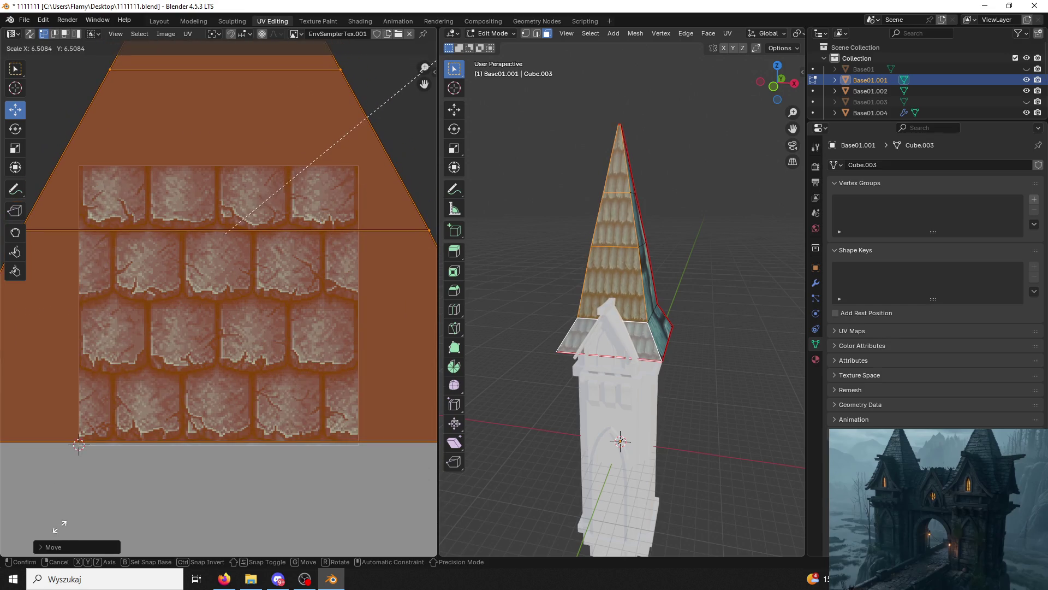
key("x")
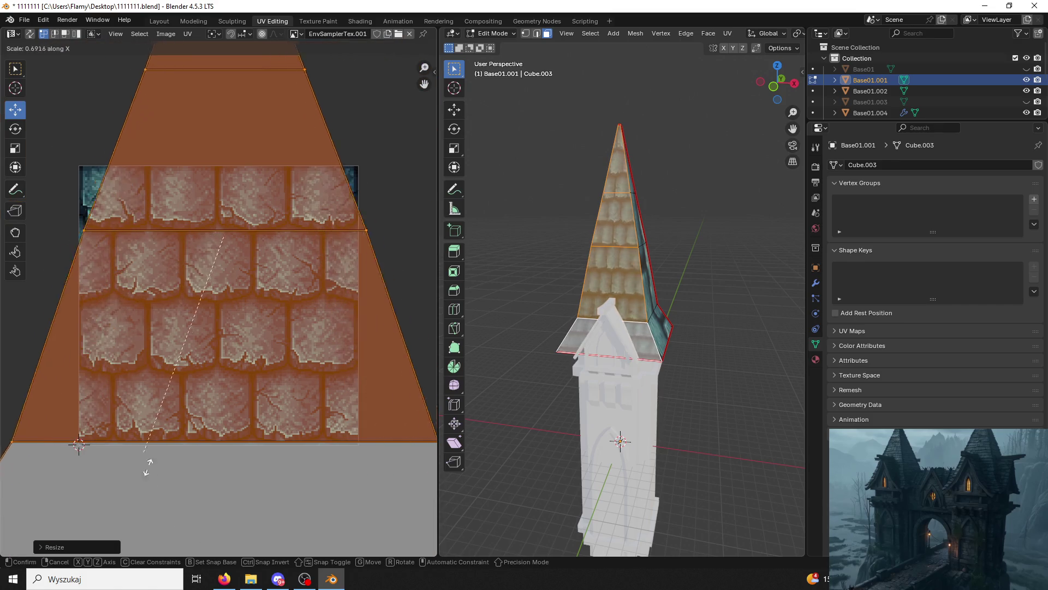
left_click(386, 192)
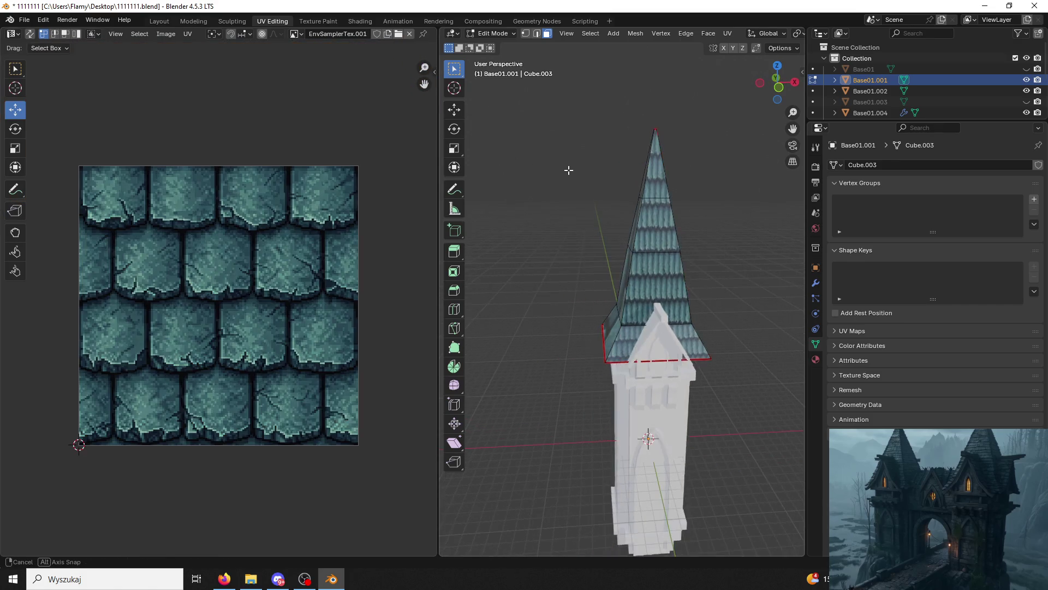
Narrow the spire UVs horizontally, then enlarge them uniformly.
scroll(568, 168, "down", 4)
scroll(219, 273, "down", 6)
key("s")
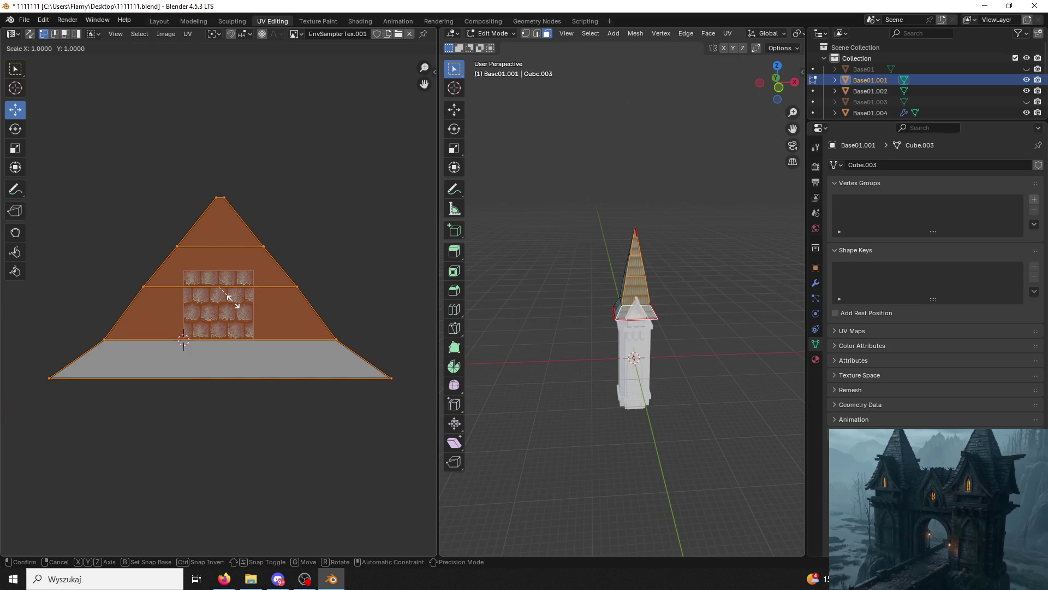
left_click(308, 291)
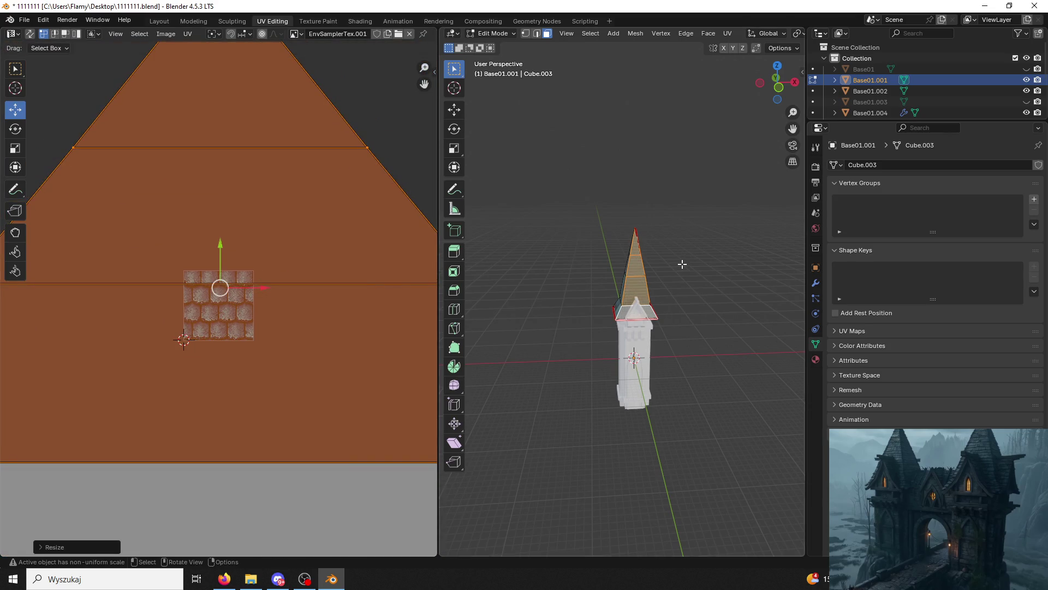
scroll(622, 245, "up", 5)
key("ctrl+z")
key("s")
key("x")
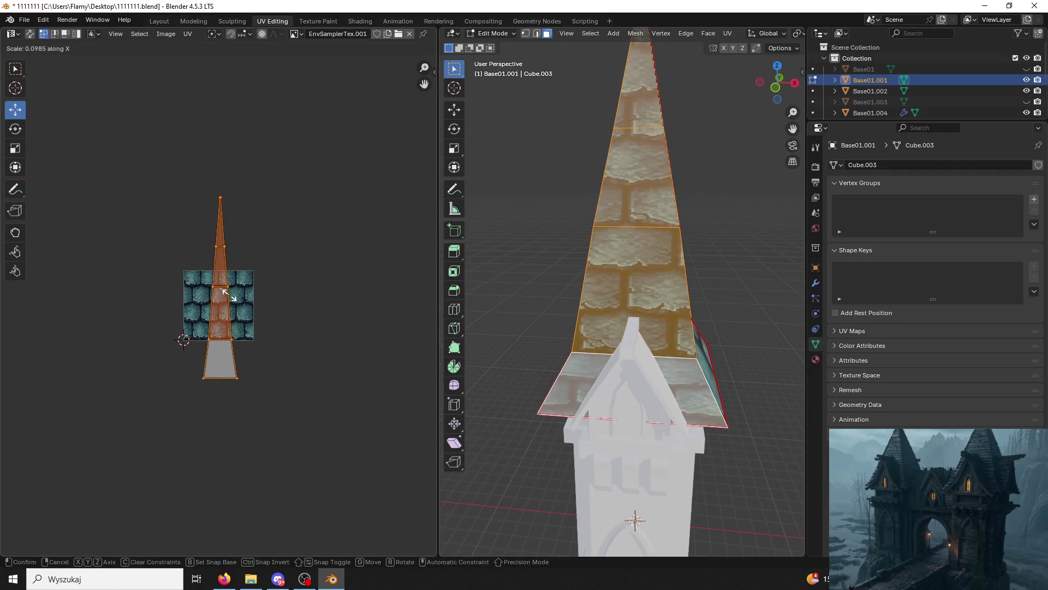
left_click(248, 300)
key("s")
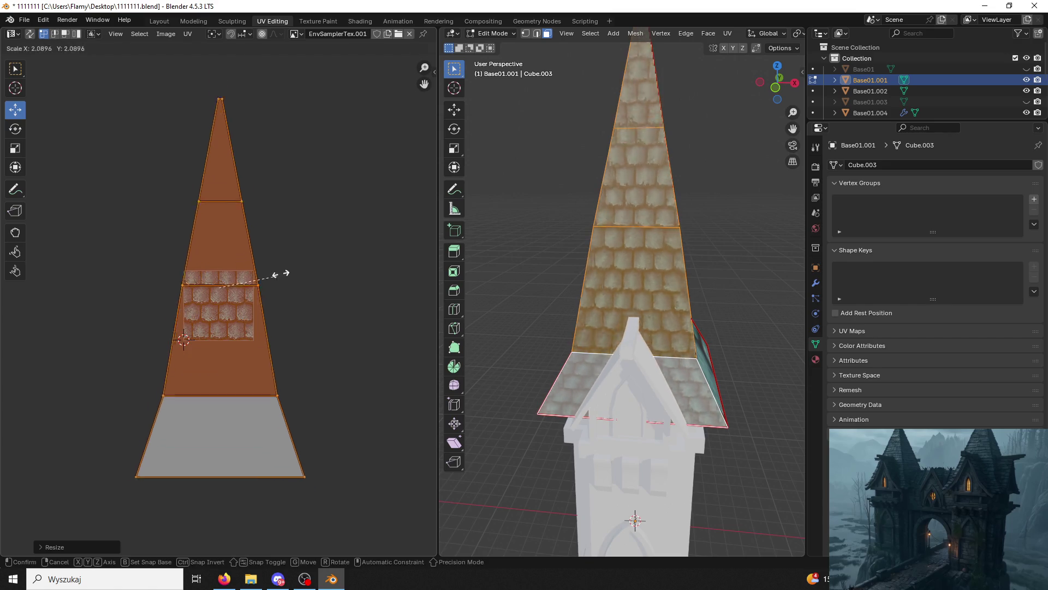
left_click(279, 324)
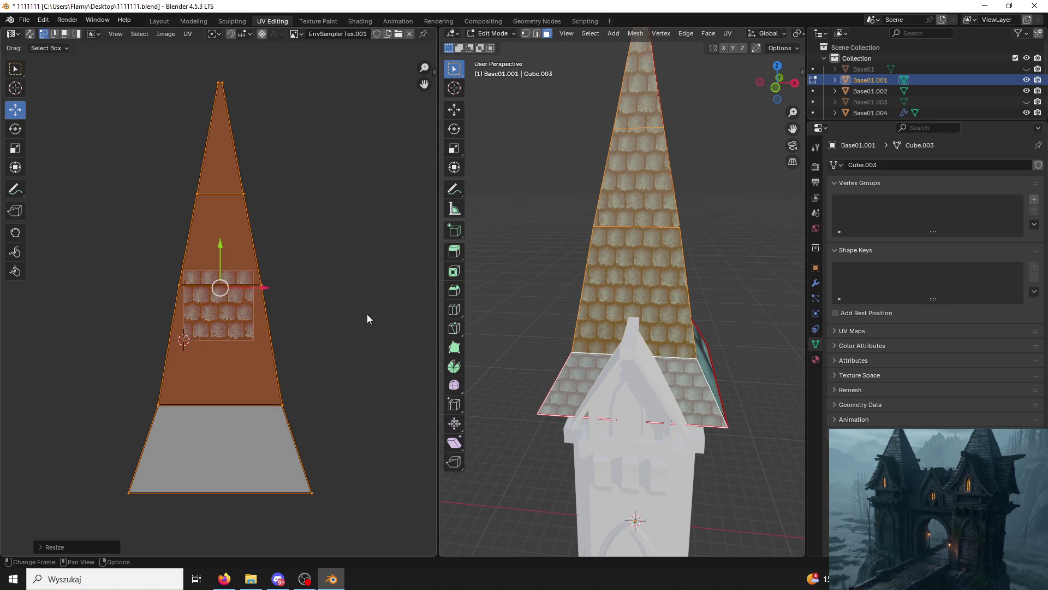
Select the spire's front column of faces, then clear the selection.
left_click(513, 265)
mouse_move(514, 264)
middle_mouse_down()
mouse_move(498, 227)
mouse_move(644, 229)
mouse_move(577, 227)
middle_mouse_up()
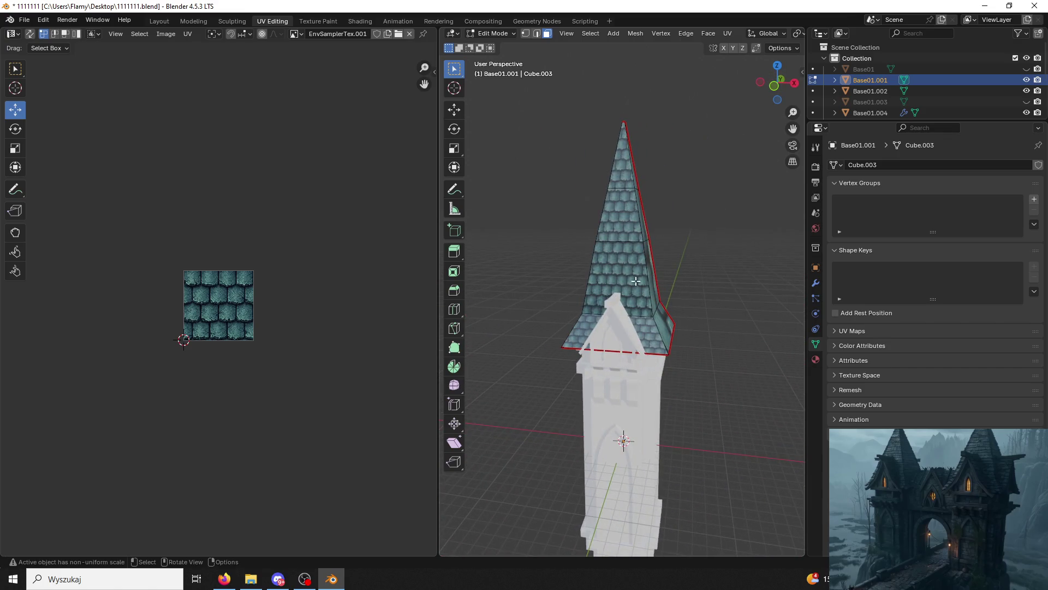
scroll(616, 276, "up", 4)
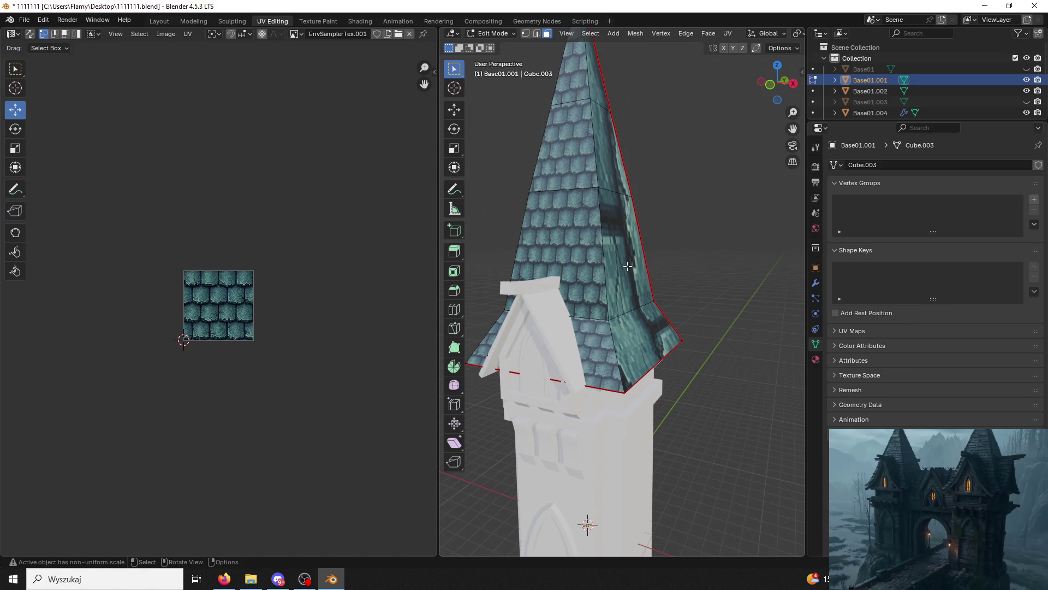
left_click(628, 266)
left_click(586, 358)
left_click(563, 251, "shift")
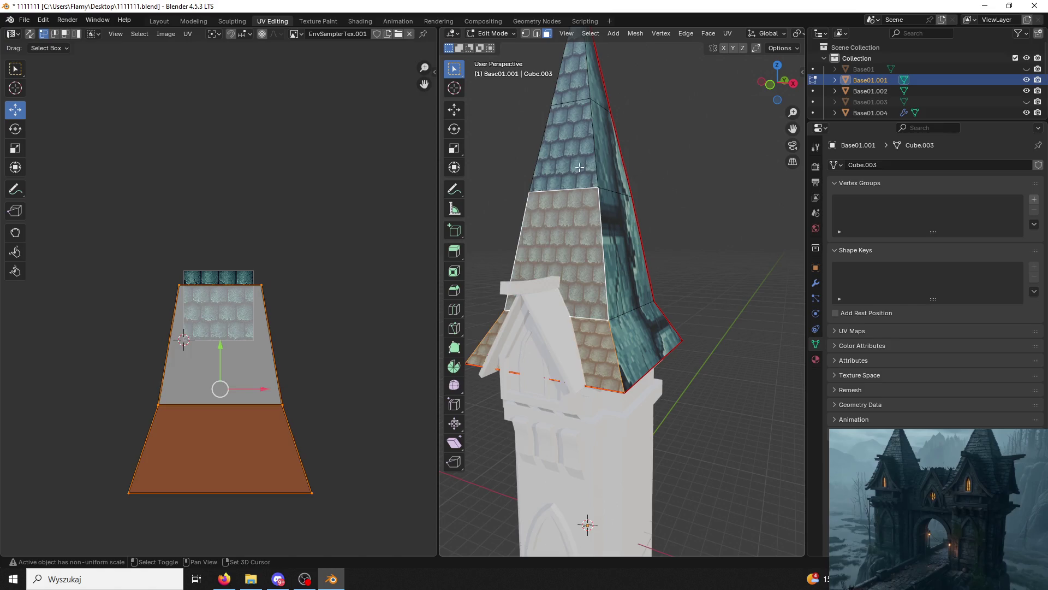
left_click(562, 147, "shift")
left_click(571, 74, "shift")
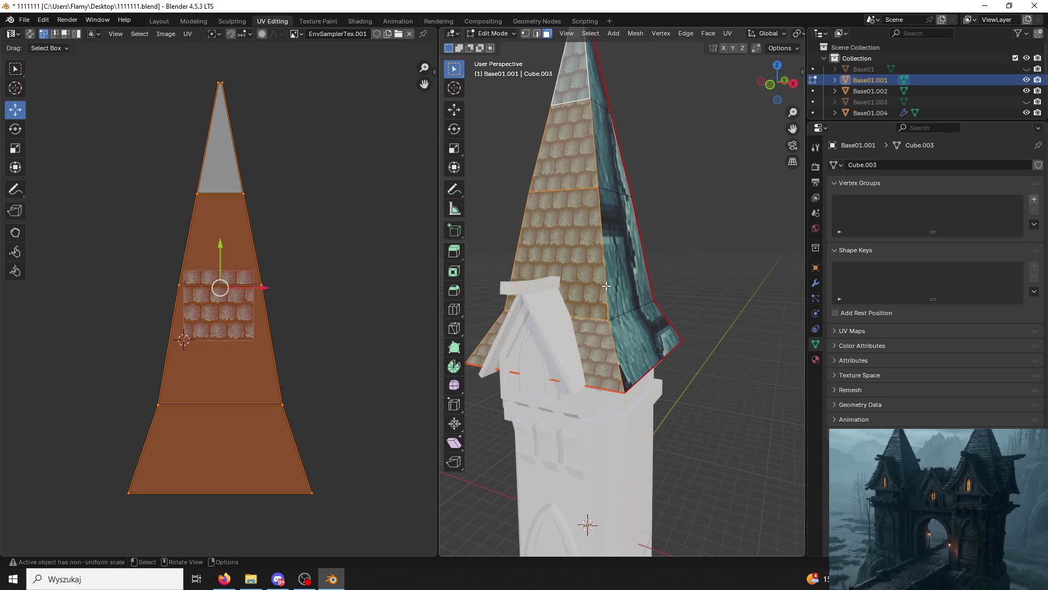
key("alt+a")
Rotate the right-side face column's UVs 90° and scale them up.
left_click(639, 275)
left_click(595, 82, "shift")
left_click(609, 147, "shift")
left_click(641, 350, "shift")
middle_click_drag(642, 349, 558, 313)
type("a")
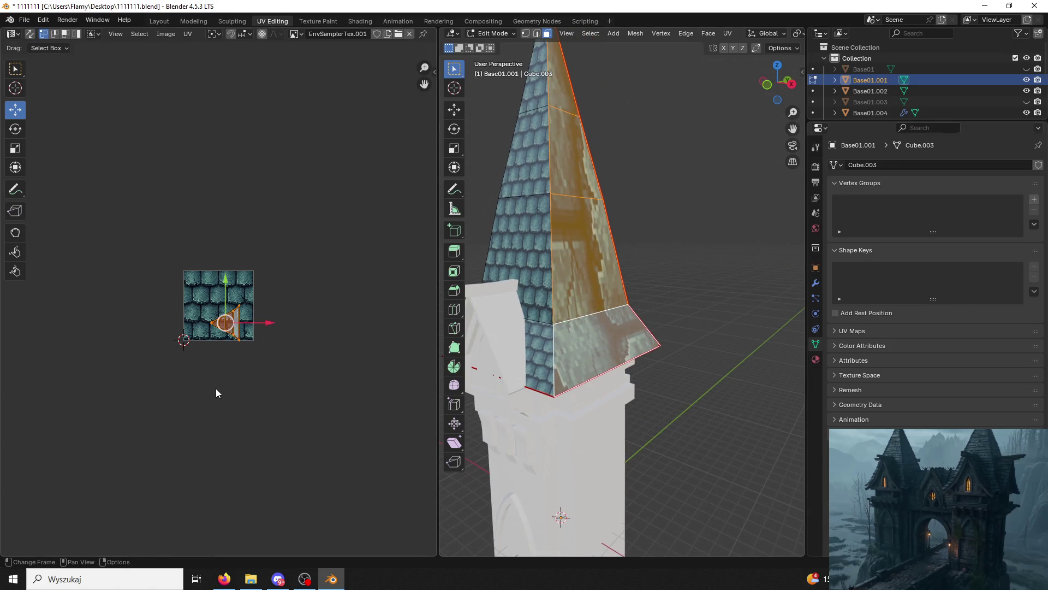
type("r90")
key("Return")
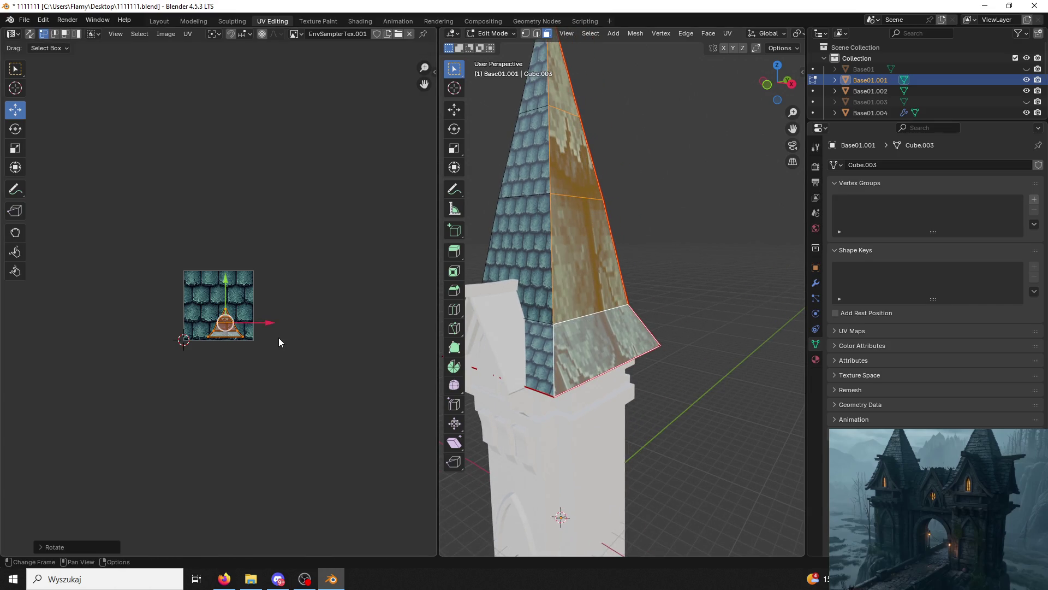
key("s")
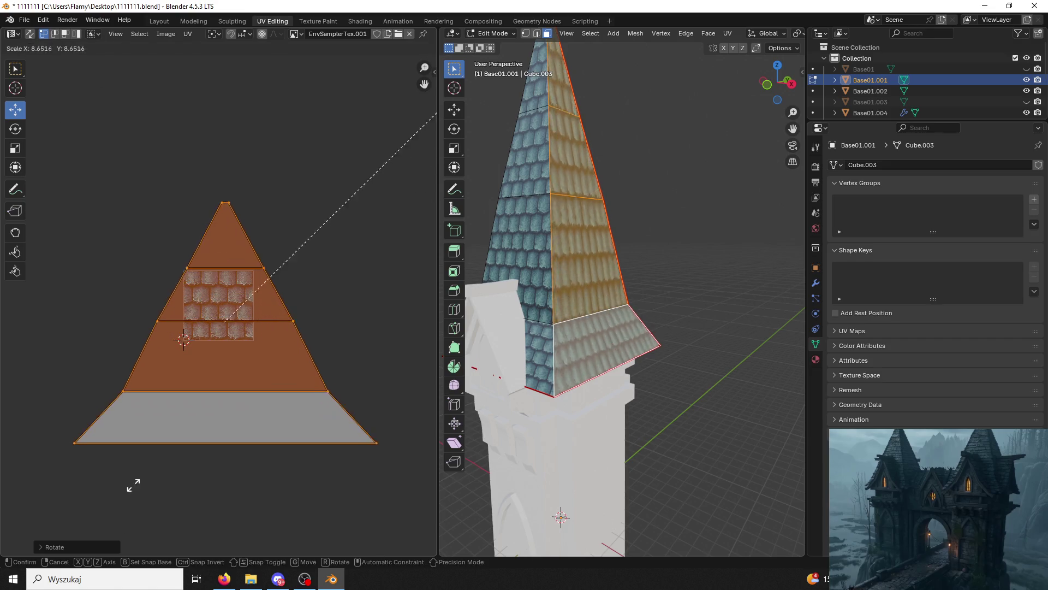
key("Return")
Reselect the skirt and left-column spire faces.
left_click(557, 344, "shift")
left_click(550, 334, "shift")
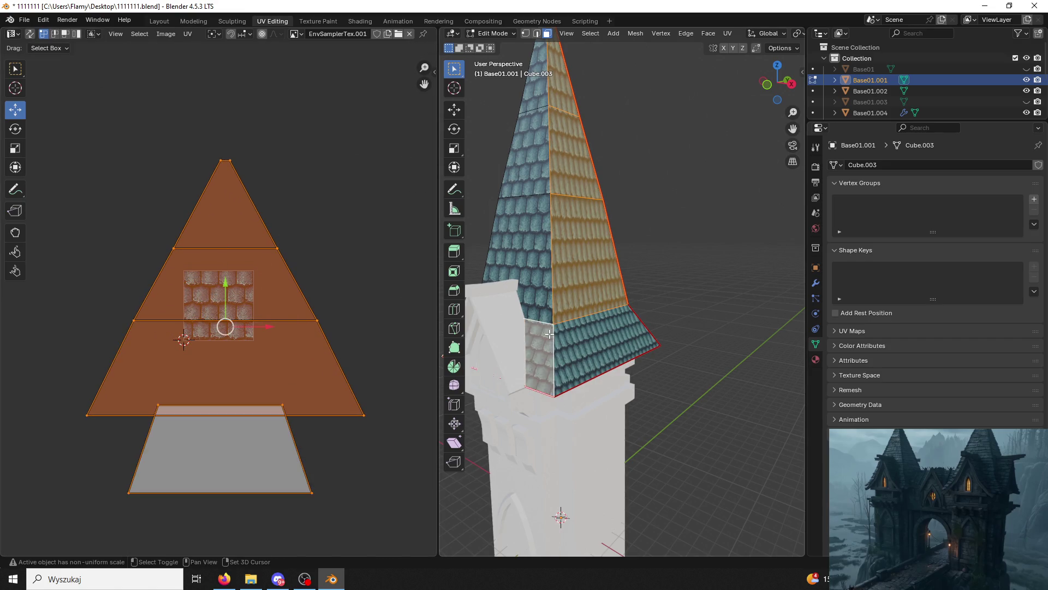
left_click(601, 349, "shift")
left_click(521, 257, "shift")
left_click(522, 153, "shift")
left_click(532, 77, "shift")
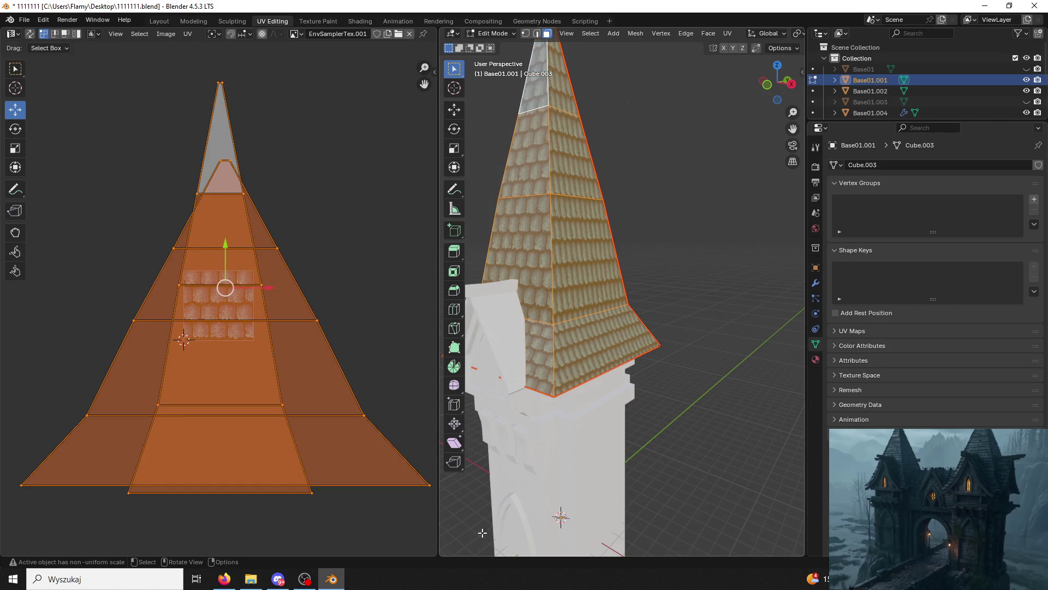
left_click(309, 494)
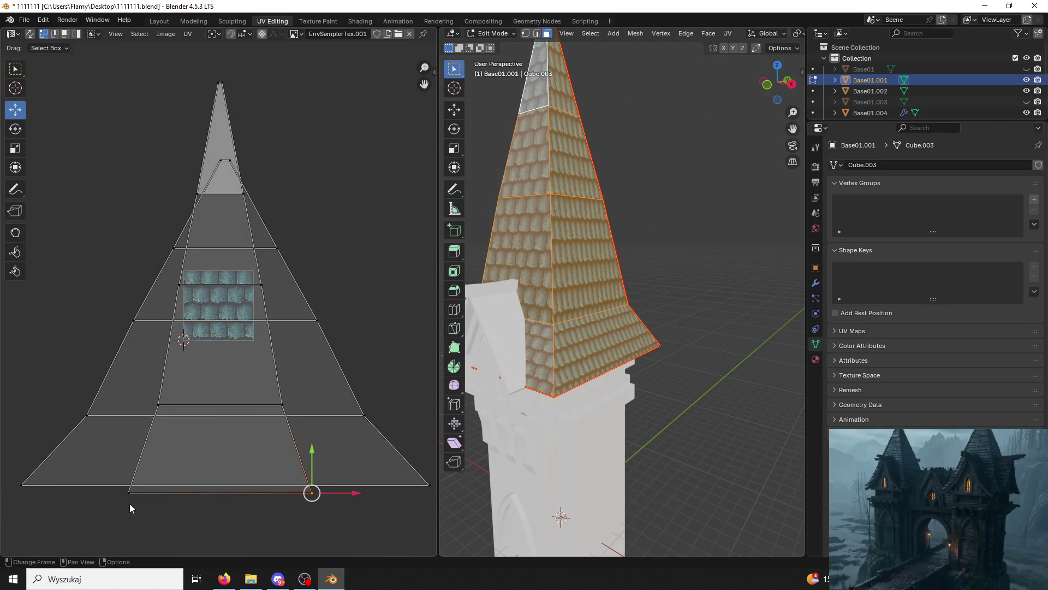
Select the middle, left-column and right-column spire faces from skirt to tip.
left_click(580, 292)
left_click(606, 323, "shift")
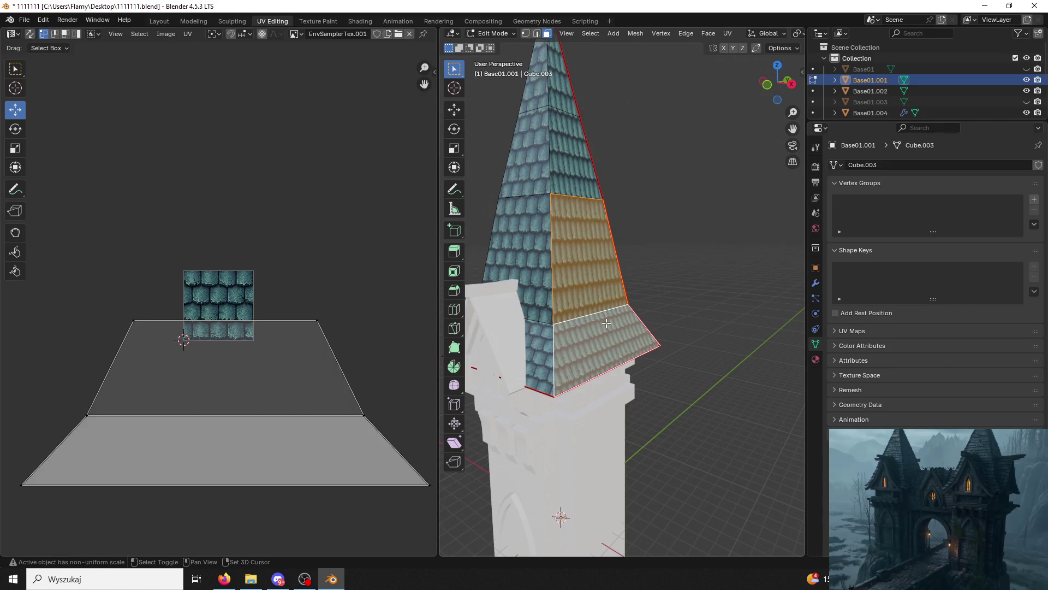
left_click(525, 257)
left_click(538, 349, "shift")
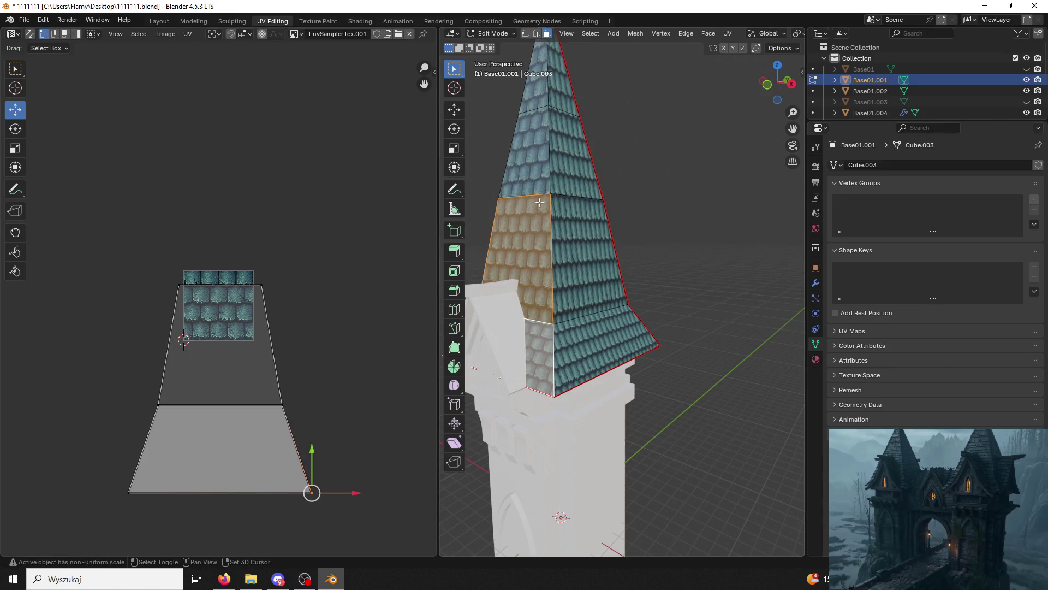
left_click(538, 93, "shift")
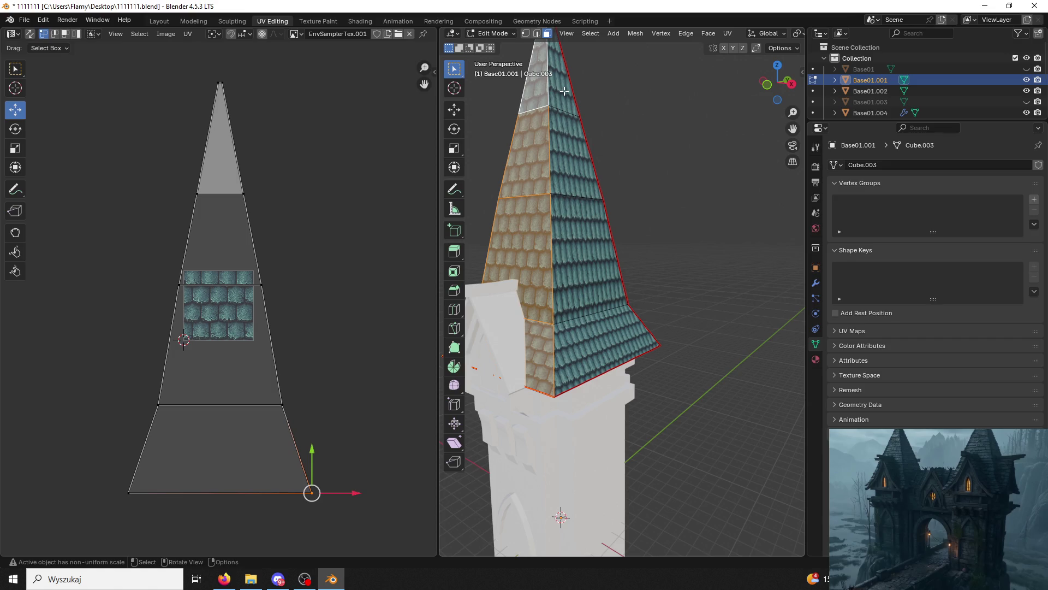
left_click(564, 91)
left_click(595, 175, "shift")
left_click(578, 273, "shift")
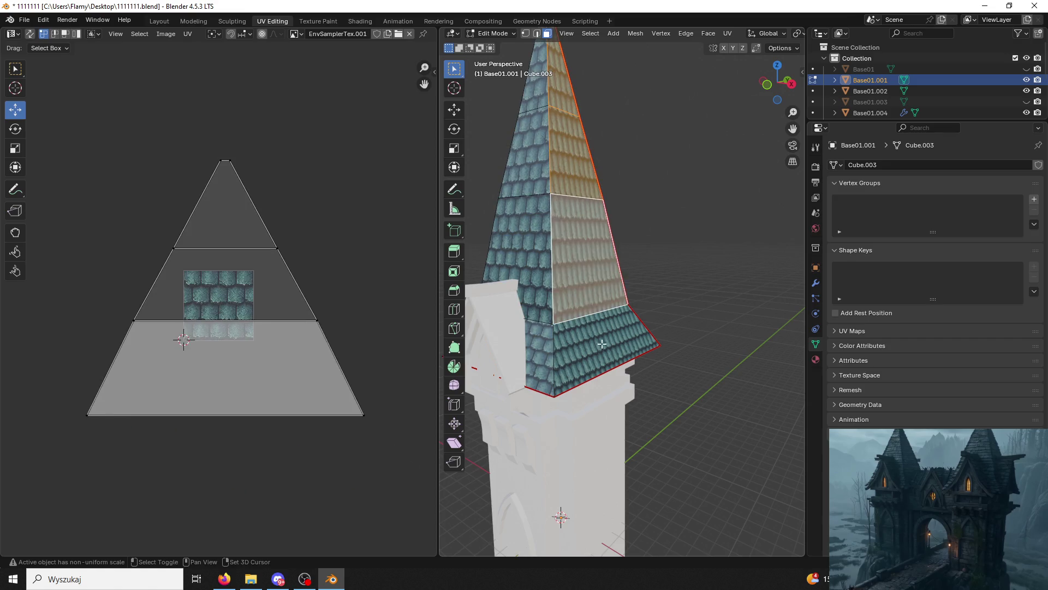
left_click(603, 344, "shift")
Narrow the selected faces' UVs horizontally, then enlarge them uniformly.
key("a")
key("s")
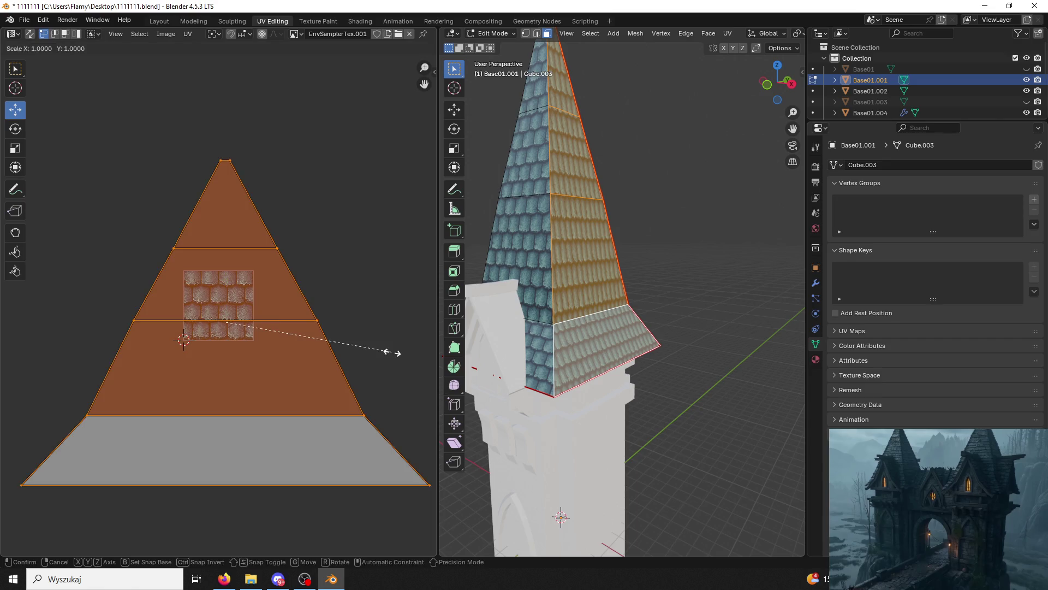
key("x")
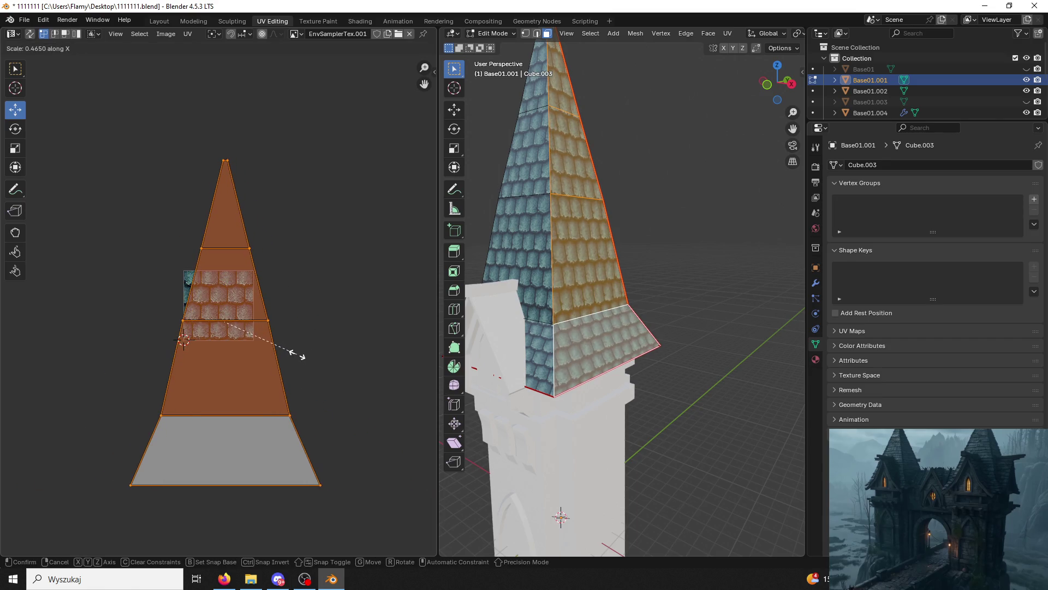
left_click(300, 353)
key("s")
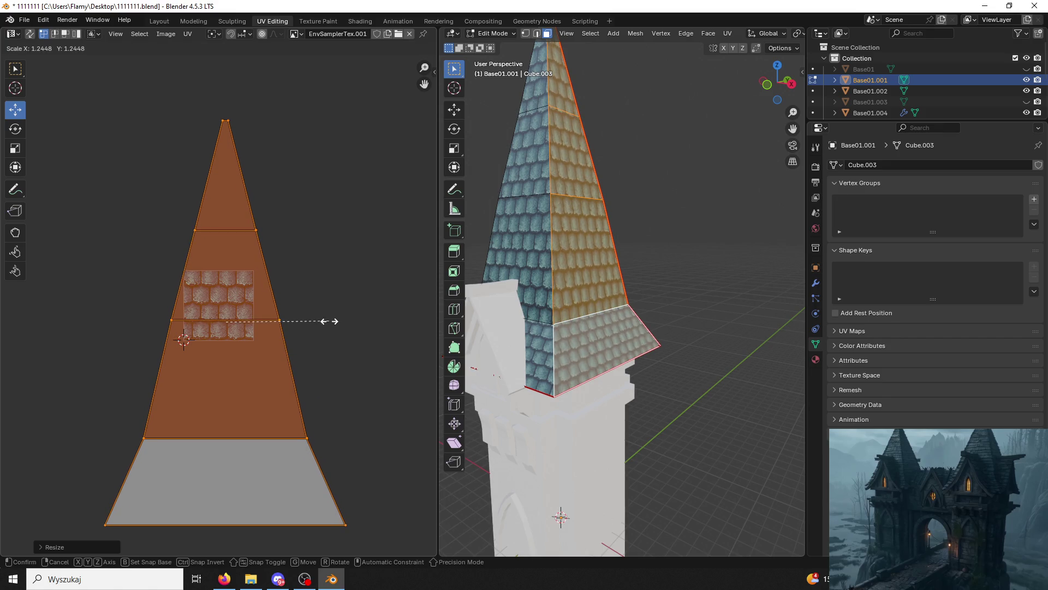
left_click(332, 318)
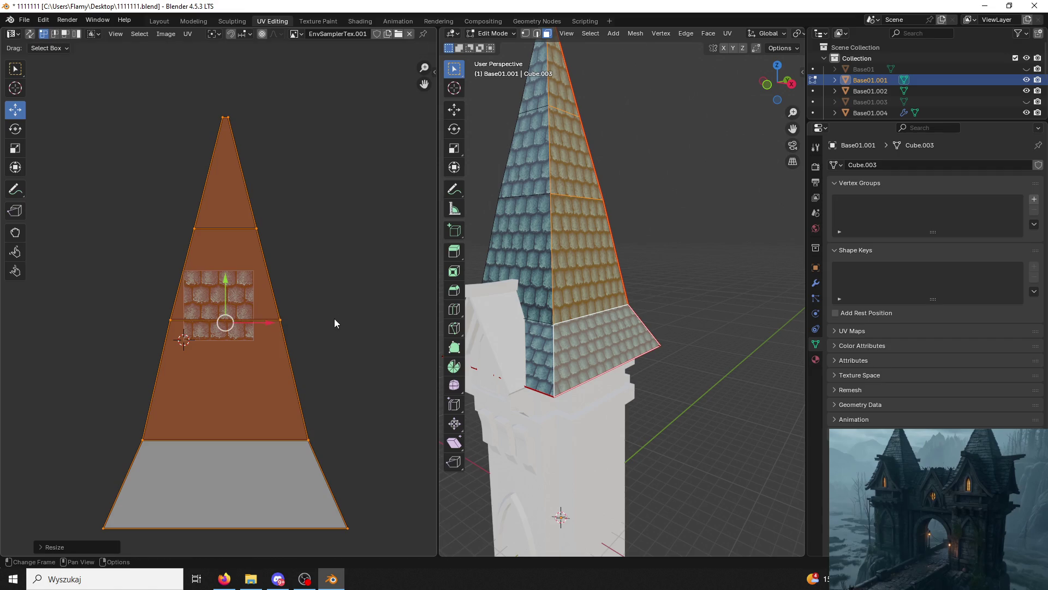
Select the bottom roof face and the two spire faces above it.
mouse_move(579, 270)
middle_mouse_down()
mouse_move(677, 271)
mouse_move(523, 265)
middle_mouse_up()
left_click(500, 231)
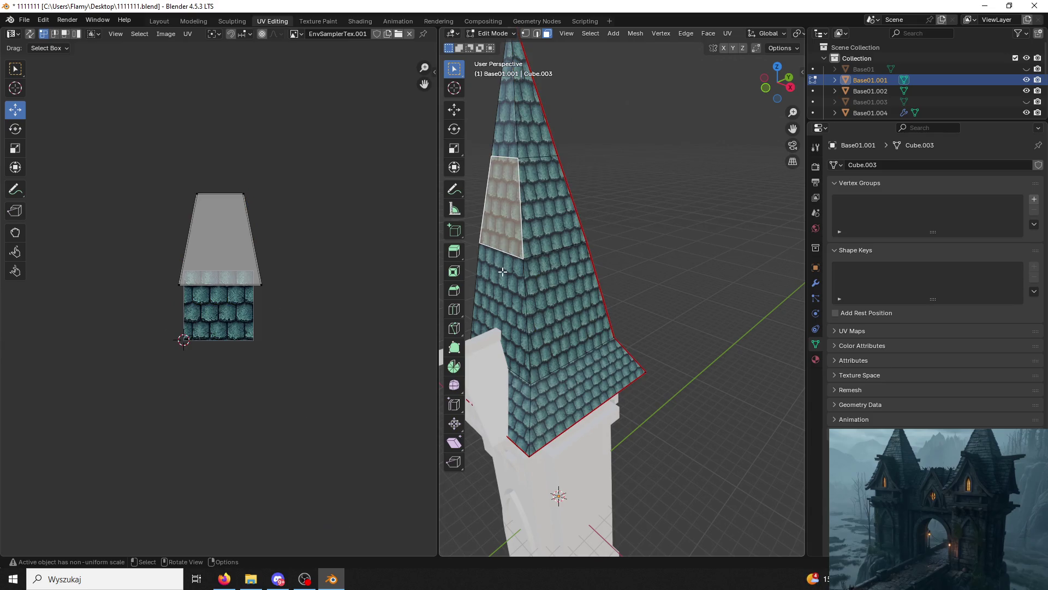
left_click(559, 207)
key("ctrl+l")
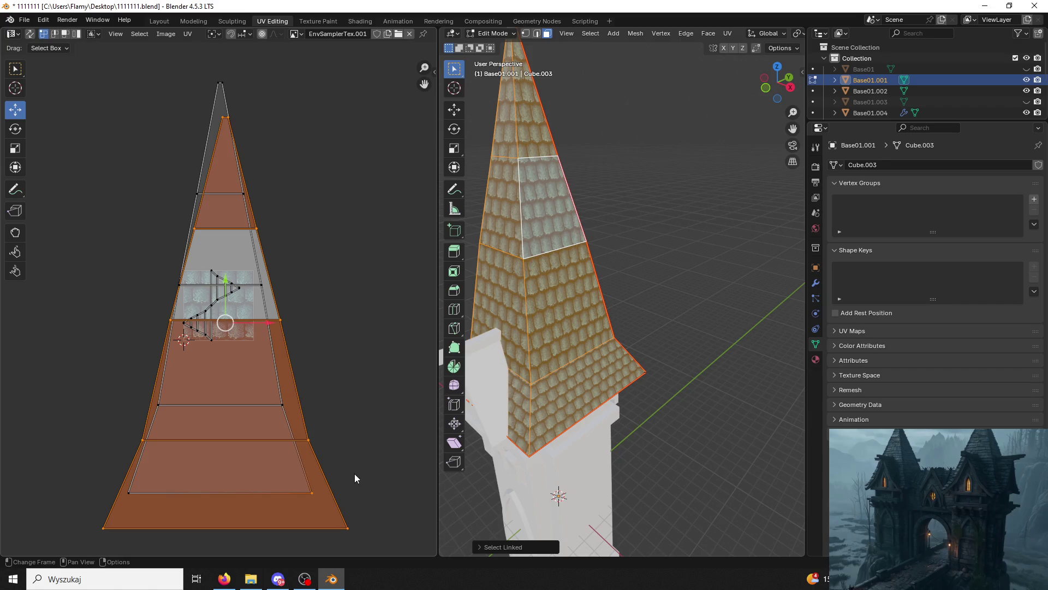
left_click(581, 385)
left_click(564, 306, "shift")
left_click(541, 202, "shift")
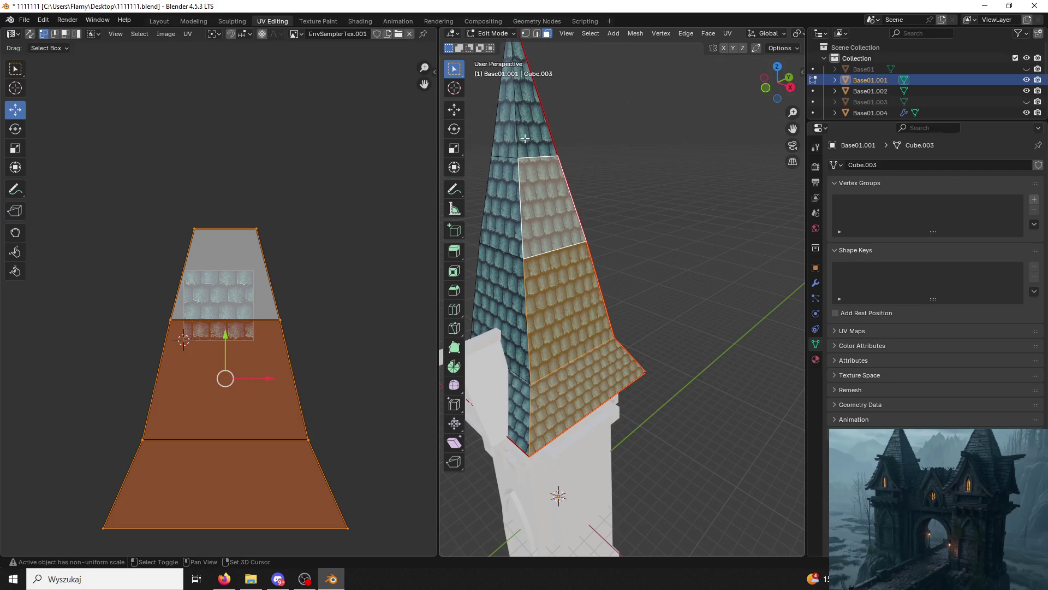
Try stretching those UVs vertically, then cancel and deselect the spire faces.
key("s")
key("x")
key("y")
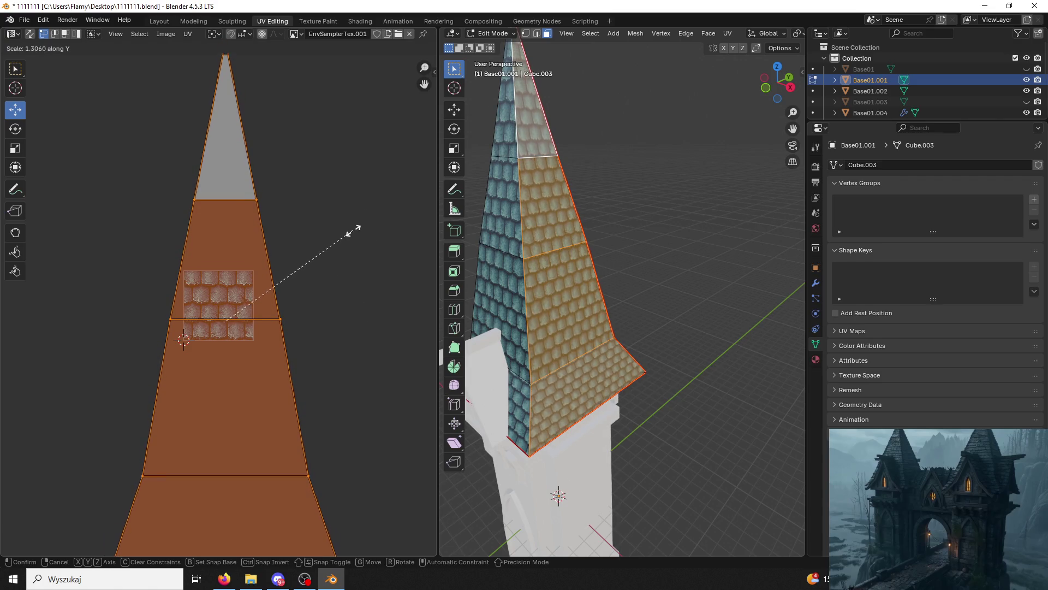
right_click(401, 292)
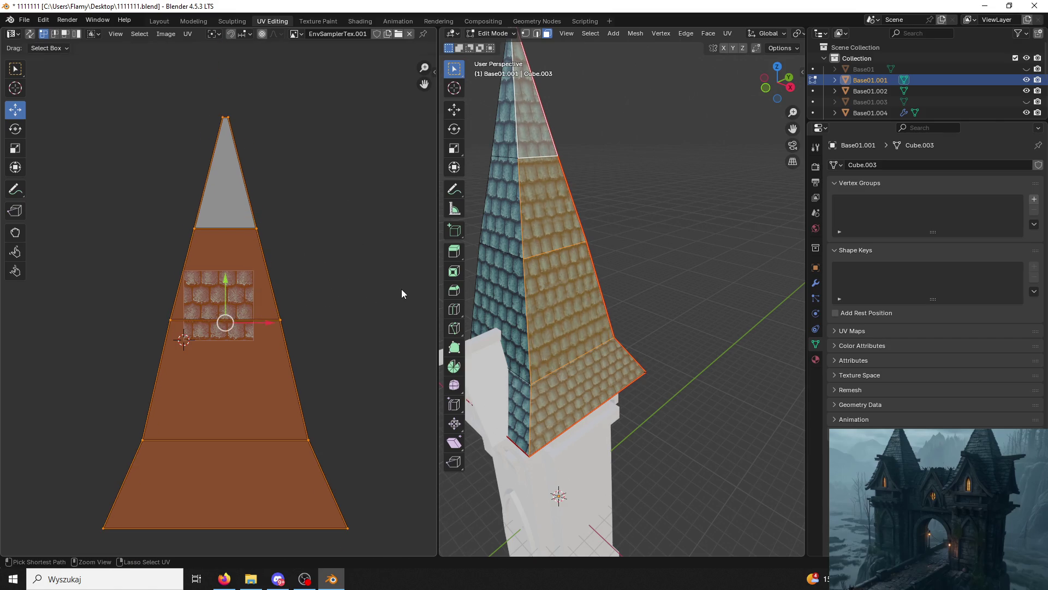
left_click(634, 231)
mouse_move(634, 232)
middle_mouse_down()
mouse_move(649, 234)
mouse_move(617, 227)
mouse_move(685, 228)
mouse_move(665, 253)
mouse_move(600, 257)
middle_mouse_up()
Select the three front spire faces and rotate their UV island 90° upright.
left_click(579, 355)
left_click(584, 279, "shift")
left_click(590, 202, "shift")
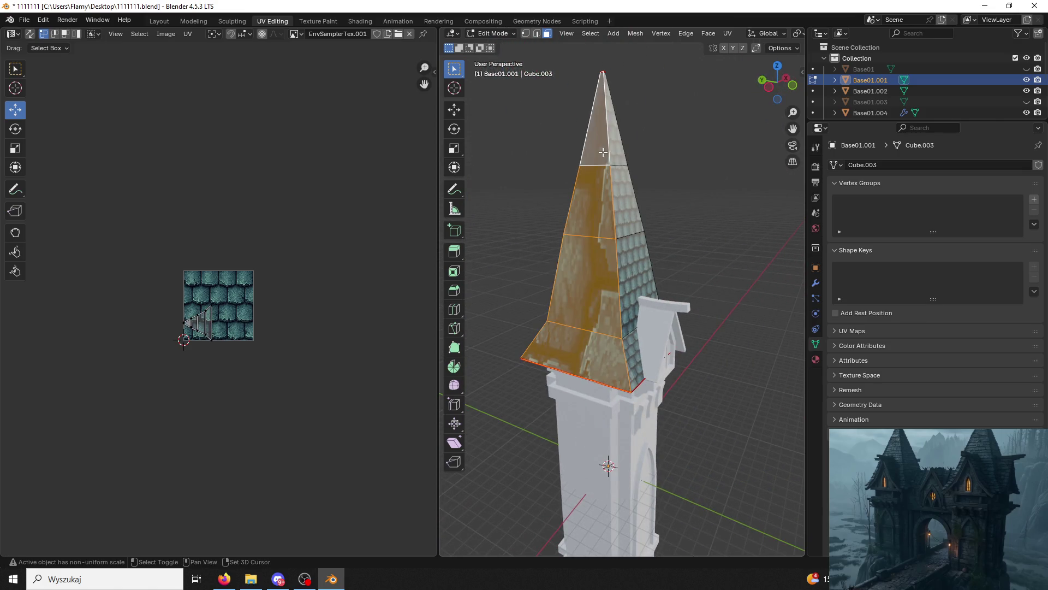
scroll(317, 316, "up", 3)
type("ar90")
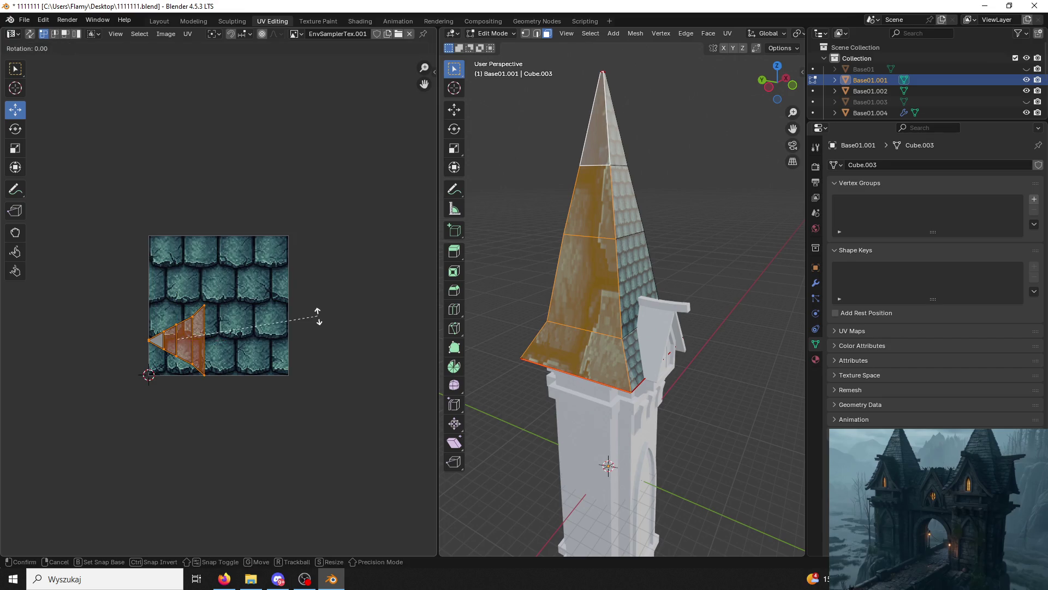
key("Return")
Enlarge the front-face UV island, then narrow it along X.
key("s")
left_click(368, 178)
key("s")
key("x")
key("x")
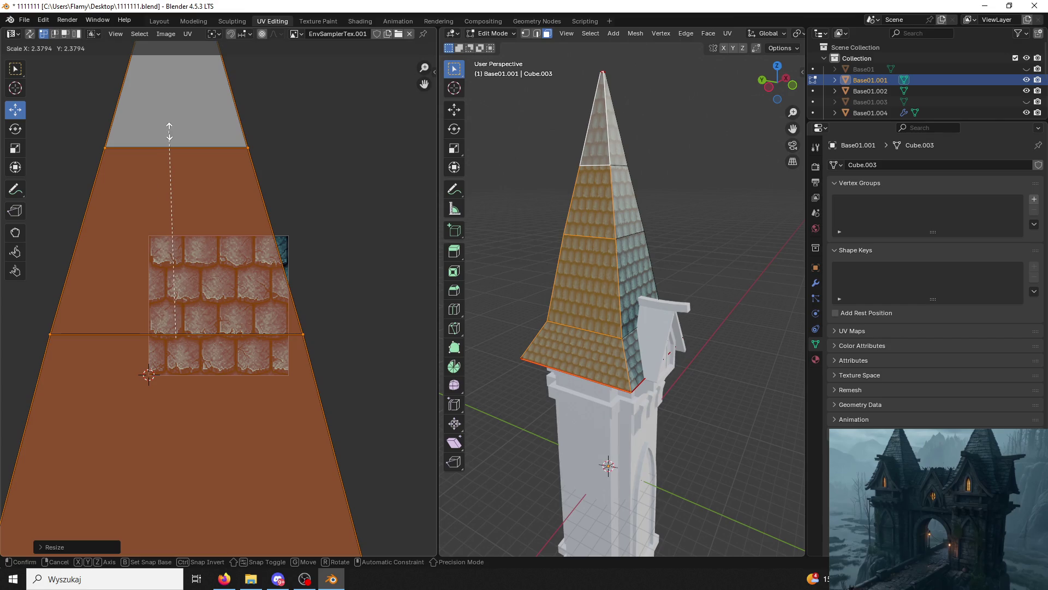
left_click(169, 131)
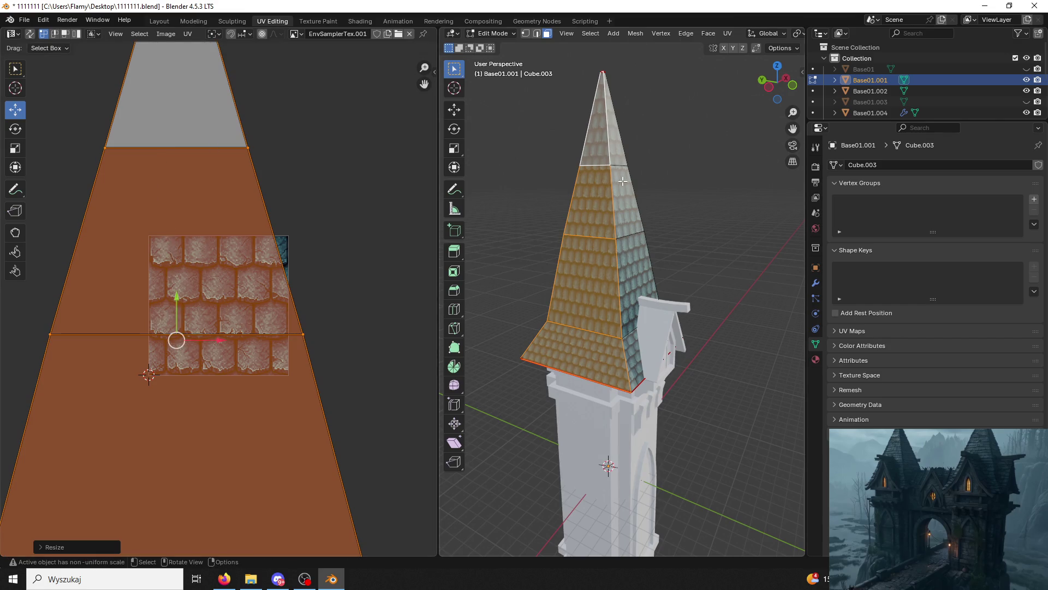
Deselect the roof faces and orbit around the spire to check the smaller teal tiles.
left_click(676, 161)
mouse_move(675, 162)
middle_mouse_down()
mouse_move(496, 161)
mouse_move(753, 162)
middle_mouse_up()
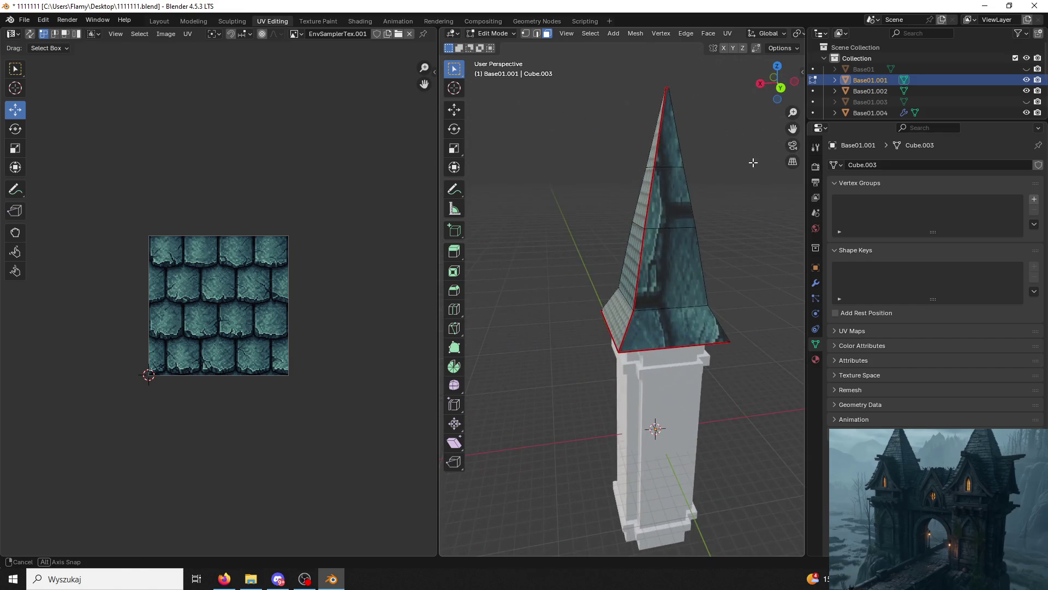
left_click_drag(653, 341, 667, 104)
middle_click_drag(667, 104, 519, 246)
Select the side-face UV island, rotate it 90° and scale it by -6.
key("a")
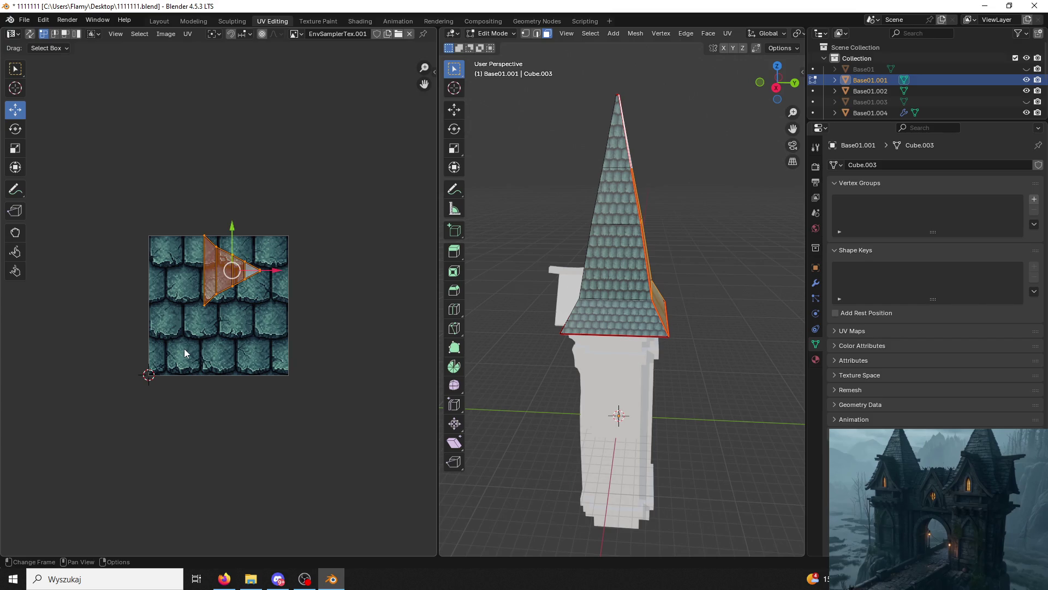
left_click(229, 322)
key("a")
left_click(228, 322)
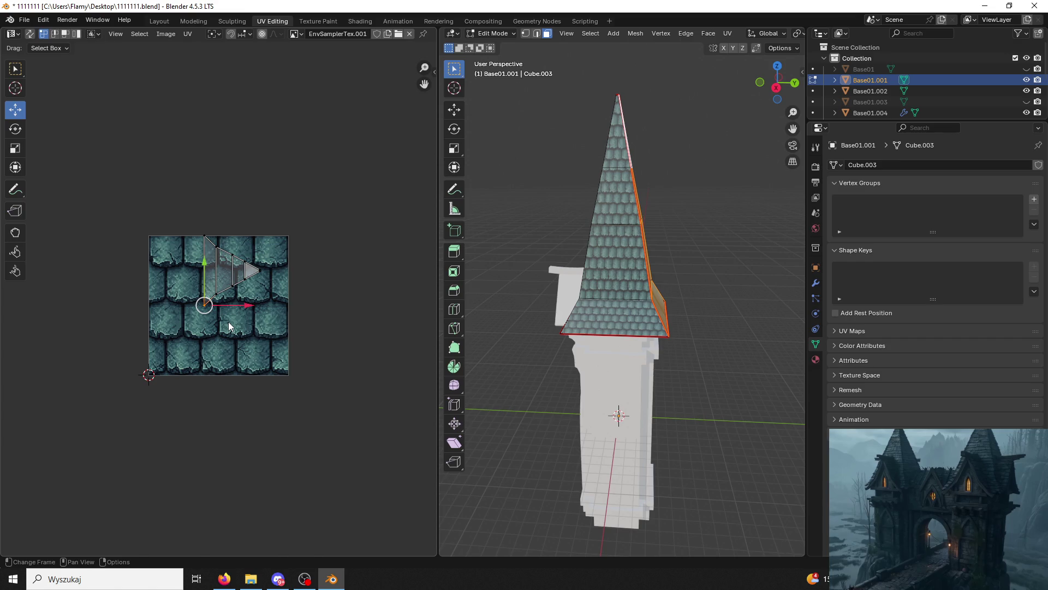
key("r")
key("Return")
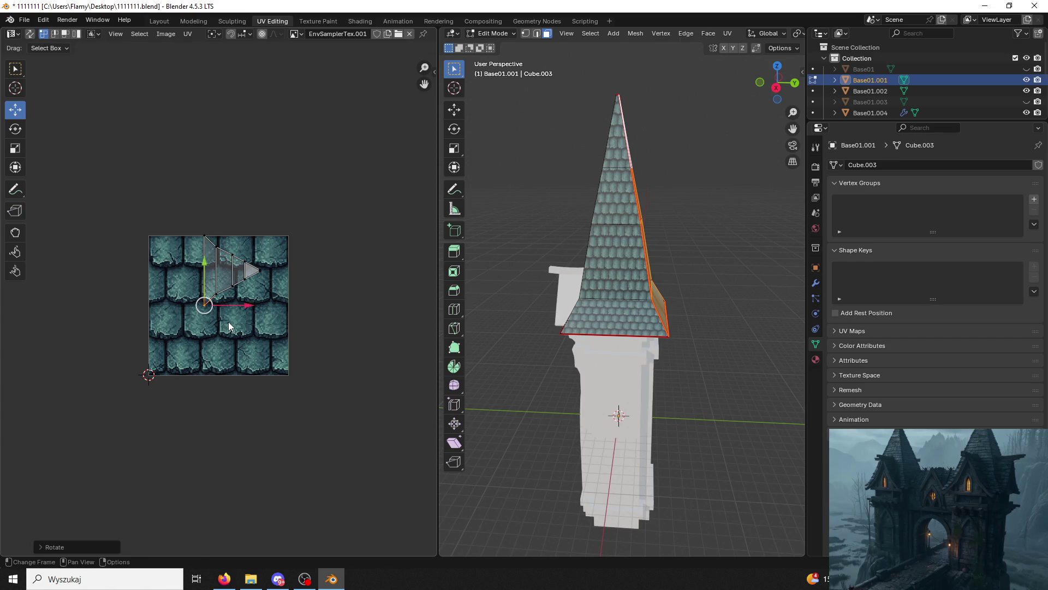
type("r")
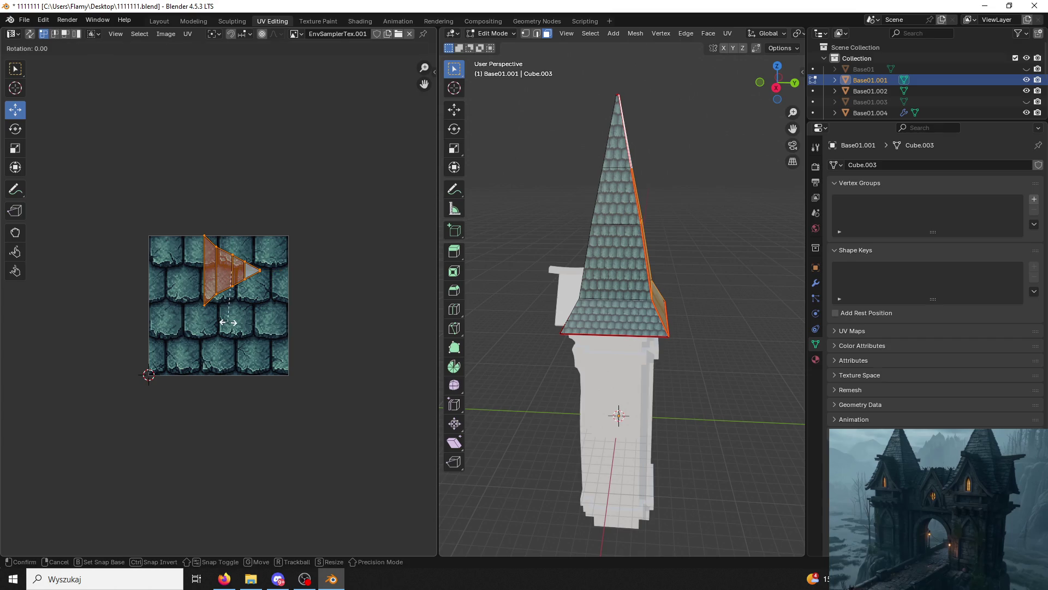
type("90")
key("Return")
type("s-6")
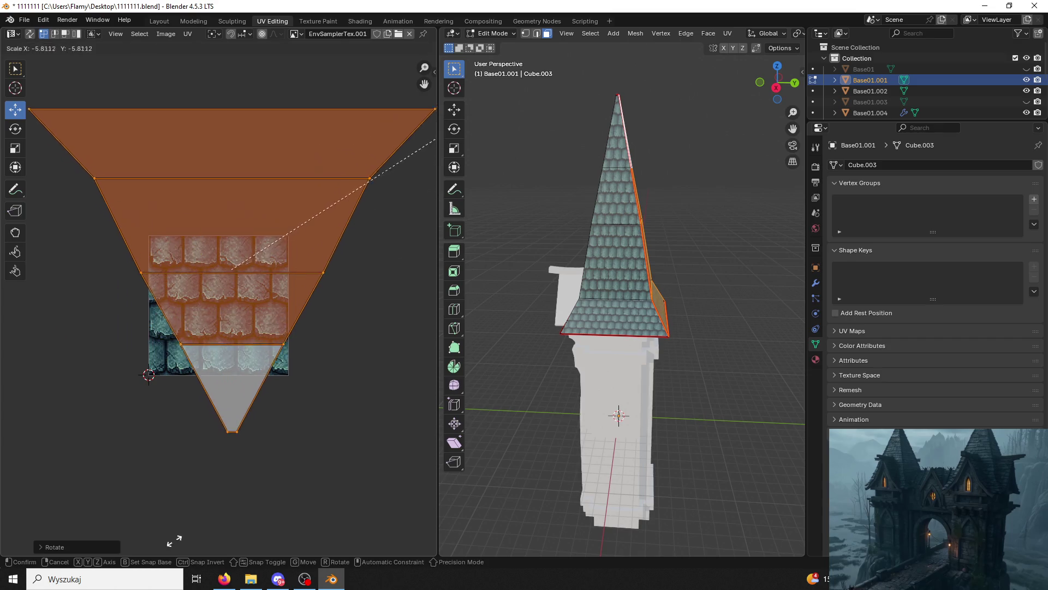
key("Return")
Rotate the side island 180° and narrow it along X.
middle_click_drag(654, 372, 548, 390)
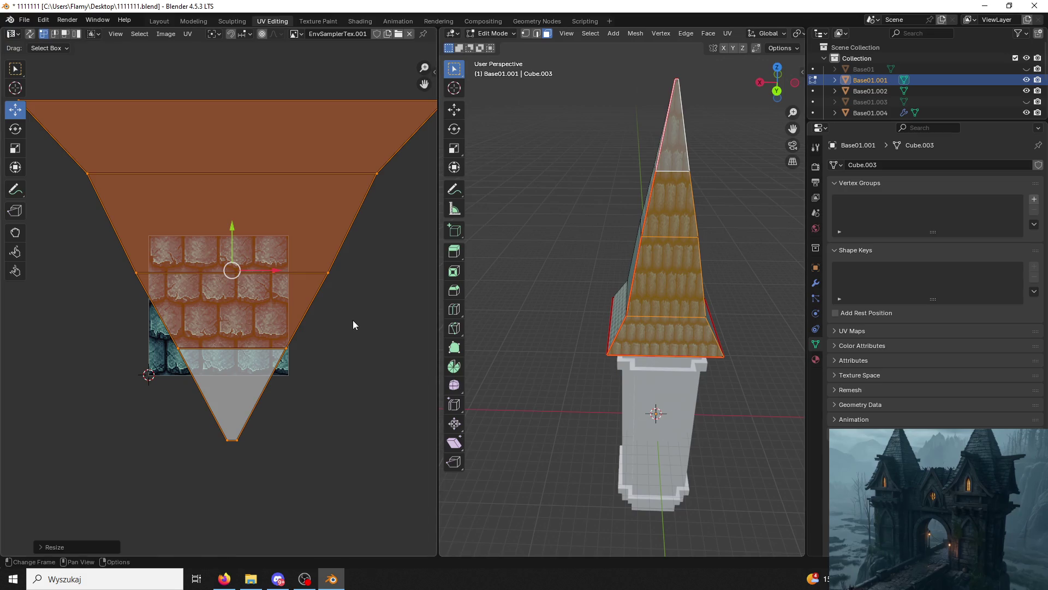
type("r180")
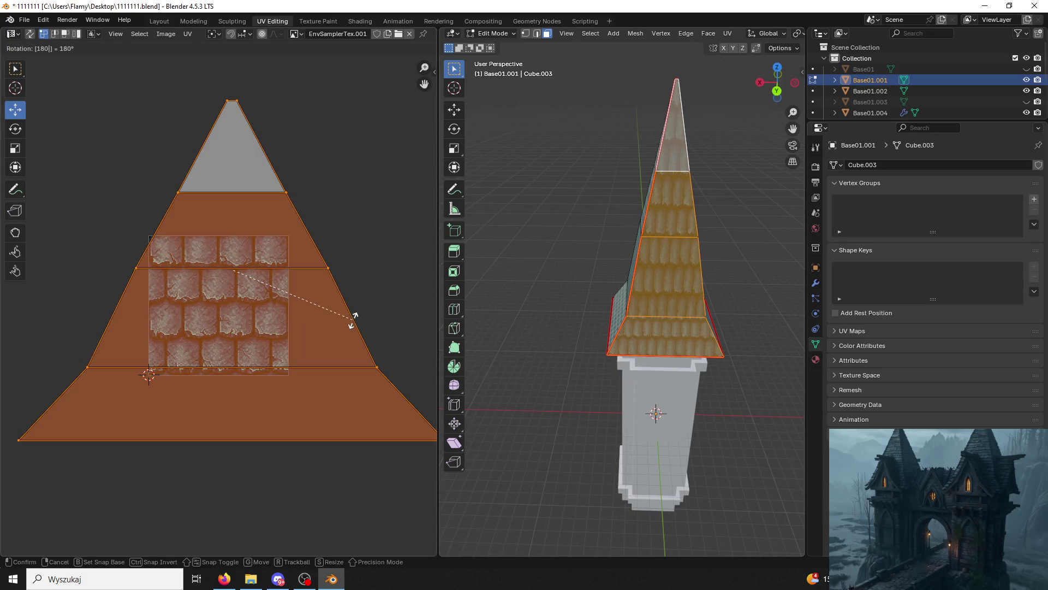
key("Return")
key("alt+a")
key("a")
key("s")
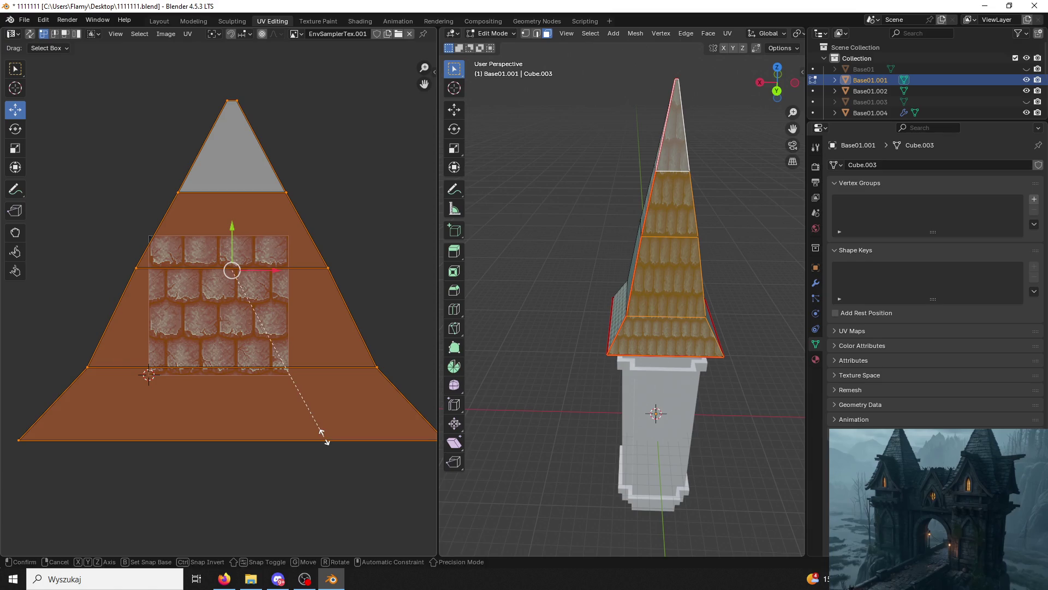
key("x")
left_click(155, 264)
Enlarge the side island, then select all UVs and scale them up.
key("s")
left_click(82, 150)
left_click_drag(92, 148, 129, 160)
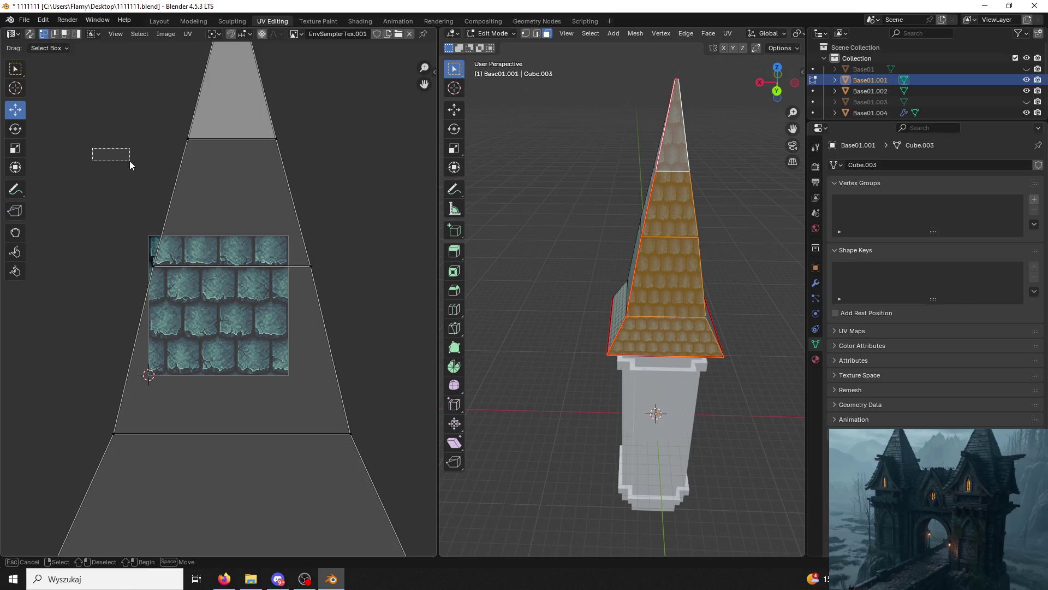
middle_click_drag(481, 306, 509, 328)
scroll(508, 328, "up", 3)
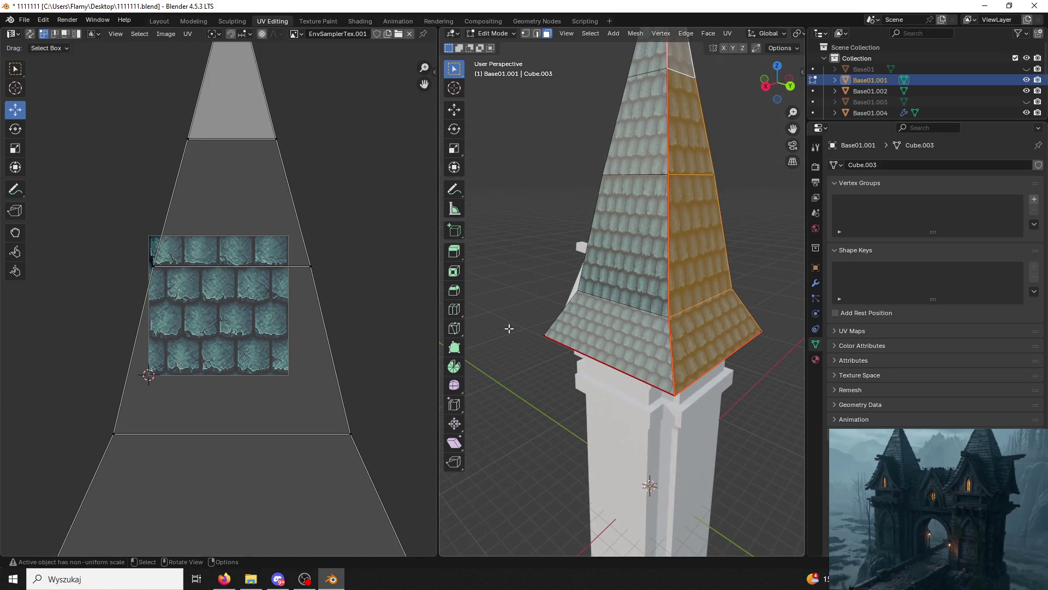
key("a")
key("s")
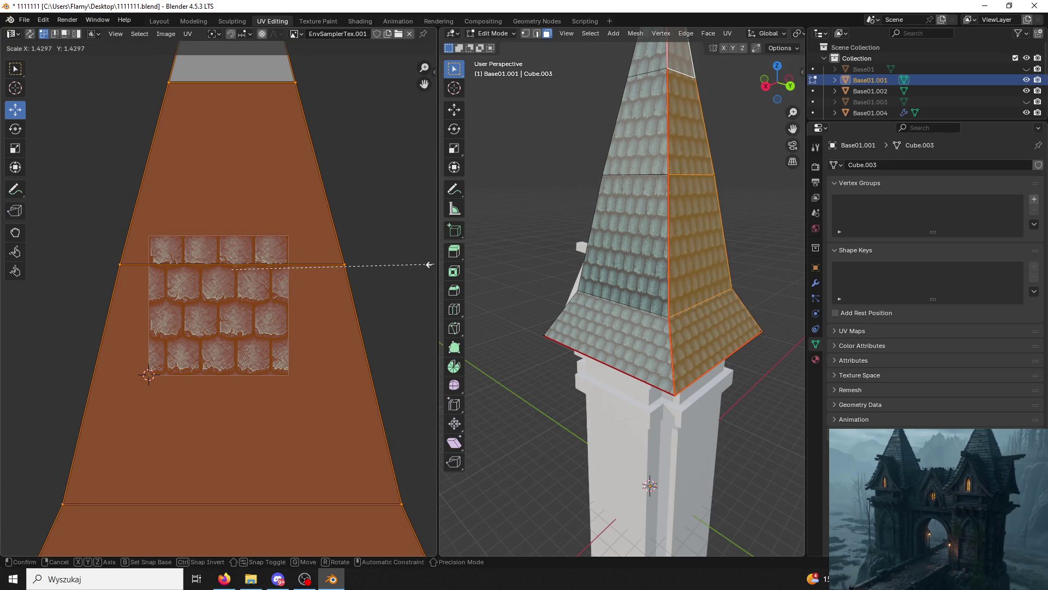
left_click(429, 264)
Deselect the roof faces and return to Object Mode.
left_click(571, 187)
mouse_move(571, 188)
middle_mouse_down()
mouse_move(526, 180)
mouse_move(576, 208)
mouse_move(725, 189)
mouse_move(591, 246)
middle_mouse_up()
left_click(487, 35)
left_click(522, 46)
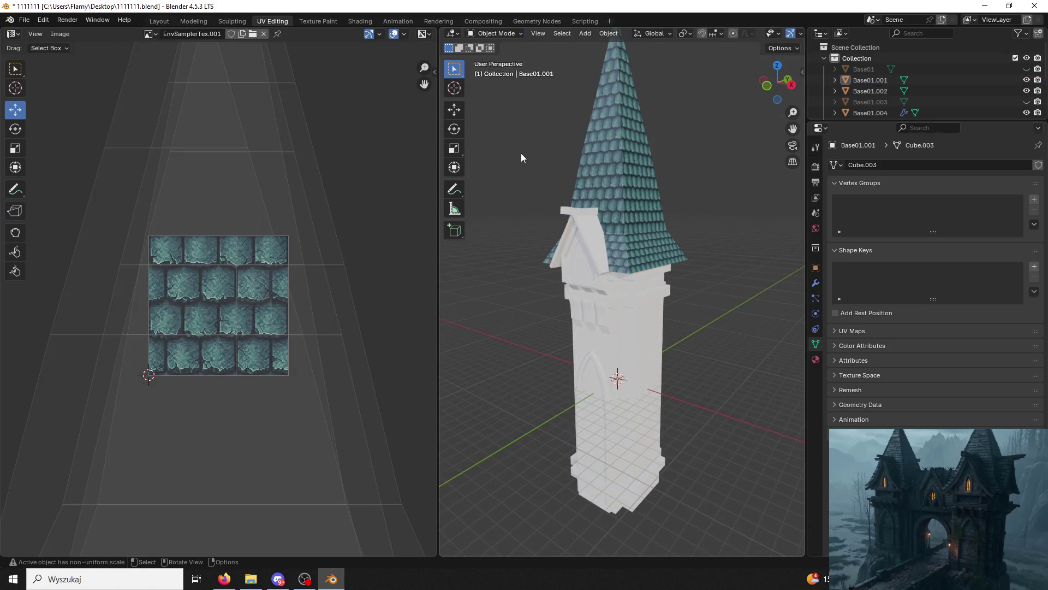
Select roof object Base01.001 and set its tile material Roughness to 1.000 in Shading.
left_click(597, 194)
left_click(360, 22)
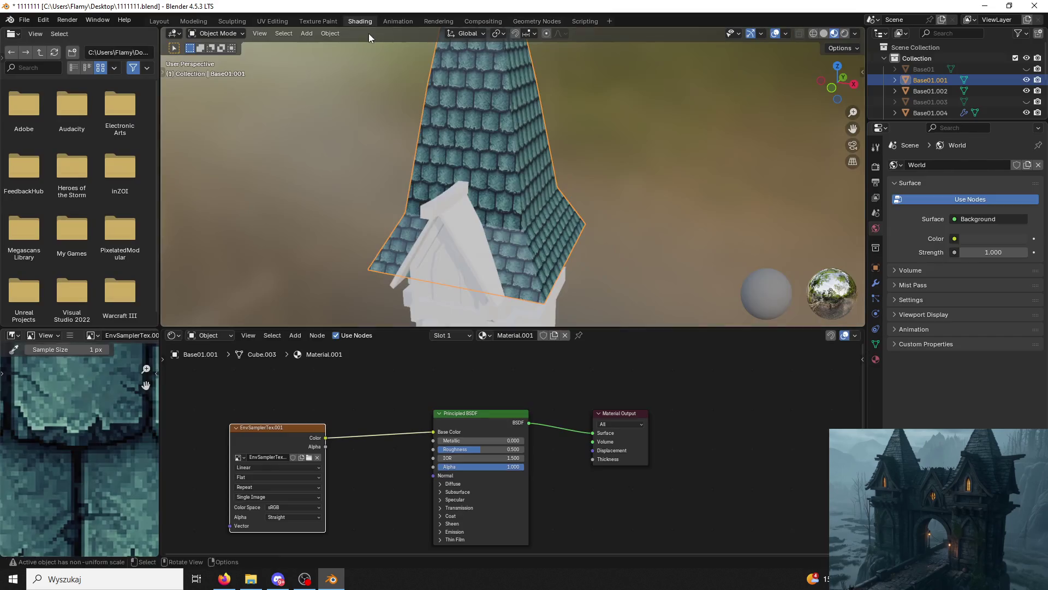
left_click_drag(483, 449, 524, 449)
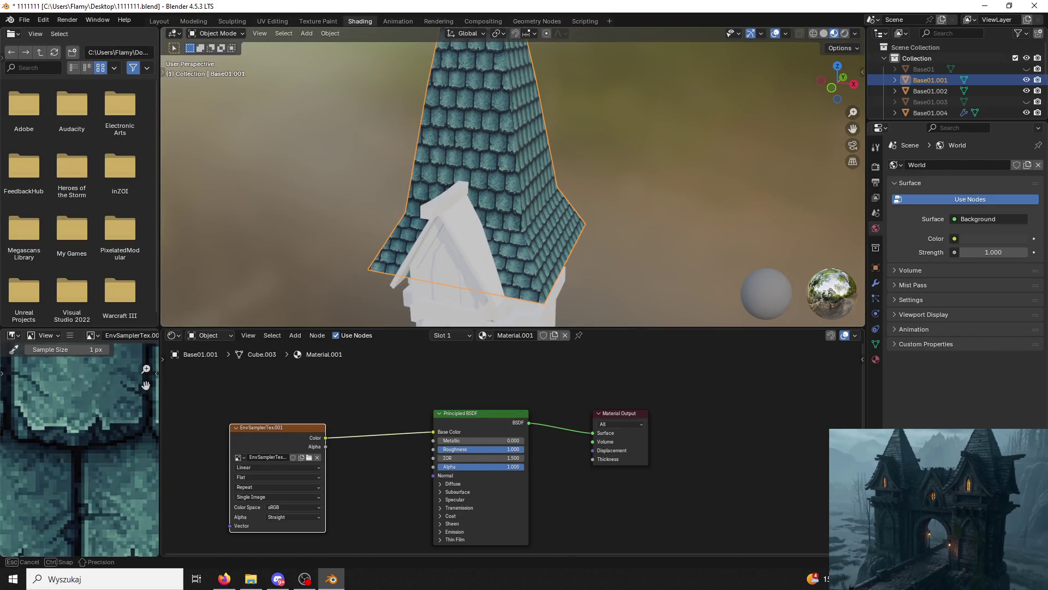
Back in Modeling, switch to Object Mode with Material Preview and orbit to another roof side.
left_click(192, 22)
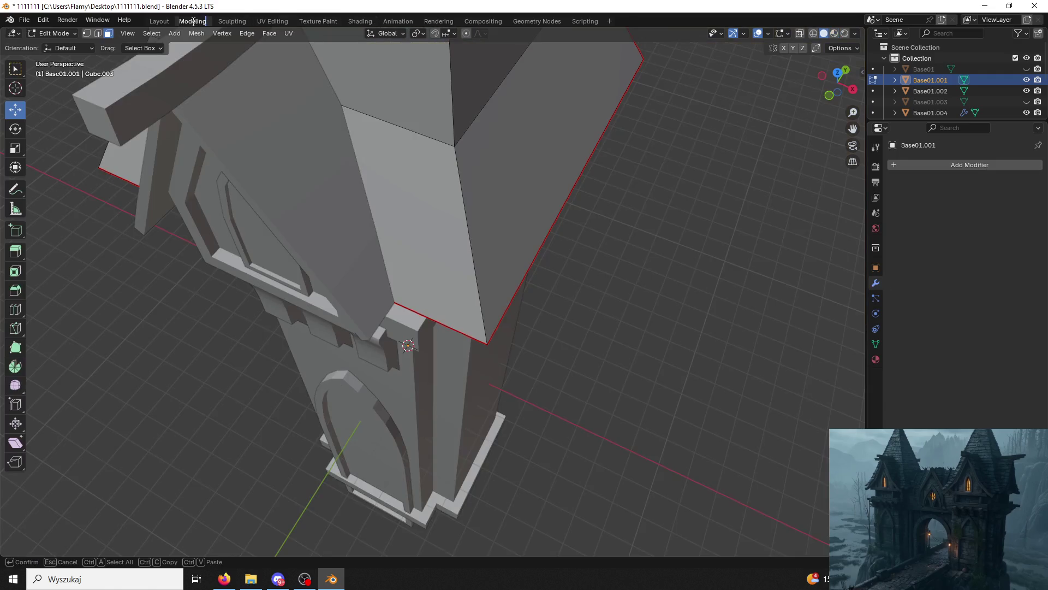
left_click(58, 34)
left_click(57, 46)
scroll(149, 159, "down", 5)
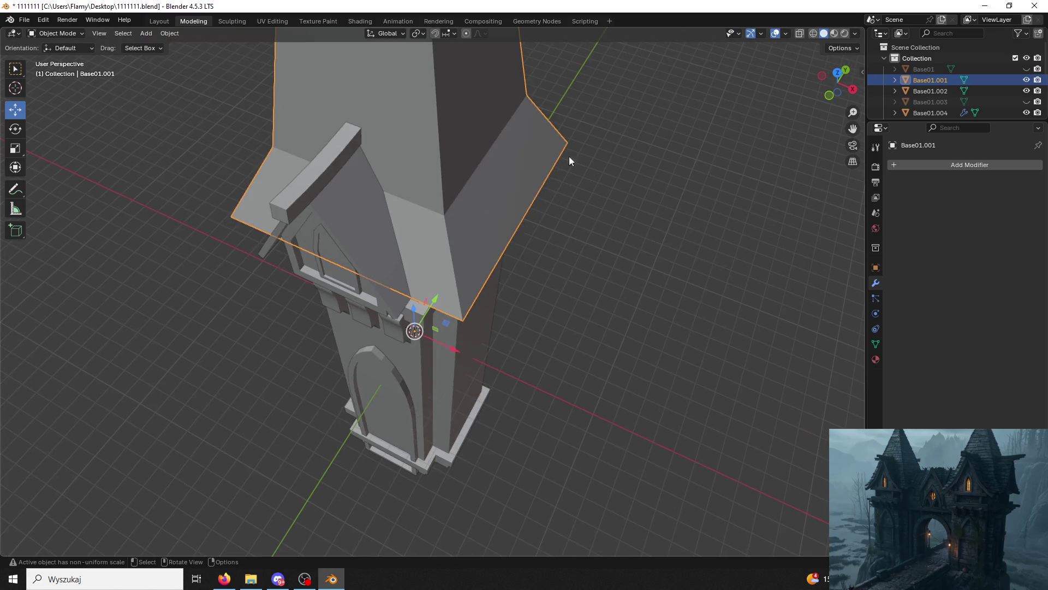
left_click(834, 33)
mouse_move(797, 93)
middle_mouse_down()
mouse_move(568, 219)
mouse_move(584, 257)
mouse_move(627, 300)
mouse_move(596, 294)
middle_mouse_up()
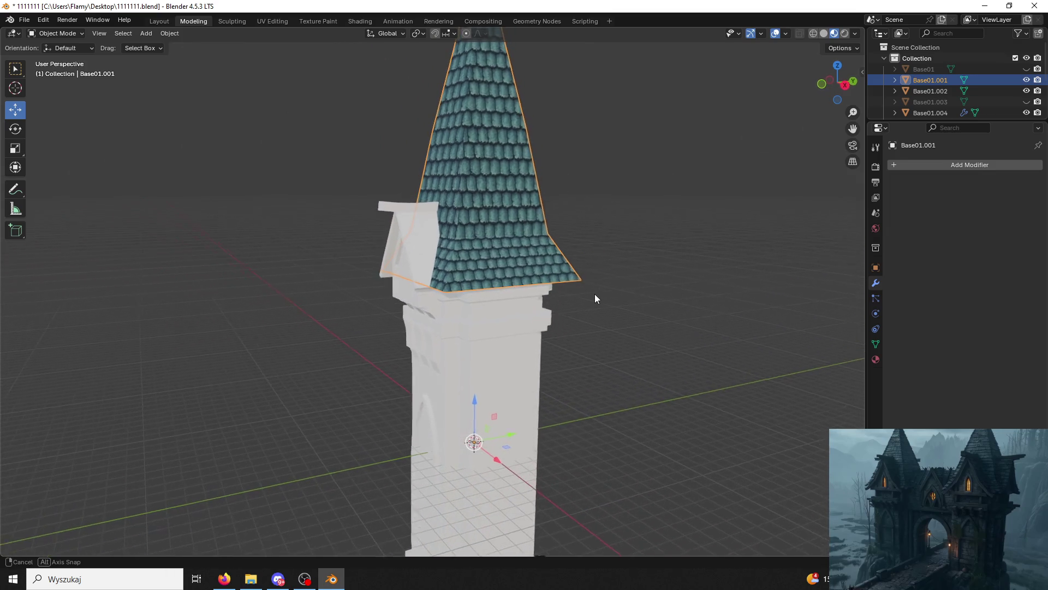
scroll(464, 237, "up", 2)
mouse_move(464, 237)
middle_mouse_down()
mouse_move(598, 262)
mouse_move(503, 261)
middle_mouse_up()
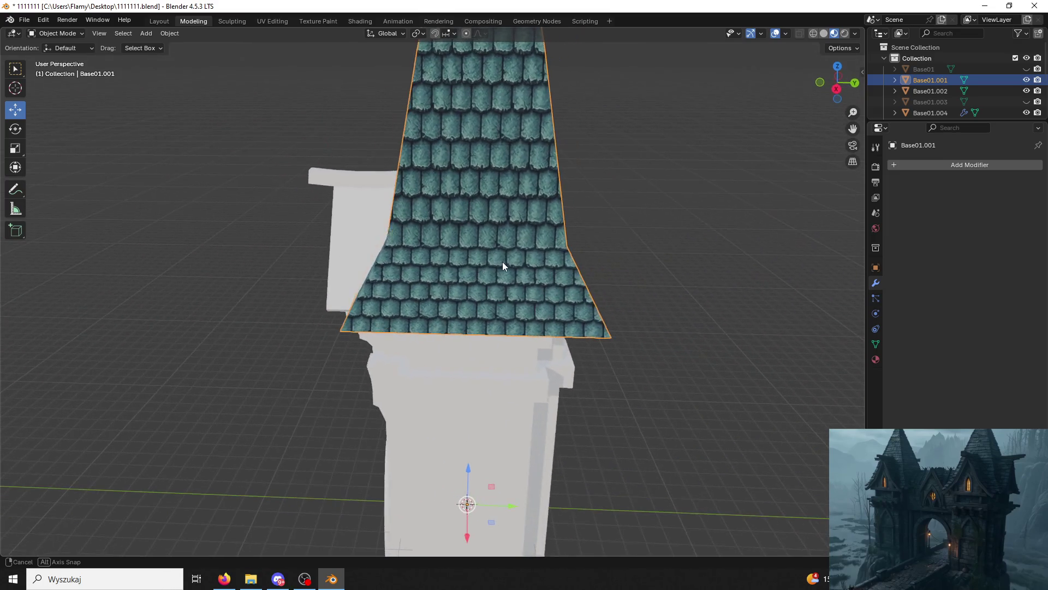
Enter Edit Mode and select three stacked roof faces on that side, framing them.
left_click(55, 33)
left_click(49, 58)
left_click(443, 281)
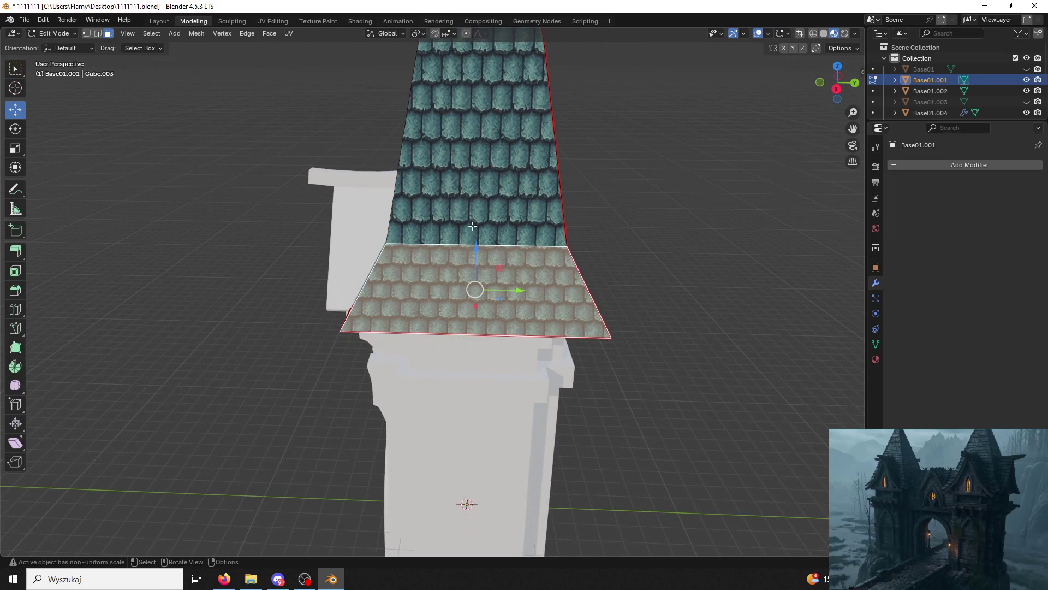
left_click(475, 164, "shift")
key("KP_Decimal")
left_click(503, 126, "shift")
middle_click_drag(427, 118, 262, 43)
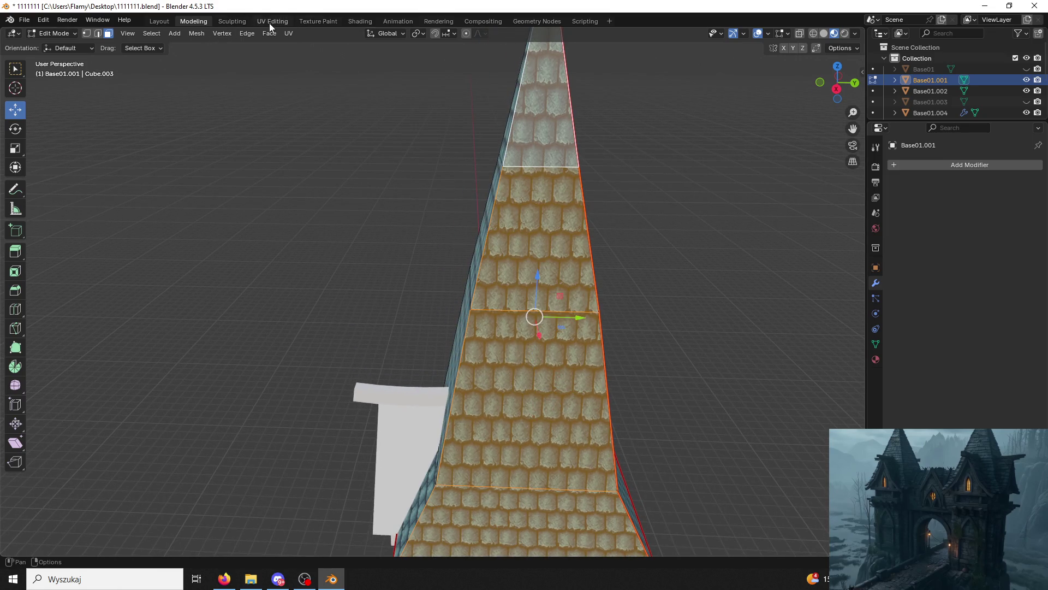
In UV Editing, scale the selected face UVs narrower along X.
left_click(270, 23)
key("s")
key("x")
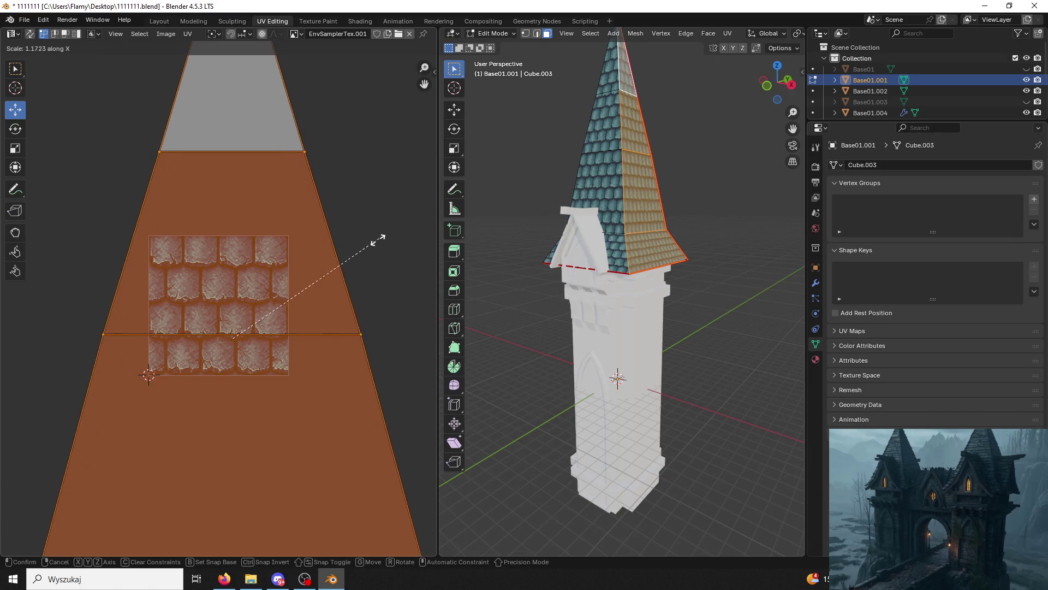
left_click(315, 261)
scroll(622, 238, "up", 3)
mouse_move(621, 238)
middle_mouse_down()
mouse_move(620, 259)
mouse_move(644, 251)
middle_mouse_up()
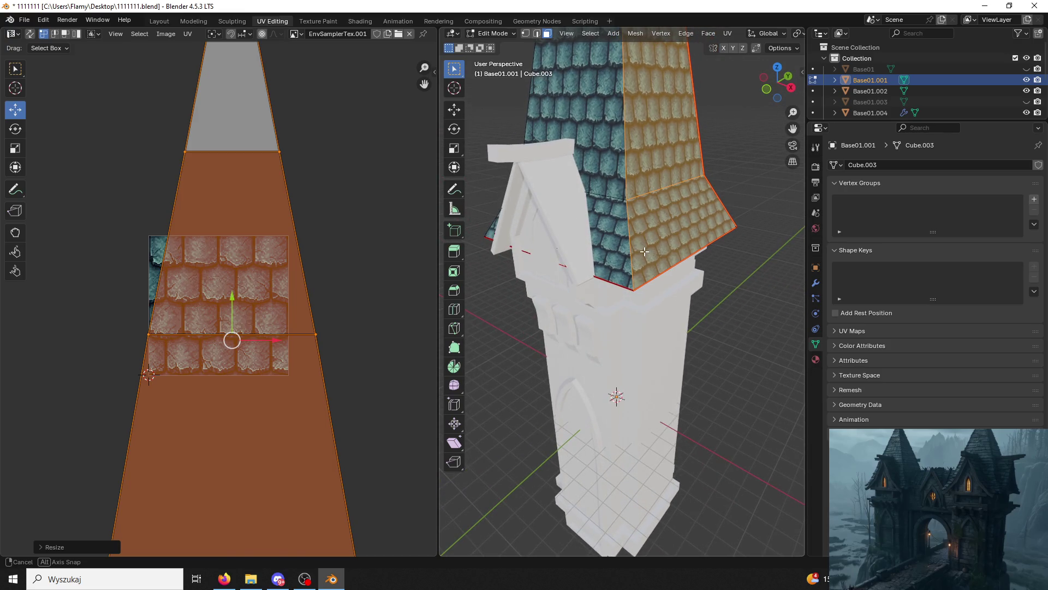
Slide those UVs sideways along X, then deselect the UVs and roof faces.
key("g")
key("x")
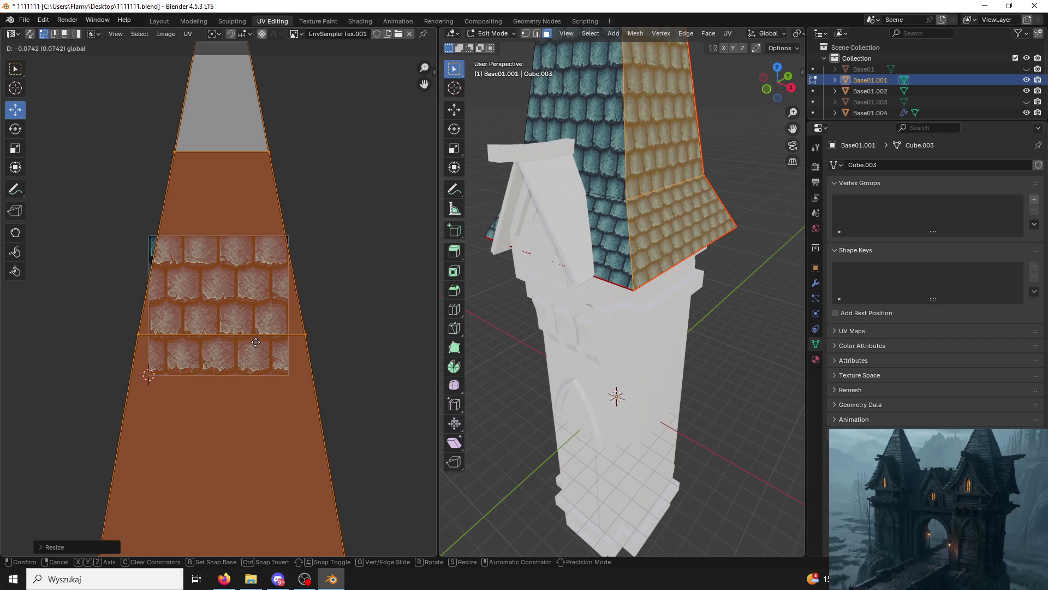
left_click(255, 342)
left_click(394, 335)
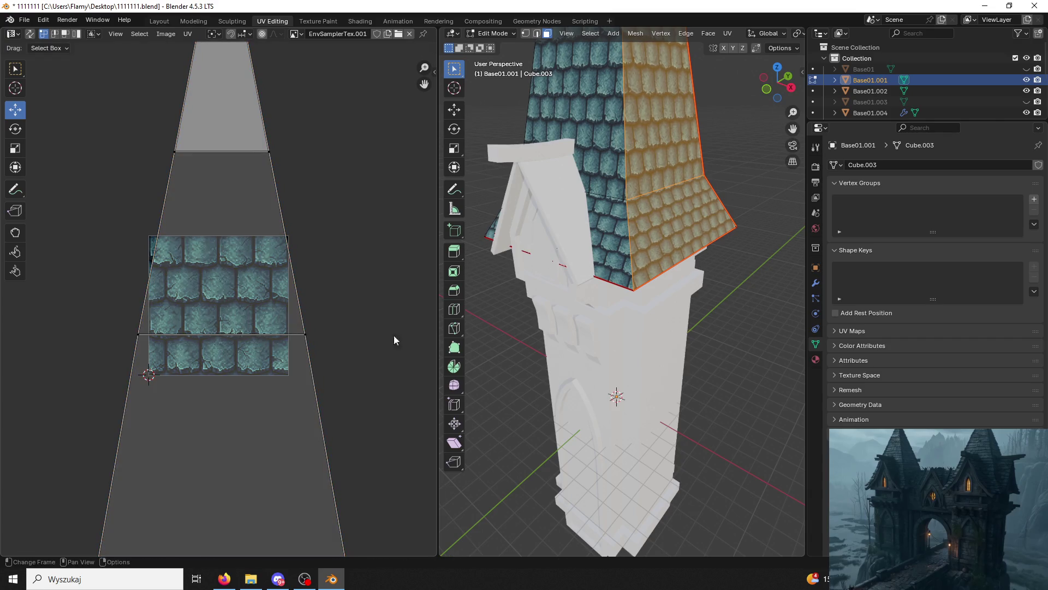
left_click(601, 328)
mouse_move(601, 328)
middle_mouse_down()
mouse_move(588, 303)
mouse_move(601, 298)
middle_mouse_up()
Select three more spire faces and scale their UVs narrower along X.
left_click(650, 286)
left_click(639, 205, "shift")
middle_click_drag(668, 88, 668, 269, "shift")
left_click(668, 269, "shift")
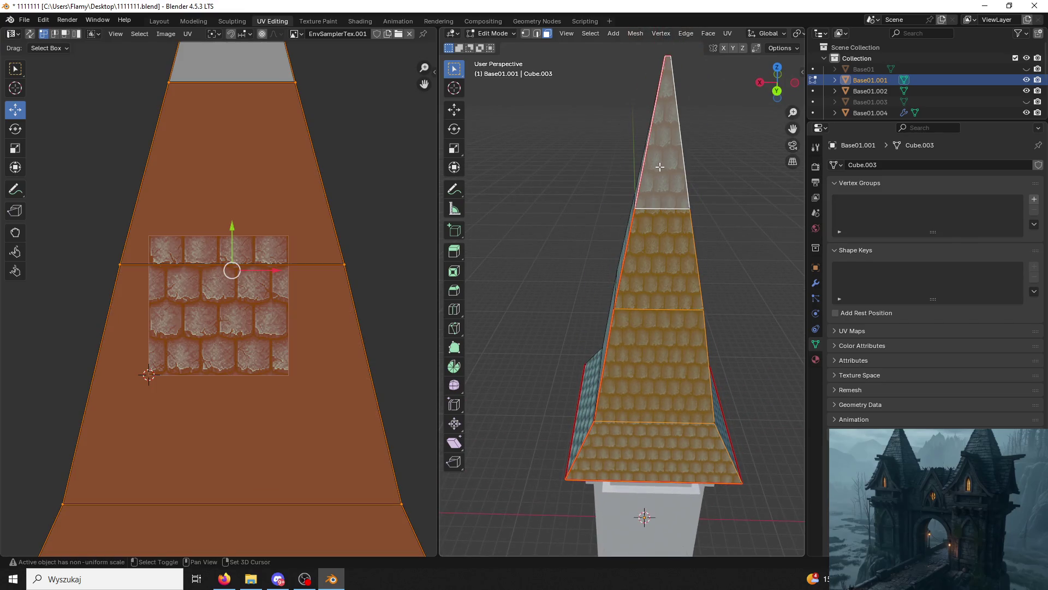
key("s")
key("x")
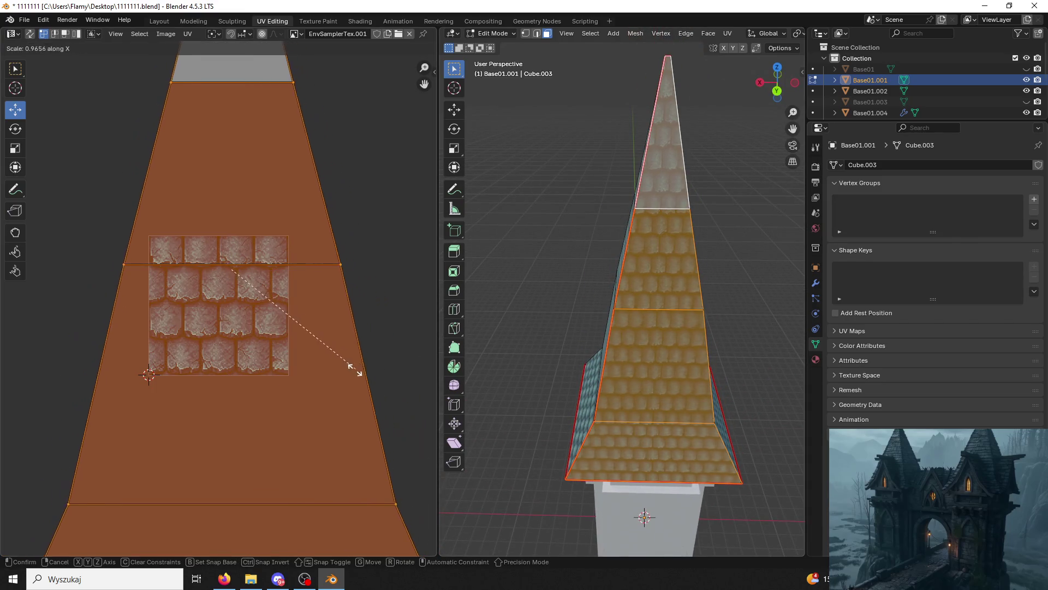
left_click(320, 369)
mouse_move(611, 358)
middle_mouse_down()
mouse_move(663, 345)
mouse_move(632, 292)
mouse_move(571, 273)
mouse_move(561, 415)
middle_mouse_up()
Select another strip of spire faces, narrow its UVs along X, and check the tiles.
key("alt+a")
left_click(562, 415)
left_click(541, 137, "ctrl")
key("s")
key("x")
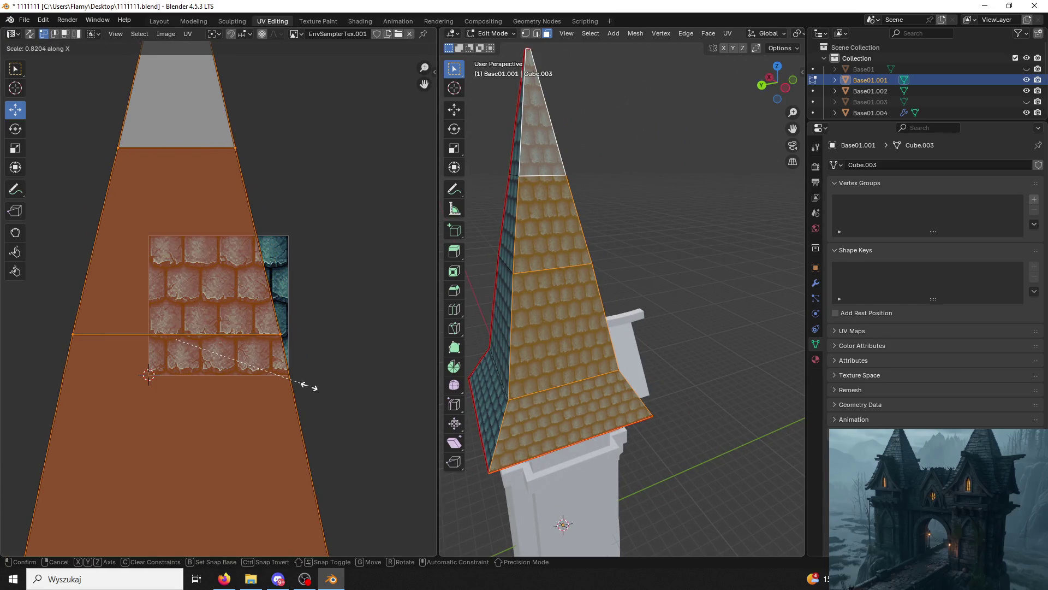
left_click(308, 386)
key("alt+a")
mouse_move(682, 246)
middle_mouse_down()
mouse_move(603, 218)
mouse_move(426, 35)
middle_mouse_up()
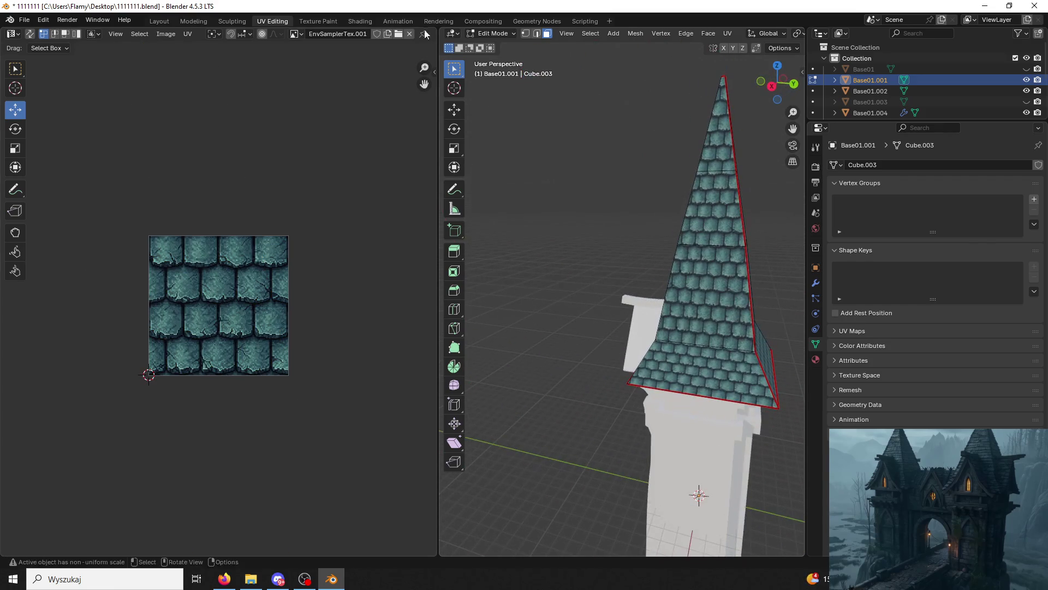
Return to Object Mode and save 1111111.blend.
left_click(494, 34)
left_click(493, 46)
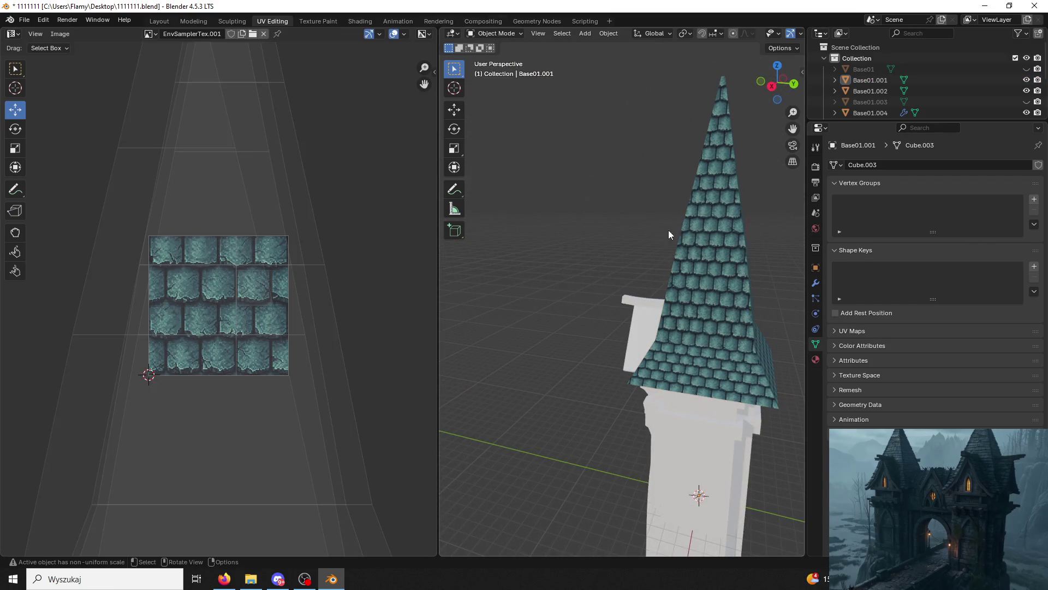
key("ctrl+s")
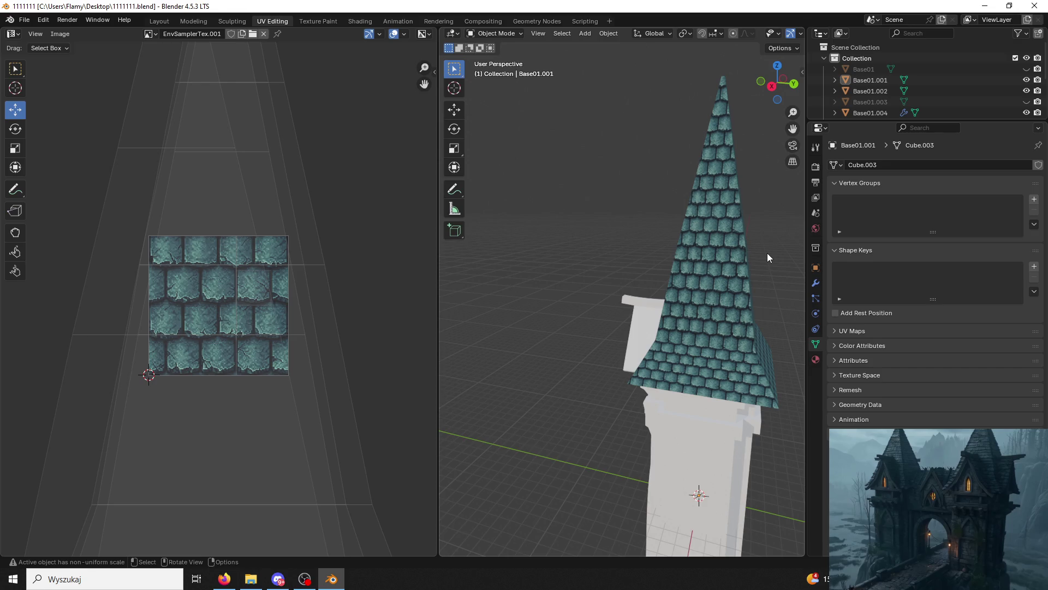
mouse_move(661, 378)
middle_mouse_down()
mouse_move(755, 336)
mouse_move(650, 162)
mouse_move(629, 222)
mouse_move(650, 326)
mouse_move(578, 238)
middle_mouse_up()
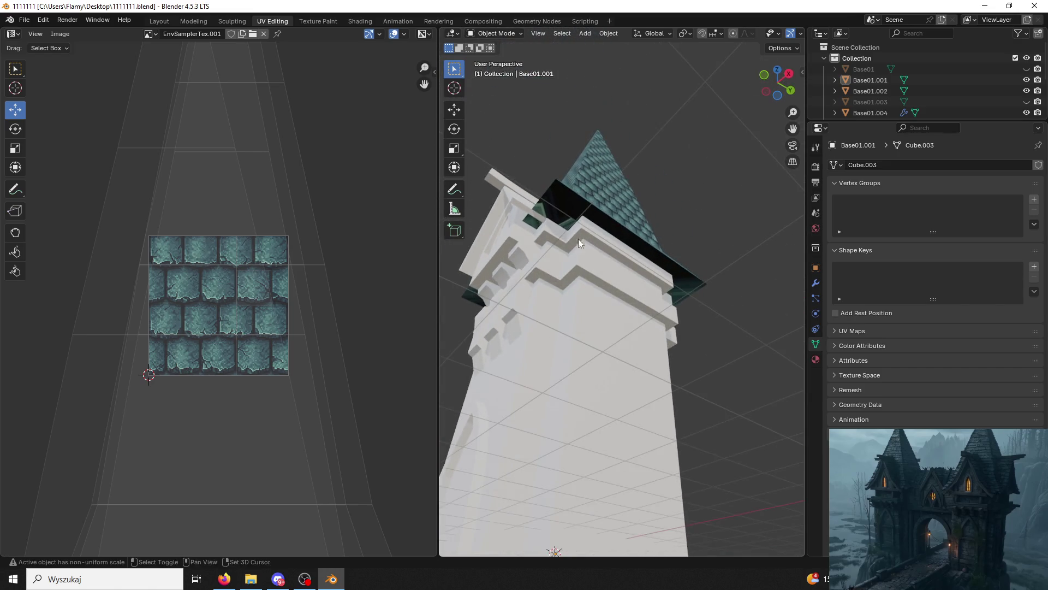
In Edit Mode on the roof, delete the long edge face and two triangular end faces.
left_click(565, 184)
left_click(486, 33)
left_click(503, 58)
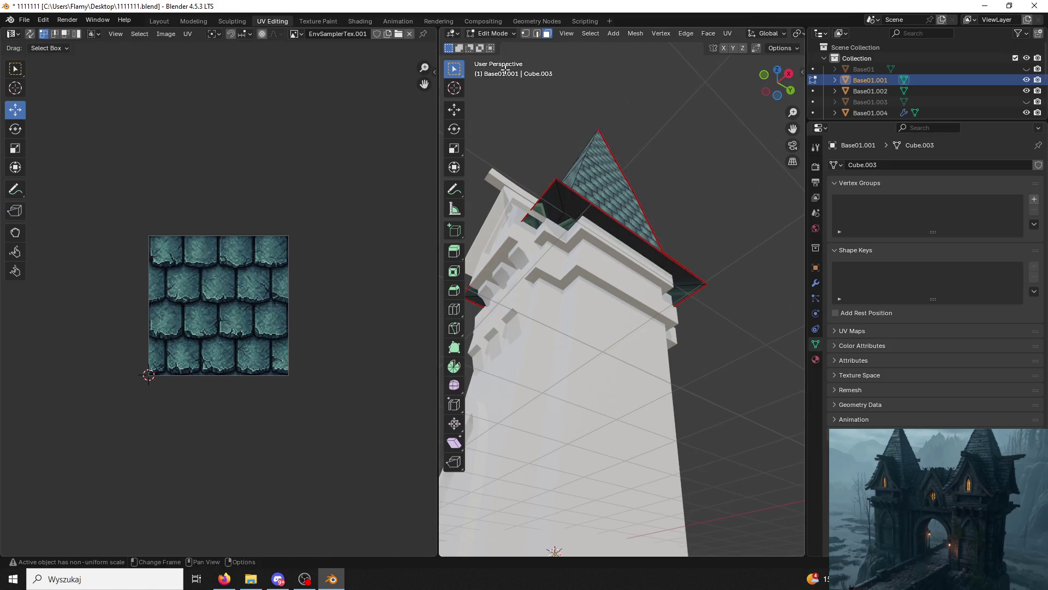
left_click(571, 207)
left_click(544, 209, "shift")
left_click(684, 294, "shift")
middle_click_drag(684, 294, 694, 266)
middle_click_drag(479, 86, 538, 270)
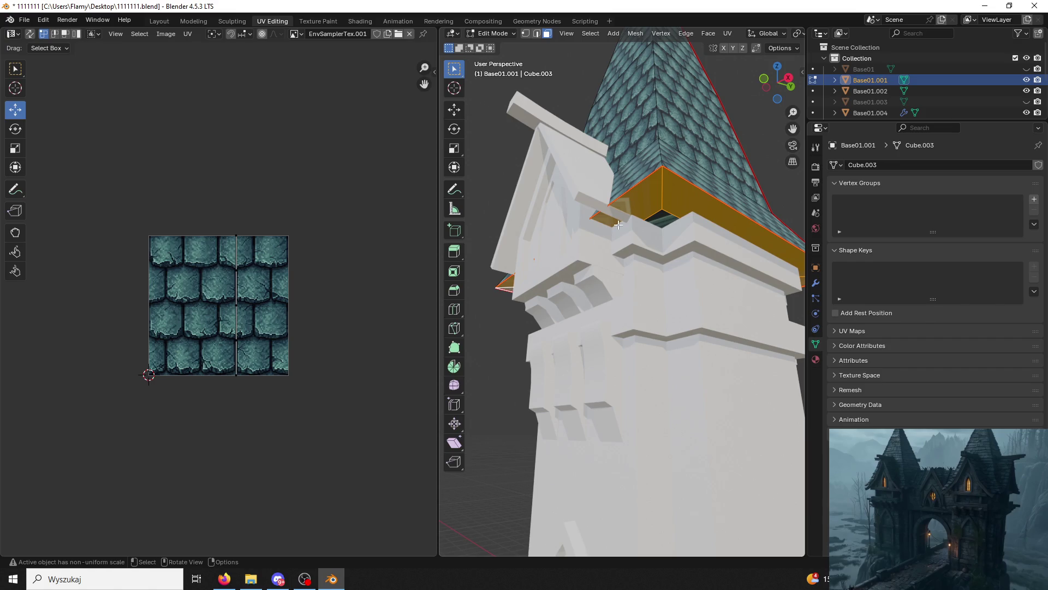
key("h")
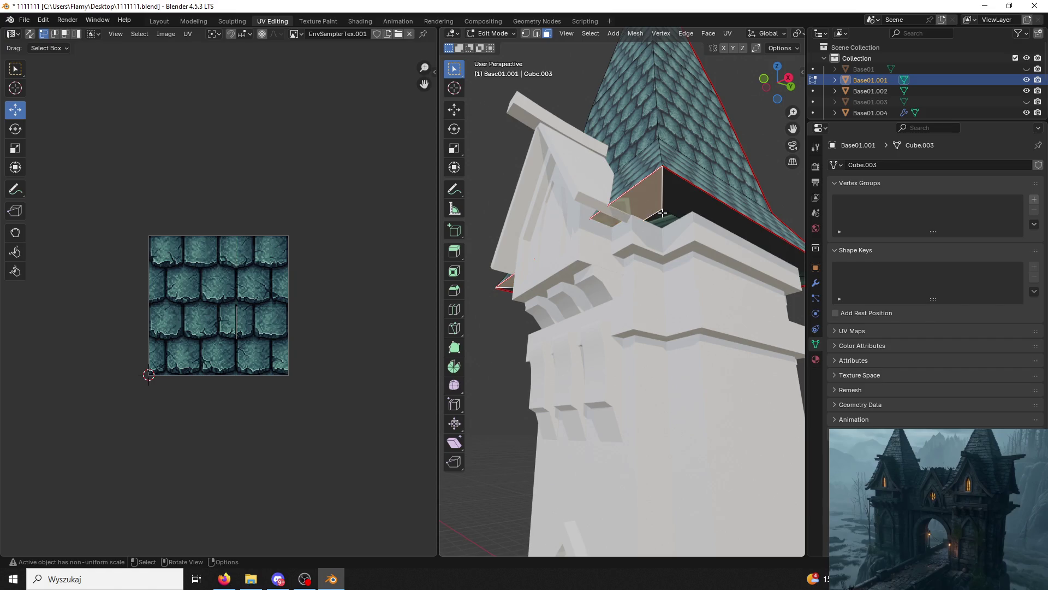
Select an eave edge and scale it up slightly.
left_click(538, 34)
left_click(660, 210)
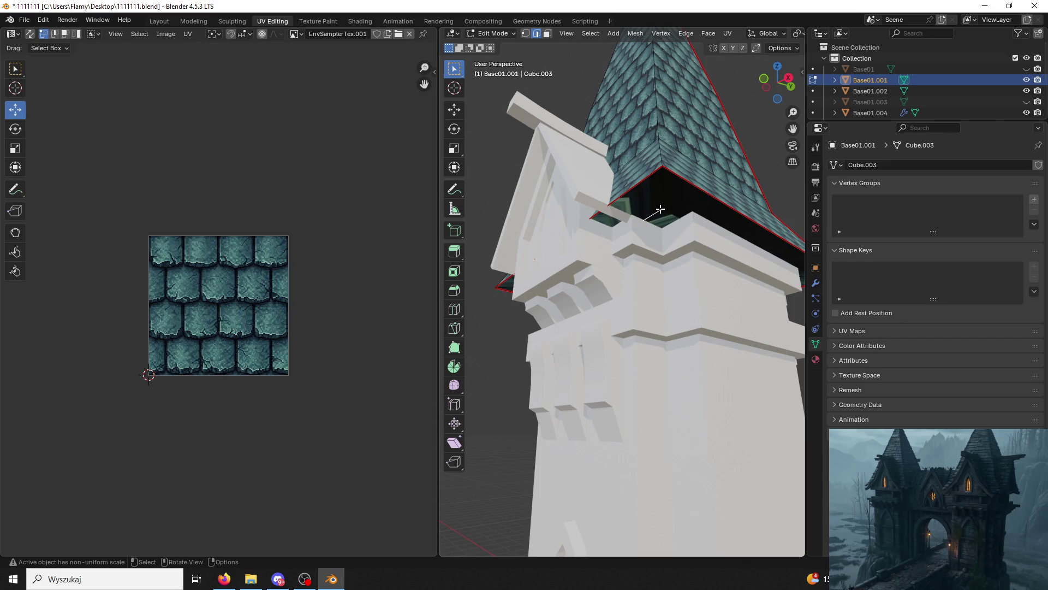
mouse_move(667, 208)
middle_mouse_down()
mouse_move(686, 227)
mouse_move(654, 258)
middle_mouse_up()
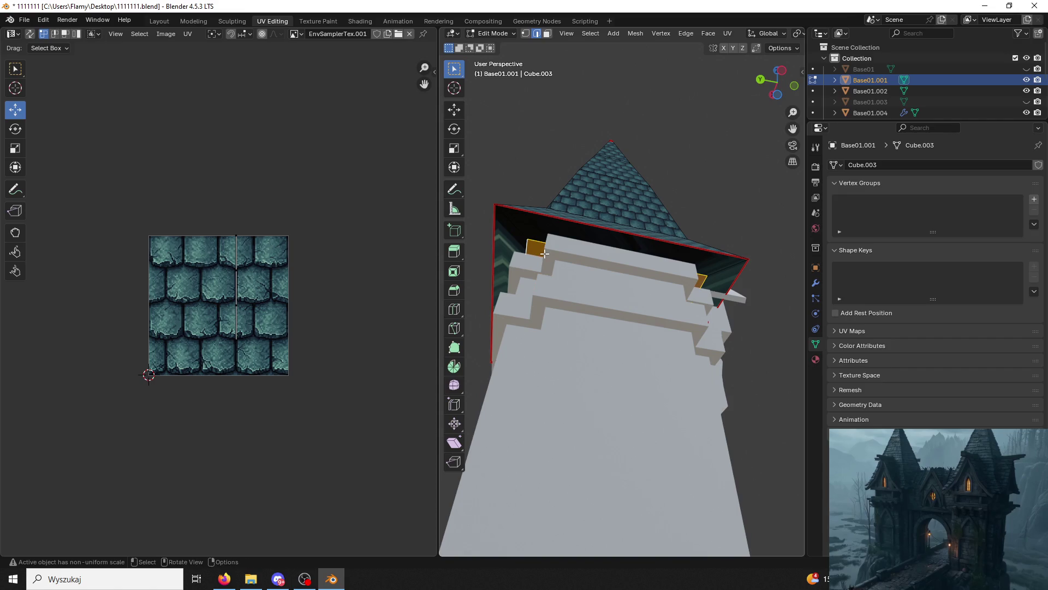
key("s")
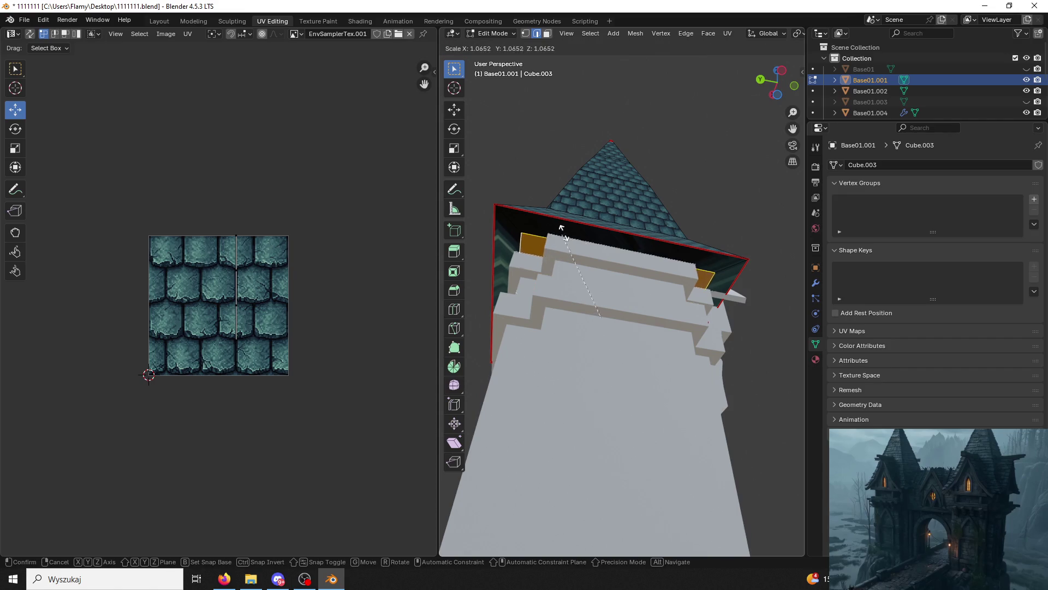
left_click(585, 214)
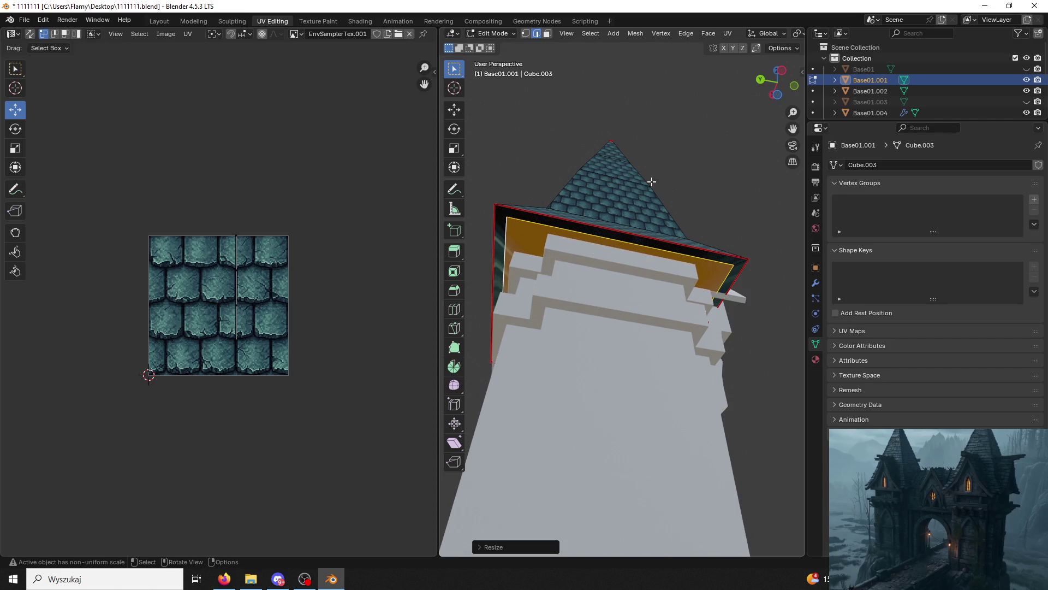
middle_click_drag(644, 180, 700, 254)
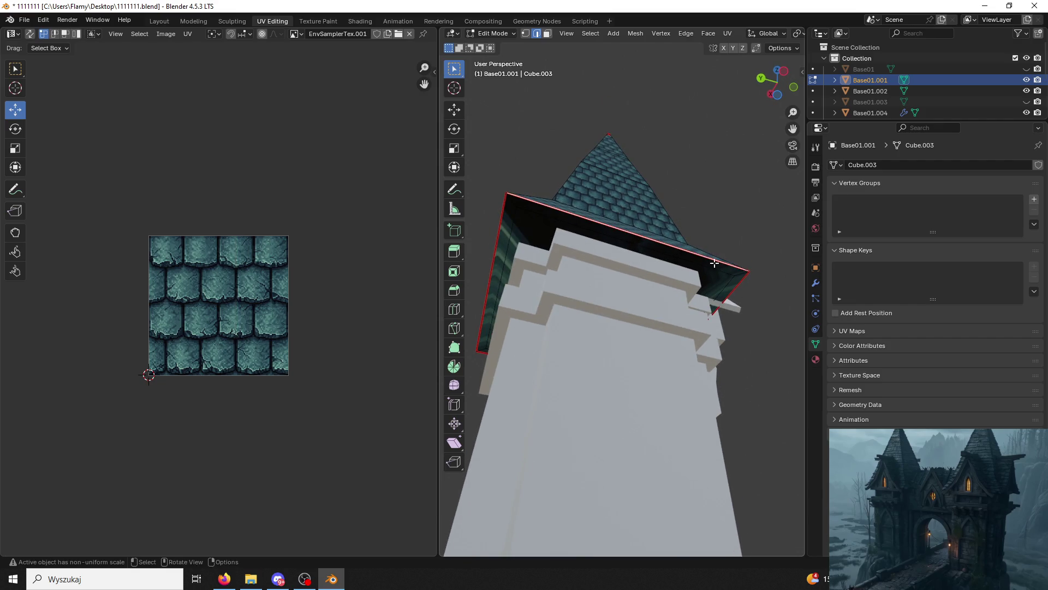
Select the eave edge loop and mark it as a UV seam.
key("3")
left_click(608, 234)
left_click(729, 285, "shift")
left_click(536, 33)
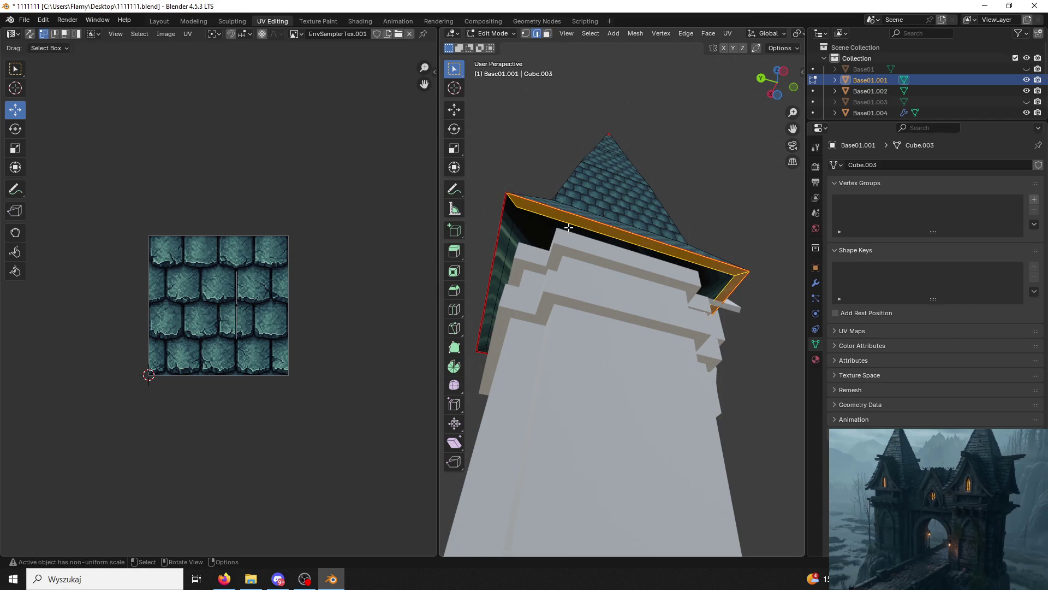
left_click(539, 215)
middle_click_drag(520, 227, 758, 205)
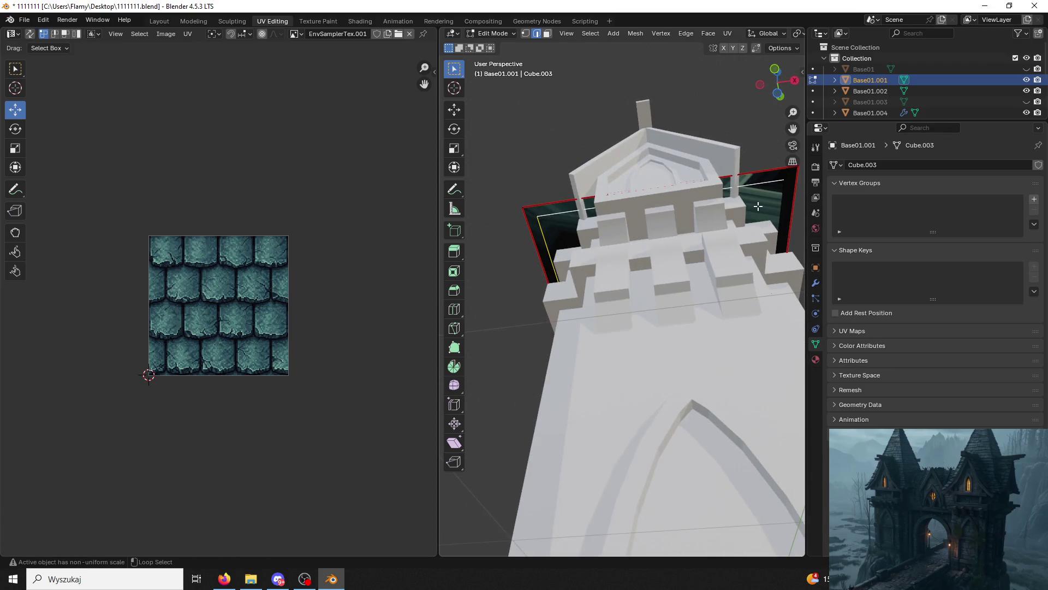
left_click(759, 206, "alt")
key("ctrl+e")
left_click(746, 387)
In face mode, set the transform orientation to View and select faces linked to the eave.
mouse_move(746, 387)
middle_mouse_down()
mouse_move(524, 234)
mouse_move(547, 65)
middle_mouse_up()
left_click(547, 34)
key("comma")
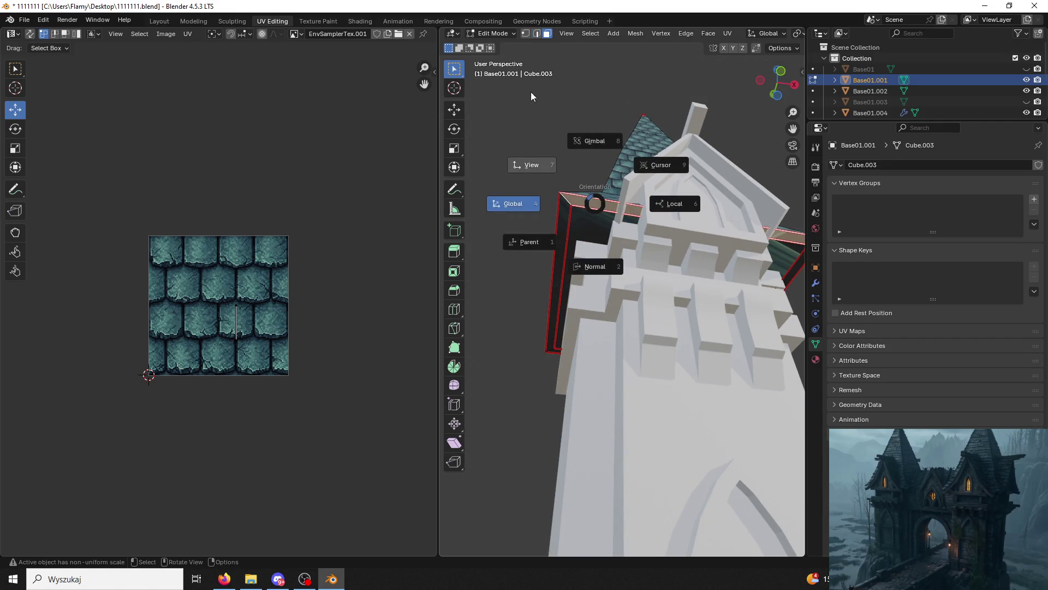
left_click(534, 94)
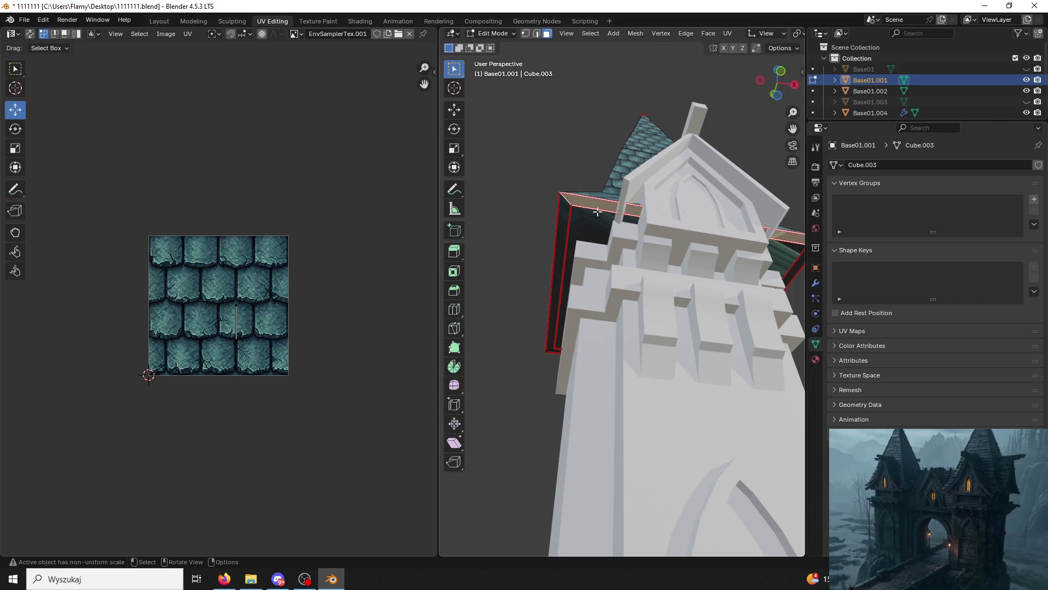
key("ctrl+l")
Unwrap the eave faces Angle Based and scale up the top rim loop's UVs.
key("u")
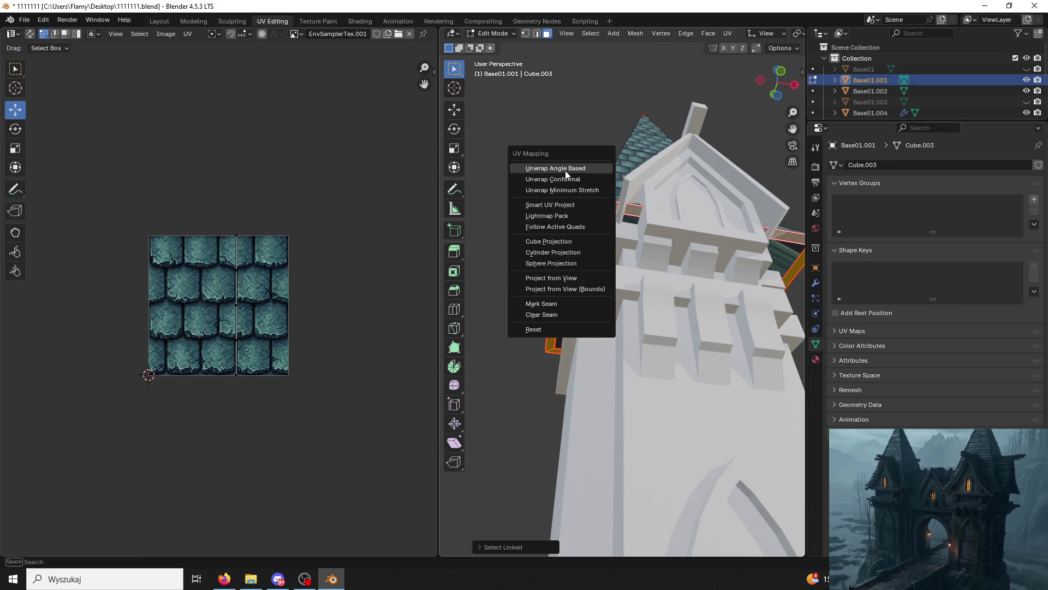
left_click(565, 168)
left_click(525, 269)
mouse_move(524, 269)
middle_mouse_down()
mouse_move(519, 260)
mouse_move(565, 205)
middle_mouse_up()
left_click(565, 204)
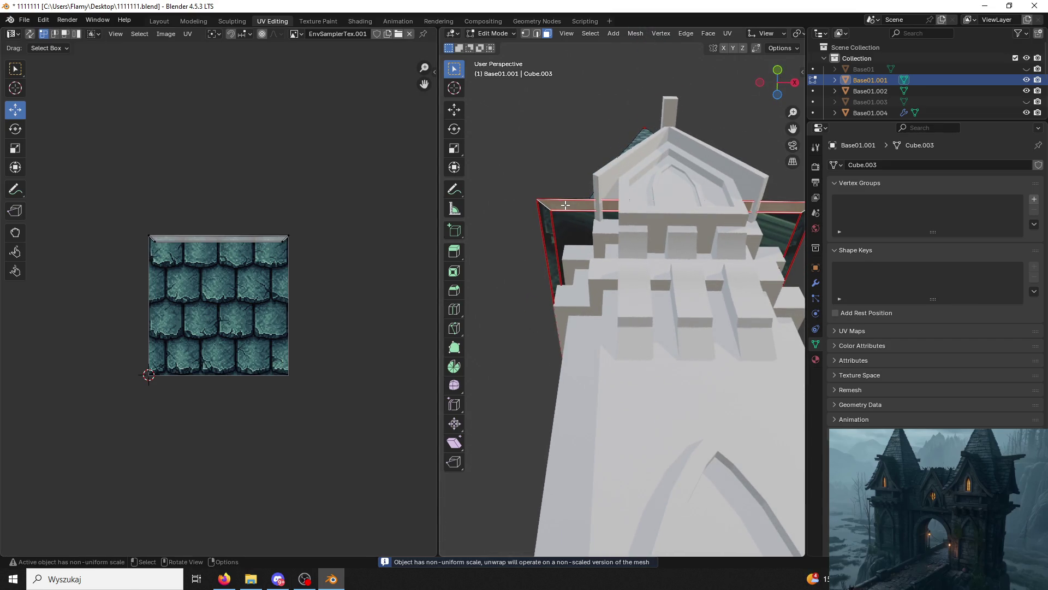
key("ctrl+l")
key("a")
key("s")
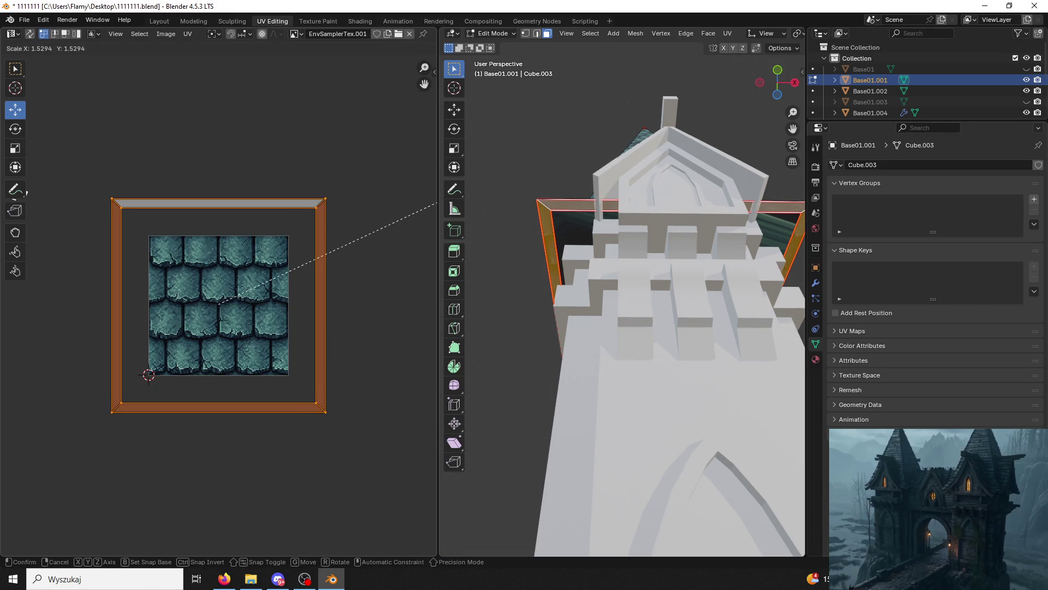
left_click(67, 149)
Scale up the UVs of the other rim loop as well.
left_click(510, 150)
middle_click_drag(510, 149, 519, 183)
left_click(548, 242)
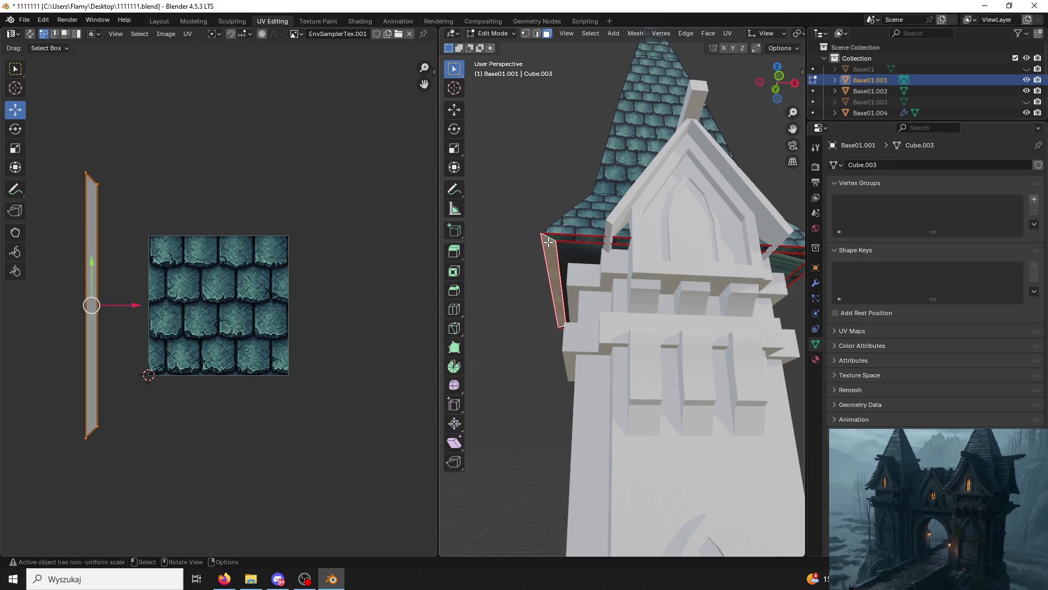
key("ctrl+l")
key("a")
key("s")
left_click(219, 235)
Select the rim's inner underside face and show the roof's Material.001 settings.
left_click(508, 164)
middle_click_drag(508, 164, 647, 183)
left_click(699, 259)
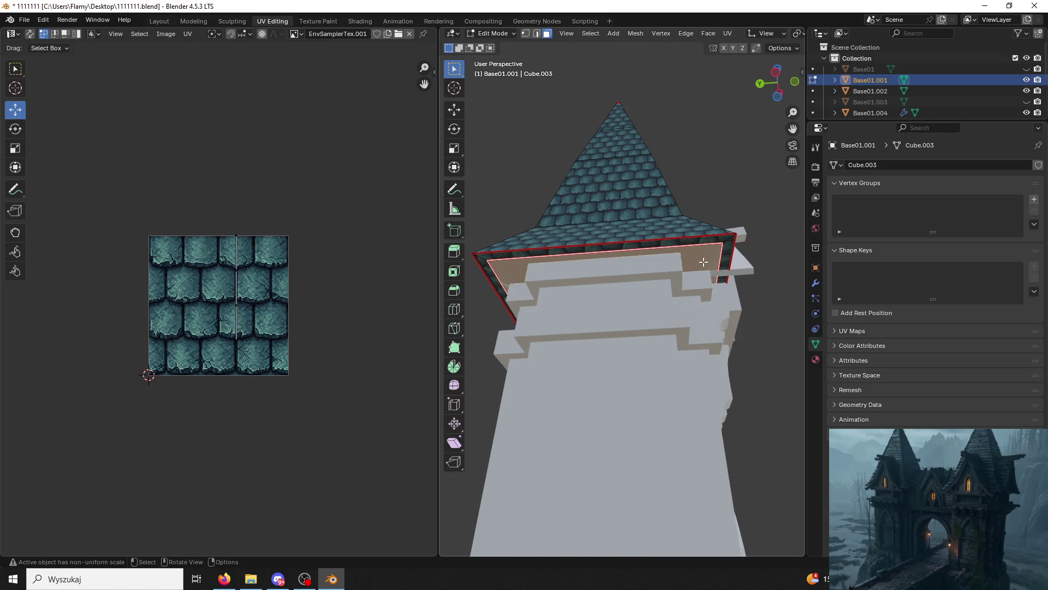
left_click(816, 359)
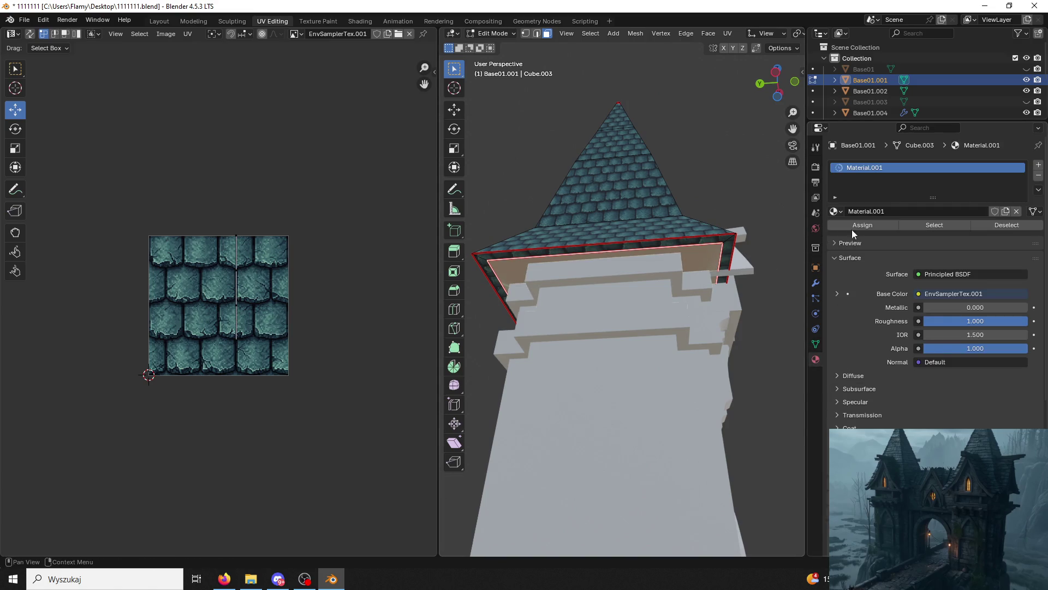
Add a second material slot to the roof with a new material, Material.002.
left_click(1039, 165)
left_click(362, 22)
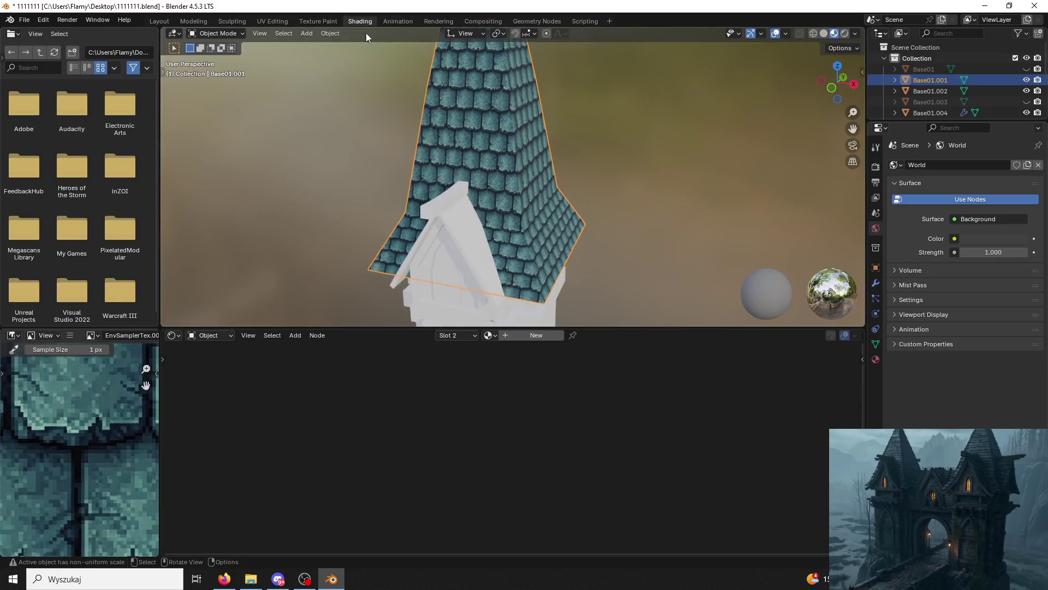
left_click(499, 335)
Drag the wooden-plank image from the Textury/Nowe folder into Material.002's node editor as its base colour.
double_click(323, 8)
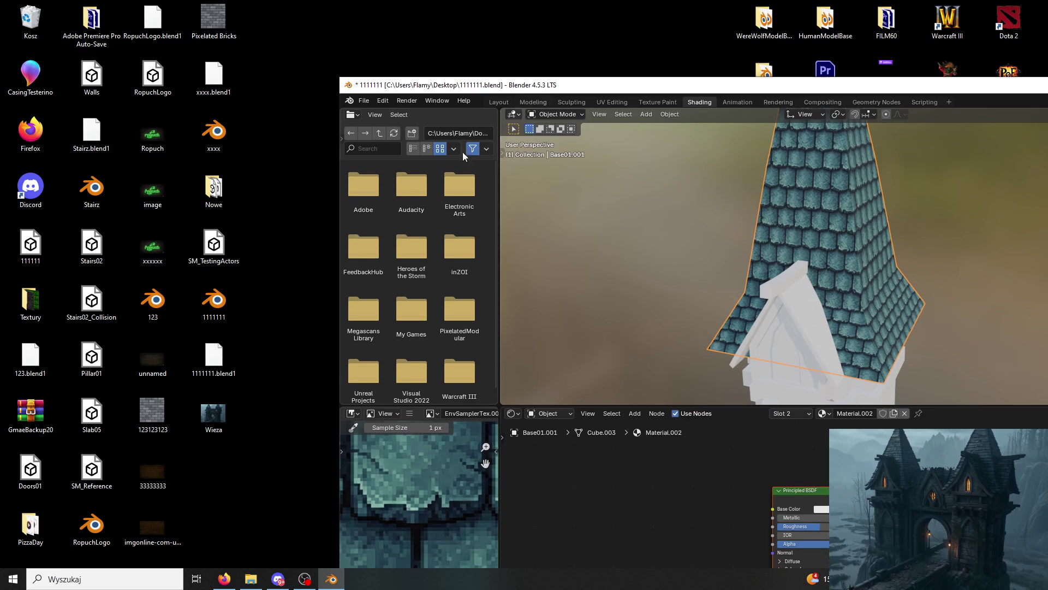
double_click(30, 300)
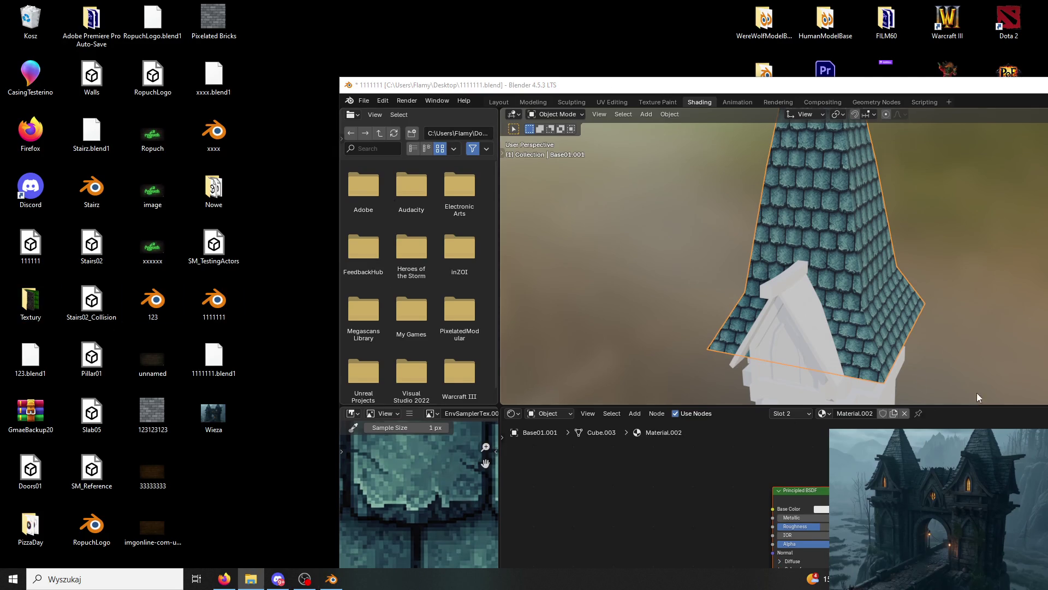
mouse_move(655, 85)
left_mouse_down()
mouse_move(653, 284)
mouse_move(655, 132)
left_mouse_up()
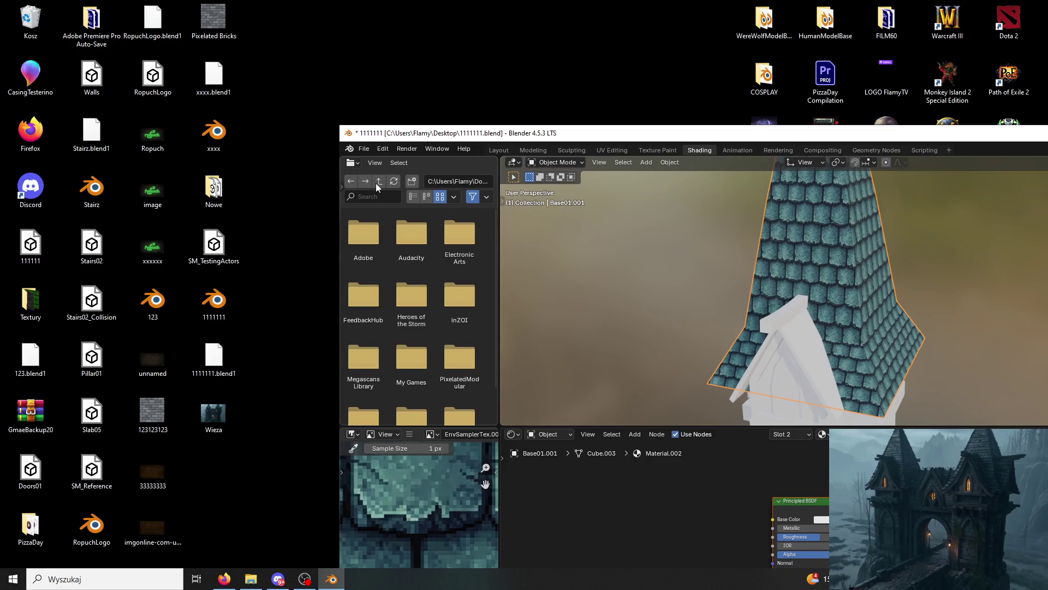
left_click(193, 192)
double_click(215, 186)
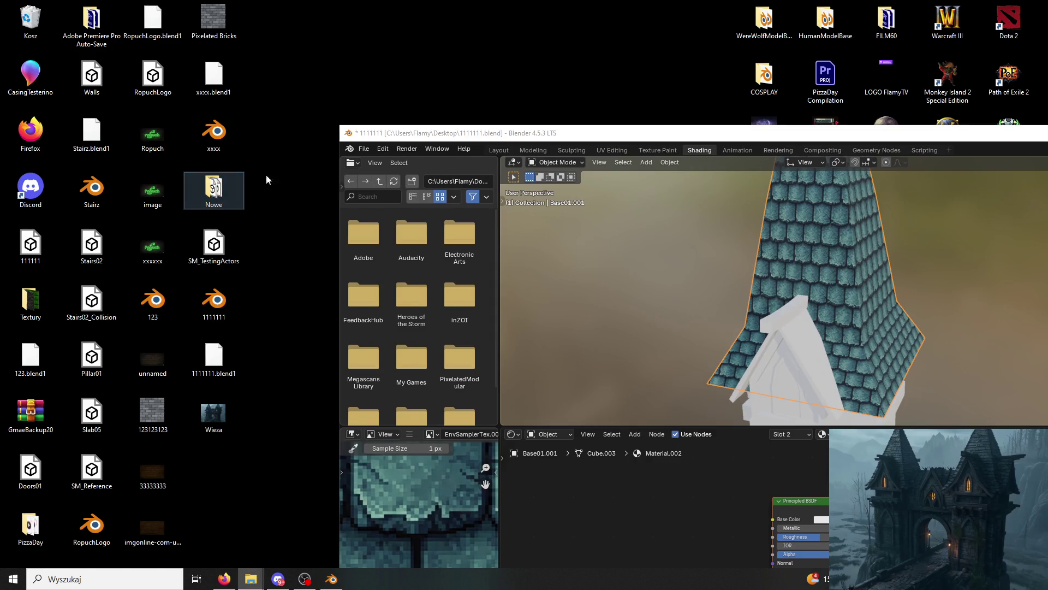
left_click_drag(612, 520, 612, 521)
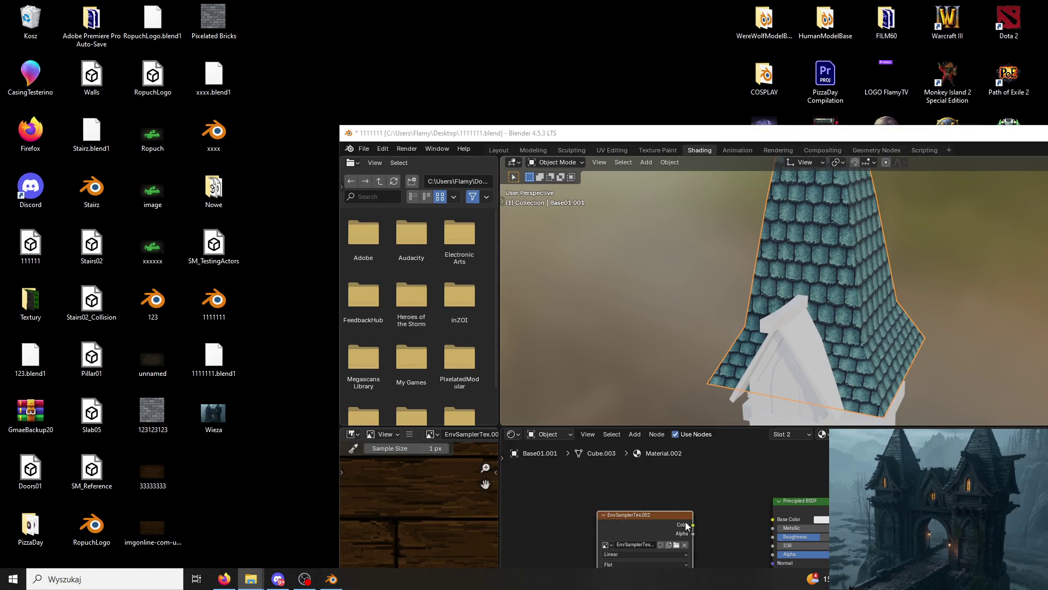
double_click(714, 128)
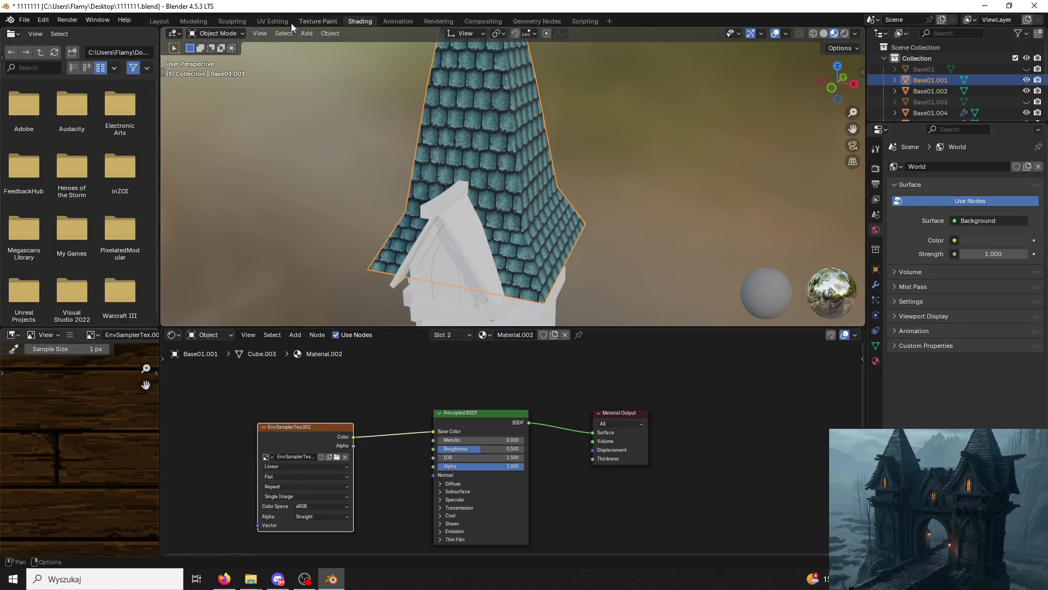
left_click(273, 21)
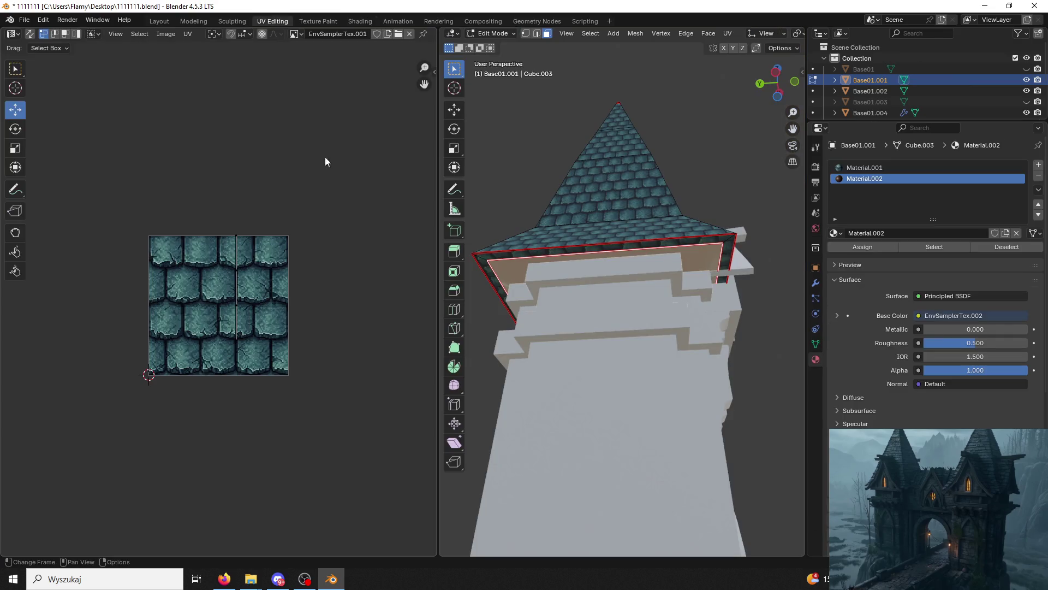
Show EnvSamplerTex.003 in the UV editor and unwrap the selected roof underside faces.
left_click(304, 36)
left_click(328, 76)
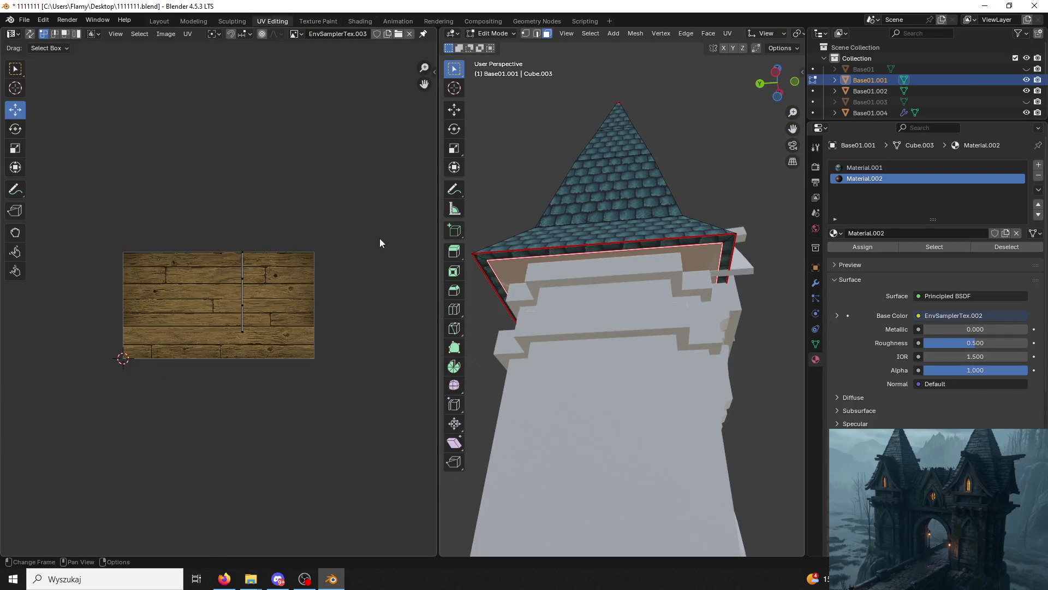
scroll(348, 320, "up", 4)
key("u")
left_click(539, 270)
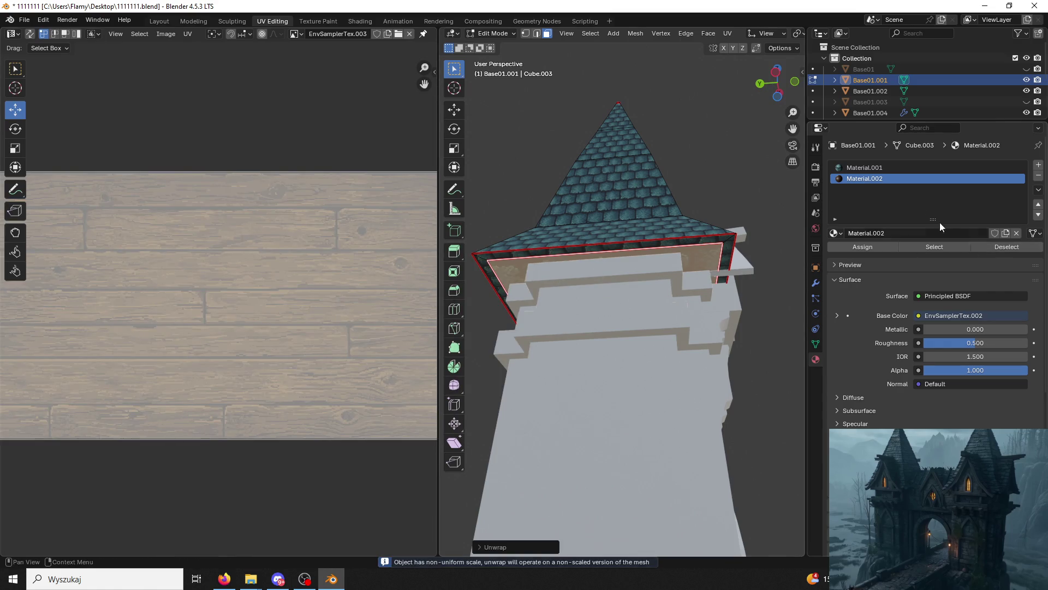
Assign the wood Material.002 to the selected underside faces.
left_click(872, 242)
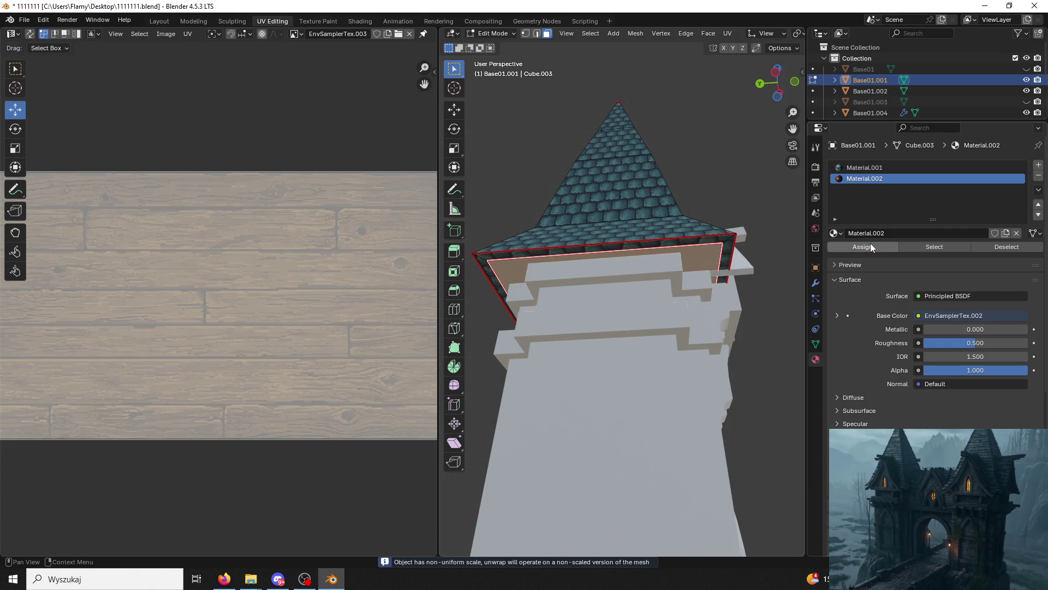
left_click(865, 167)
left_click(866, 247)
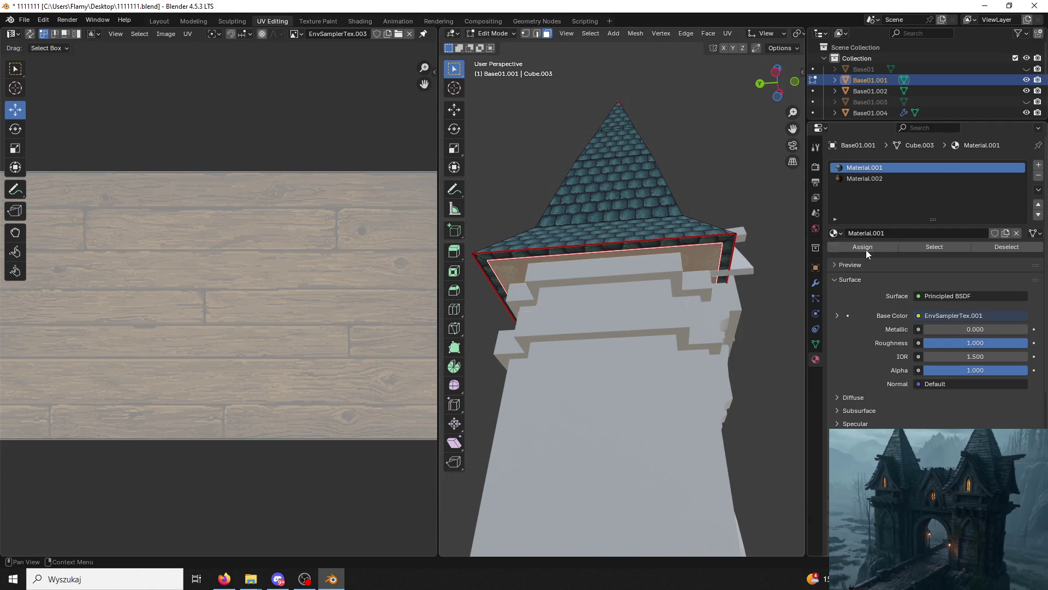
left_click(867, 178)
left_click(867, 247)
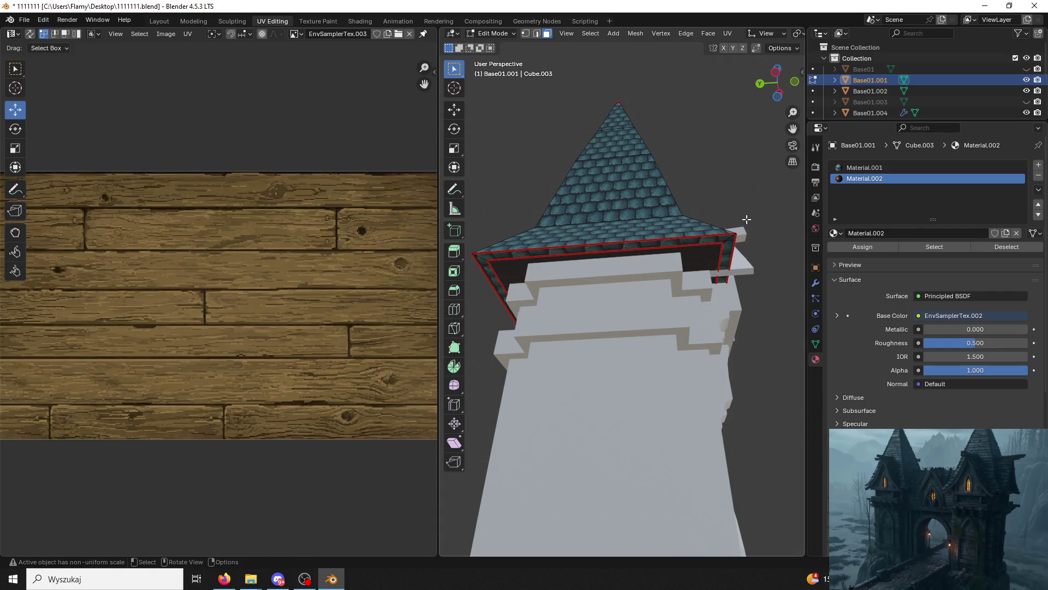
Select the whole UV island, deselect the faces and return to Object Mode.
mouse_move(724, 246)
middle_mouse_down()
mouse_move(658, 288)
mouse_move(798, 207)
middle_mouse_up()
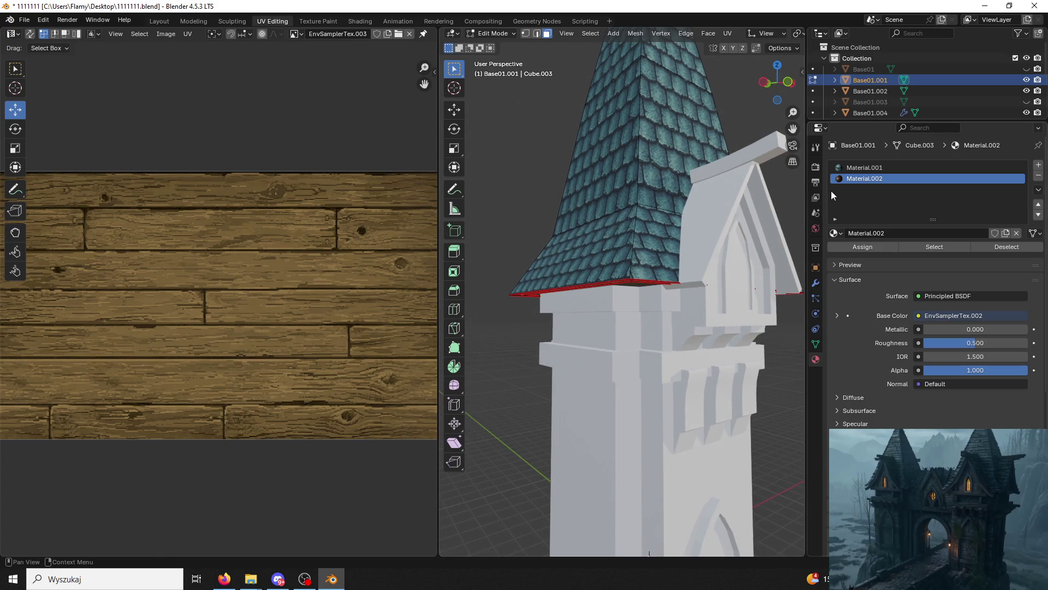
middle_click_drag(445, 305, 469, 252)
scroll(365, 326, "down", 3)
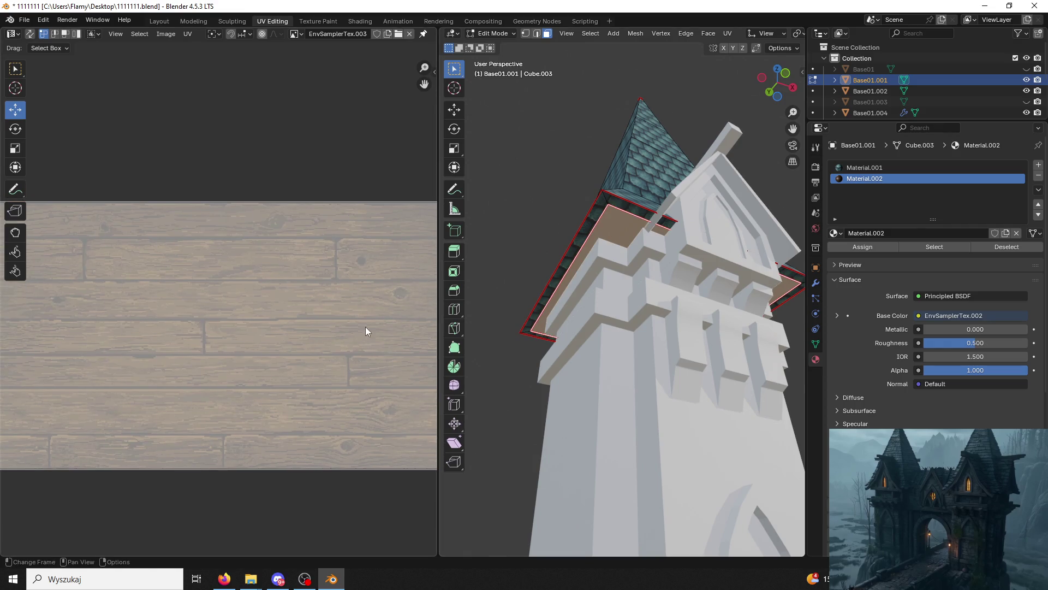
key("a")
scroll(313, 338, "up", 2)
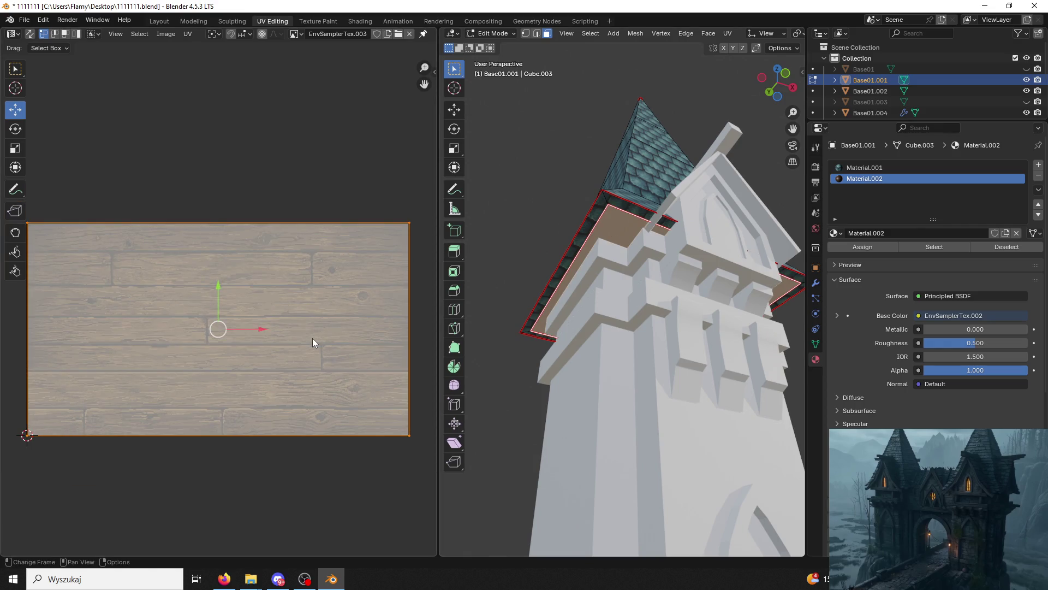
left_click(594, 130)
mouse_move(594, 130)
middle_mouse_down()
mouse_move(588, 169)
mouse_move(515, 215)
mouse_move(513, 229)
middle_mouse_up()
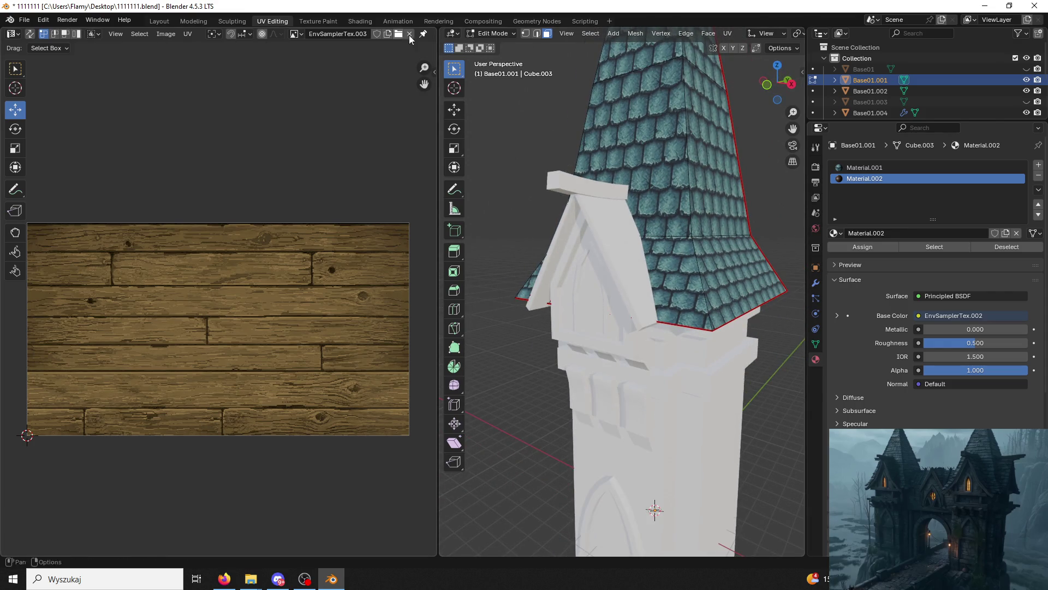
left_click(493, 34)
left_click(498, 46)
scroll(544, 155, "down", 5)
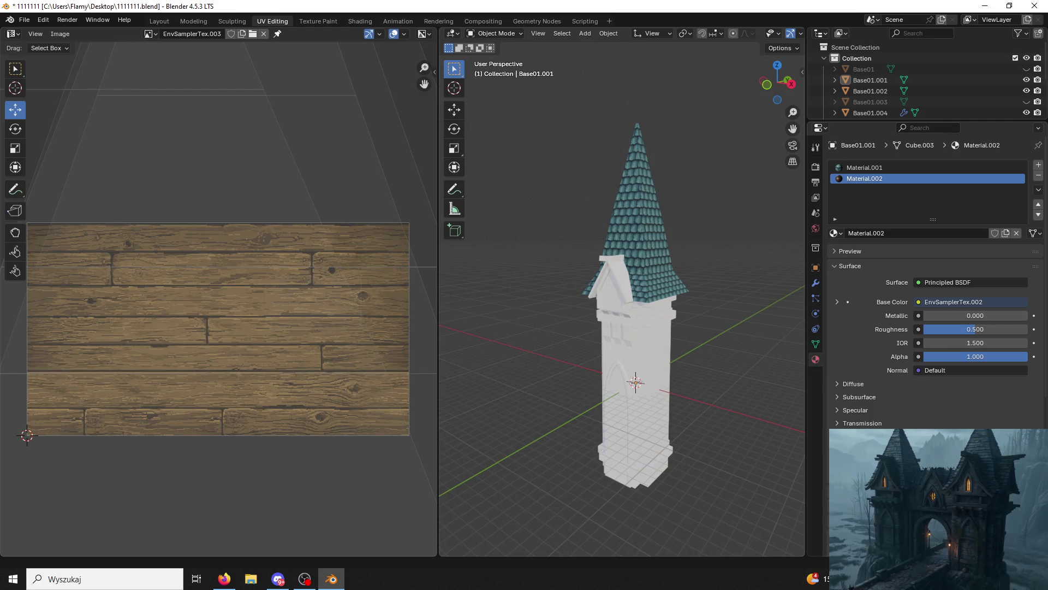
Select the white gable piece and try sliding it off the tower, then undo the move.
scroll(619, 257, "up", 6)
mouse_move(581, 286)
middle_mouse_down()
mouse_move(568, 273)
mouse_move(619, 231)
mouse_move(680, 270)
middle_mouse_up()
left_click(539, 254)
scroll(681, 270, "down", 5)
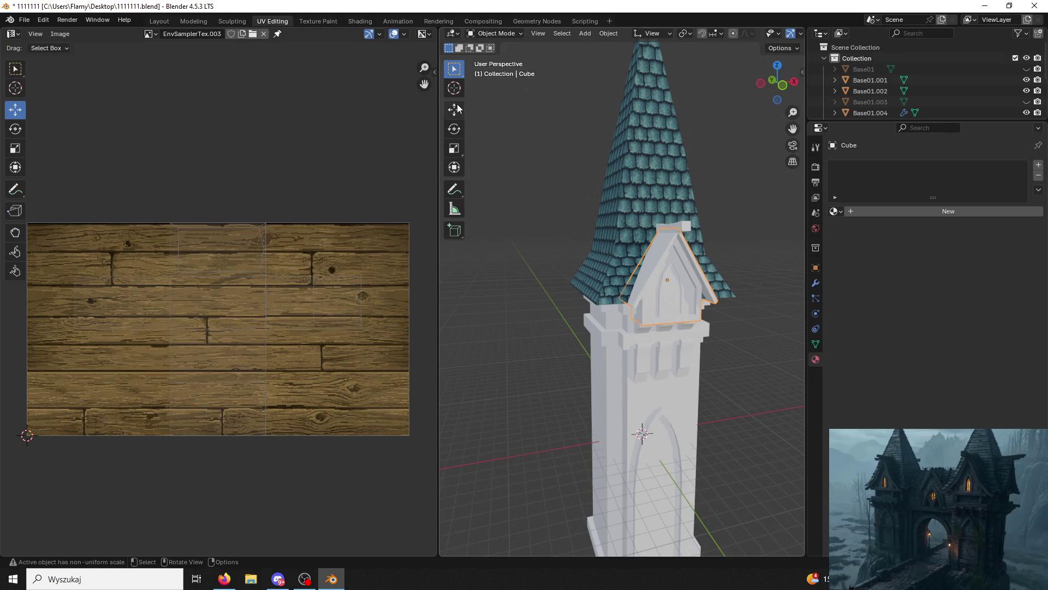
left_click(457, 108)
left_click_drag(704, 281, 576, 281)
middle_click_drag(673, 296, 617, 283)
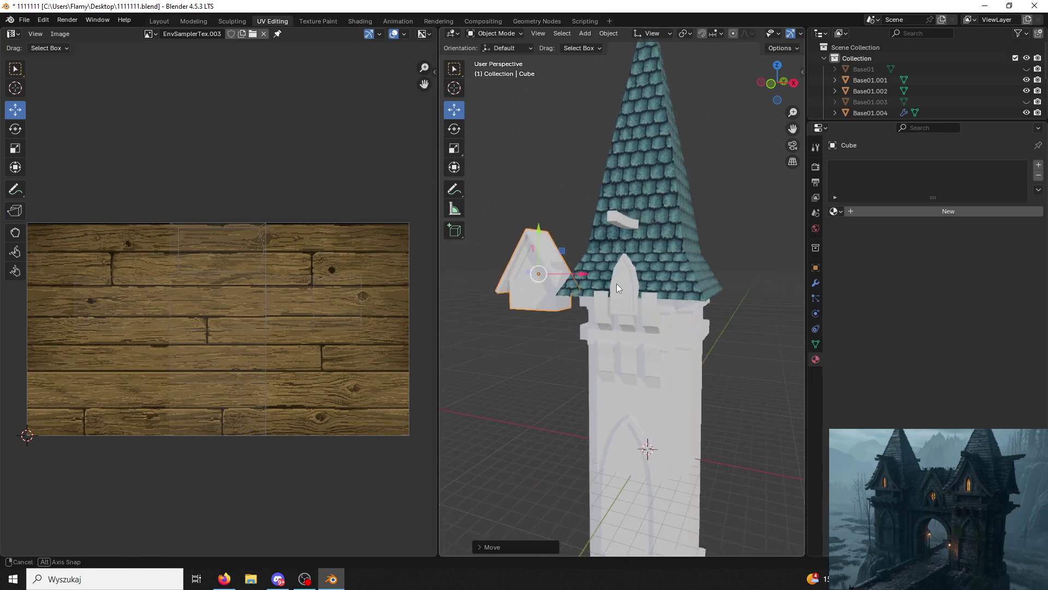
key("ctrl+z")
Select the window piece Cube.001, crenellation Base01.005, ridge beam Cube.002 and gable Cube in turn.
scroll(621, 282, "up", 5)
left_click(617, 296)
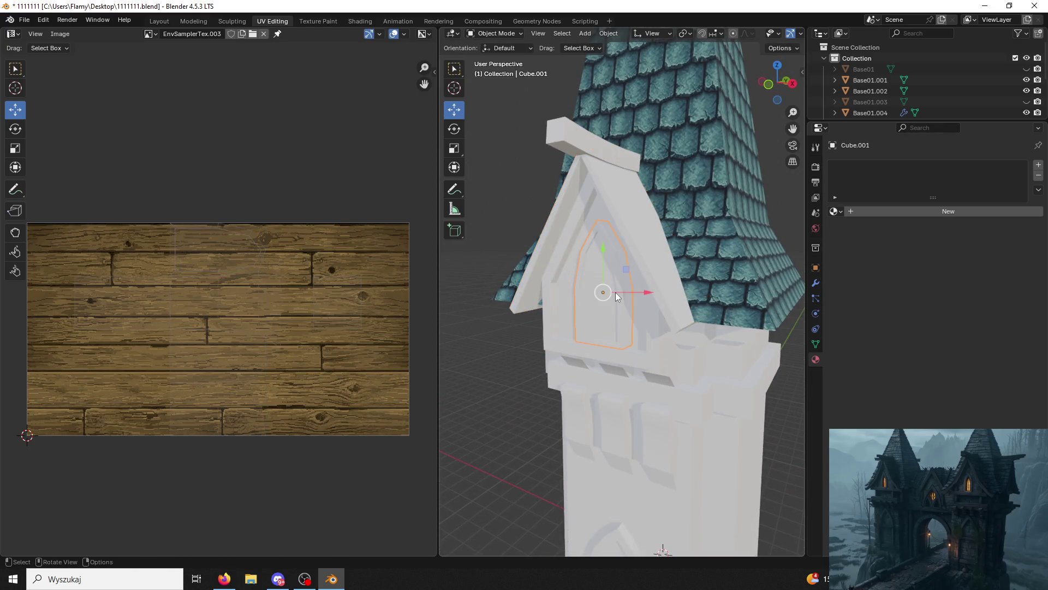
left_click(651, 368)
mouse_move(651, 368)
middle_mouse_down()
mouse_move(659, 319)
mouse_move(627, 295)
mouse_move(598, 307)
mouse_move(592, 261)
middle_mouse_up()
left_click(572, 142)
mouse_move(573, 142)
middle_mouse_down()
mouse_move(582, 187)
mouse_move(672, 211)
mouse_move(700, 175)
mouse_move(669, 179)
mouse_move(679, 221)
mouse_move(654, 225)
mouse_move(656, 151)
middle_mouse_up()
left_click(679, 221)
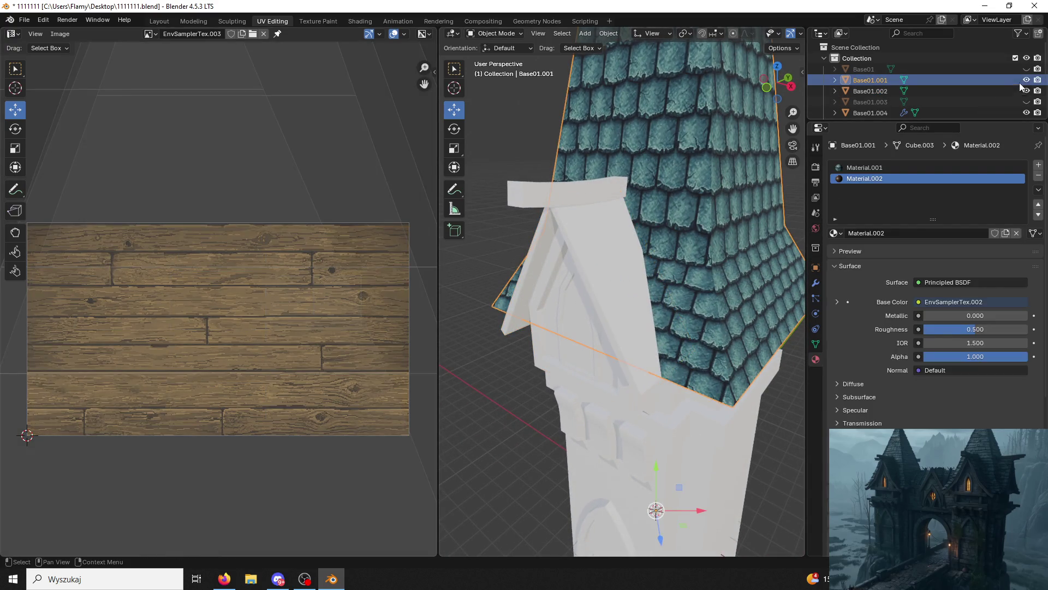
Hide the tiled roof Base01.001 and put the ridge beam Cube.002 into Edit Mode.
left_click(1026, 80)
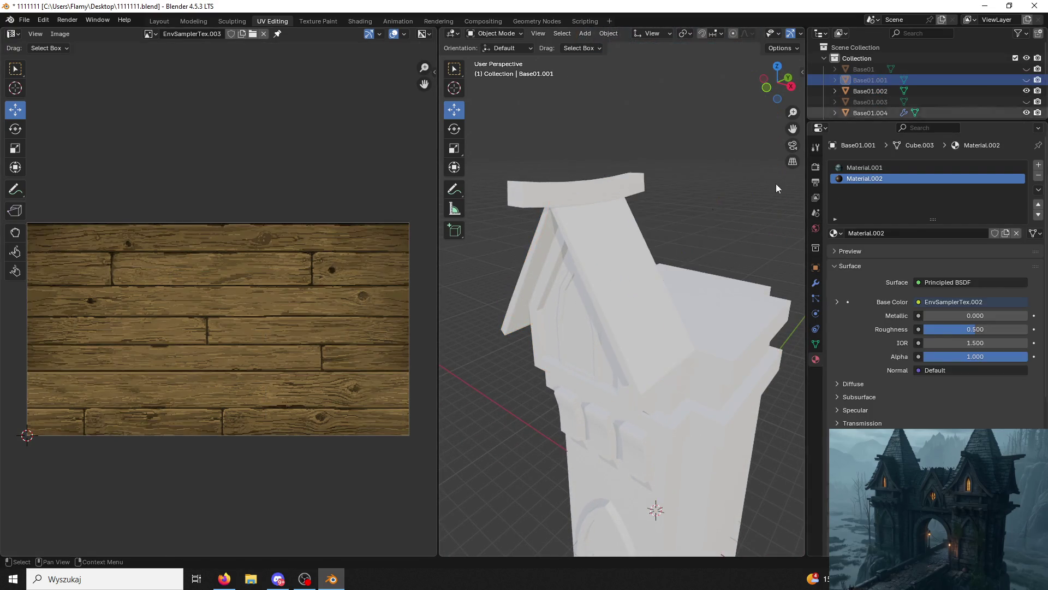
left_click(597, 182)
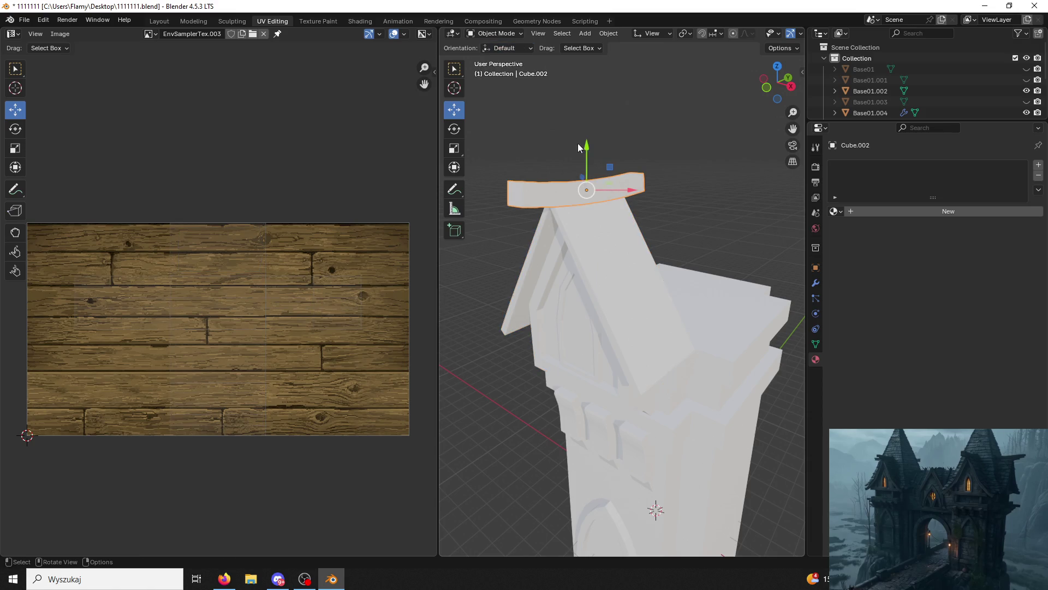
middle_click_drag(578, 143, 506, 59)
left_click(506, 34)
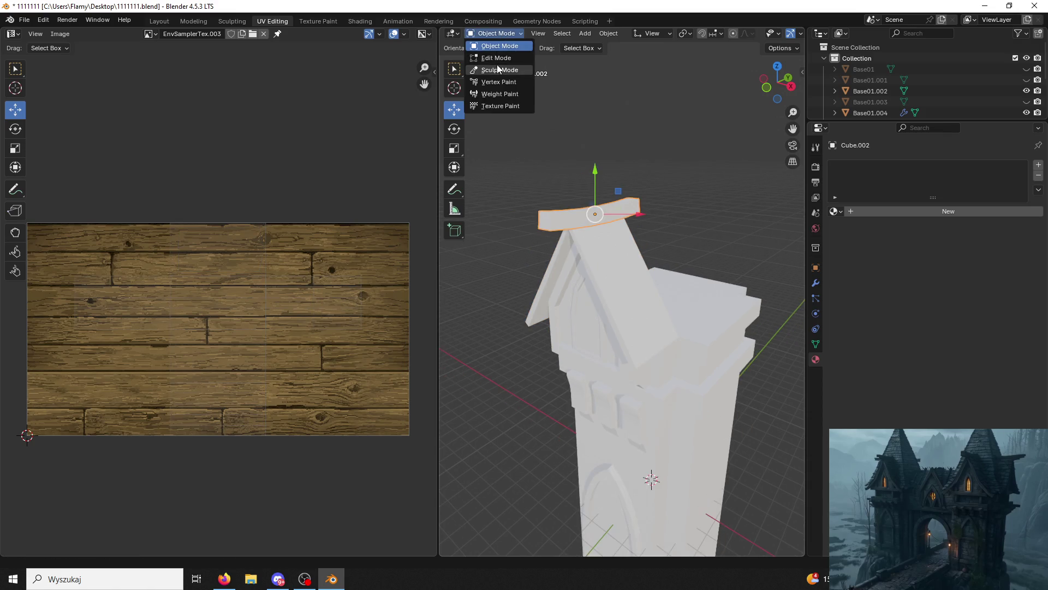
left_click(498, 57)
scroll(554, 159, "up", 2)
middle_click_drag(661, 203, 645, 272)
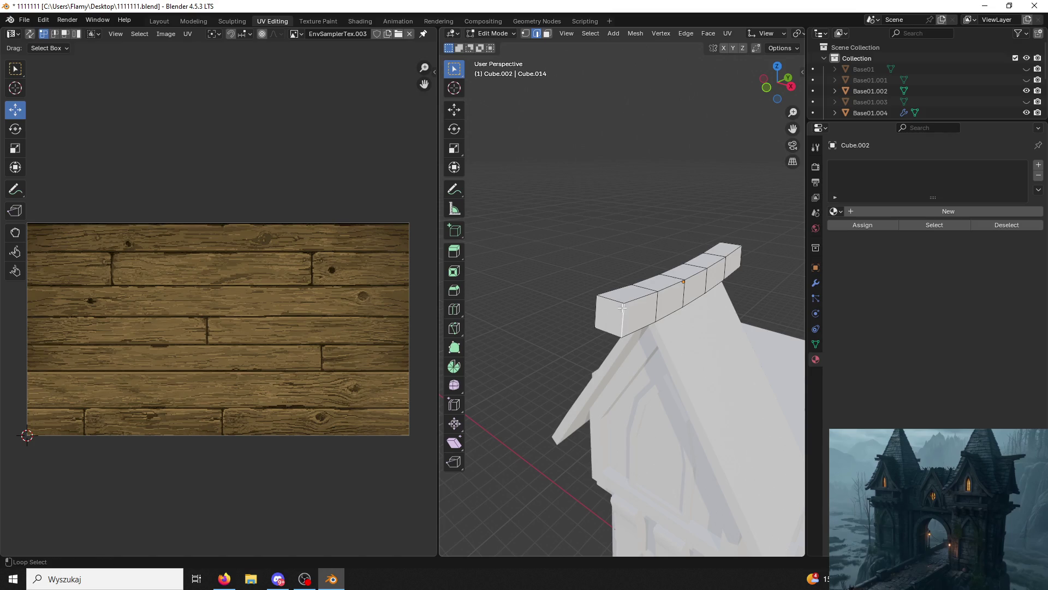
Mark the edge loops at both ends of the ridge beam as UV seams.
left_click(592, 311, "alt")
mouse_move(592, 311)
middle_mouse_down()
mouse_move(650, 300)
mouse_move(645, 287)
middle_mouse_up()
key("ctrl+e")
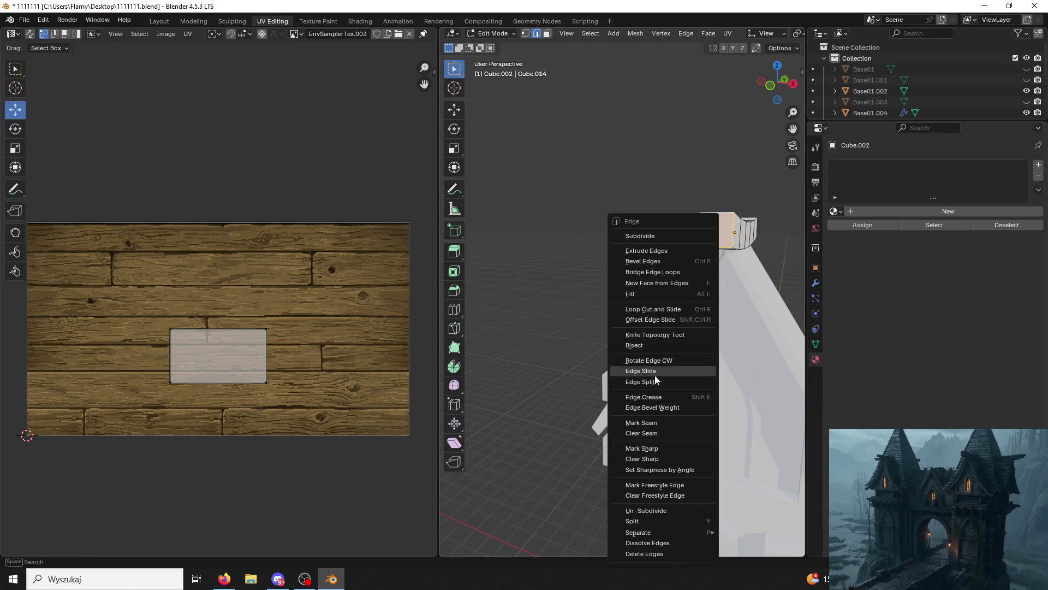
left_click(642, 423)
mouse_move(641, 423)
middle_mouse_down()
mouse_move(585, 316)
mouse_move(524, 263)
middle_mouse_up()
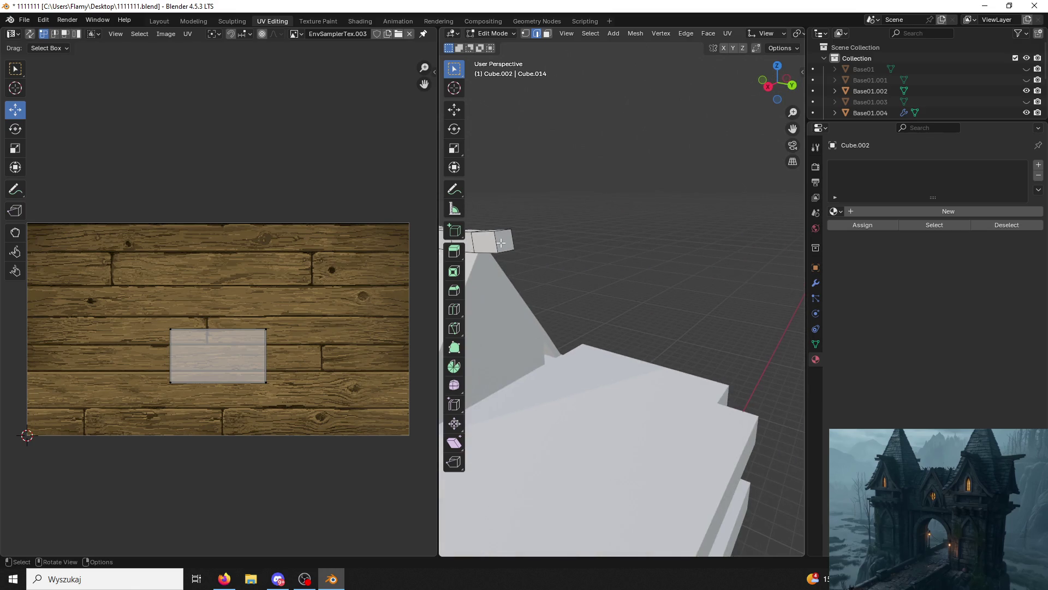
left_click(499, 241, "alt")
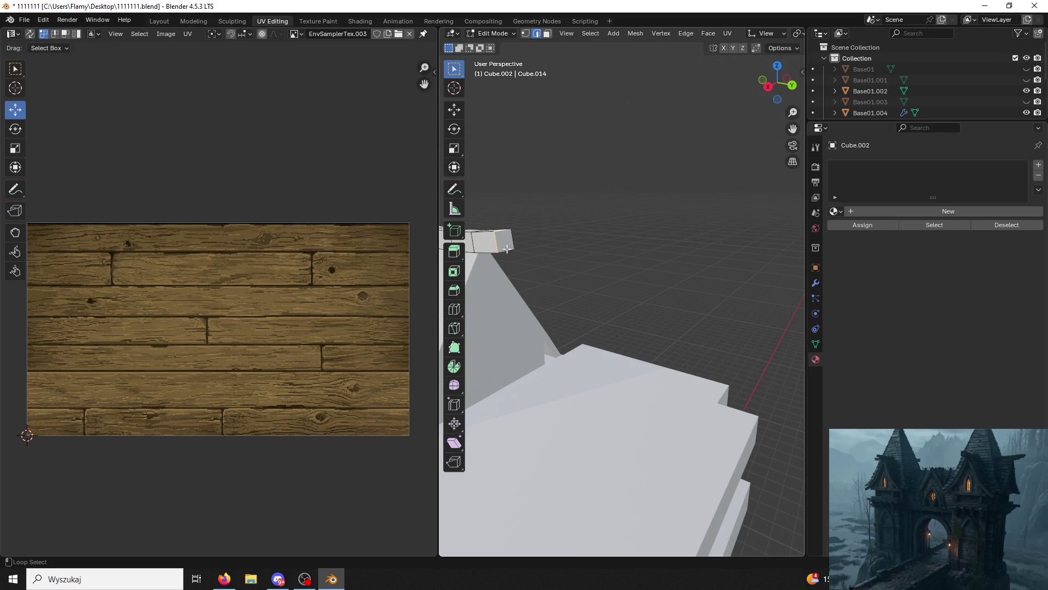
left_click(507, 249, "alt")
key("ctrl+e")
left_click(502, 269)
Mark a single edge running along the beam as a UV seam.
mouse_move(502, 268)
middle_mouse_down()
mouse_move(626, 247)
mouse_move(616, 318)
middle_mouse_up()
left_click(616, 318)
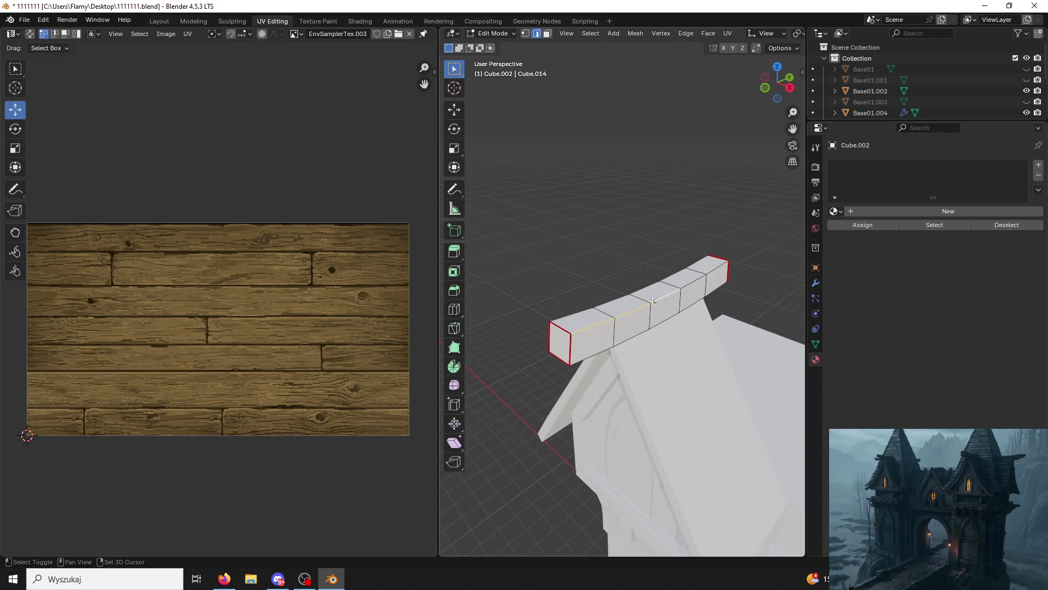
key("ctrl+e")
left_click(671, 280)
mouse_move(672, 281)
middle_mouse_down()
mouse_move(643, 289)
mouse_move(632, 260)
middle_mouse_up()
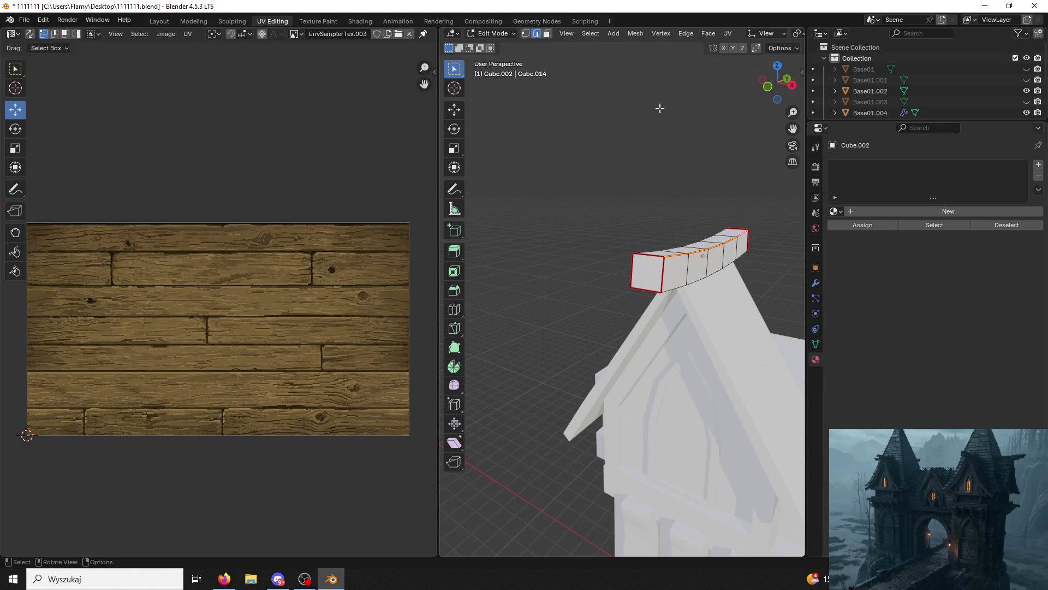
Give the ridge beam the wood-plank Material.002 and assign it.
left_click(850, 214)
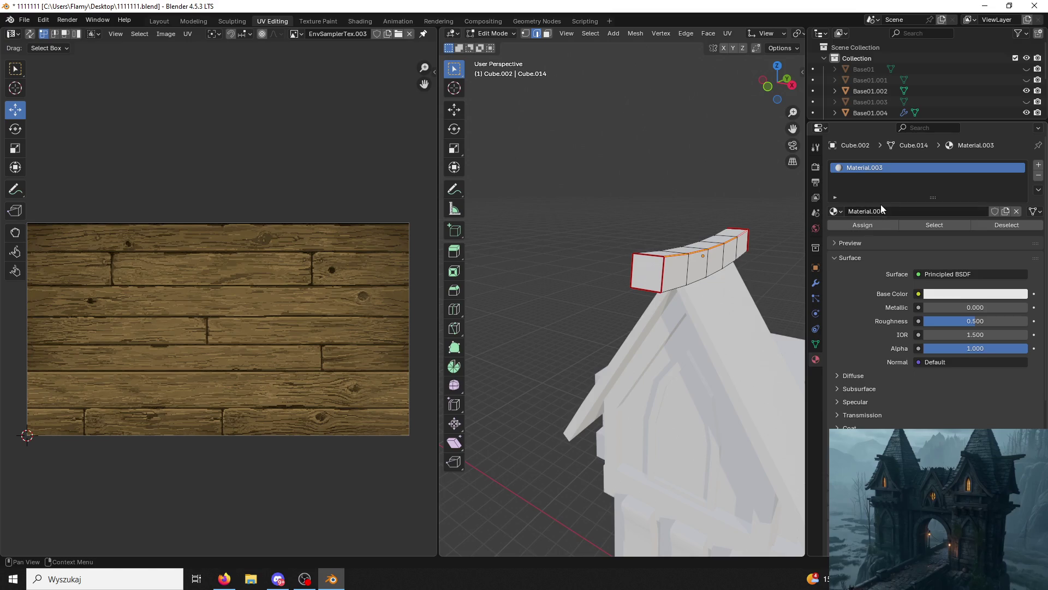
left_click(936, 210)
key("Return")
left_click(834, 211)
left_click(868, 241)
left_click(872, 226)
middle_click_drag(726, 257, 677, 266)
In face select mode, select both end faces of the beam.
left_click(546, 34)
left_click(543, 247)
middle_click_drag(544, 250, 503, 266)
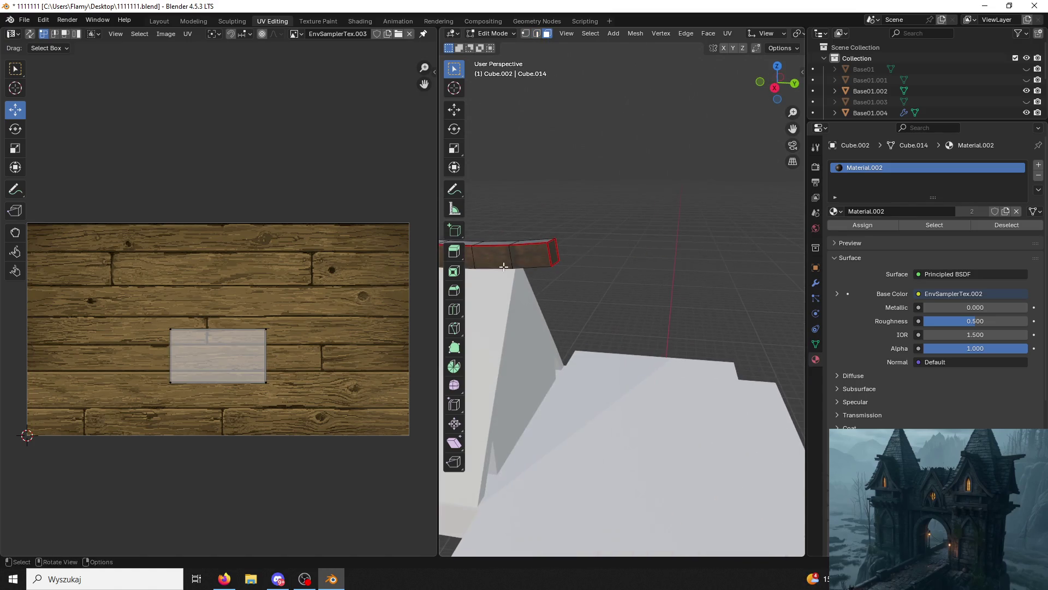
left_click(553, 255, "shift")
Unwrap the selected beam faces, then shrink the UV islands and shift them along Y on the wood.
key("u")
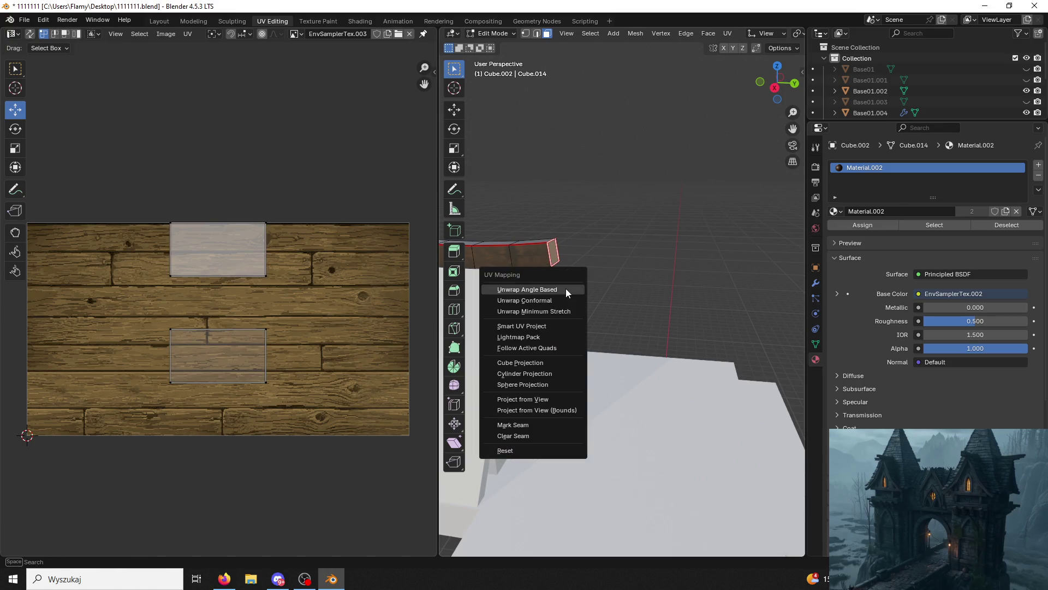
left_click(563, 286)
key("s")
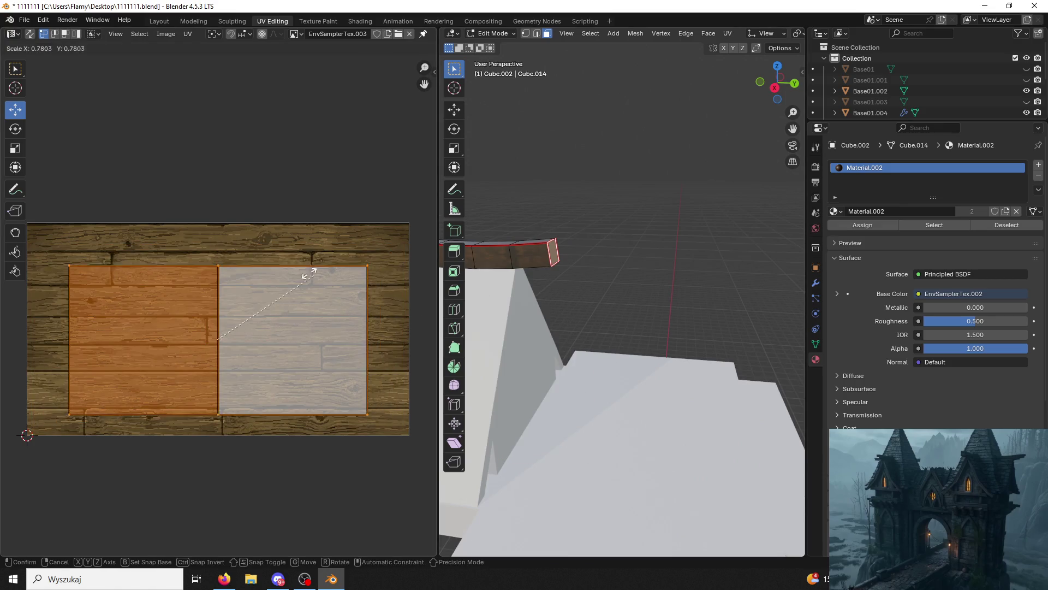
left_click(245, 338)
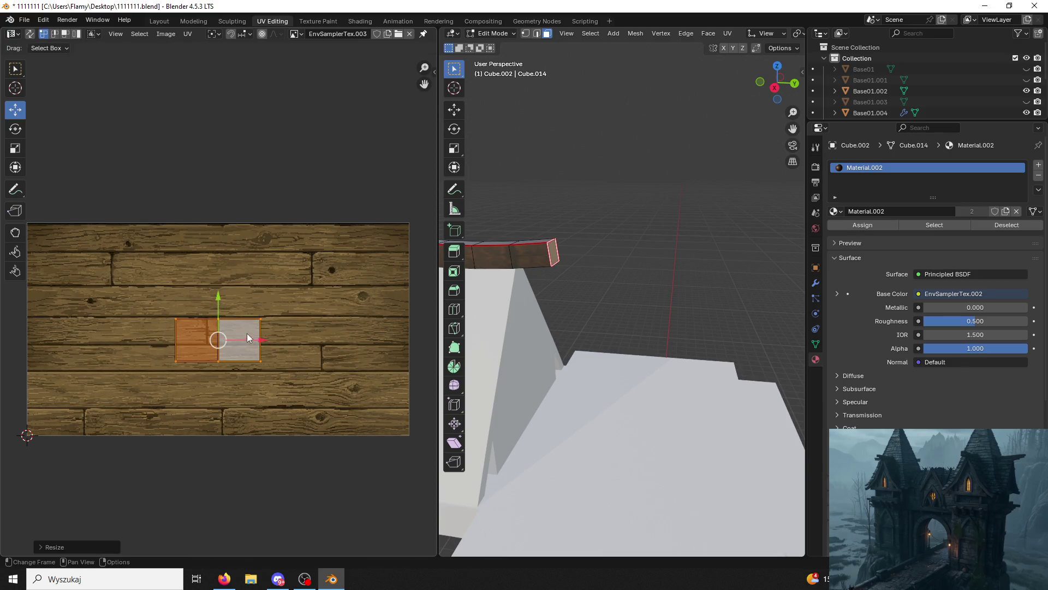
key("g")
key("y")
left_click(199, 337)
key("s")
left_click(278, 393)
scroll(517, 234, "down", 5)
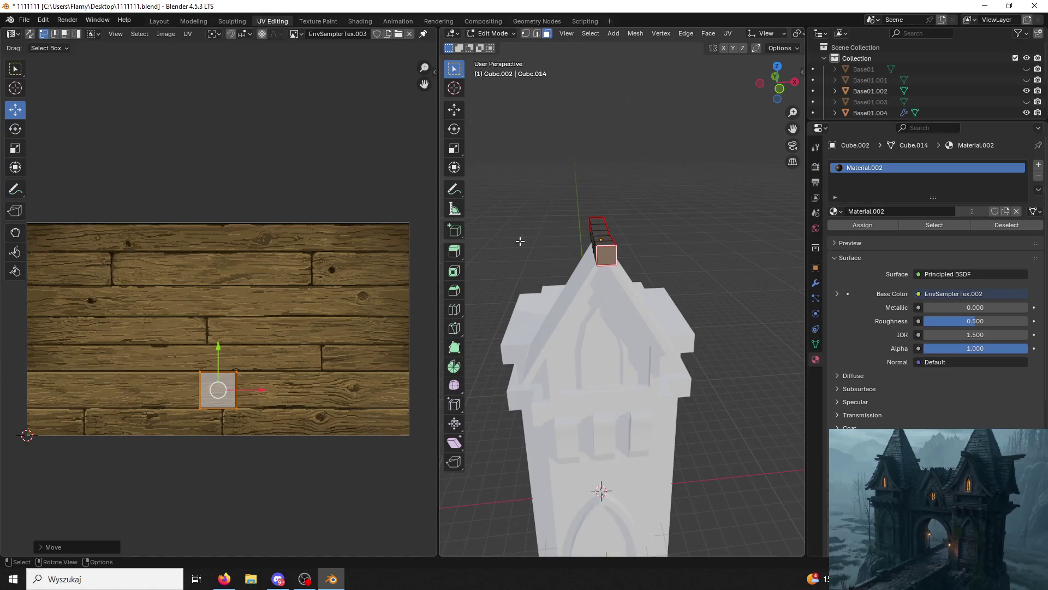
scroll(518, 235, "up", 5)
Select the loop of beam faces and unwrap them again.
left_click(620, 211)
middle_click_drag(620, 210, 534, 219)
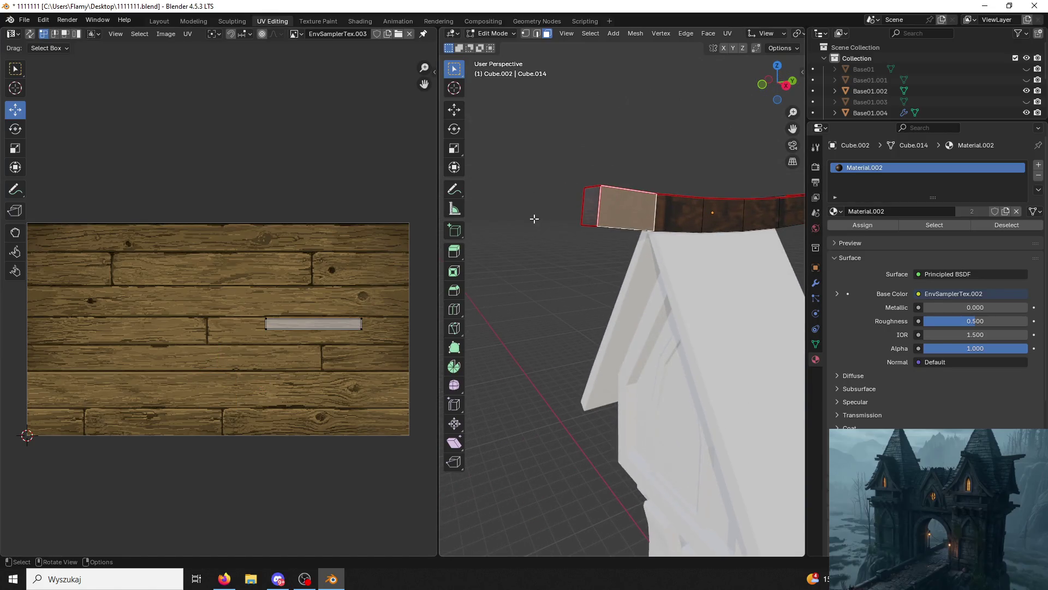
left_click(672, 201)
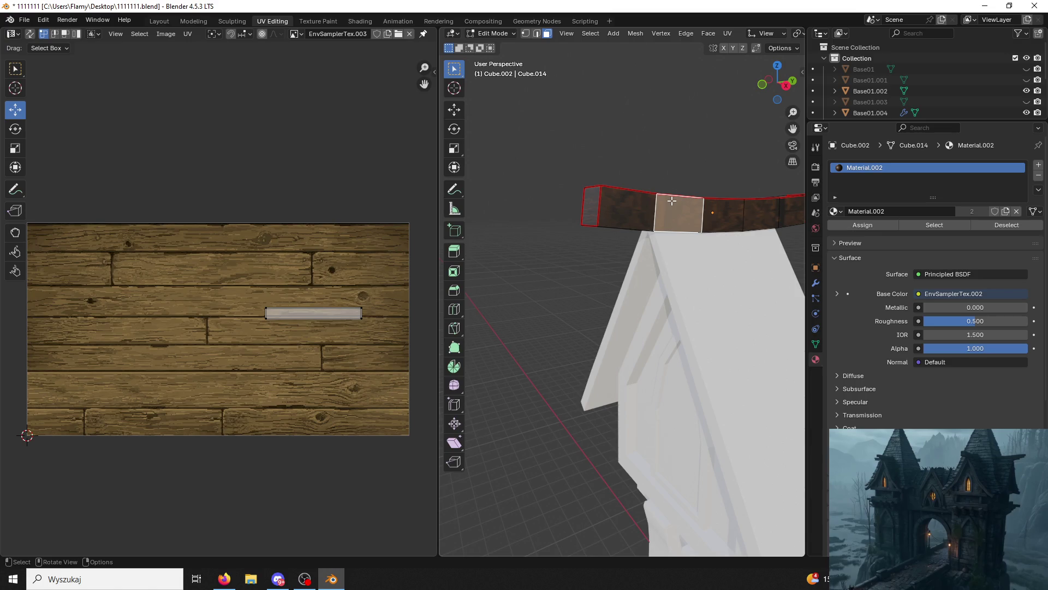
left_click(671, 201, "alt")
key("u")
left_click(672, 201)
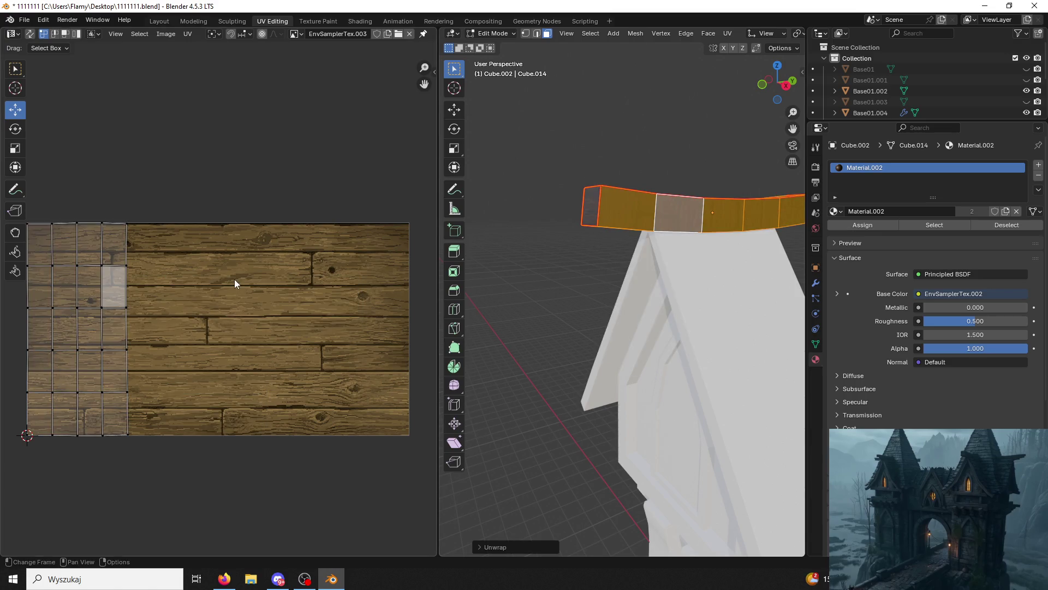
key("u")
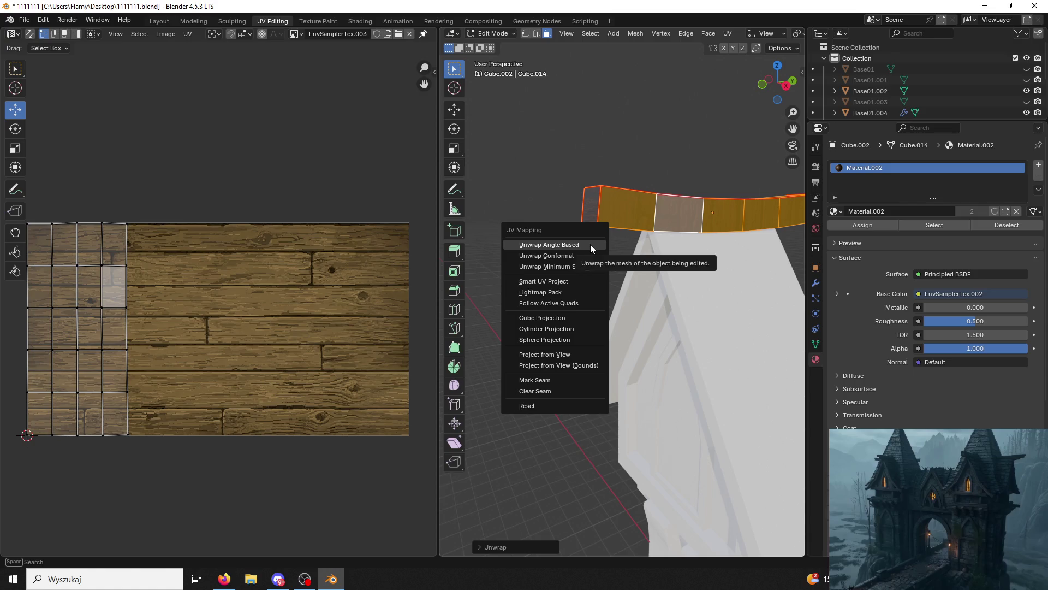
left_click(591, 244)
Select the five faces of the beam strip and unwrap them.
left_click(592, 215)
left_click(628, 208)
left_click(681, 215, "shift")
left_click(724, 214, "shift")
left_click(759, 212, "shift")
mouse_move(759, 212)
middle_mouse_down()
mouse_move(534, 250)
mouse_move(563, 237)
middle_mouse_up()
left_click(728, 222, "shift")
key("u")
left_click(563, 237)
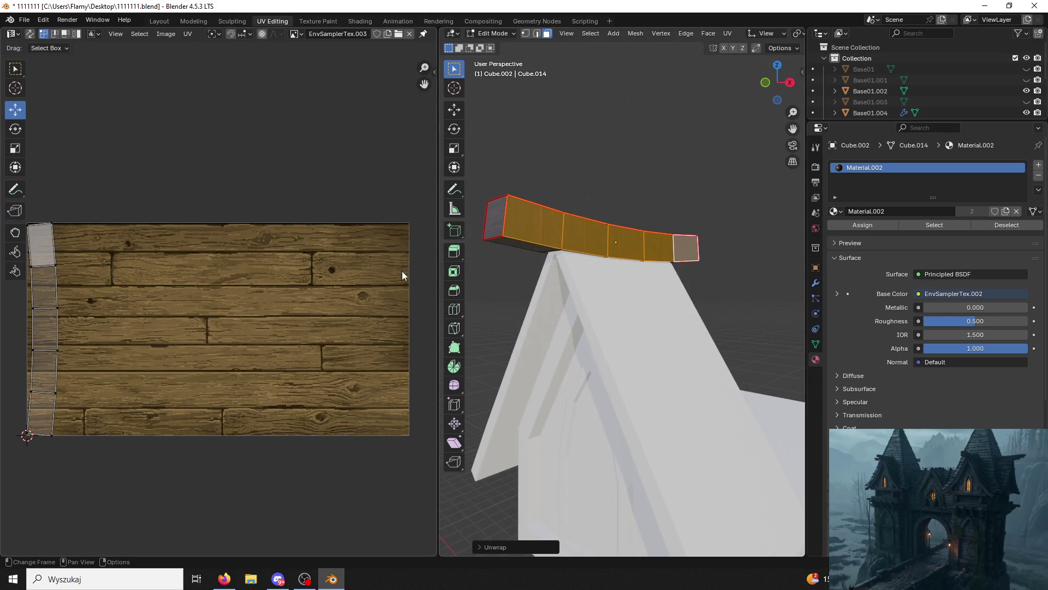
Select all the beam's faces and unwrap the whole beam into one grid.
middle_click_drag(481, 256, 523, 221)
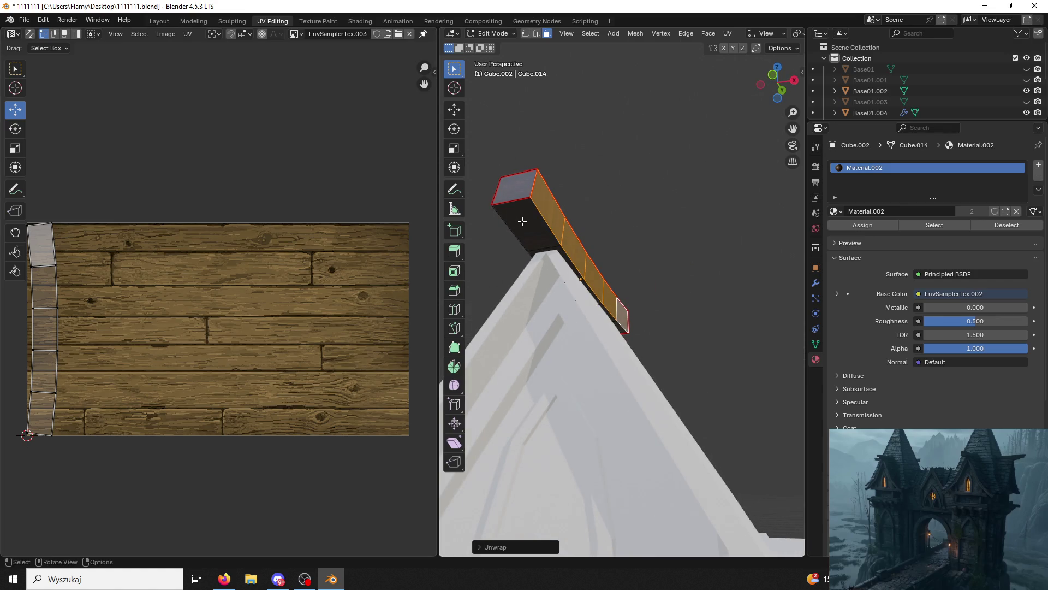
left_click(522, 221)
key("a")
key("u")
left_click(517, 218)
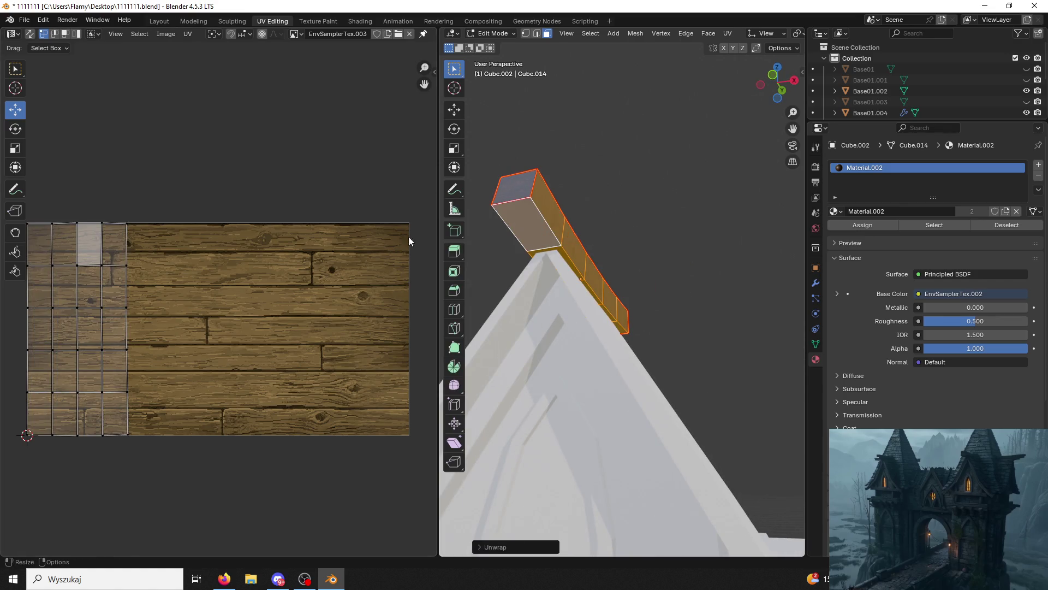
Rotate the beam's UV island 90° to lie horizontally, then move and enlarge it over the planks.
middle_click_drag(407, 259, 433, 302)
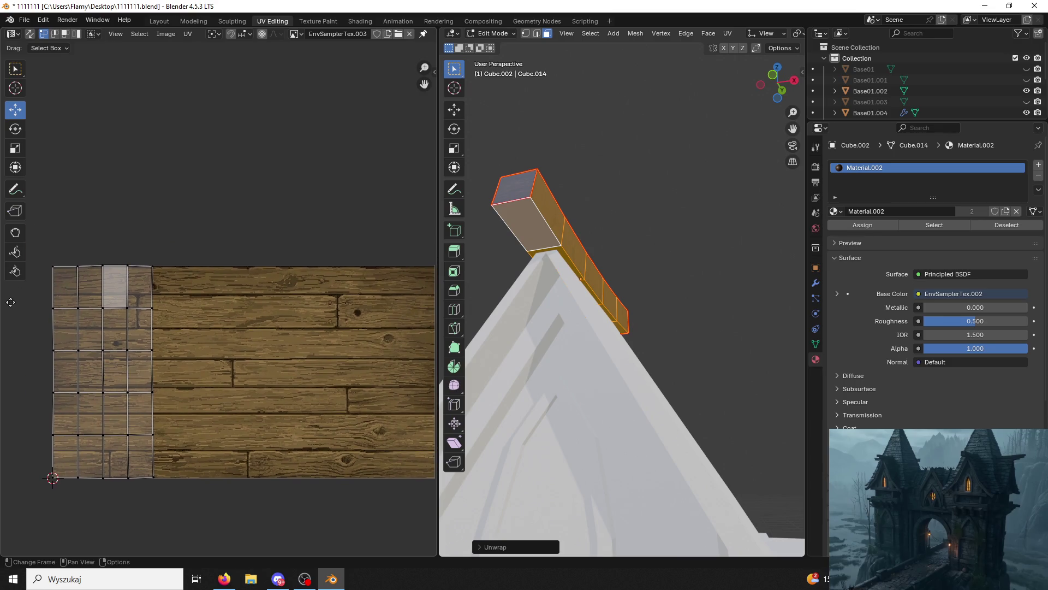
key("a")
key("r")
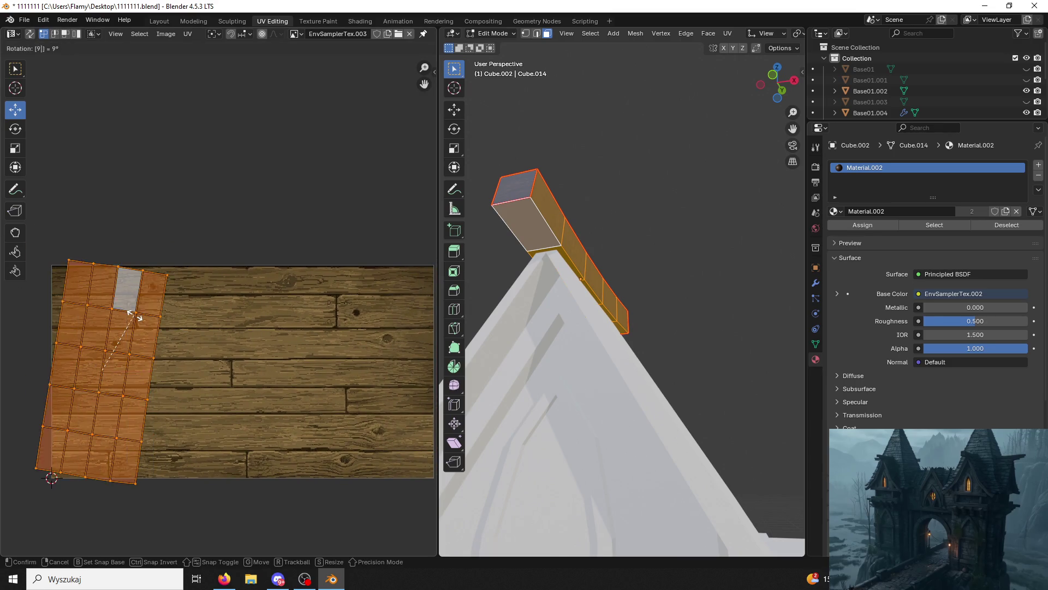
left_click(156, 341)
key("g")
left_click(262, 368)
key("s")
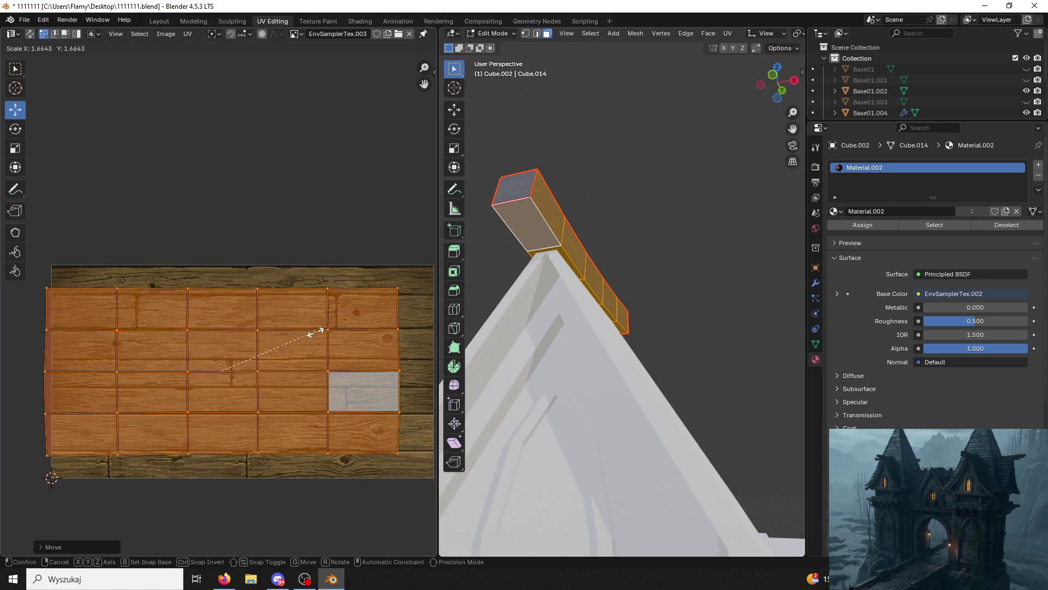
left_click(321, 330)
Deselect the beam and pick faces at its end again.
mouse_move(600, 246)
middle_mouse_down()
mouse_move(633, 216)
mouse_move(648, 234)
mouse_move(756, 206)
mouse_move(496, 215)
mouse_move(535, 245)
mouse_move(550, 290)
mouse_move(524, 355)
mouse_move(722, 241)
mouse_move(679, 169)
mouse_move(559, 241)
mouse_move(550, 274)
mouse_move(398, 346)
middle_mouse_up()
key("alt+a")
left_click(546, 226)
left_click(608, 239)
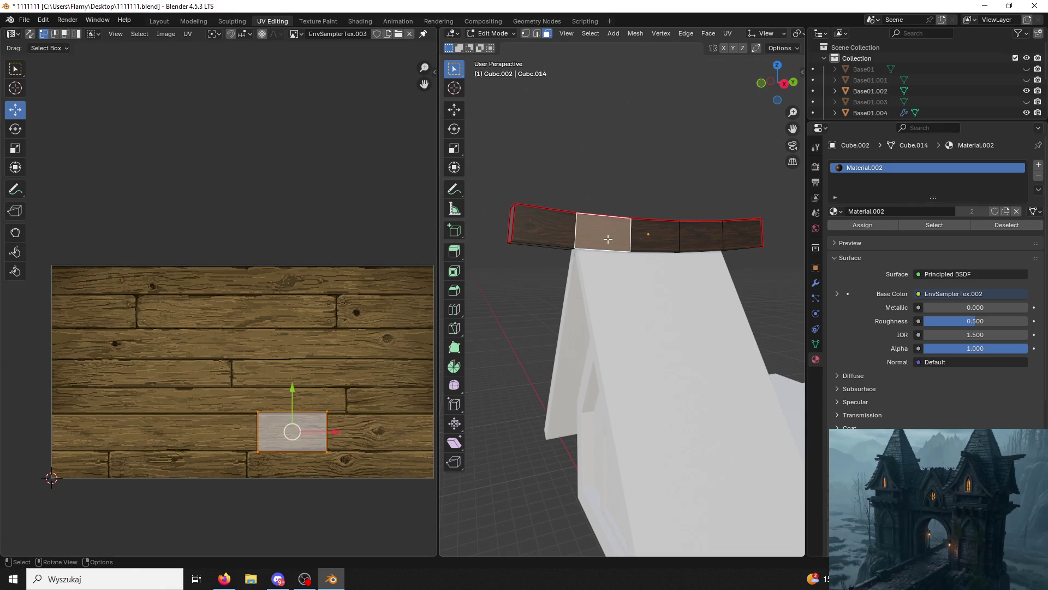
Select the five faces running along the ridge beam's strip.
key("ctrl+l")
left_click(545, 238)
left_click(591, 233, "shift")
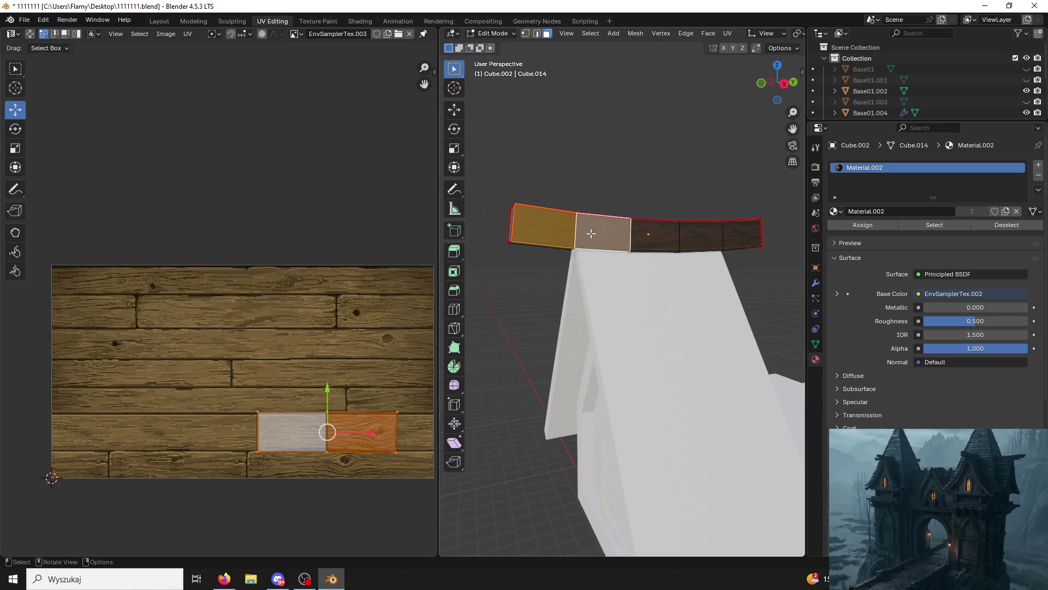
key("ctrl+l")
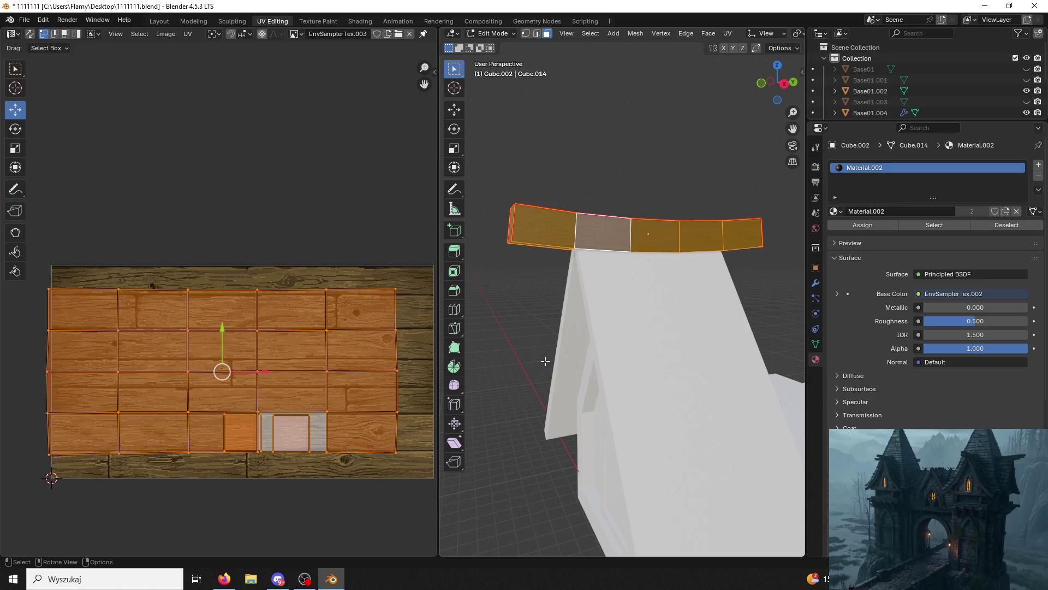
left_click(513, 228, "shift")
mouse_move(588, 216)
middle_mouse_down()
mouse_move(568, 234)
mouse_move(639, 263)
mouse_move(746, 257)
middle_mouse_up()
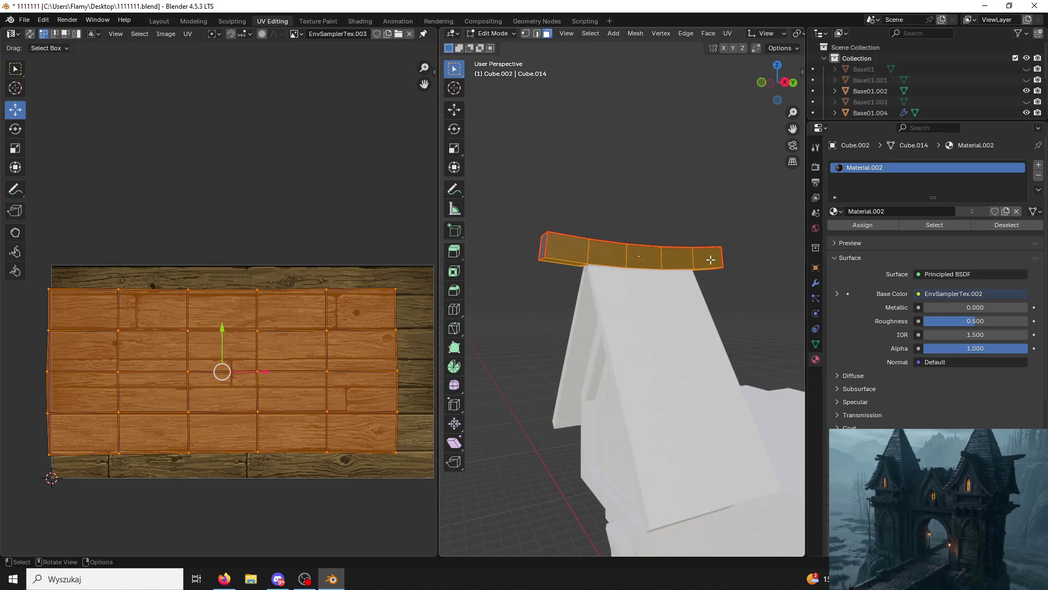
left_click(710, 259)
left_click(677, 257, "shift")
left_click(642, 254, "shift")
left_click(606, 251, "shift")
left_click(565, 247, "shift")
Rescale the beam's UV strip along the vertical axis on the wood texture.
scroll(357, 392, "up", 2)
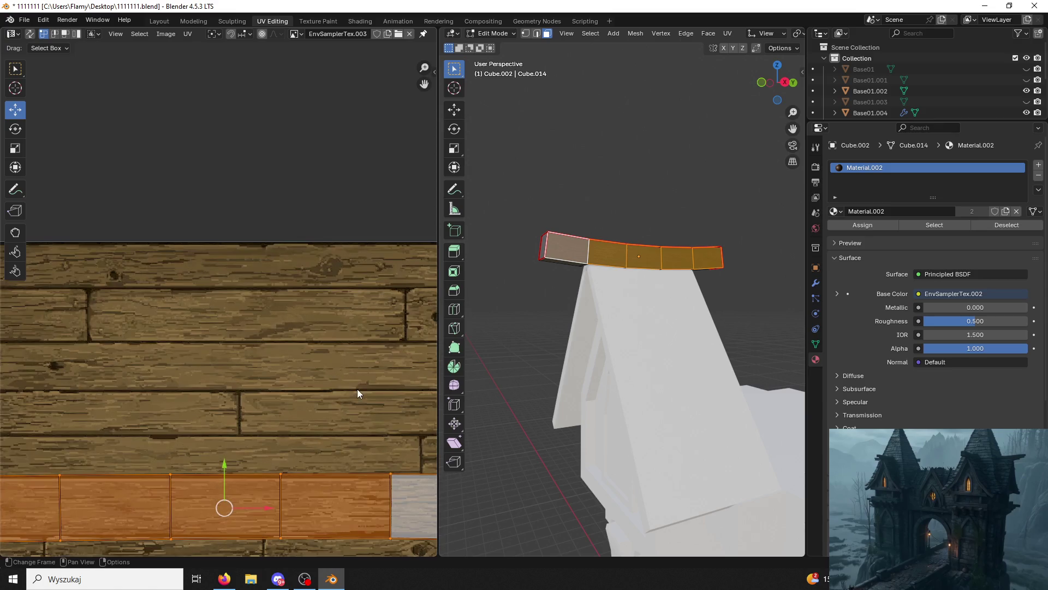
middle_click_drag(357, 393, 339, 284)
scroll(379, 344, "down", 1)
key("s")
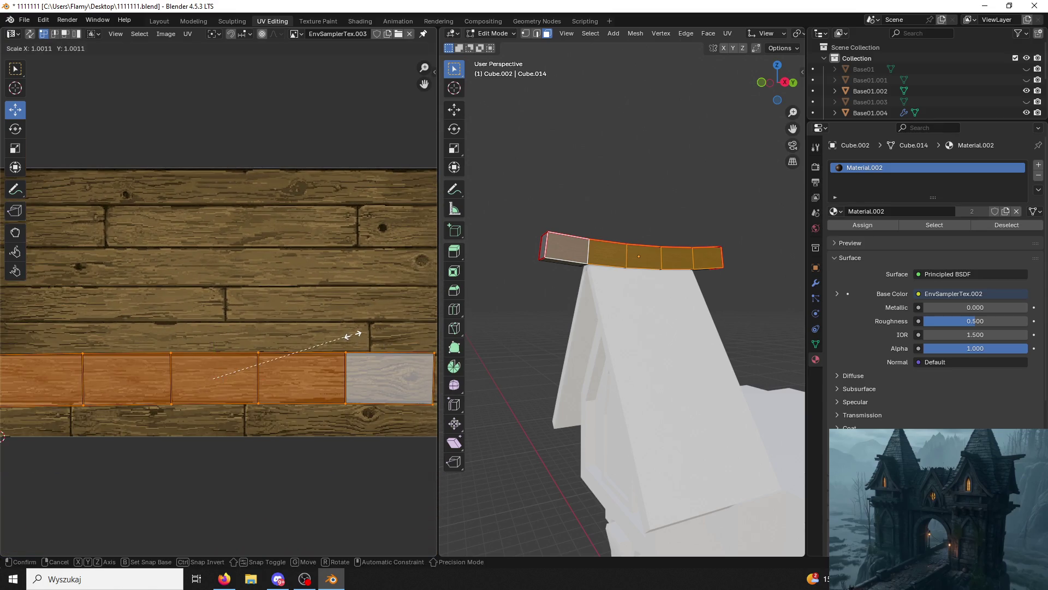
key("y")
key("x")
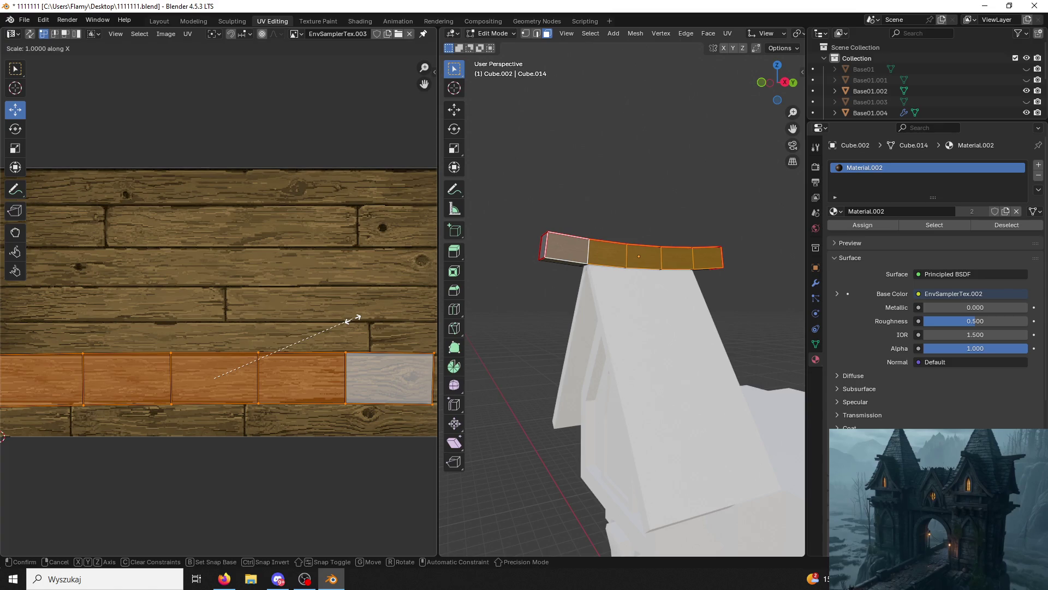
key("y")
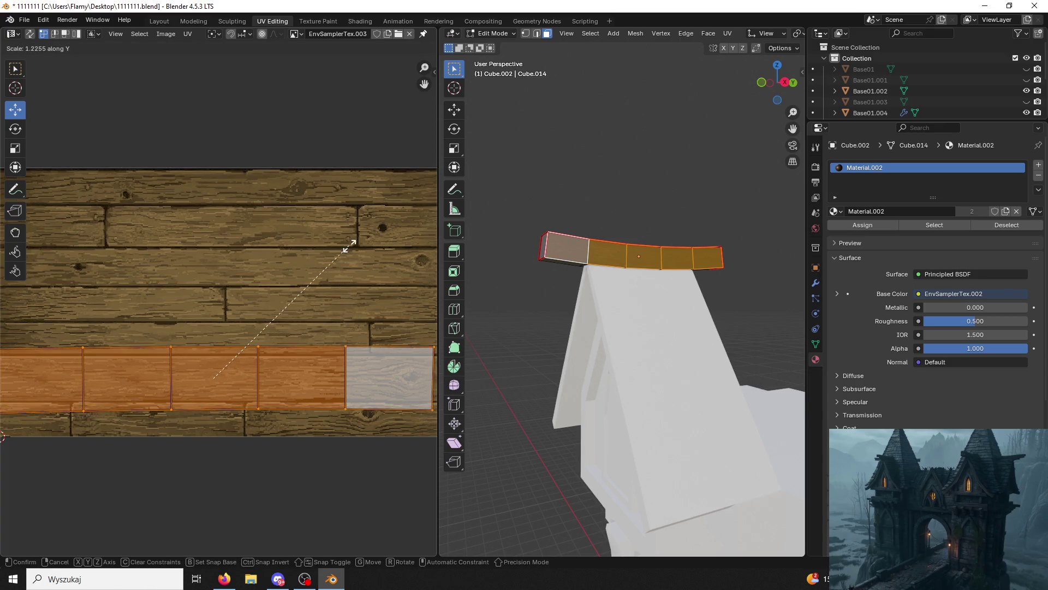
left_click(353, 331)
Reselect the five beam faces from below.
mouse_move(570, 271)
middle_mouse_down()
mouse_move(564, 328)
mouse_move(581, 306)
middle_mouse_up()
left_click(584, 306)
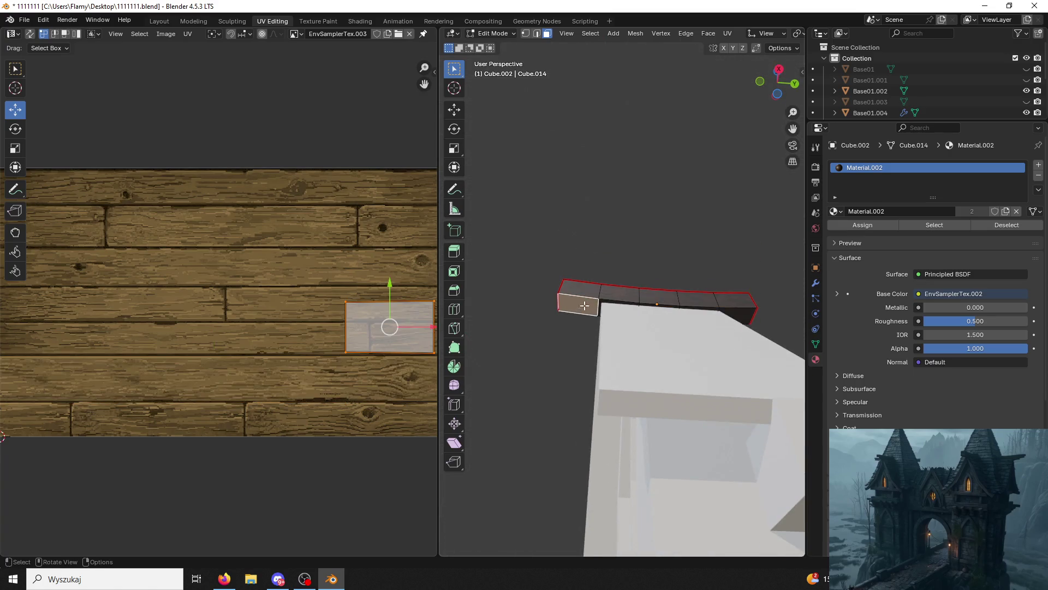
left_click(609, 301, "shift")
key("ctrl+KP_Add")
key("ctrl+KP_Add")
key("ctrl+KP_Add")
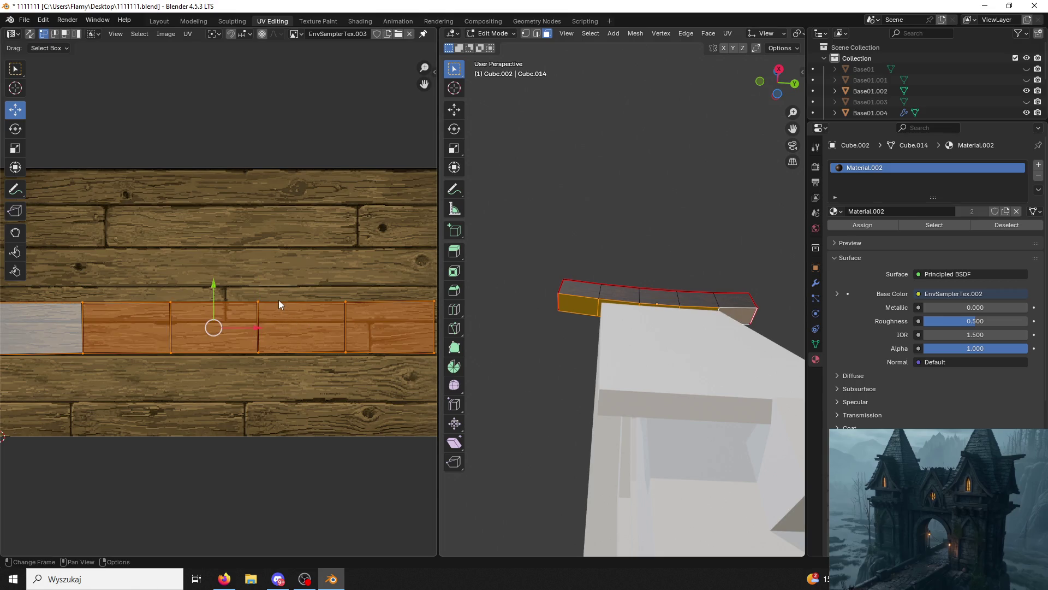
key("ctrl+z")
key("ctrl+z")
key("ctrl+z")
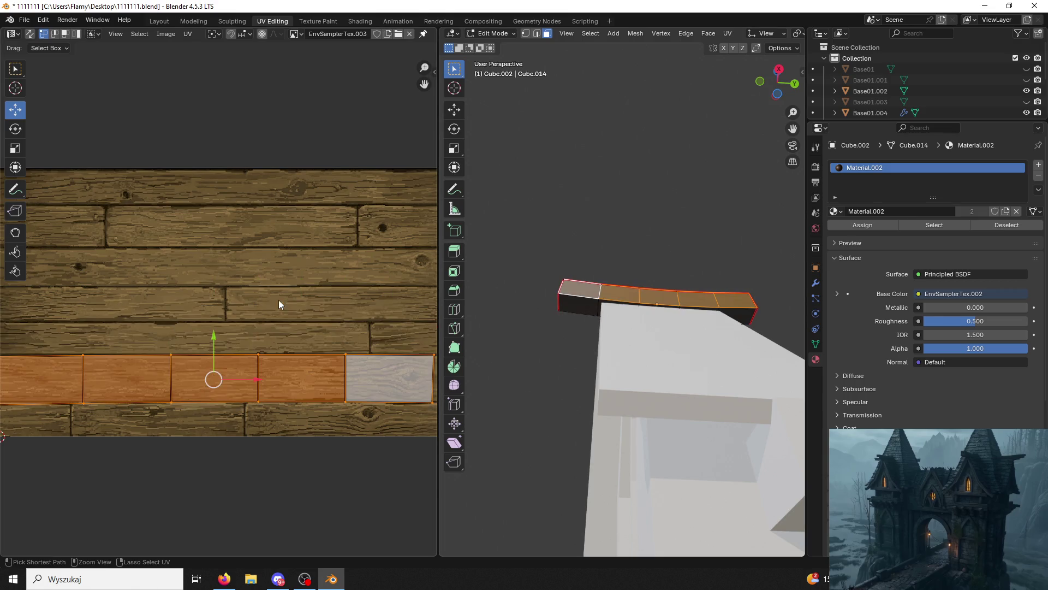
left_click(580, 307)
left_click(730, 308, "shift")
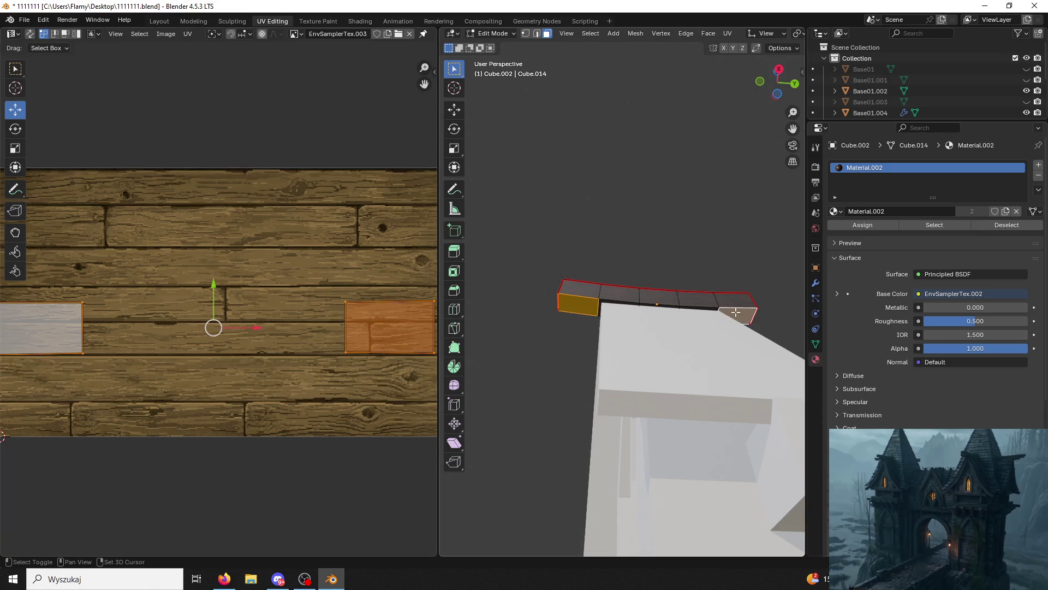
left_click(708, 308, "shift")
left_click(660, 307, "shift")
left_click(621, 307, "shift")
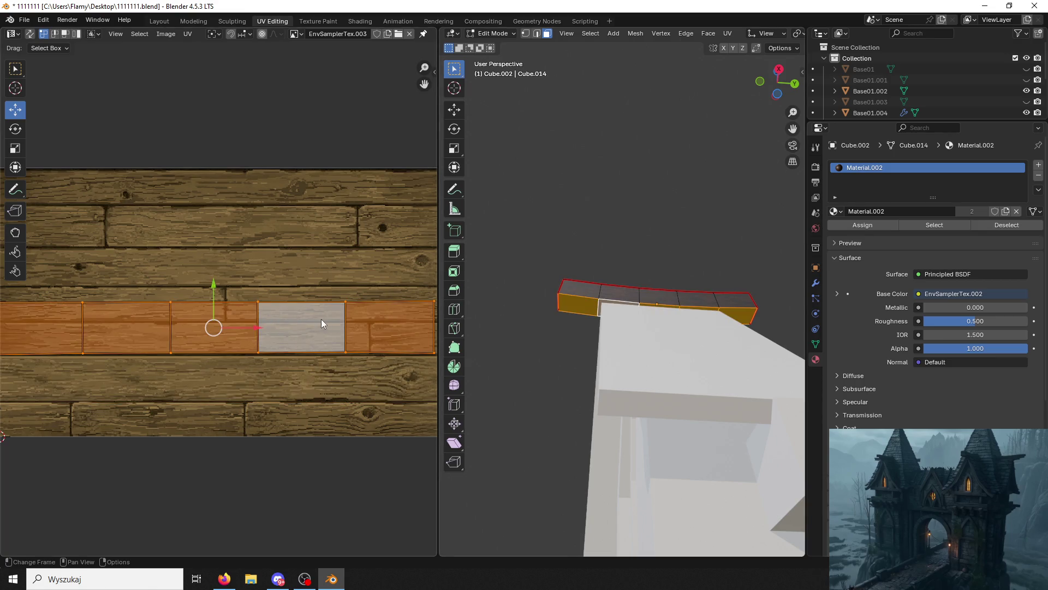
scroll(321, 324, "down", 2)
Make the UV strip thinner on Y and slide it vertically onto a plank.
key("s")
key("y")
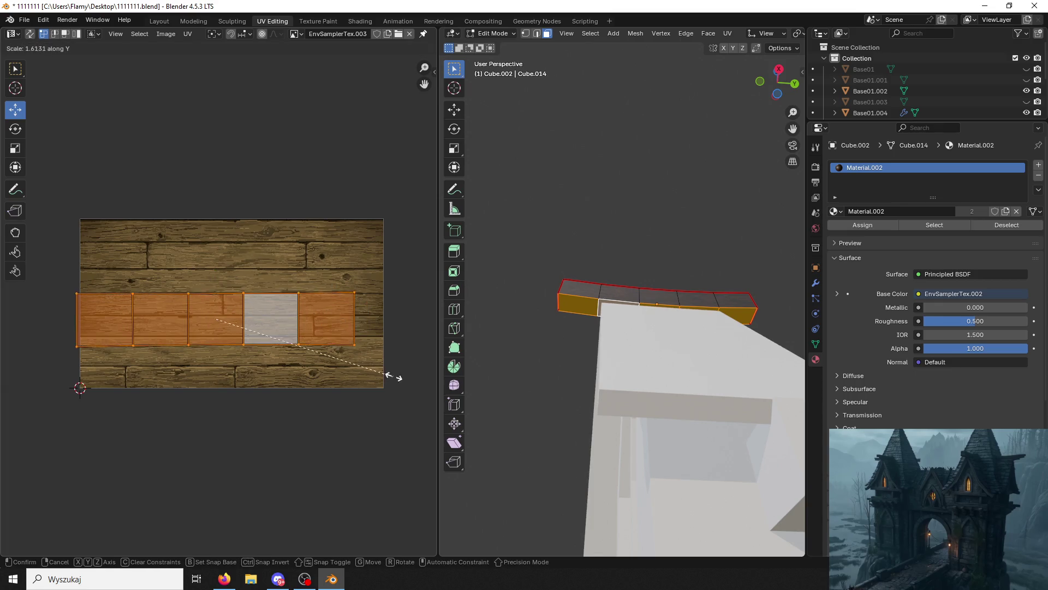
left_click(305, 357)
scroll(242, 289, "up", 2)
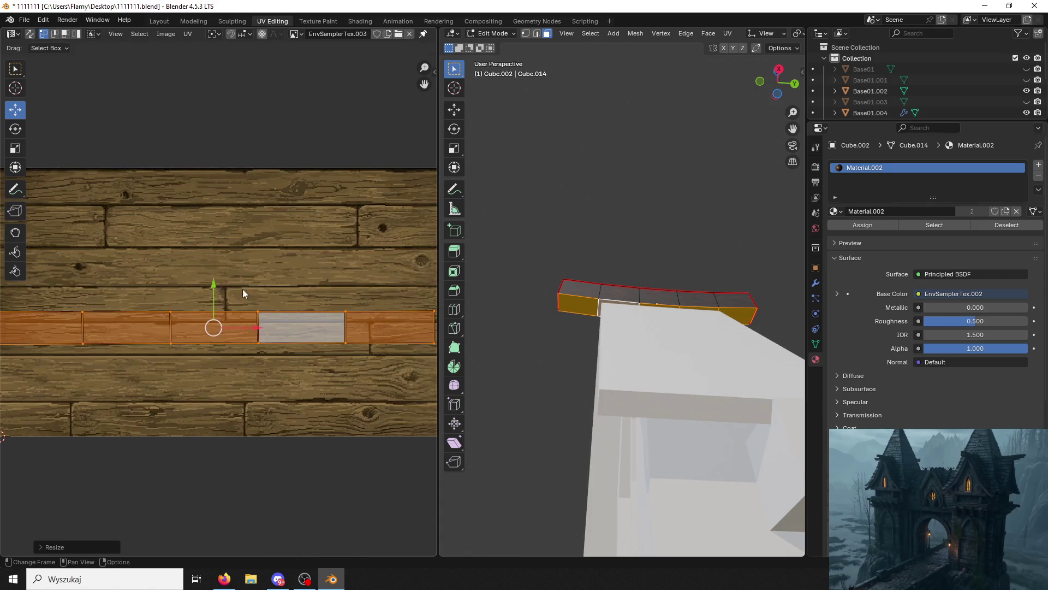
key("g")
key("y")
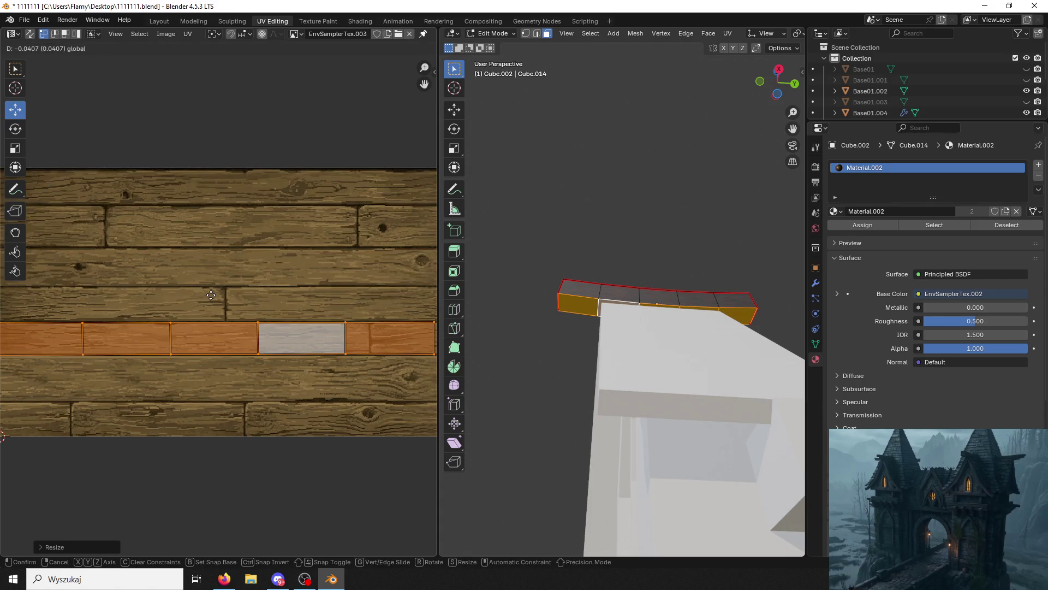
left_click(211, 295)
Select the top row of beam faces, shift their UV strip down and make it slightly taller.
mouse_move(655, 327)
middle_mouse_down()
mouse_move(728, 340)
mouse_move(302, 219)
middle_mouse_up()
mouse_move(639, 221)
left_mouse_down()
mouse_move(561, 216)
mouse_move(486, 234)
left_mouse_up()
middle_click_drag(486, 233, 487, 334)
key("s")
key("x")
key("y")
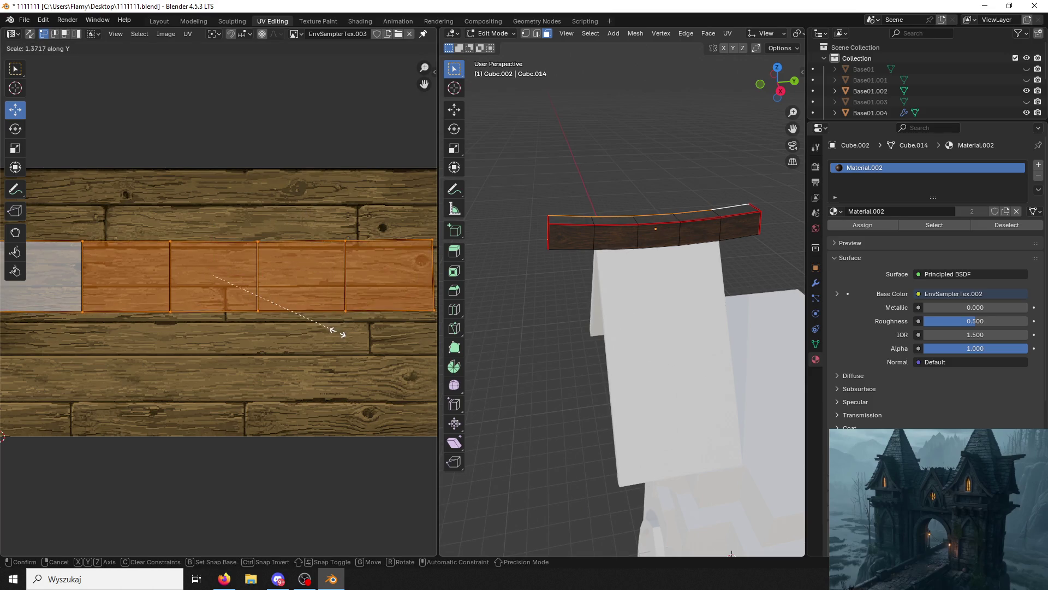
left_click_drag(213, 234, 213, 261)
key("s")
key("y")
left_click(344, 303)
Select the five strip faces again and resize their UVs vertically.
left_click(662, 152)
mouse_move(662, 152)
middle_mouse_down()
mouse_move(658, 163)
mouse_move(455, 204)
middle_mouse_up()
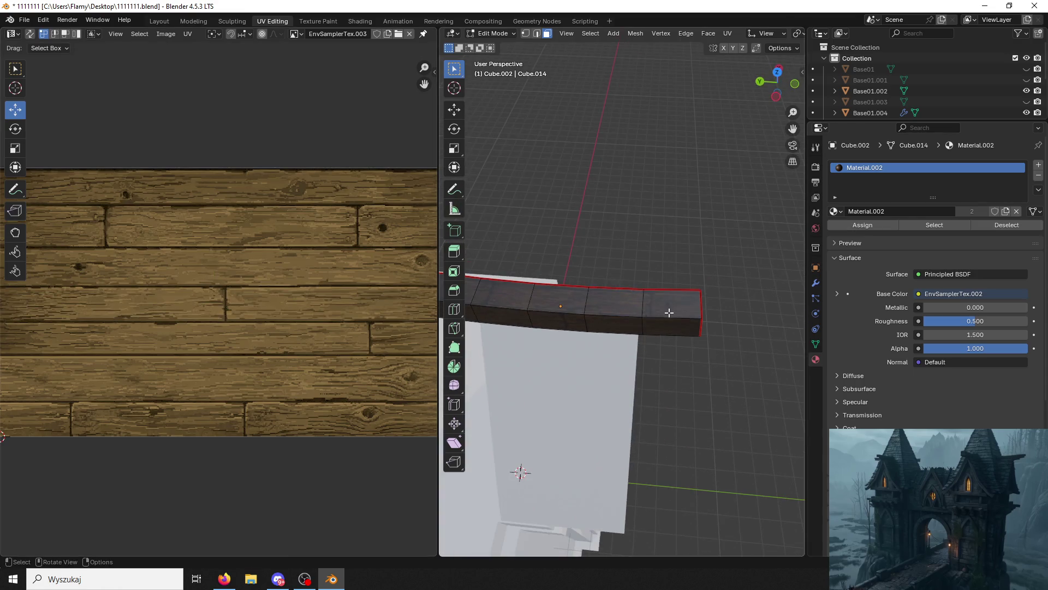
left_click(672, 304)
left_click(615, 303, "shift")
left_click(556, 300, "shift")
left_click(500, 298, "shift")
mouse_move(499, 297)
middle_mouse_down()
mouse_move(598, 301)
mouse_move(515, 496)
mouse_move(502, 229)
middle_mouse_up()
left_click(540, 415, "shift")
key("s")
key("y")
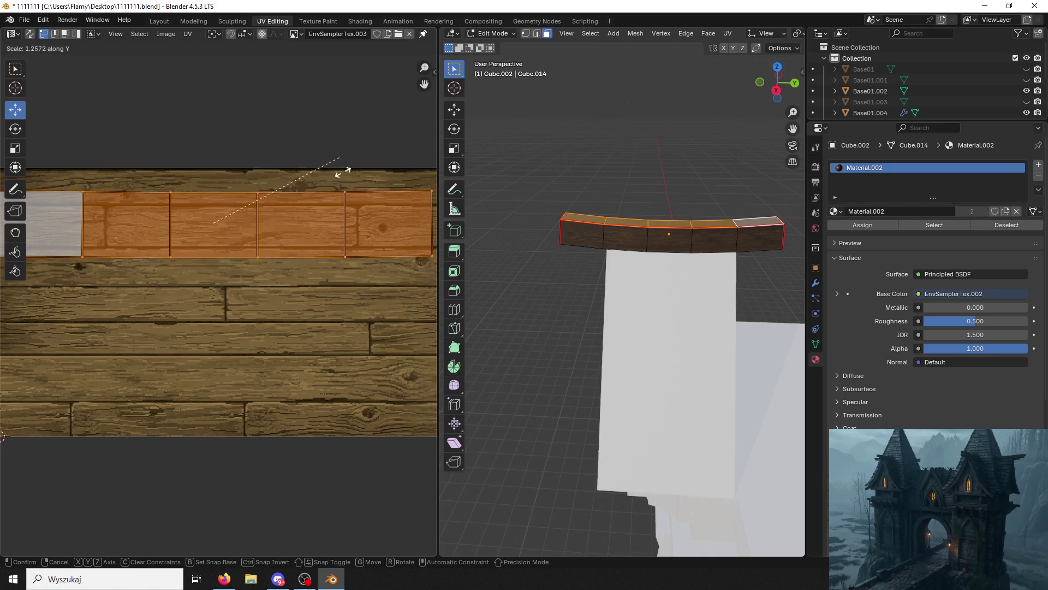
left_click(271, 266)
Move the UV strip, reselect it and stretch it vertically to fit one plank.
key("g")
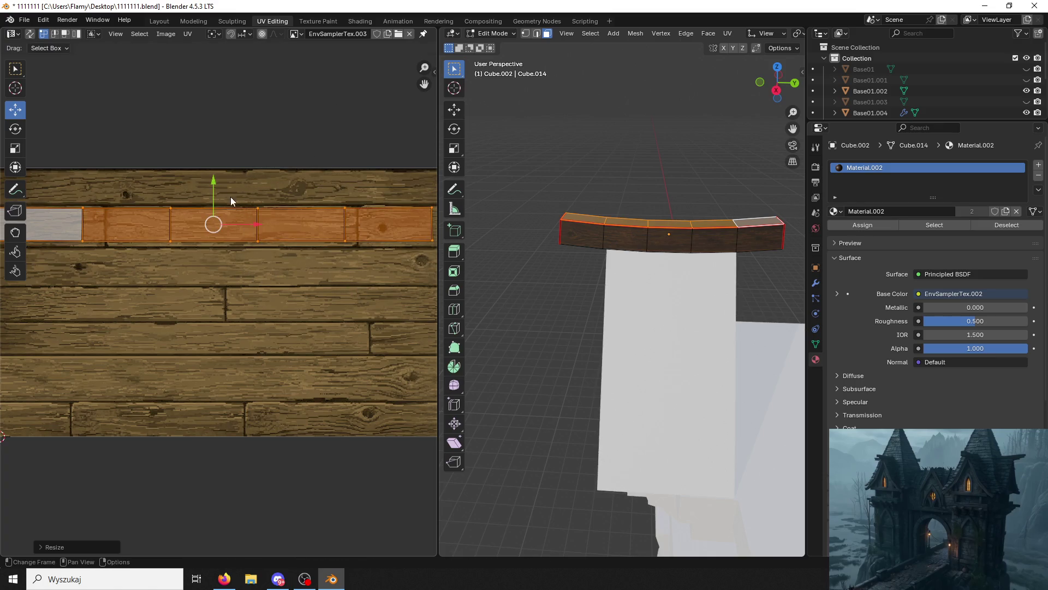
left_click(205, 215)
left_click(209, 218)
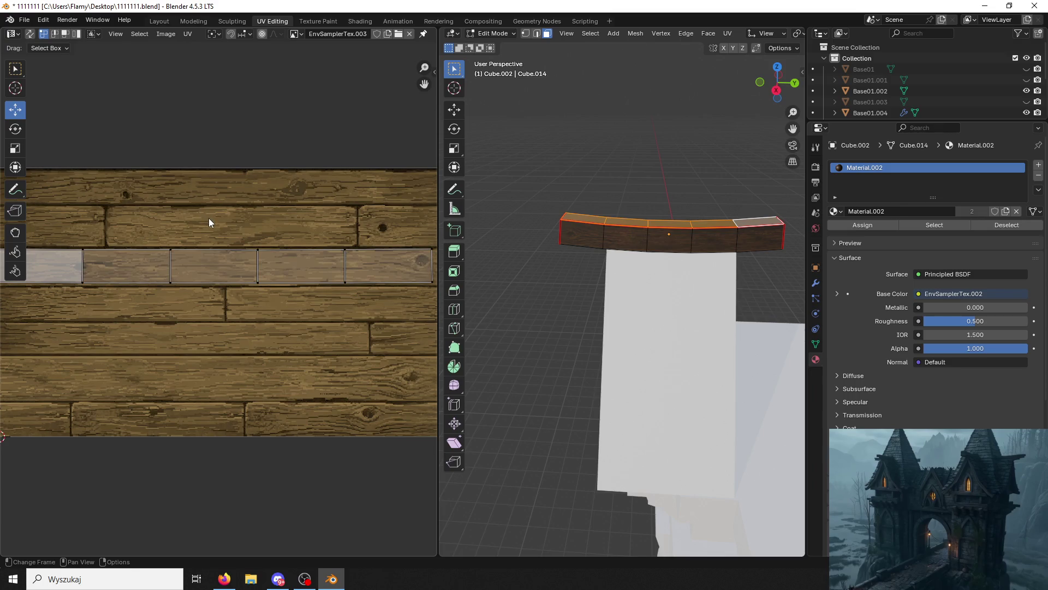
left_click(224, 218)
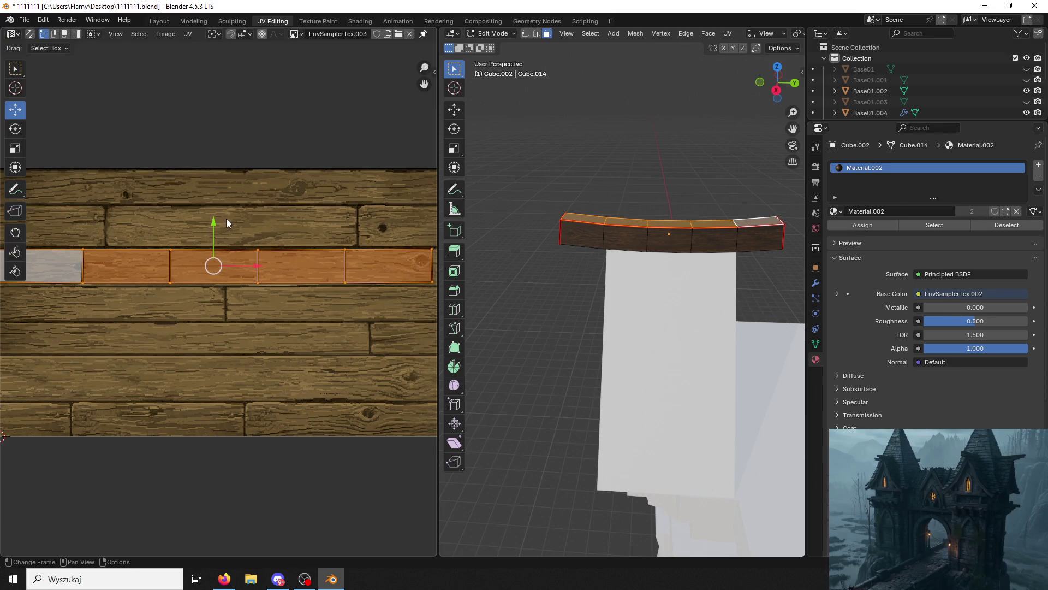
key("s")
left_click(245, 211)
key("s")
key("y")
left_click(268, 199)
key("Home")
Check the whole beam, switch to Object Mode and save 1111111.blend.
left_click(718, 159)
mouse_move(718, 159)
middle_mouse_down()
mouse_move(665, 178)
mouse_move(646, 234)
middle_mouse_up()
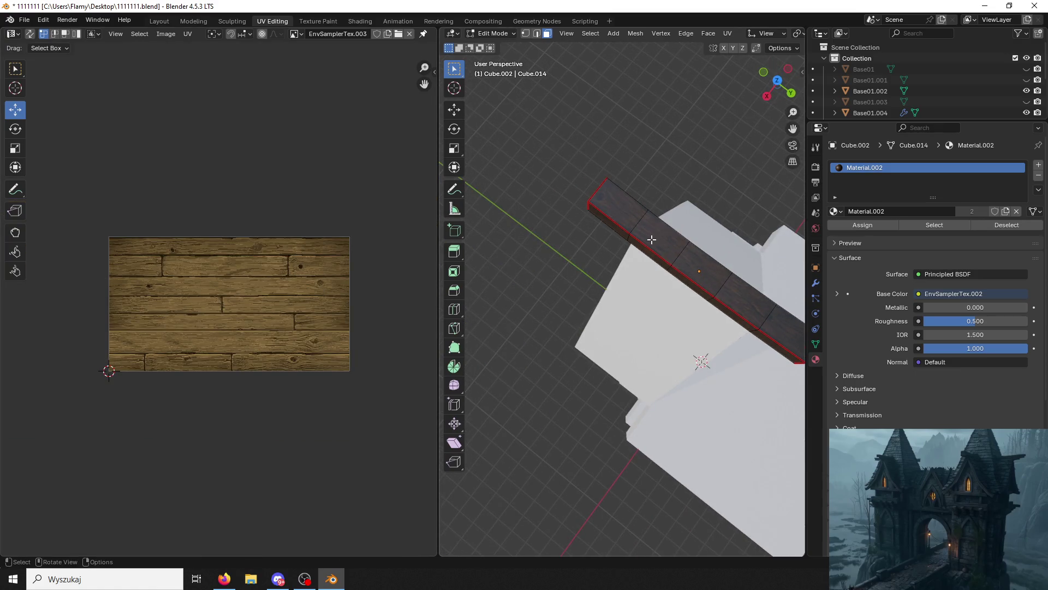
left_click(651, 240)
key("l")
left_click(606, 156)
mouse_move(606, 157)
middle_mouse_down()
mouse_move(666, 122)
mouse_move(749, 127)
middle_mouse_up()
left_click(491, 34)
left_click(494, 45)
middle_click_drag(627, 126, 654, 211)
key("ctrl+s")
scroll(654, 211, "up", 3)
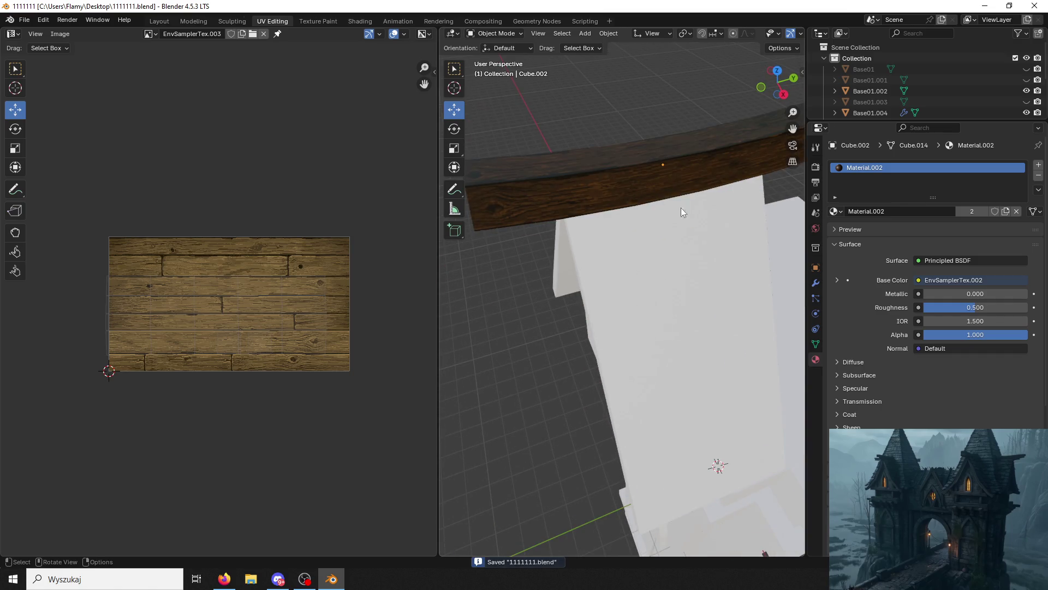
Widen the Outliner, hide Base01 and unhide the teal-tiled Base01.001.
scroll(622, 273, "down", 3)
mouse_move(623, 273)
middle_mouse_down()
mouse_move(564, 145)
mouse_move(676, 164)
mouse_move(740, 84)
middle_mouse_up()
left_click_drag(807, 71, 974, 71)
left_click(831, 181)
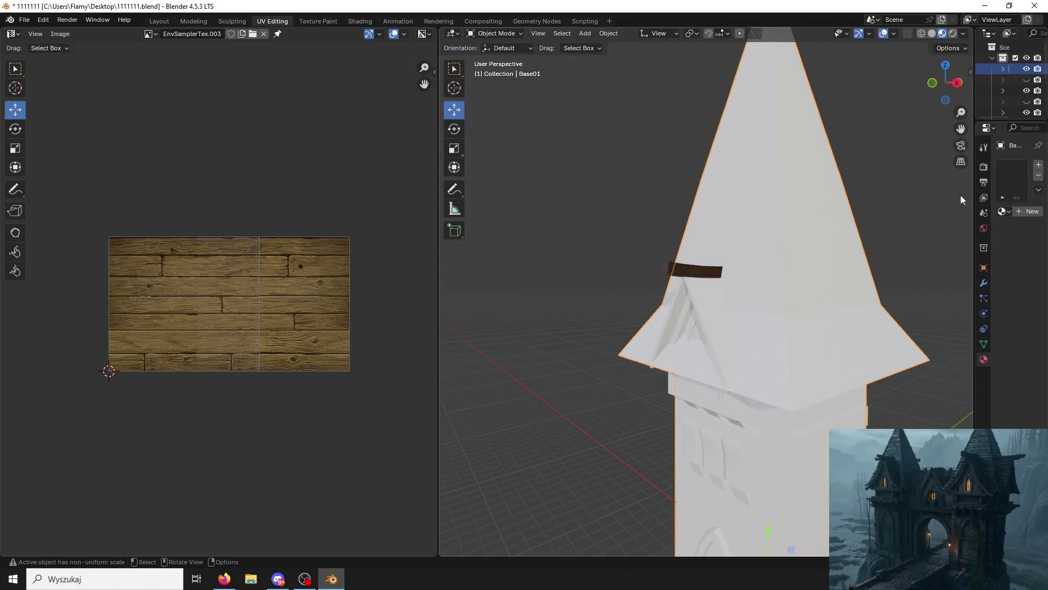
mouse_move(975, 199)
left_mouse_down()
mouse_move(751, 159)
mouse_move(744, 145)
left_mouse_up()
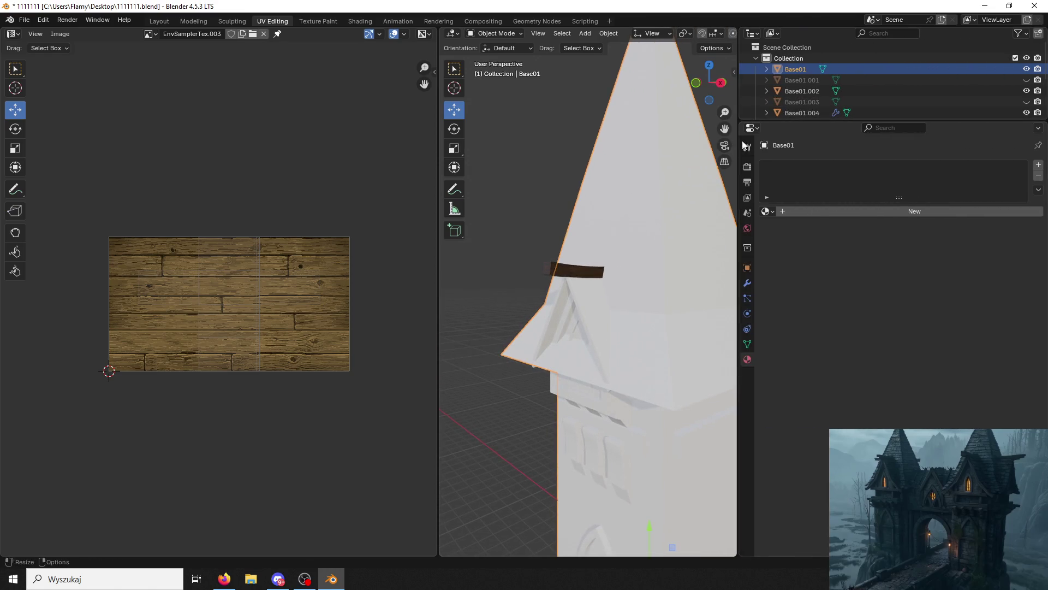
left_click(1027, 69)
left_click(1026, 79)
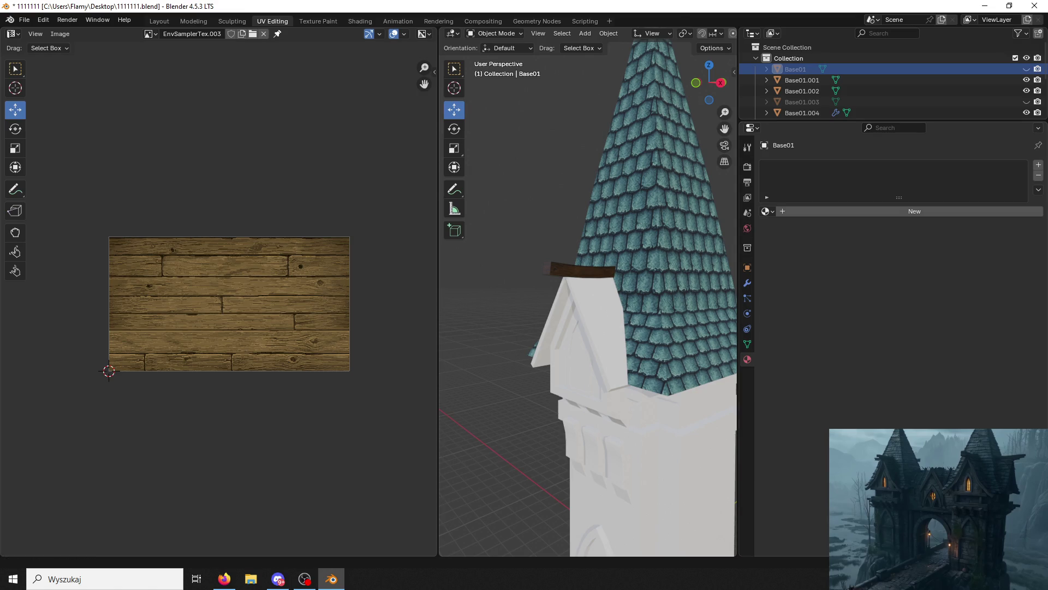
key("alt+Tab")
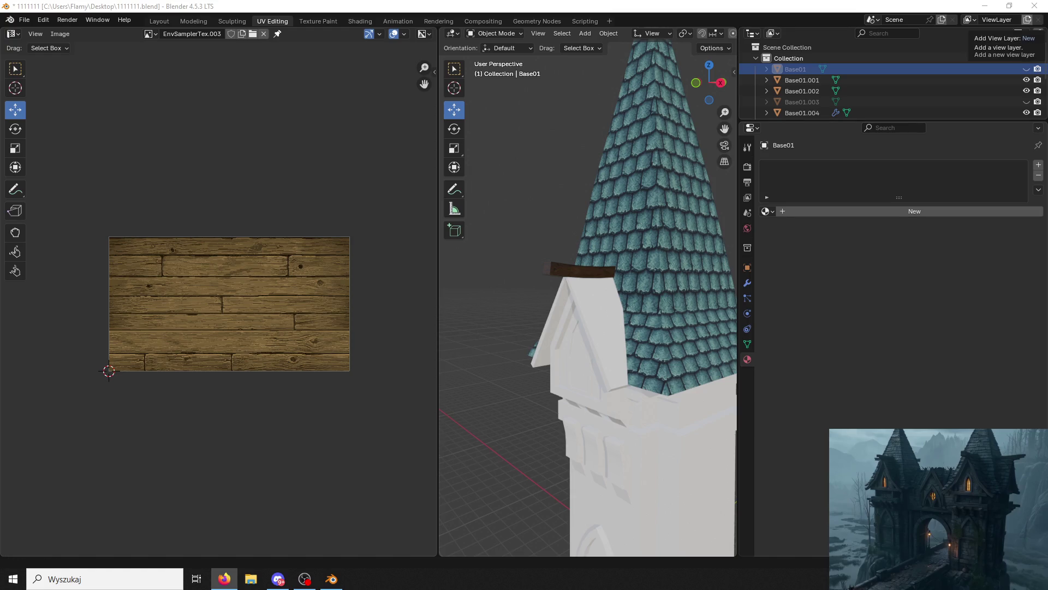
Inspect the dormer and wooden ridge beam from several angles and save the file.
scroll(726, 276, "up", 4)
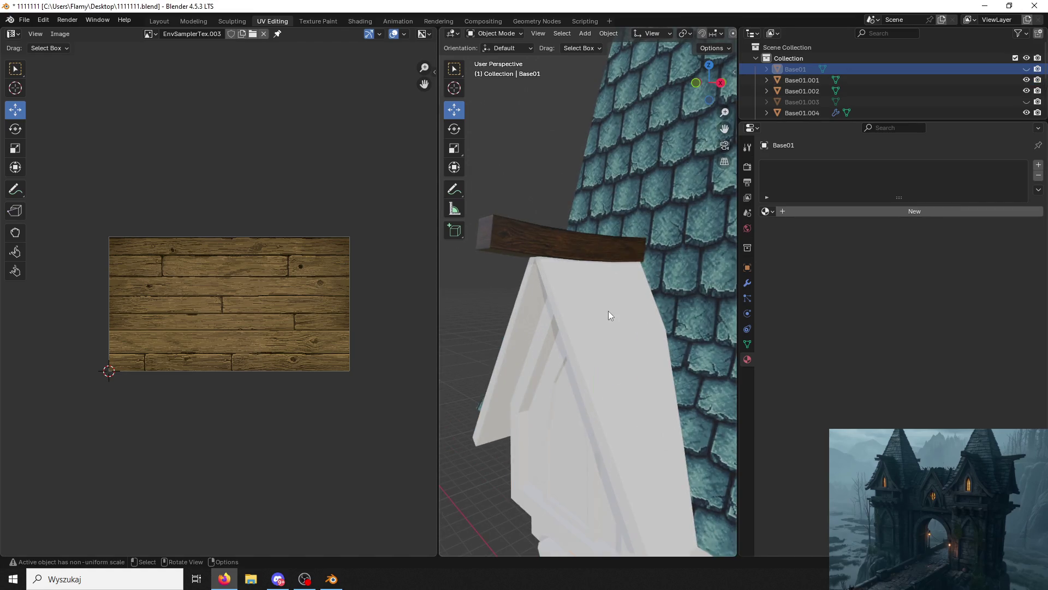
left_click(590, 315)
mouse_move(566, 307)
middle_mouse_down()
mouse_move(698, 179)
mouse_move(686, 215)
middle_mouse_up()
left_click(570, 141)
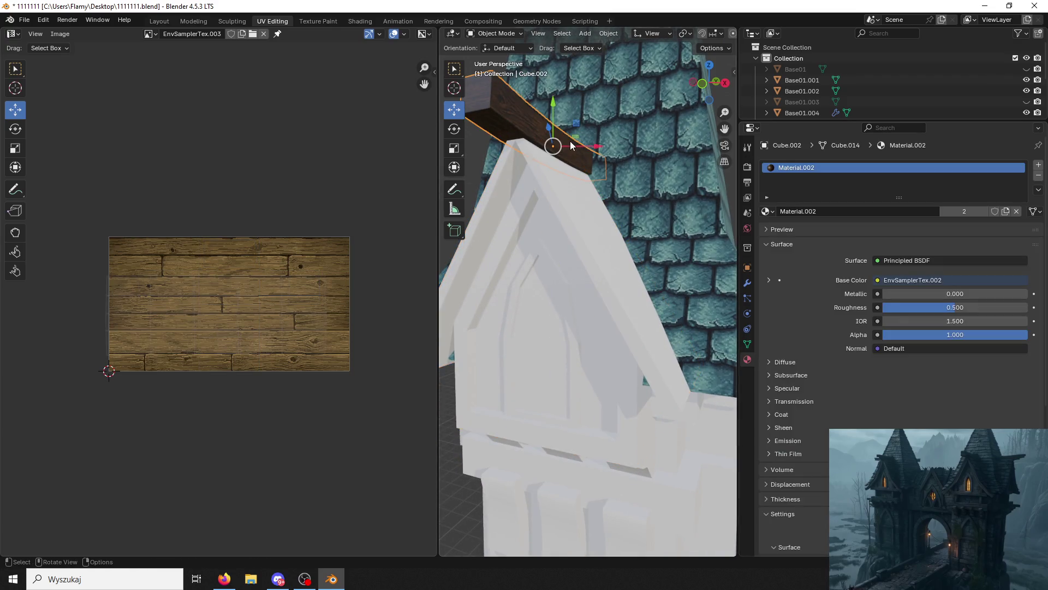
middle_click_drag(570, 141, 576, 159)
left_click(621, 206)
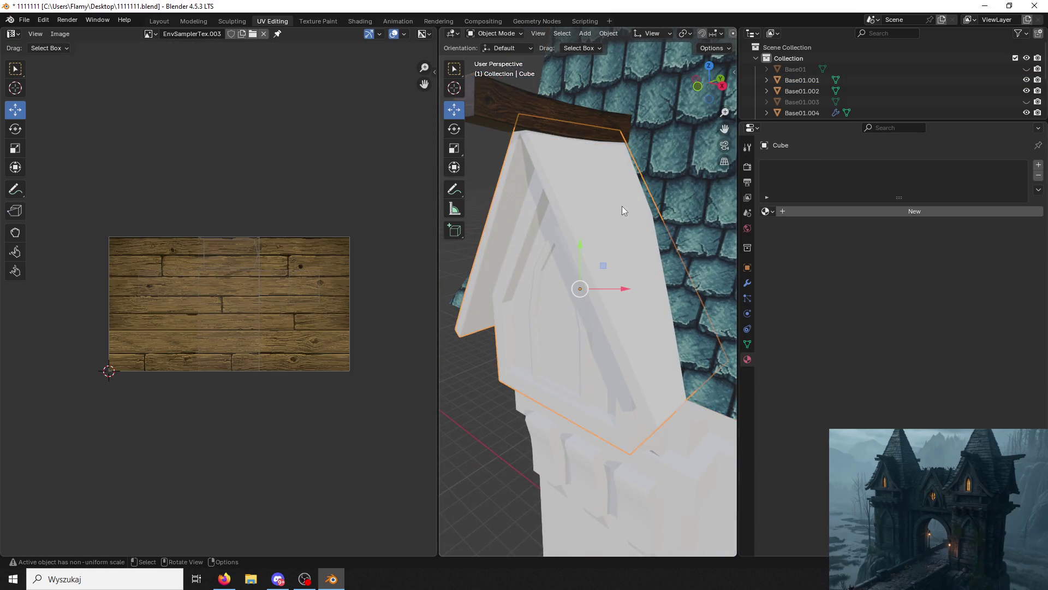
left_click(592, 118)
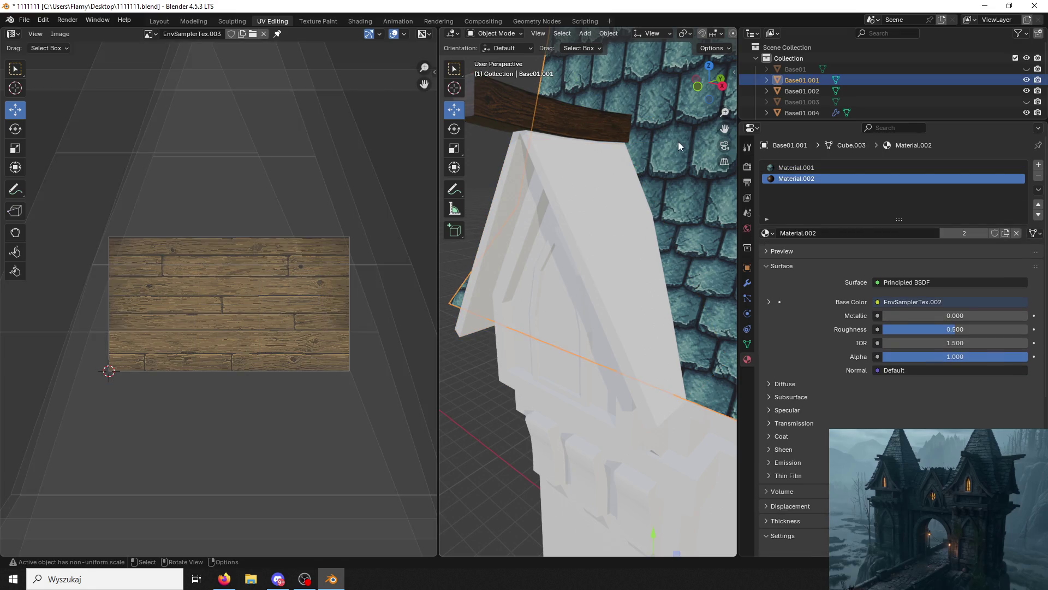
left_click(610, 198)
mouse_move(611, 198)
middle_mouse_down()
mouse_move(671, 178)
mouse_move(639, 188)
mouse_move(594, 301)
mouse_move(657, 302)
mouse_move(700, 247)
middle_mouse_up()
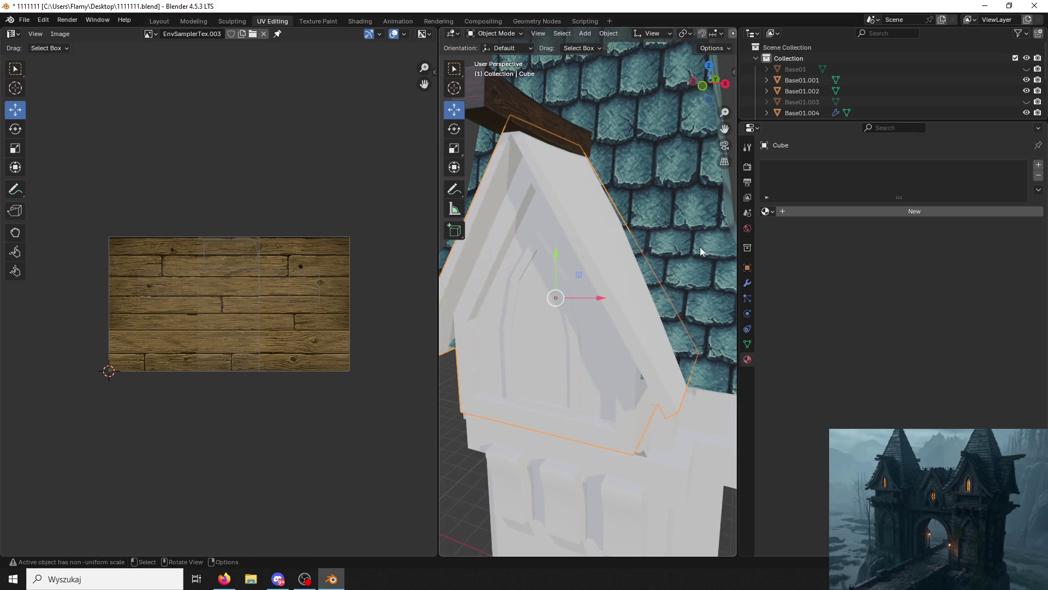
left_click(584, 182)
left_click(584, 182)
key("ctrl+s")
Set the wooden beam material's Roughness to 1.000 in the Shading workspace.
left_click(564, 123)
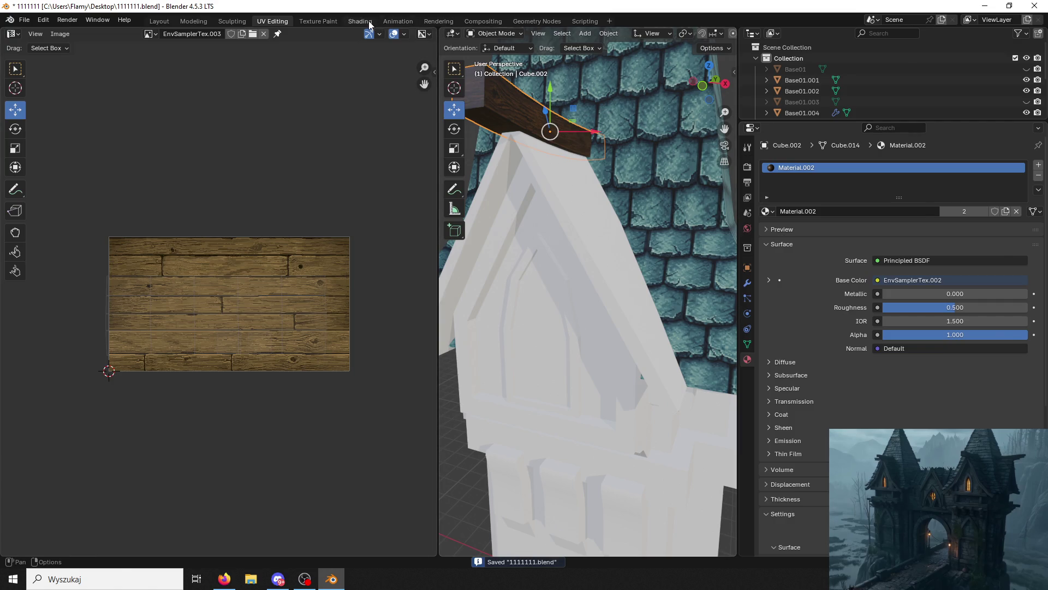
left_click(360, 21)
left_click_drag(480, 449, 535, 451)
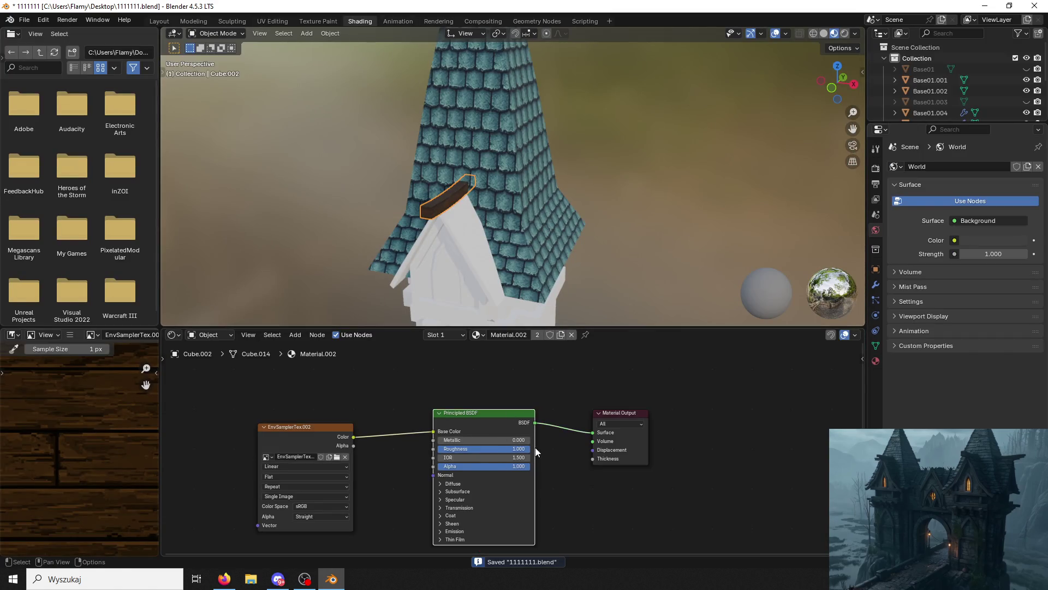
Return to the Modeling workspace and select the tiled spire object.
left_click(273, 21)
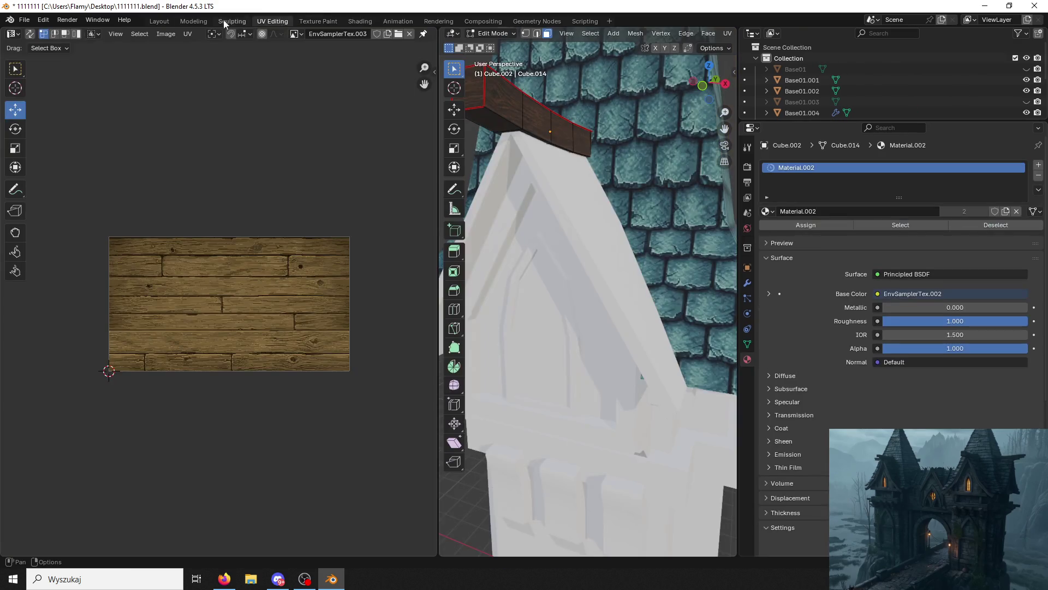
left_click(194, 21)
mouse_move(546, 306)
middle_mouse_down()
mouse_move(596, 237)
mouse_move(579, 284)
middle_mouse_up()
left_click(938, 80)
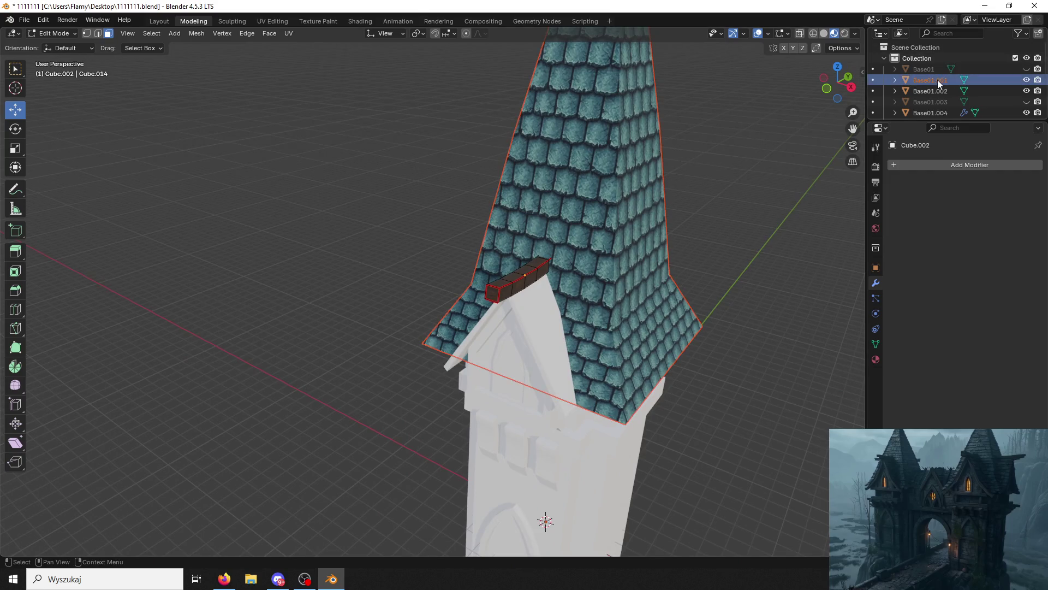
Rename the tiled spire to 'Roof' and switch back to Object Mode.
double_click(941, 81)
type("Roof")
key("Return")
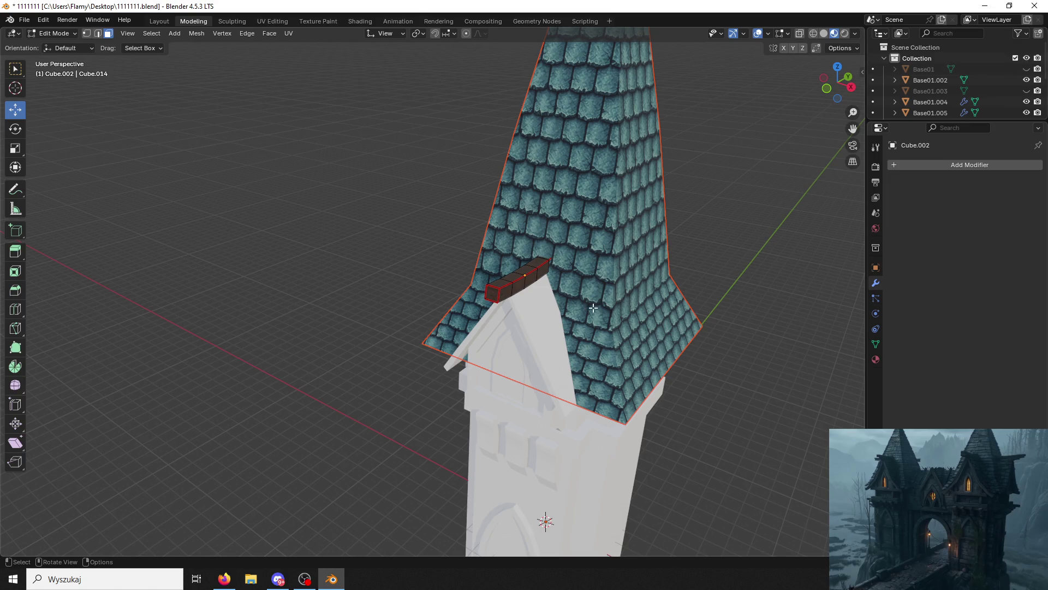
left_click(48, 35)
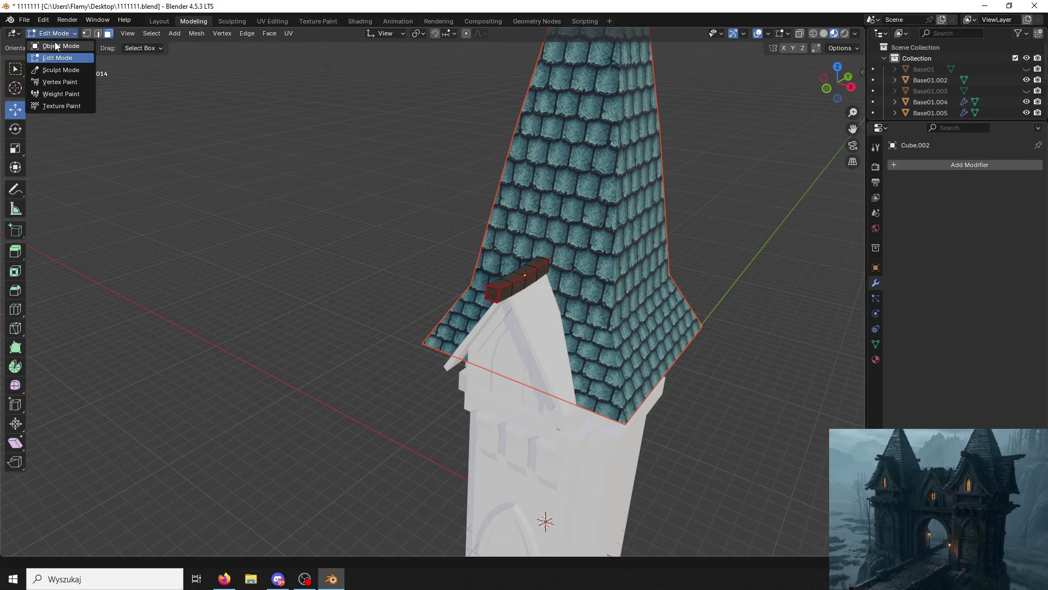
left_click(52, 38)
scroll(968, 94, "down", 3)
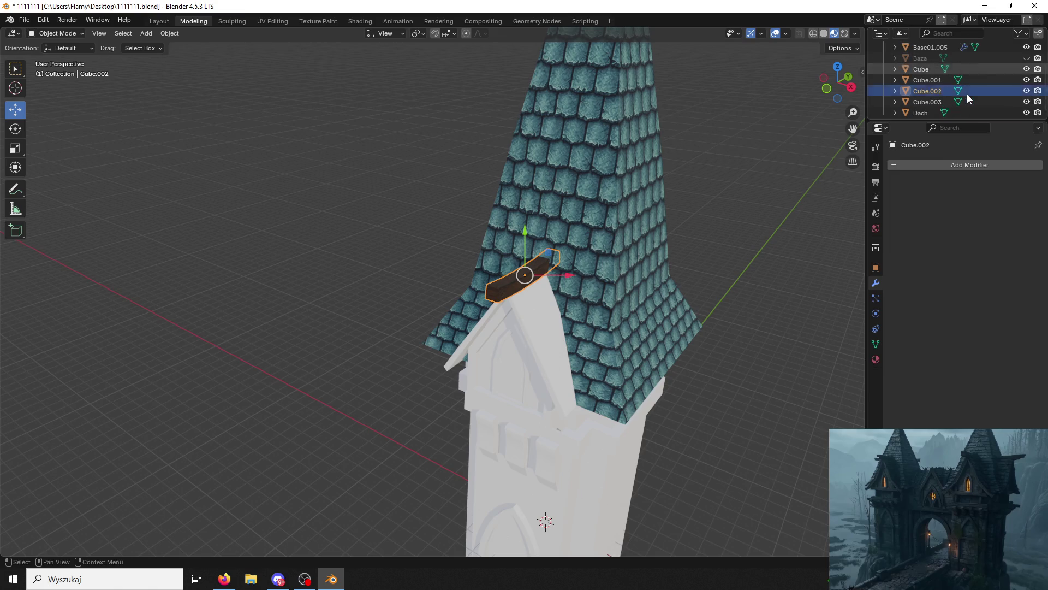
Rename the ridge beam object to 'Belka'.
double_click(932, 92)
type("Belka")
key("Return")
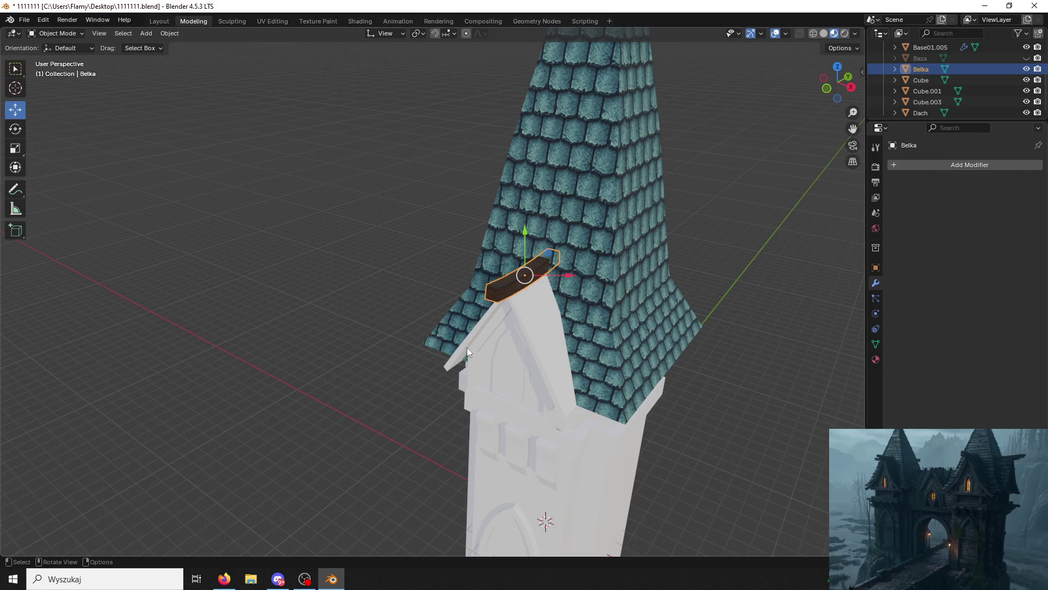
Rename the gable window object to 'Okno', then select the dormer gable Cube.
left_click(506, 346)
scroll(591, 378, "up", 5)
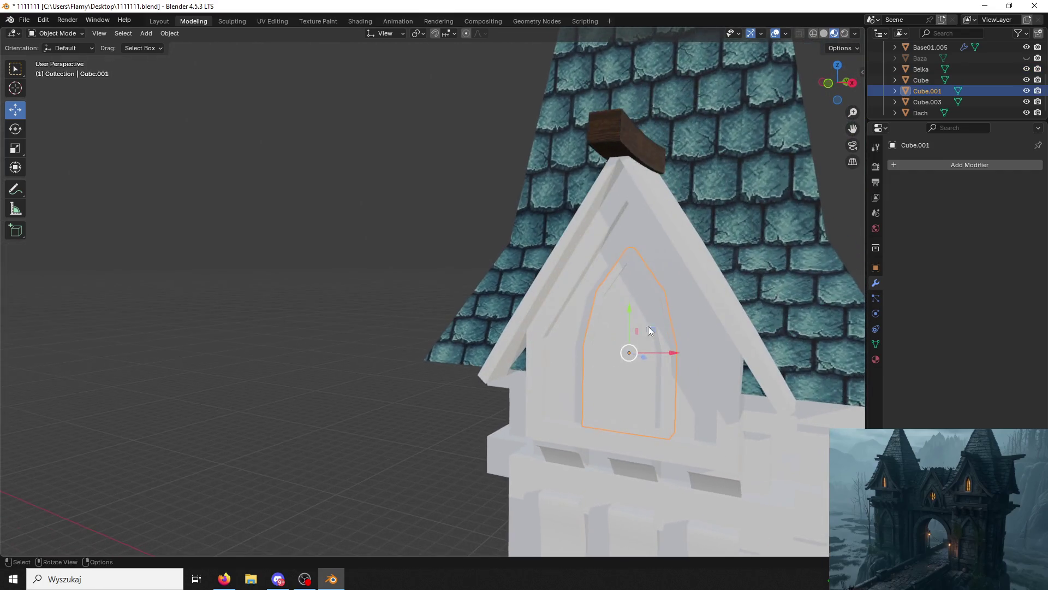
scroll(1010, 76, "up", 5)
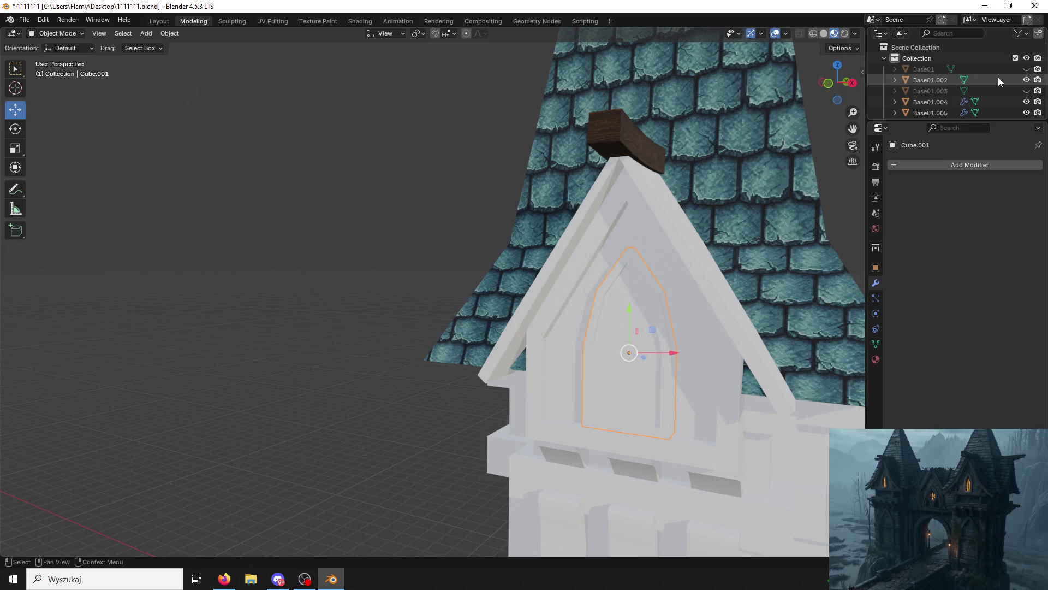
scroll(998, 81, "down", 4)
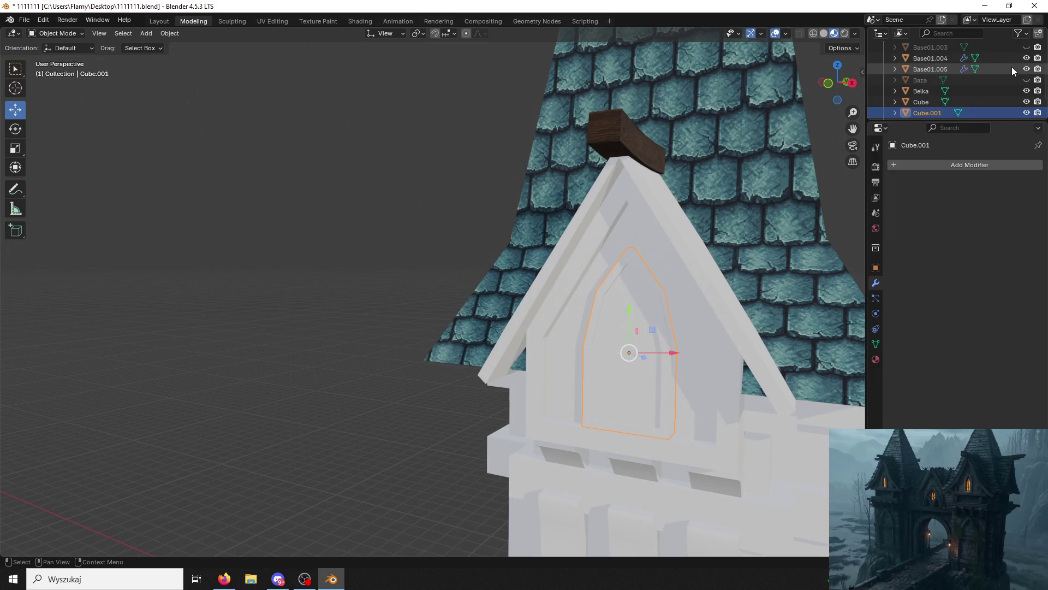
double_click(929, 113)
key("BackSpace")
key("BackSpace")
type("Okno")
key("Return")
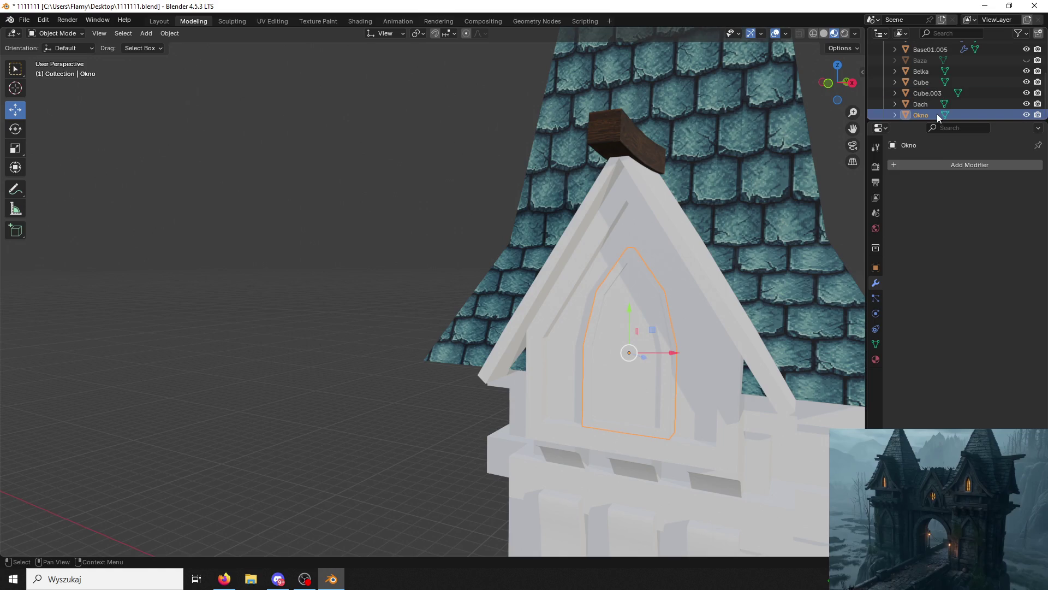
left_click(689, 279)
scroll(623, 341, "up", 2)
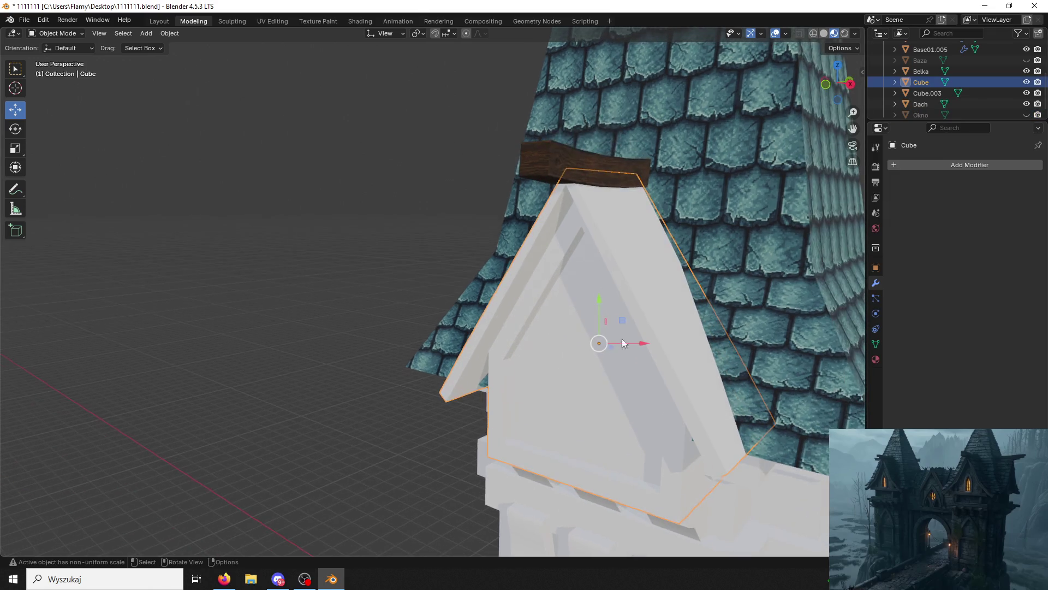
Undo an accidental gable move and enter Edit Mode with edge selection.
left_click_drag(629, 348, 798, 349)
key("ctrl+z")
left_click(70, 41)
left_click(61, 60)
mouse_move(601, 273)
middle_mouse_down()
mouse_move(579, 263)
mouse_move(655, 257)
mouse_move(622, 255)
mouse_move(323, 108)
middle_mouse_up()
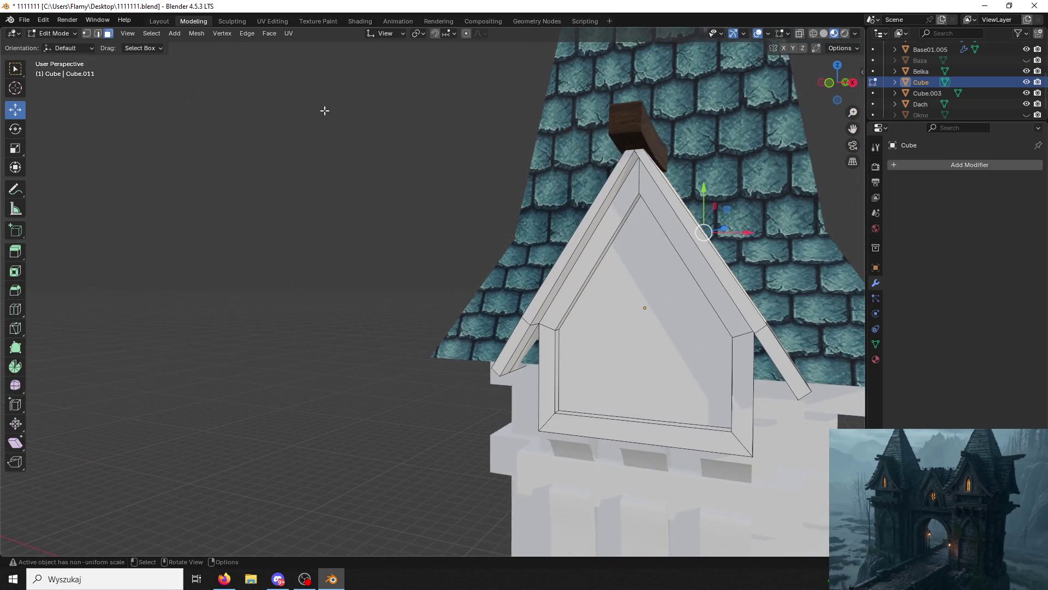
left_click(97, 33)
Mark UV seams on the gable's two inner edge loops and its outer loop.
left_click(557, 376, "alt")
right_click(617, 360)
left_click(562, 422)
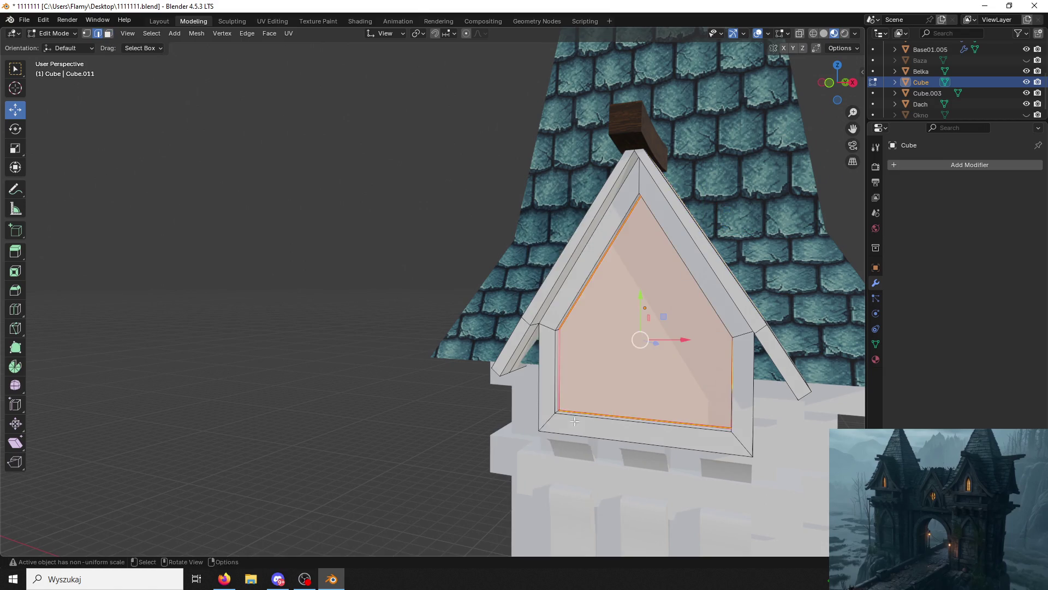
middle_click_drag(562, 422, 535, 421)
left_click(533, 366, "alt")
right_click(536, 367)
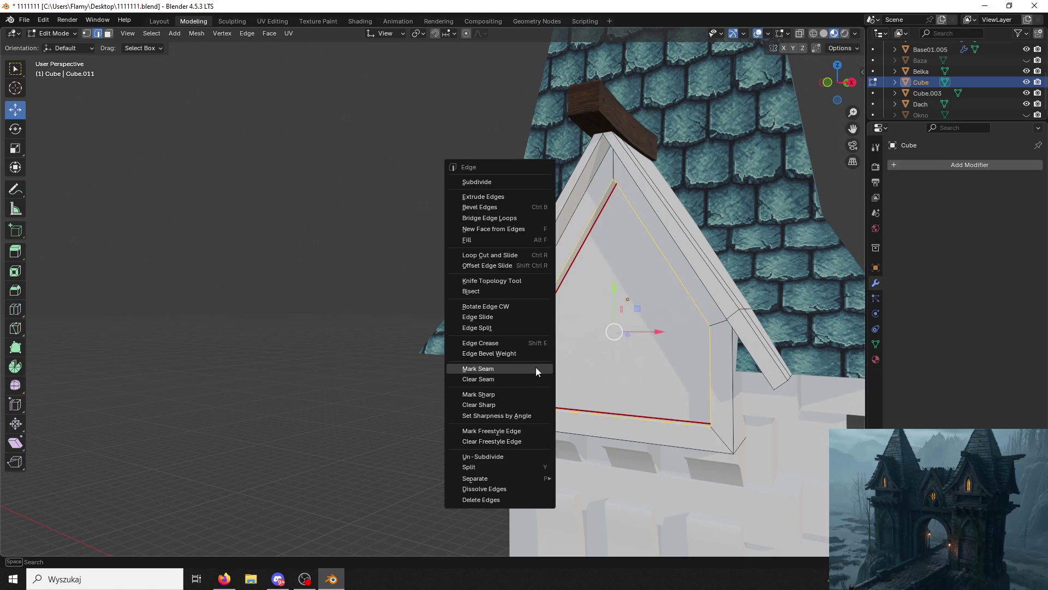
left_click(535, 367)
mouse_move(464, 295)
middle_mouse_down()
mouse_move(692, 261)
mouse_move(567, 273)
mouse_move(602, 289)
mouse_move(565, 270)
middle_mouse_up()
left_click(692, 261, "alt")
key("ctrl+e")
left_click(554, 241)
key("alt+Tab")
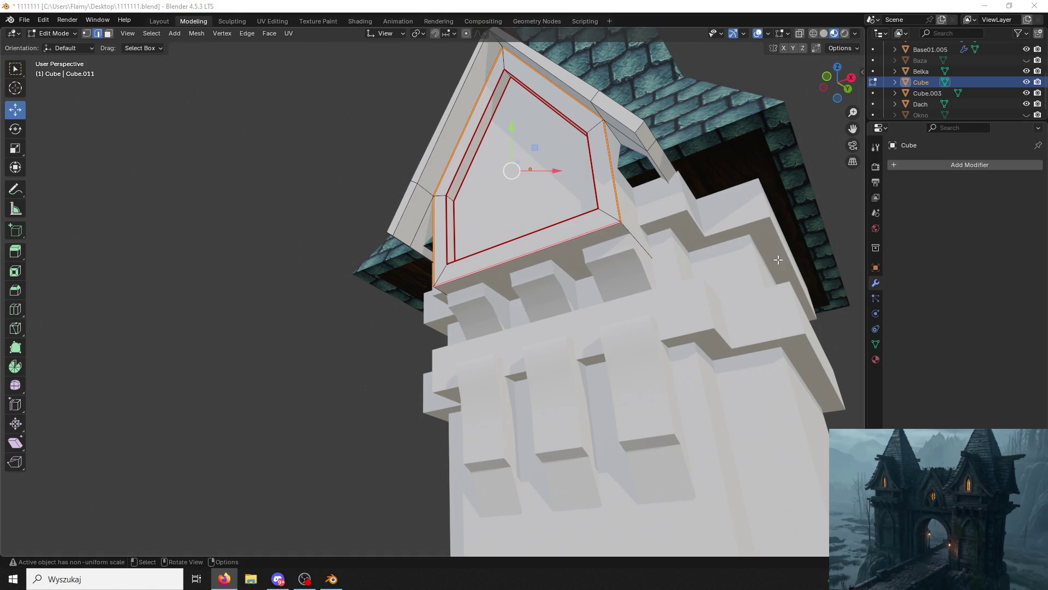
Orbit the view to see the dormer gable from the side.
mouse_move(277, 300)
middle_mouse_down()
mouse_move(478, 276)
mouse_move(431, 226)
middle_mouse_up()
Hide the tiled roof Dach and turn the view to face the gable.
left_click(437, 290)
scroll(1014, 90, "up", 4)
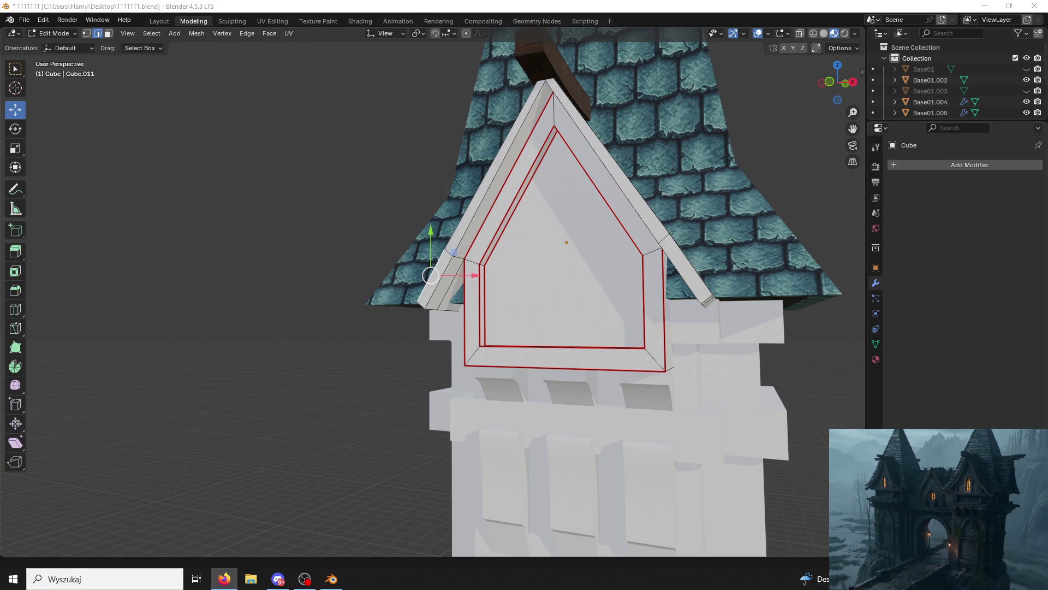
mouse_move(574, 266)
middle_mouse_down()
mouse_move(594, 102)
mouse_move(710, 87)
middle_mouse_up()
scroll(961, 73, "down", 5)
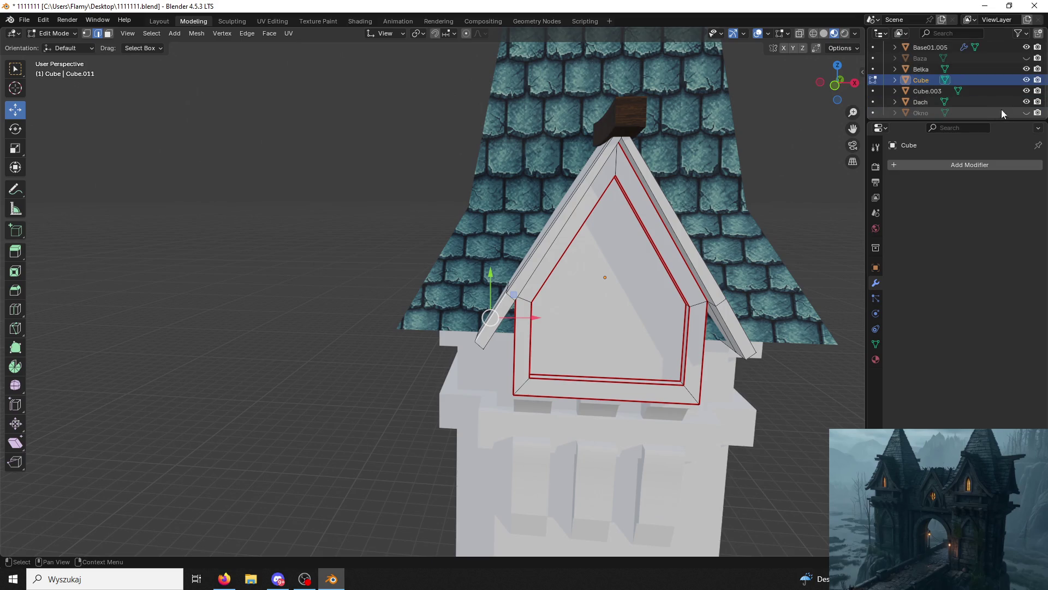
left_click(1027, 101)
mouse_move(764, 174)
middle_mouse_down()
mouse_move(554, 190)
mouse_move(500, 277)
mouse_move(560, 243)
mouse_move(605, 273)
middle_mouse_up()
middle_click_drag(700, 215, 689, 218)
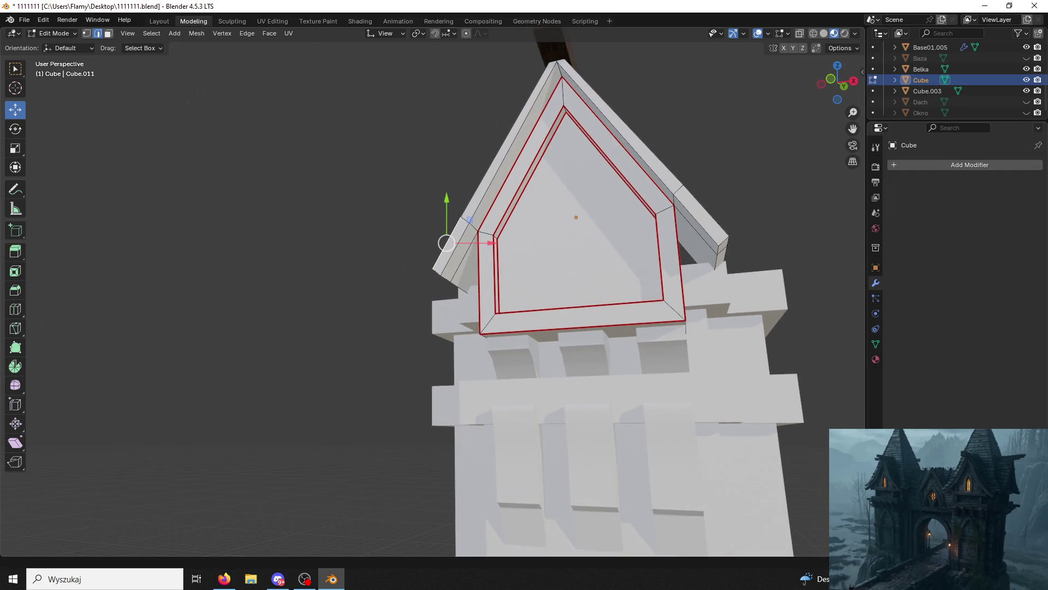
Select the gable's roof edges and mark them as seams.
key("alt+Tab")
key("alt+Tab")
mouse_move(650, 136)
middle_mouse_down()
mouse_move(652, 172)
mouse_move(475, 203)
mouse_move(210, 316)
middle_mouse_up()
mouse_move(189, 276)
middle_mouse_down()
mouse_move(338, 286)
mouse_move(236, 213)
mouse_move(178, 197)
mouse_move(539, 296)
mouse_move(422, 218)
middle_mouse_up()
left_click(343, 289, "shift")
left_click(357, 283, "shift")
left_click(539, 297, "shift")
left_click(560, 285, "shift")
right_click(422, 218)
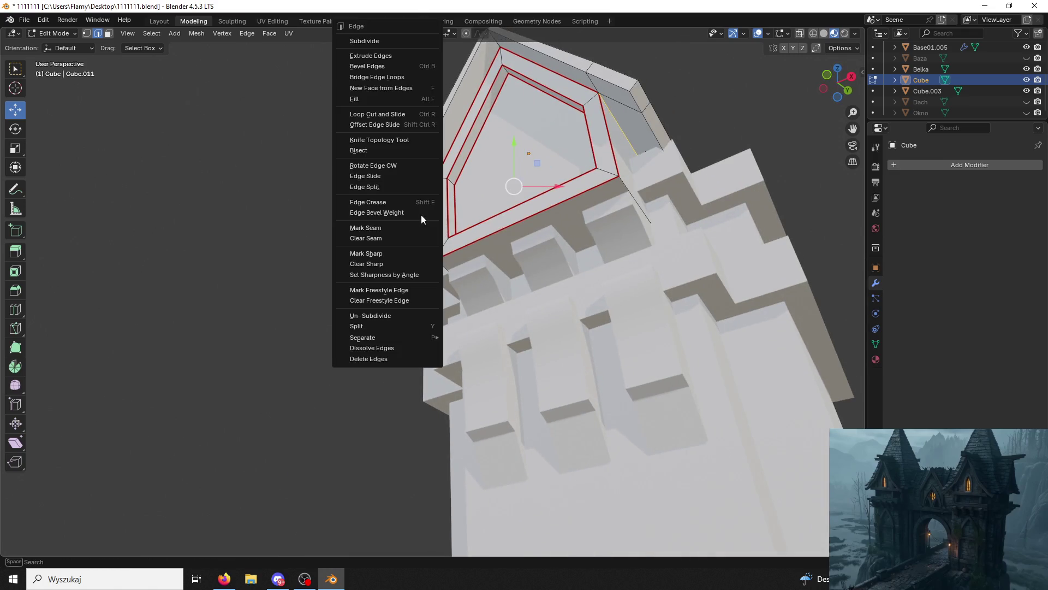
left_click(385, 232)
Mark seams along the gable's long left and upper-right edges.
mouse_move(340, 225)
middle_mouse_down()
mouse_move(382, 218)
mouse_move(492, 236)
mouse_move(465, 231)
mouse_move(457, 247)
middle_mouse_up()
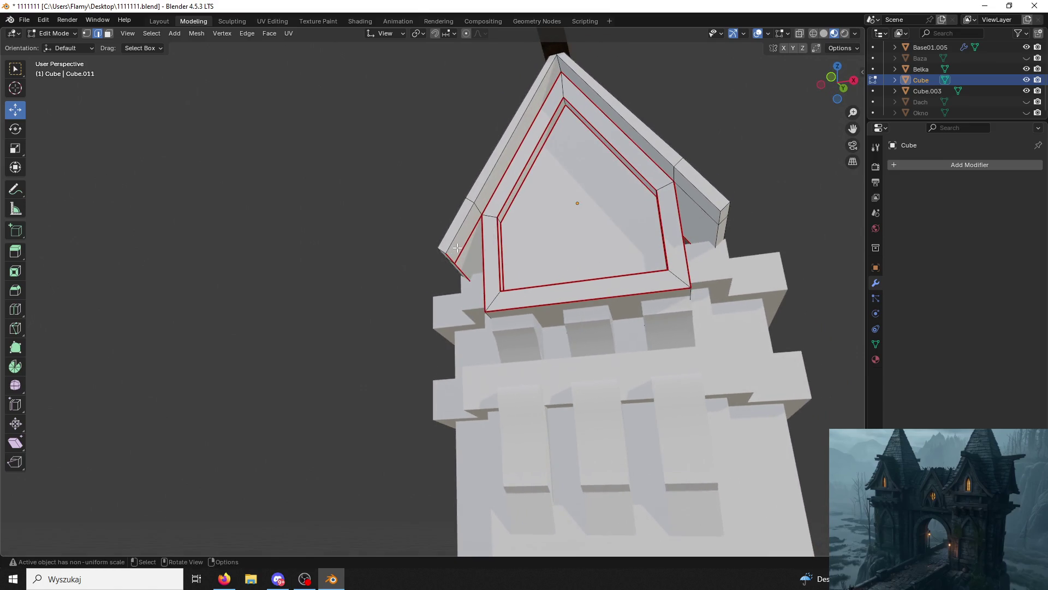
left_click(452, 247)
left_click(461, 249)
right_click(461, 249)
left_click(440, 254)
left_click(499, 161, "shift")
left_click(593, 86, "shift")
left_click(699, 192, "shift")
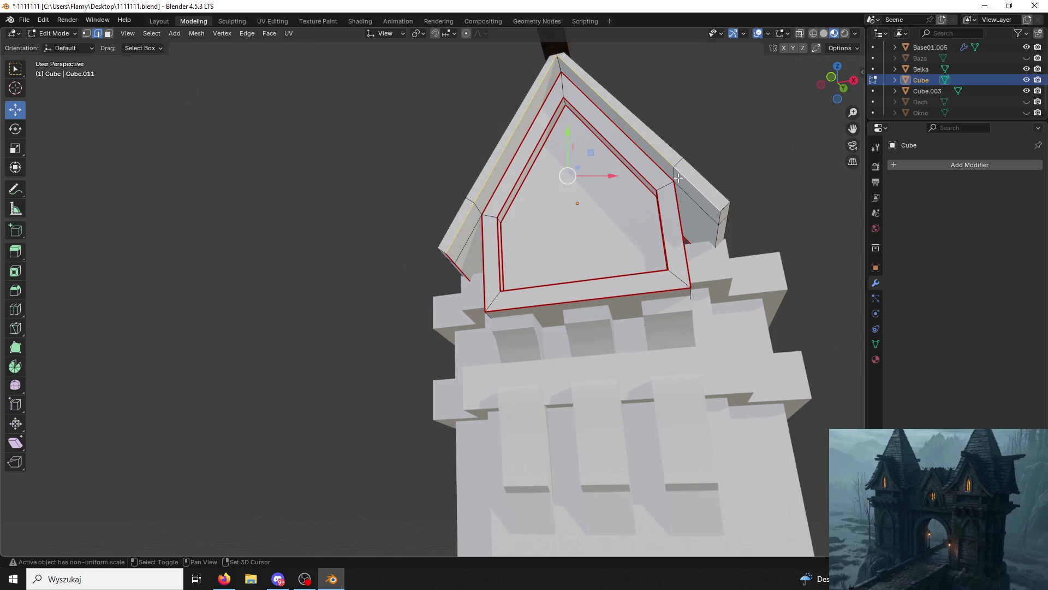
mouse_move(718, 240)
middle_mouse_down()
mouse_move(549, 277)
mouse_move(277, 292)
middle_mouse_up()
right_click(205, 274)
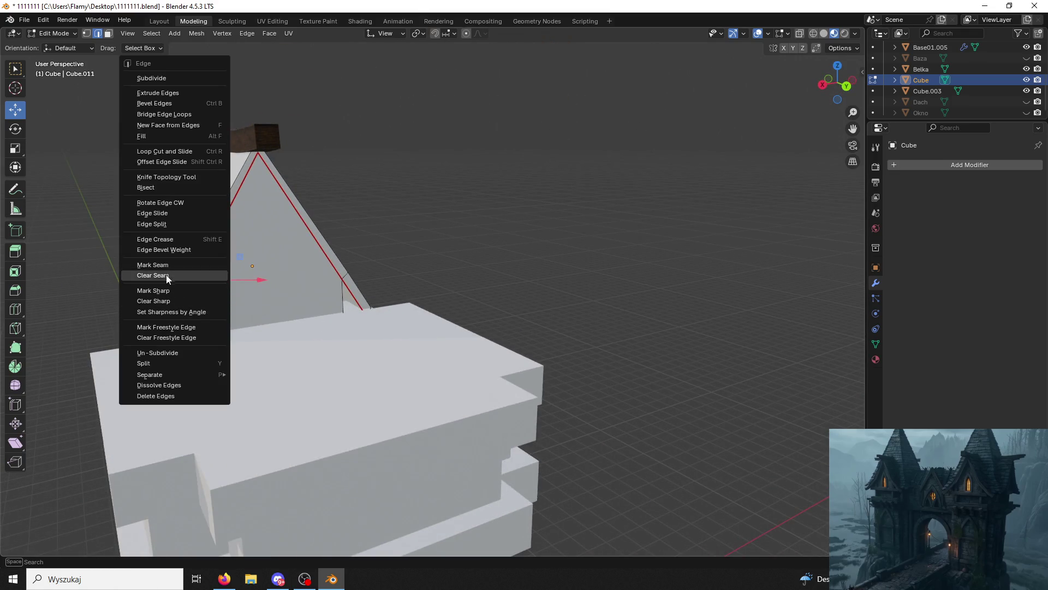
left_click(205, 276)
mouse_move(205, 276)
middle_mouse_down()
mouse_move(356, 218)
mouse_move(477, 206)
mouse_move(463, 205)
middle_mouse_up()
middle_click_drag(420, 163, 472, 199)
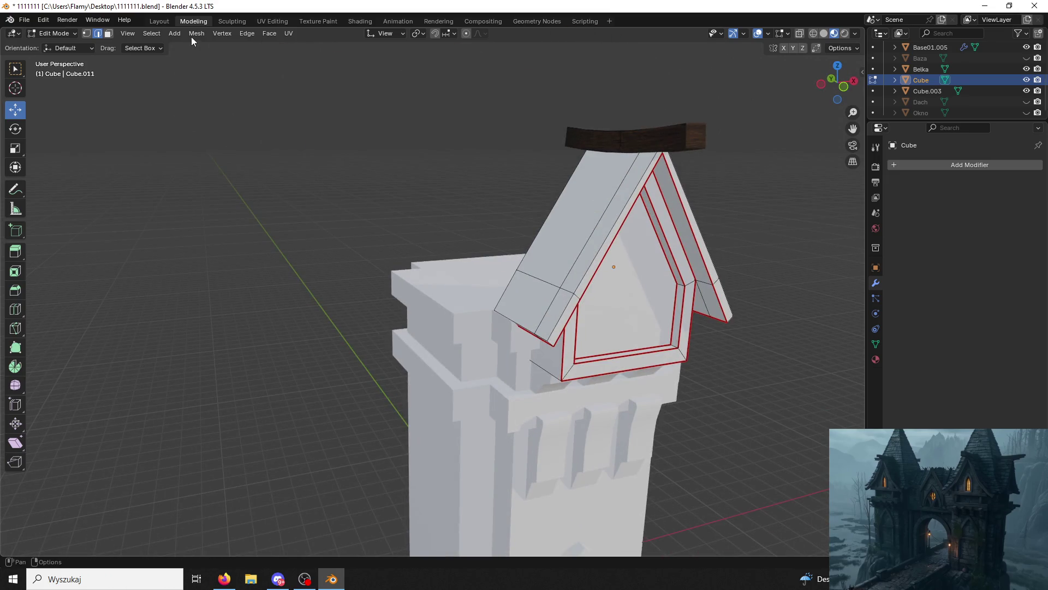
In face mode, grow a roof panel selection to its seams with Ctrl+L, then clear it.
key("3")
left_click(579, 174)
middle_click_drag(578, 175, 627, 182)
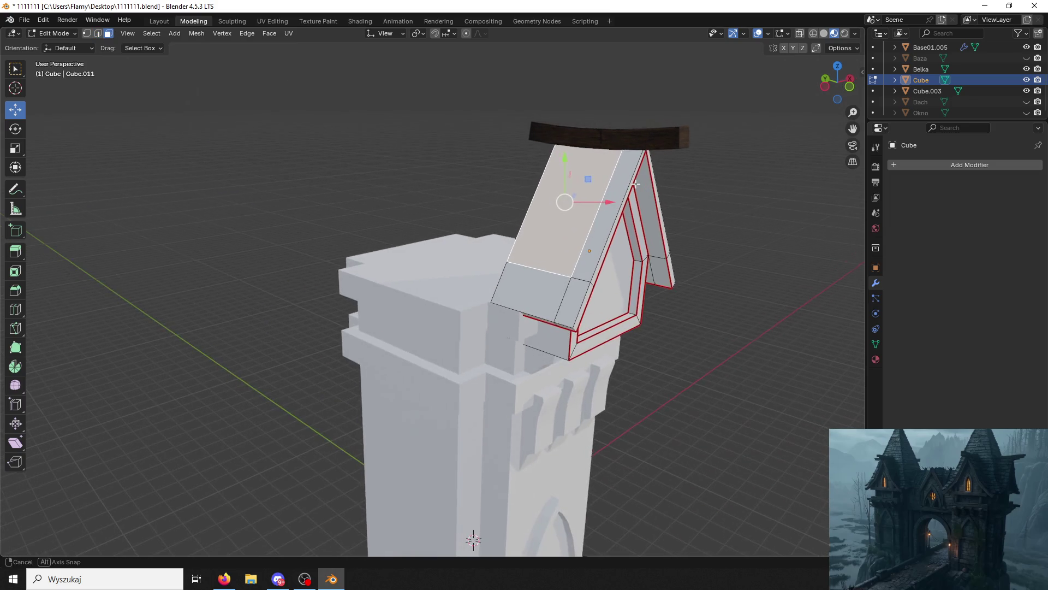
key("ctrl+l")
mouse_move(600, 227)
middle_mouse_down()
mouse_move(532, 183)
mouse_move(699, 123)
mouse_move(660, 133)
mouse_move(908, 113)
middle_mouse_up()
left_click(704, 113)
Hide the Belka beam and the Base01.002 pillar.
scroll(989, 98, "up", 3)
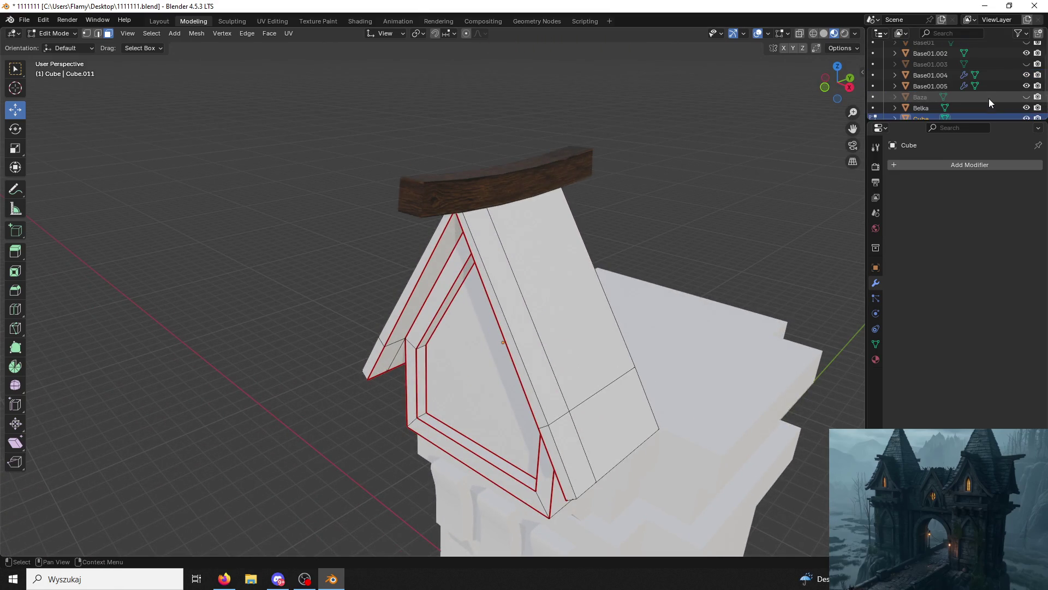
left_click(1026, 108)
mouse_move(573, 284)
middle_mouse_down()
mouse_move(606, 260)
mouse_move(567, 174)
mouse_move(545, 163)
mouse_move(573, 180)
mouse_move(607, 163)
mouse_move(792, 243)
middle_mouse_up()
scroll(1004, 82, "up", 2)
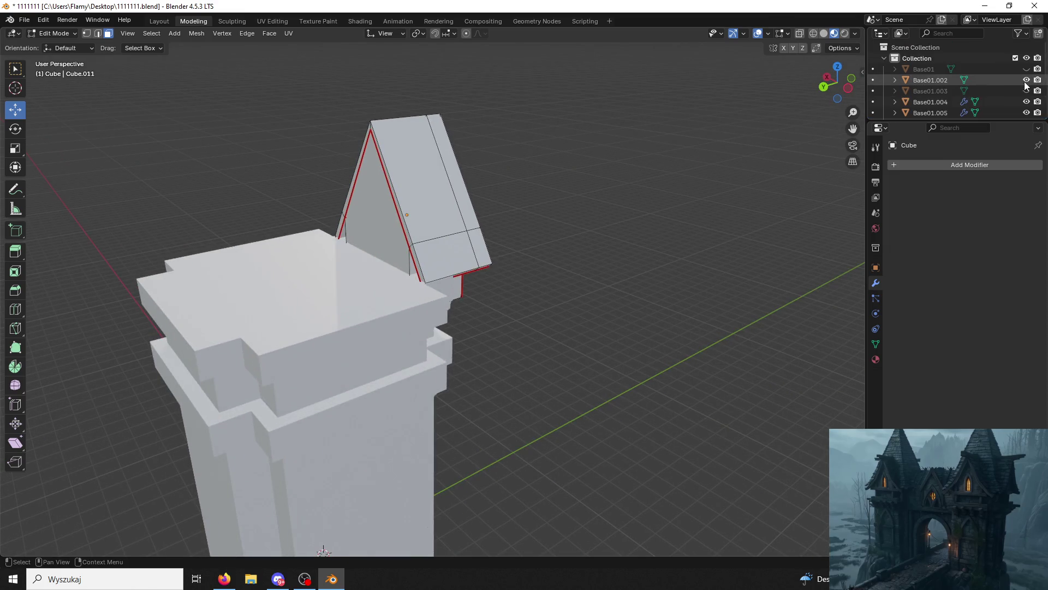
left_click(1026, 80)
mouse_move(601, 231)
middle_mouse_down()
mouse_move(701, 219)
mouse_move(409, 194)
mouse_move(433, 183)
mouse_move(569, 178)
mouse_move(531, 119)
mouse_move(599, 133)
mouse_move(578, 94)
mouse_move(520, 232)
middle_mouse_up()
Select the seam-bounded roof piece and mark a roof trim edge as a seam.
left_click(532, 119)
key("ctrl+l")
left_click(520, 232)
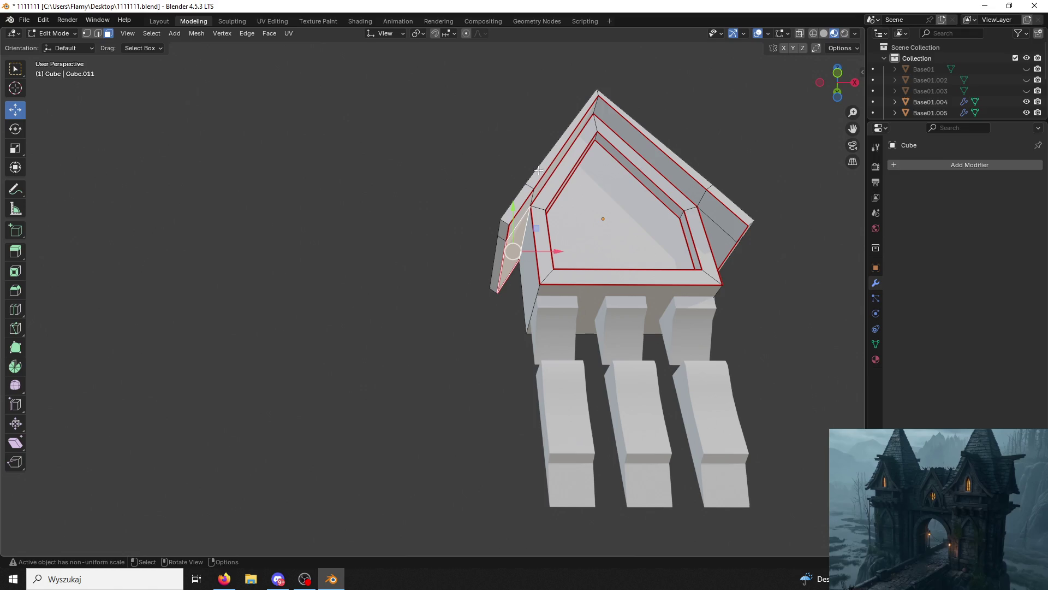
left_click(98, 33)
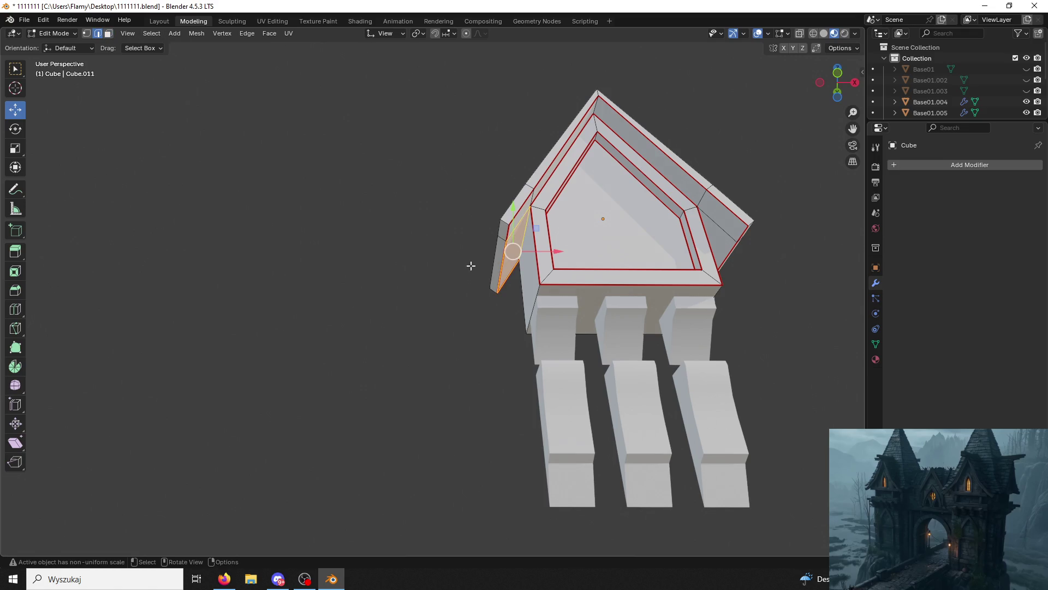
left_click(526, 240)
right_click(527, 245)
left_click(480, 242)
Select the seam-bounded right roof trim faces with Ctrl+L and move to UV Editing.
middle_click_drag(487, 237, 535, 213)
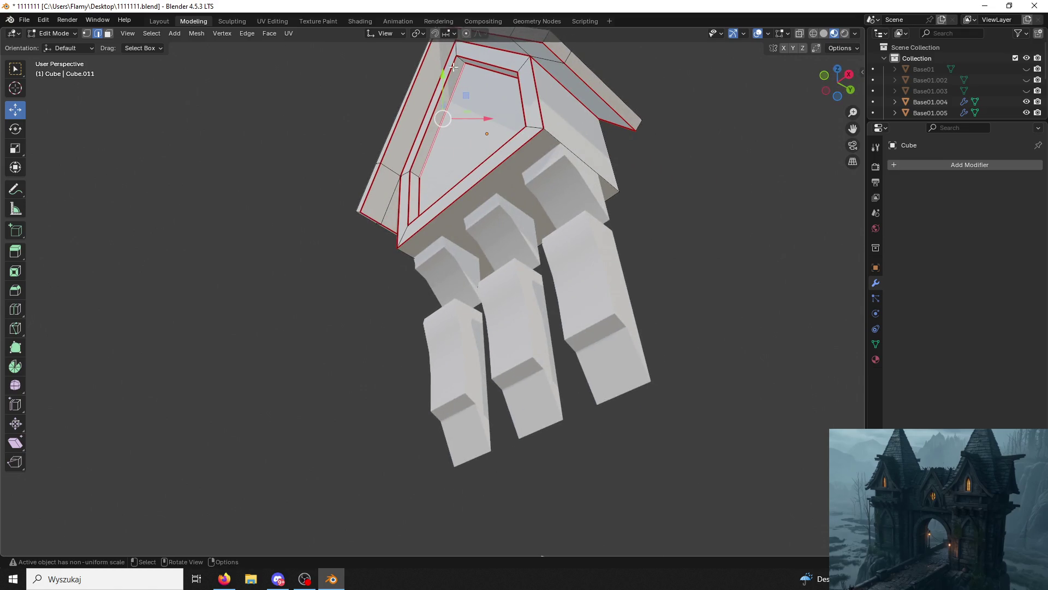
left_click(109, 34)
left_click(555, 120)
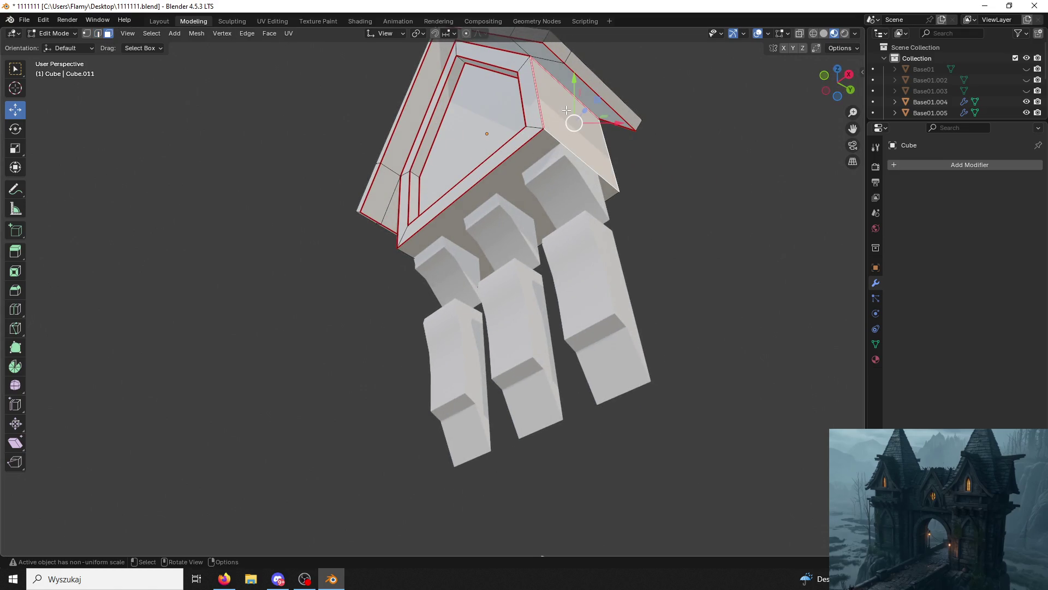
key("ctrl+l")
mouse_move(567, 111)
middle_mouse_down()
mouse_move(614, 101)
mouse_move(617, 133)
mouse_move(664, 185)
mouse_move(654, 142)
middle_mouse_up()
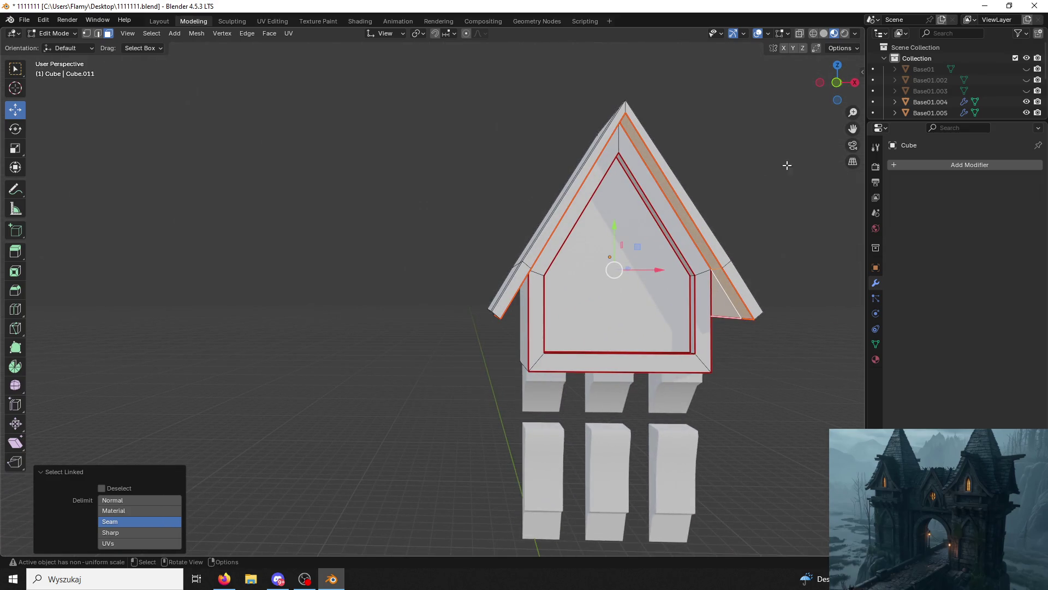
key("alt+Tab")
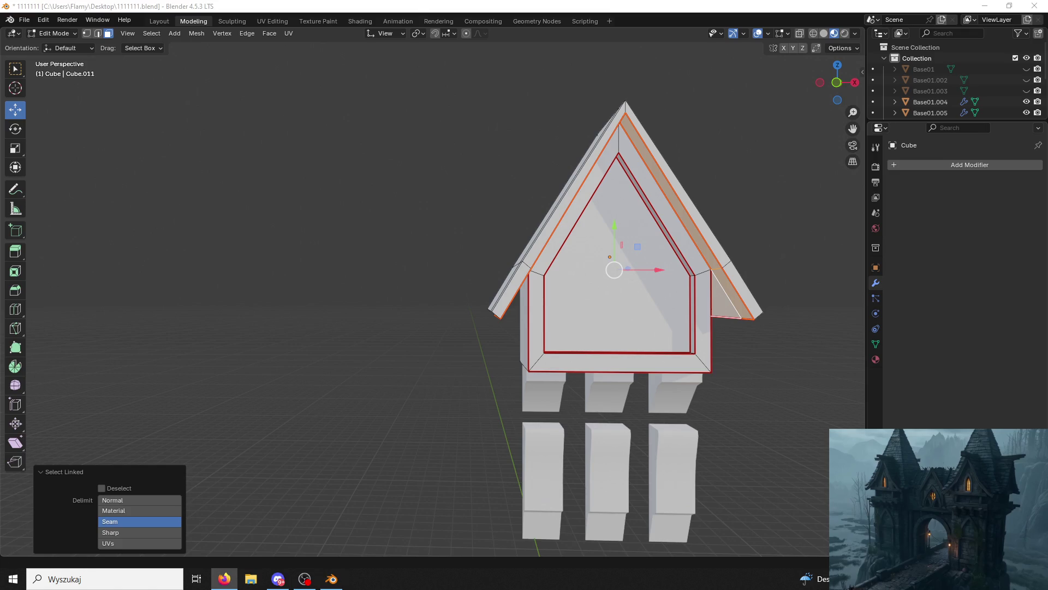
key("alt+Tab")
middle_click_drag(781, 394, 406, 371)
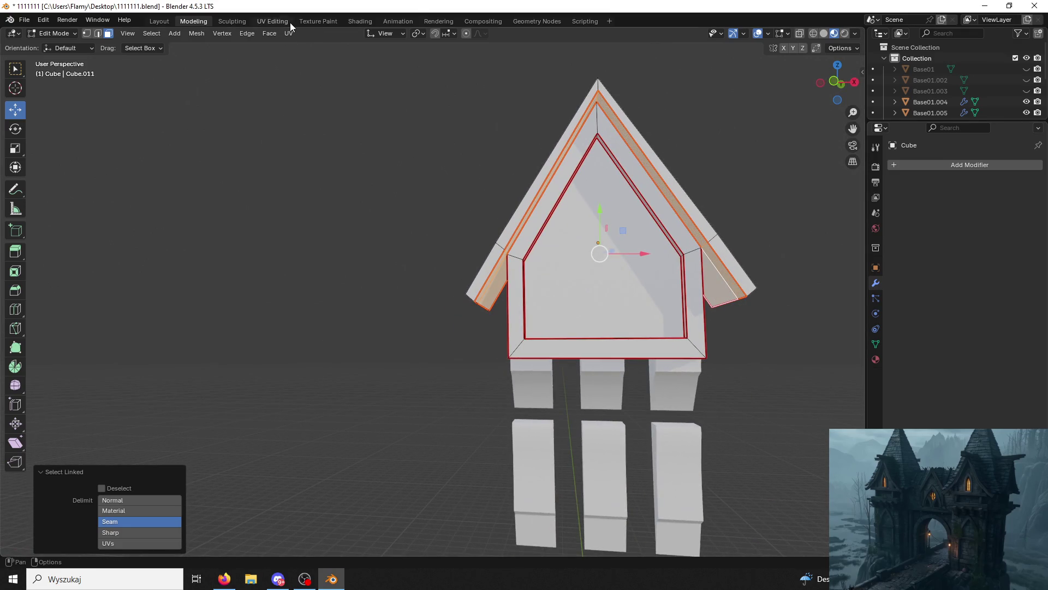
left_click(273, 21)
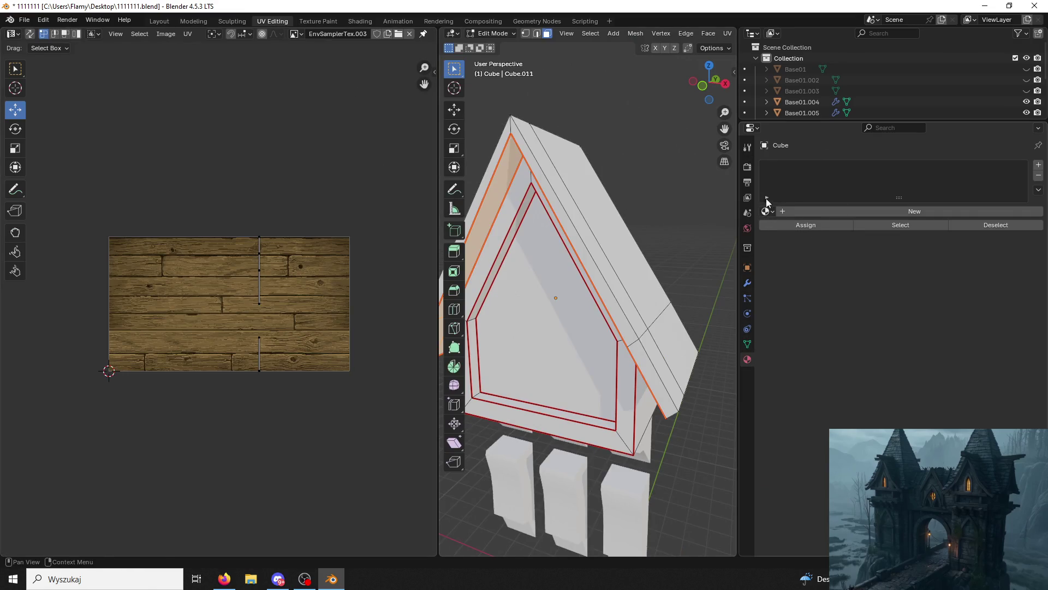
Try Material.002 and then Material.003 in the gable's material slot.
key("KP_Decimal")
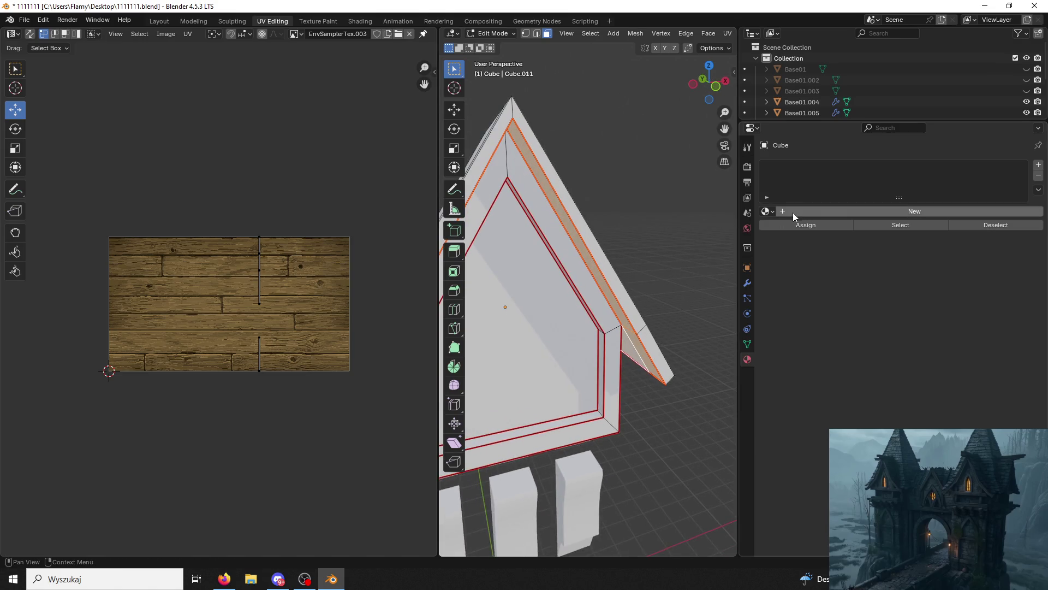
left_click(789, 212)
double_click(819, 212)
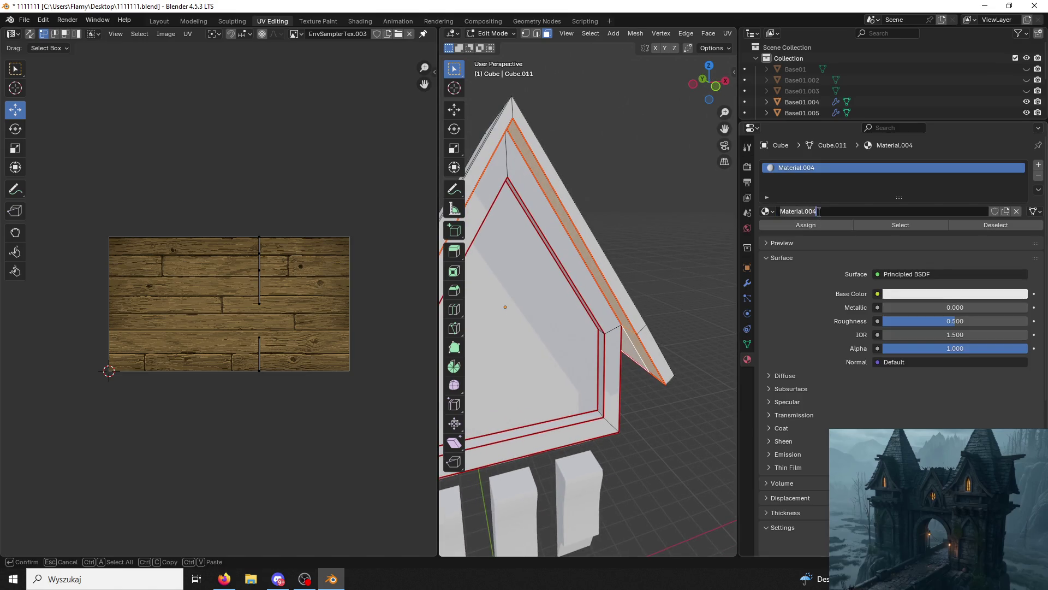
left_click(771, 212)
left_click(804, 236)
middle_click_drag(717, 250, 628, 249)
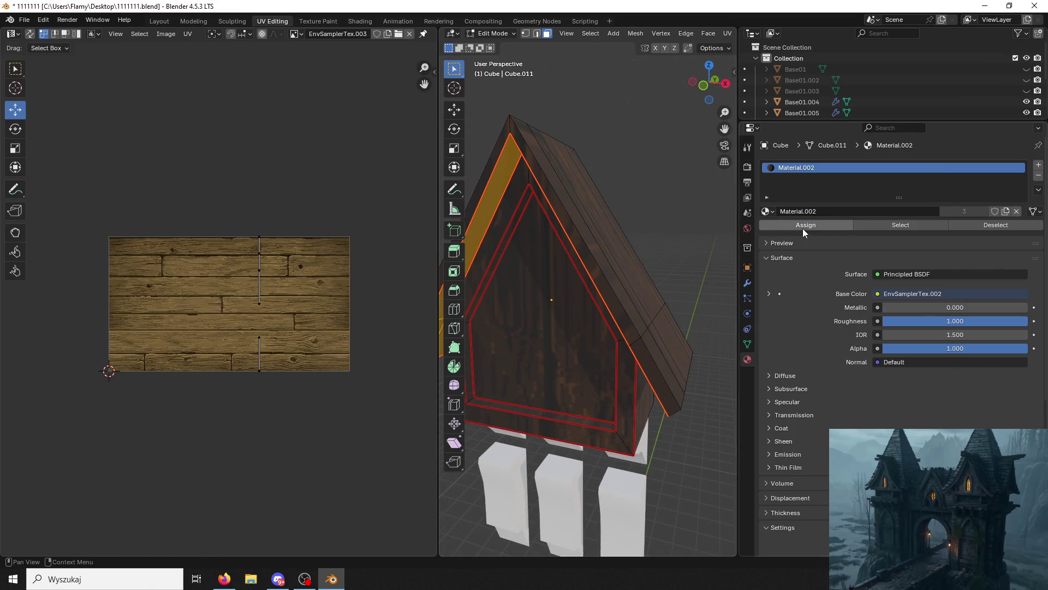
left_click(767, 212)
left_click(792, 261)
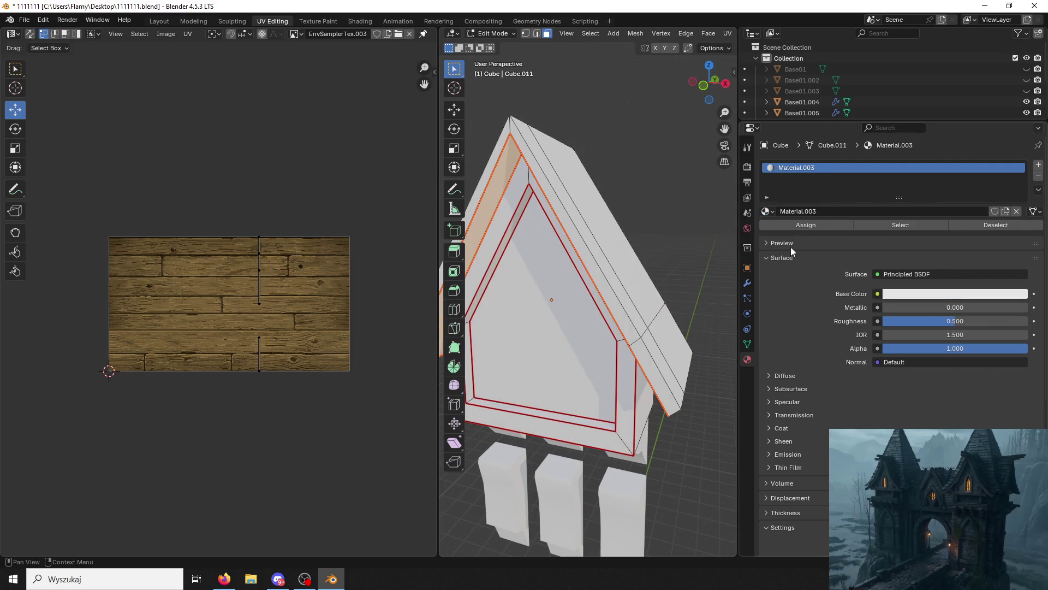
mouse_move(710, 215)
middle_mouse_down()
mouse_move(692, 216)
mouse_move(753, 195)
middle_mouse_up()
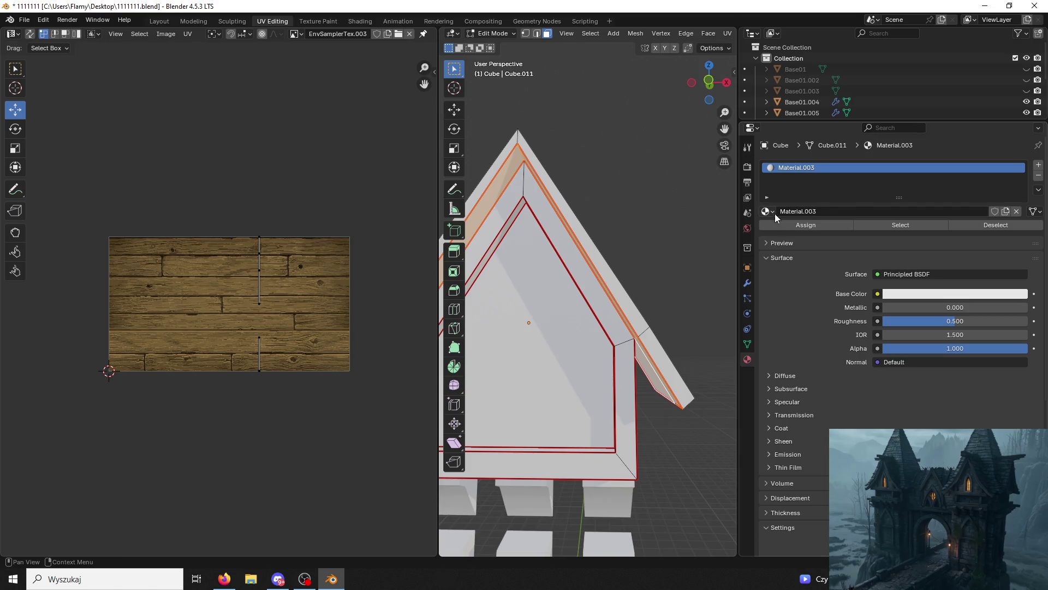
Add a new material slot holding wood Material.002 for the roof trim faces.
left_click(774, 212)
left_click(1039, 164)
left_click(785, 233)
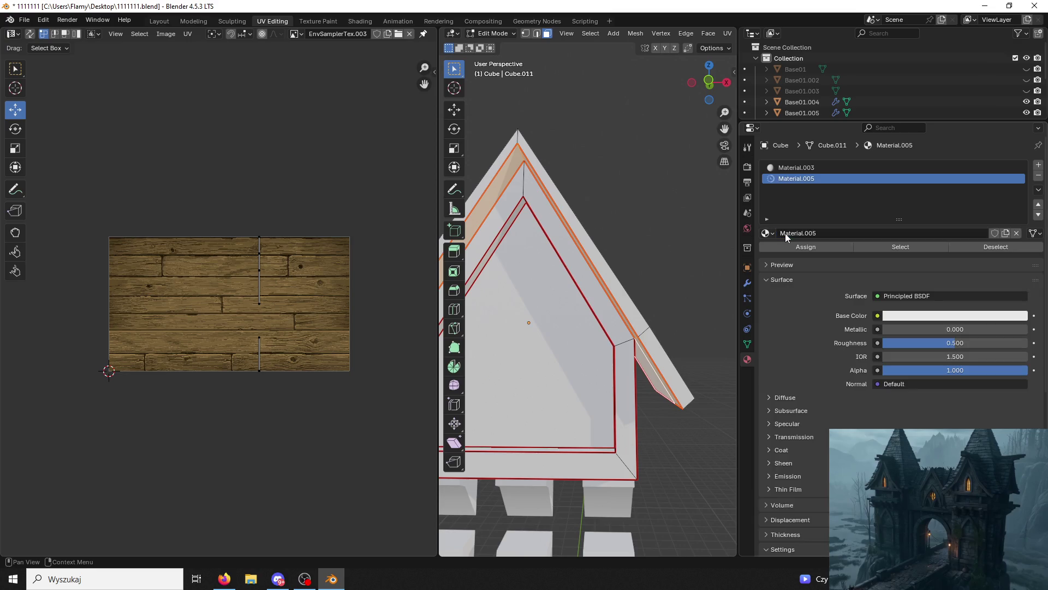
left_click(767, 233)
left_click(807, 271)
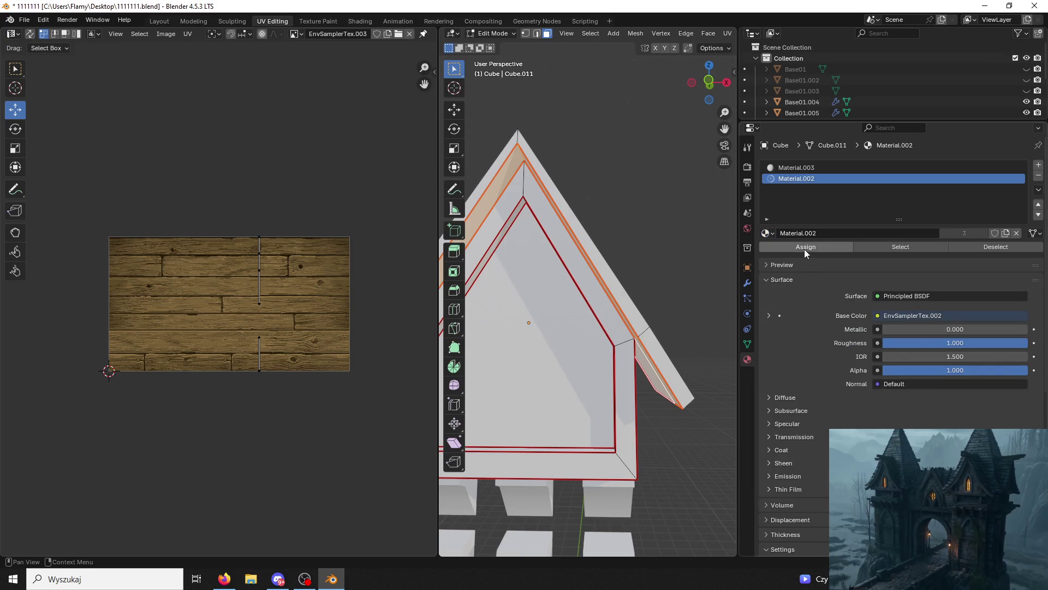
middle_click_drag(623, 252, 601, 273)
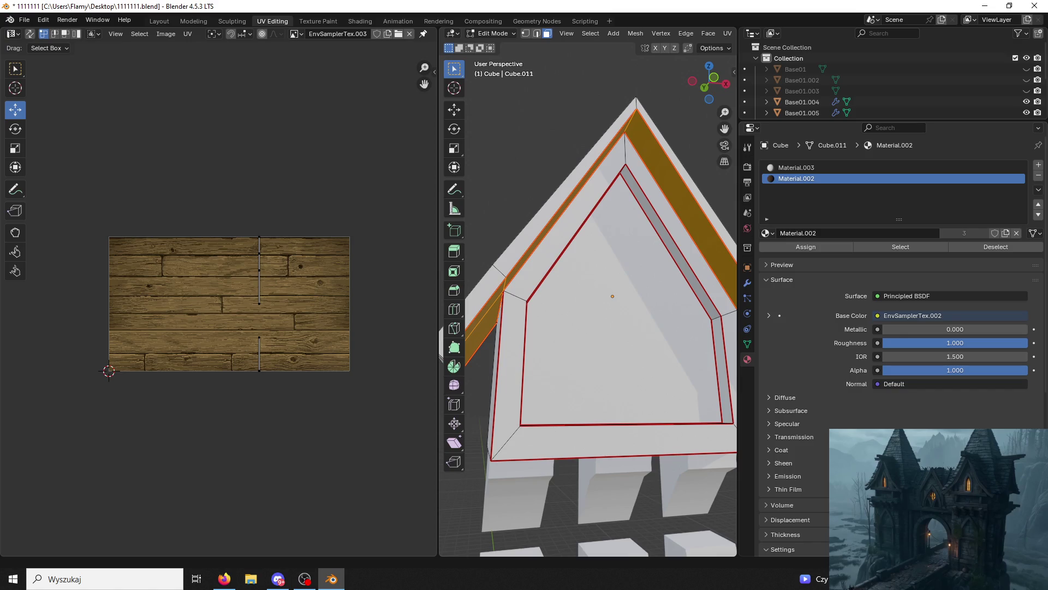
key("alt+Tab")
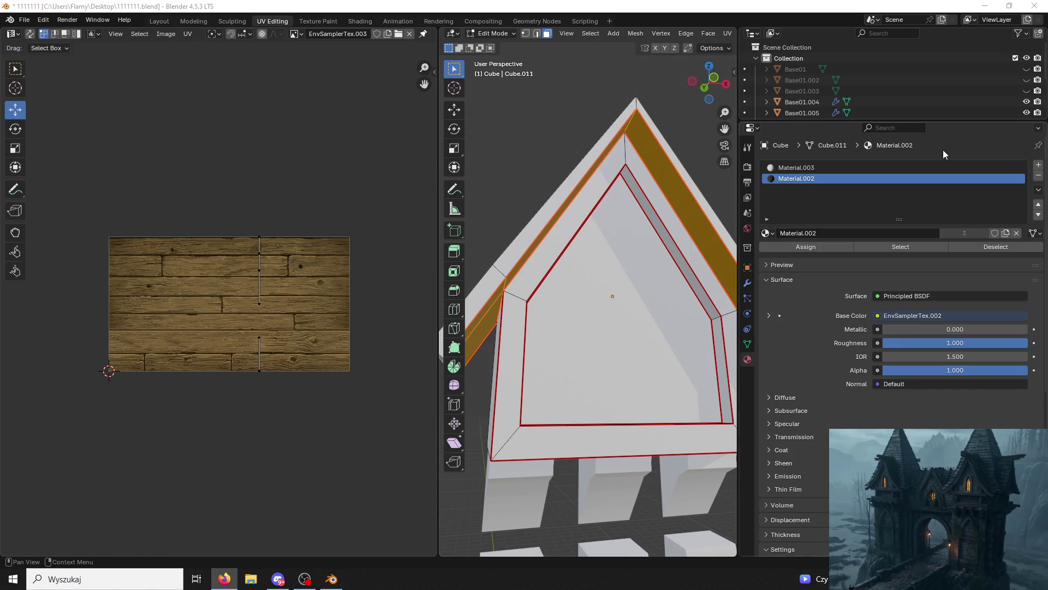
mouse_move(611, 295)
middle_mouse_down()
mouse_move(601, 268)
mouse_move(603, 195)
mouse_move(546, 203)
middle_mouse_up()
left_click_drag(739, 251, 932, 251)
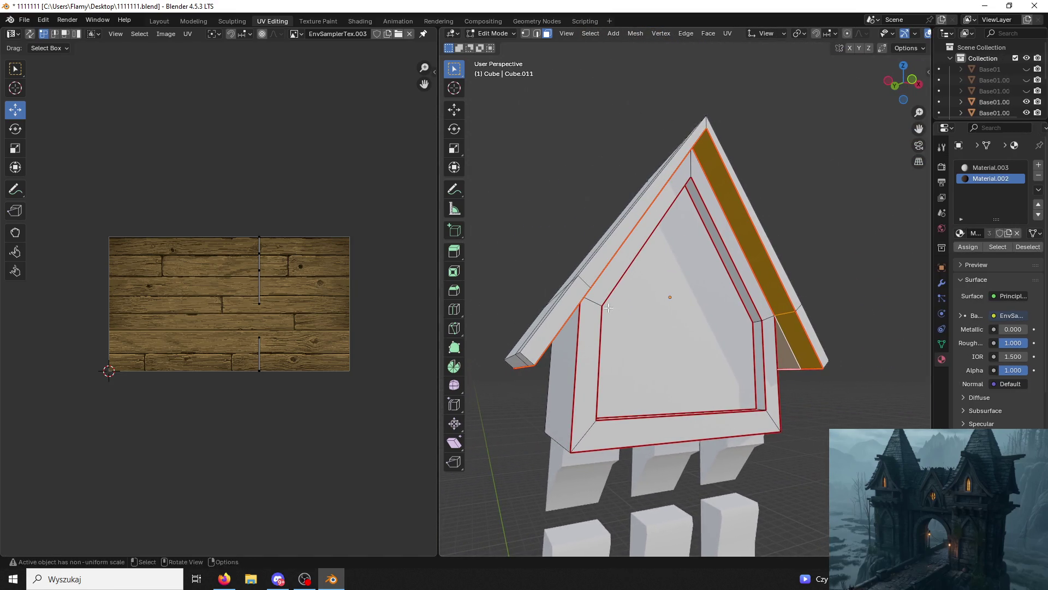
Unwrap the selected dormer roof trim faces.
left_click_drag(445, 311, 409, 312)
key("u")
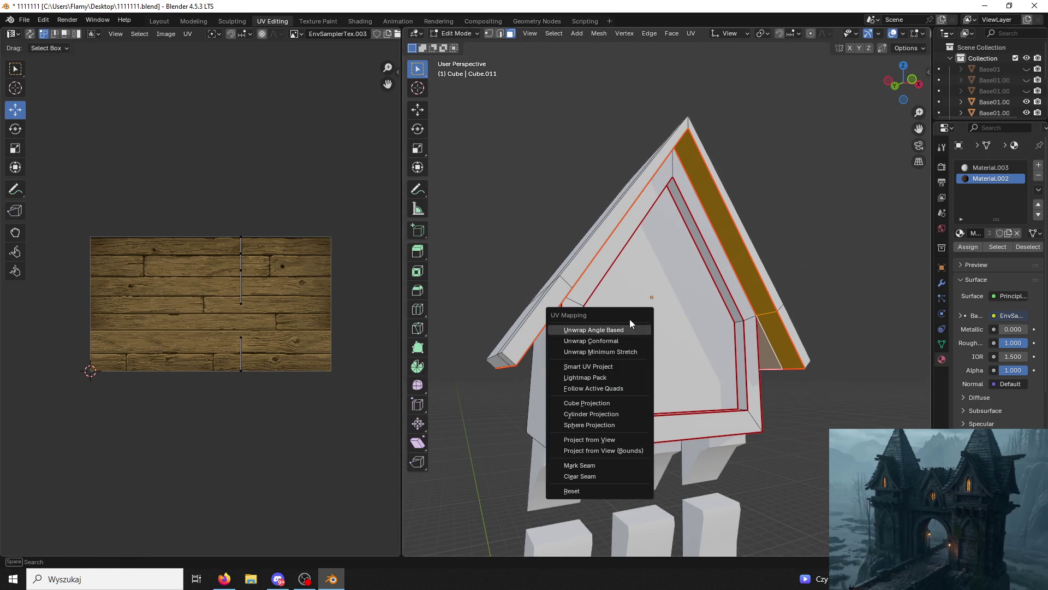
left_click(619, 329)
scroll(415, 309, "up", 2)
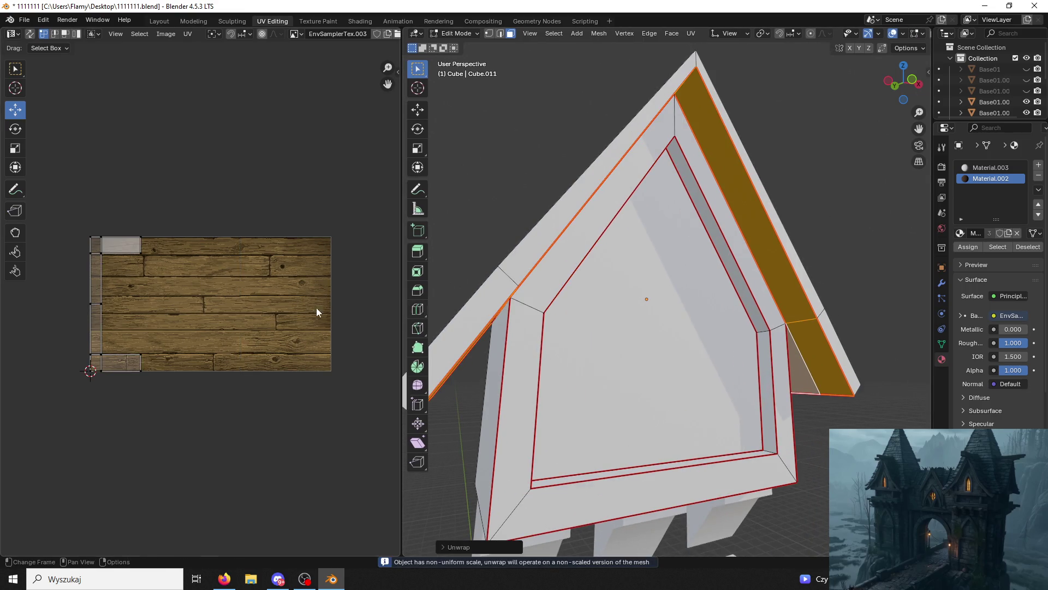
scroll(216, 316, "up", 3)
Select the dark roof face and its linked faces, then scale their UV islands up.
left_click(874, 399)
mouse_move(875, 399)
middle_mouse_down()
mouse_move(880, 272)
mouse_move(770, 297)
middle_mouse_up()
left_click(776, 299)
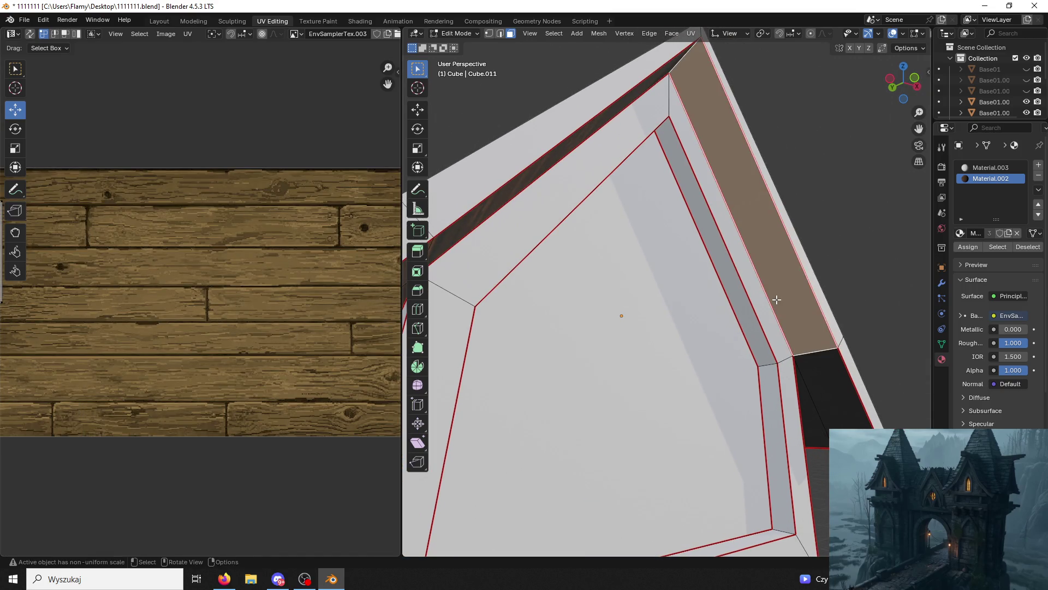
key("ctrl+l")
scroll(224, 276, "down", 2)
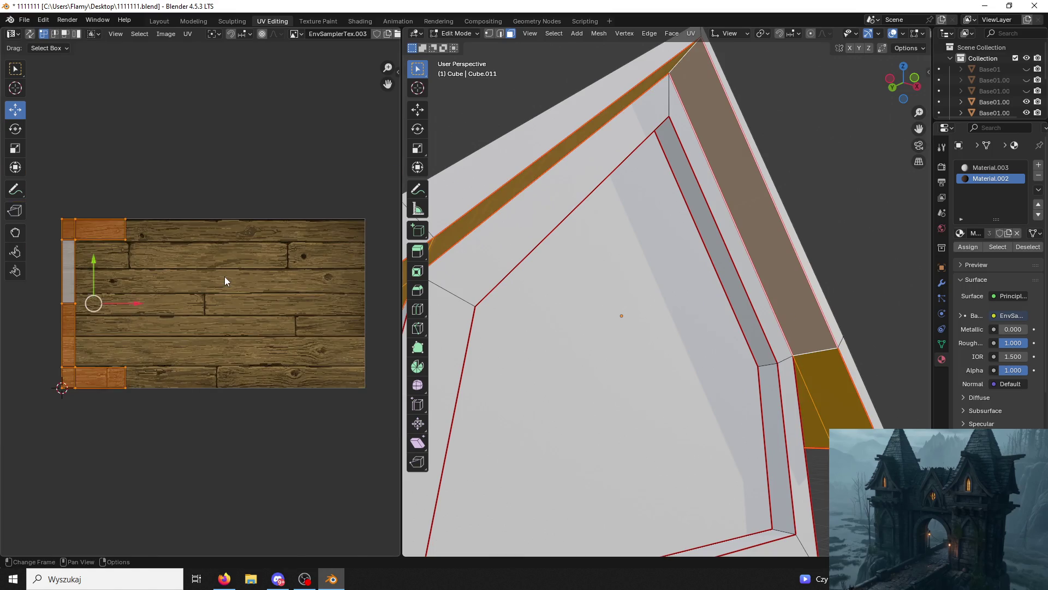
key("s")
left_click(364, 182)
Deselect and orbit to view the wood-textured roof ridge upright.
left_click(859, 254)
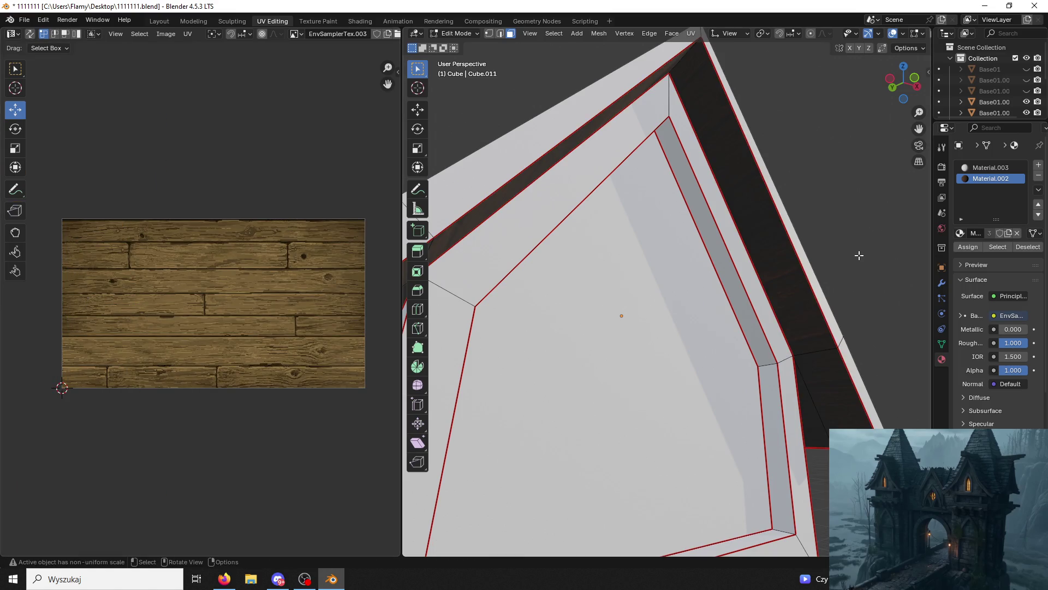
mouse_move(859, 255)
middle_mouse_down()
mouse_move(788, 246)
mouse_move(768, 296)
mouse_move(835, 274)
mouse_move(800, 275)
middle_mouse_up()
scroll(789, 245, "down", 3)
key("alt+Tab")
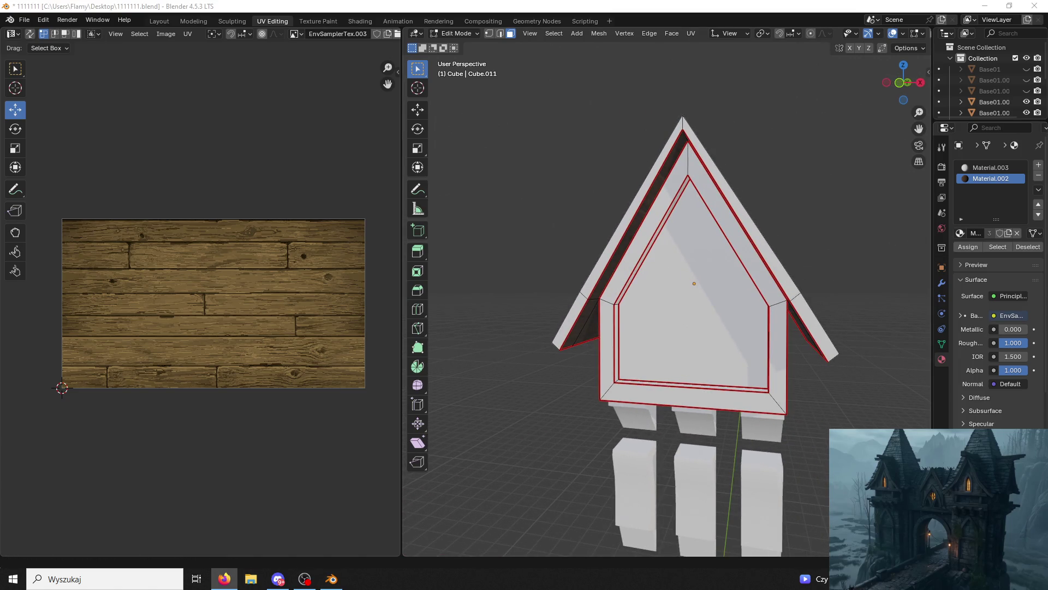
Switch to edge select and pick the roof overhang's lower edge.
mouse_move(699, 289)
middle_mouse_down()
mouse_move(721, 292)
mouse_move(684, 294)
mouse_move(710, 292)
mouse_move(694, 293)
mouse_move(797, 345)
middle_mouse_up()
left_click(726, 322)
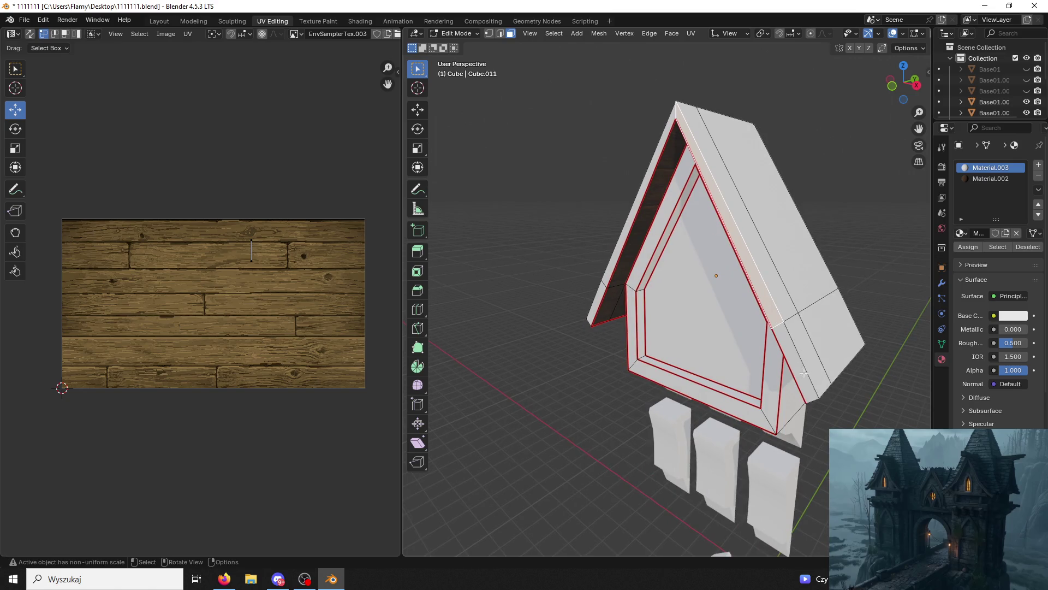
left_click(500, 34)
middle_click_drag(737, 252, 753, 245)
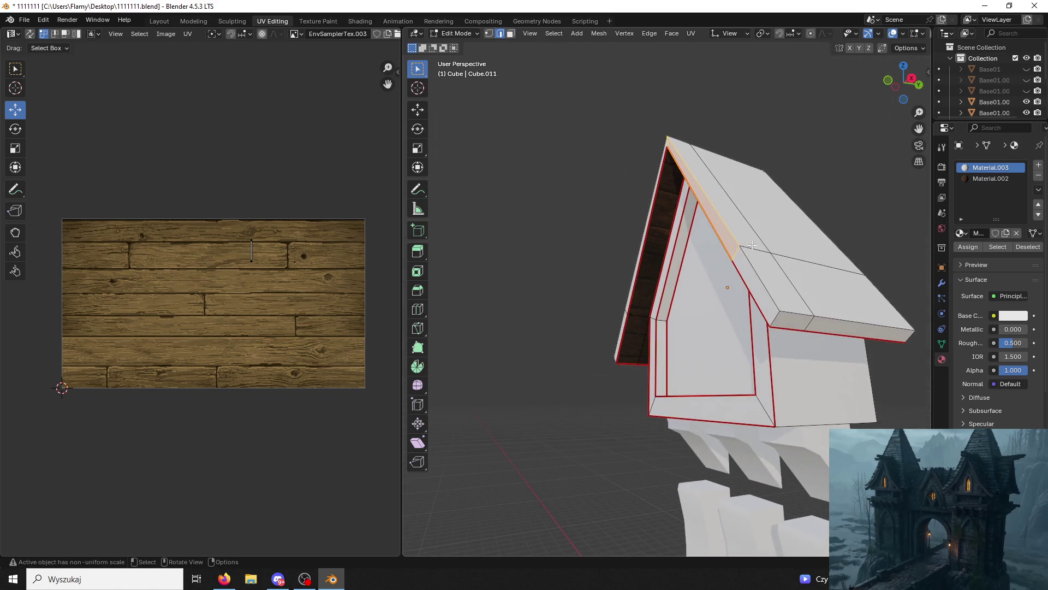
left_click(839, 321)
middle_click_drag(834, 319, 682, 300)
mouse_move(690, 163)
middle_mouse_down()
mouse_move(761, 254)
mouse_move(609, 180)
mouse_move(610, 292)
mouse_move(562, 317)
mouse_move(565, 327)
mouse_move(679, 333)
middle_mouse_up()
mouse_move(786, 325)
middle_mouse_down()
mouse_move(815, 322)
mouse_move(779, 323)
mouse_move(565, 263)
middle_mouse_up()
Select the dormer roof edge loop and mark it as a UV seam.
left_click(779, 323, "alt")
key("ctrl+e")
left_click(541, 227)
mouse_move(541, 228)
middle_mouse_down()
mouse_move(728, 229)
mouse_move(737, 203)
mouse_move(719, 176)
mouse_move(628, 176)
mouse_move(552, 208)
mouse_move(744, 148)
mouse_move(743, 124)
mouse_move(828, 123)
mouse_move(857, 169)
mouse_move(853, 243)
mouse_move(555, 154)
middle_mouse_up()
middle_click_drag(669, 135, 819, 89)
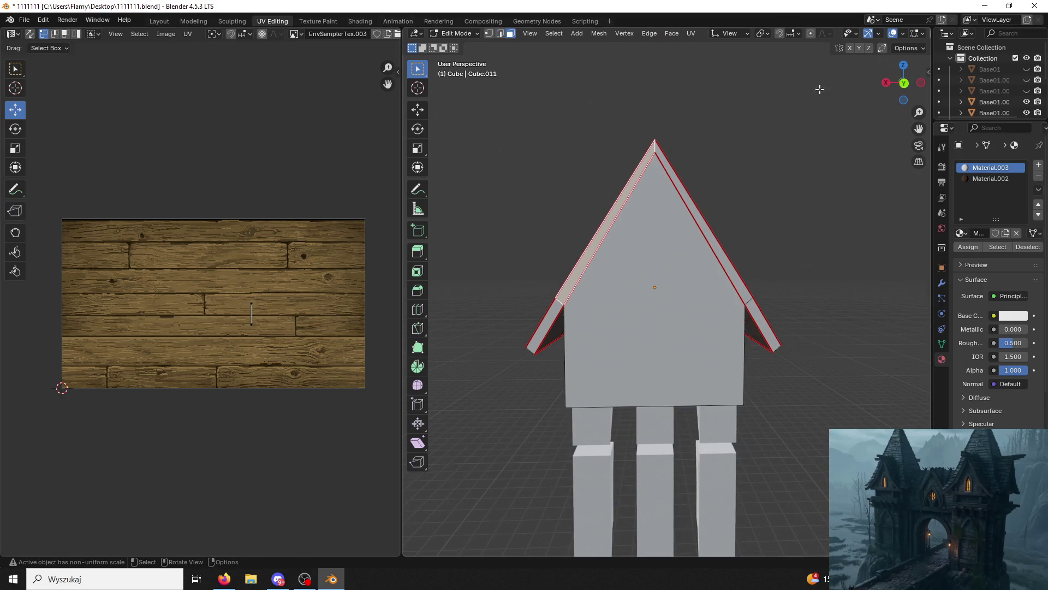
In Back Ortho view, raise the dormer roof apex about 0.152 m.
left_click(904, 83)
scroll(778, 134, "up", 2)
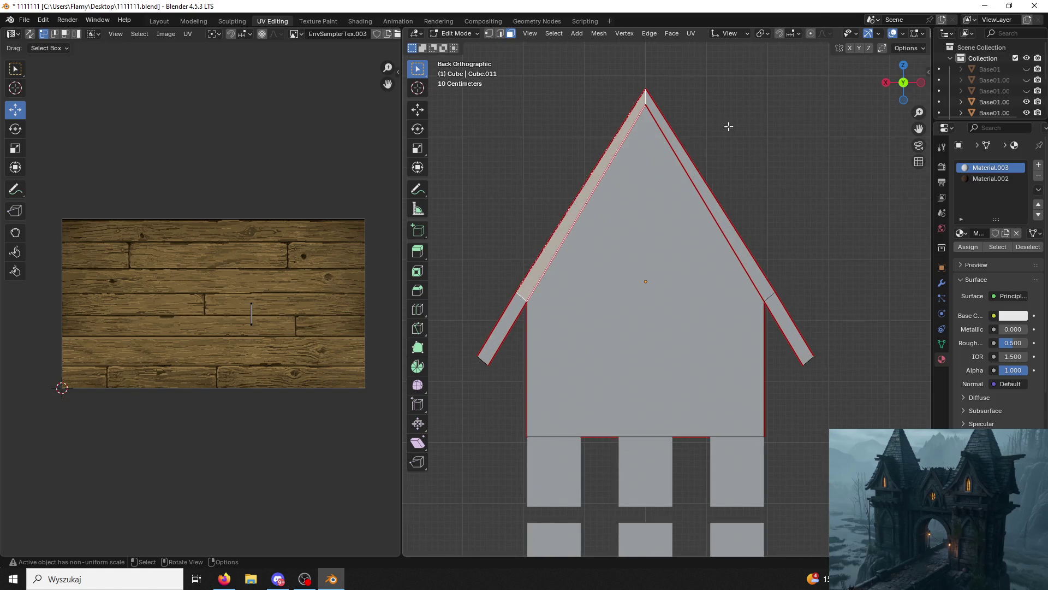
middle_click_drag(728, 127, 491, 49)
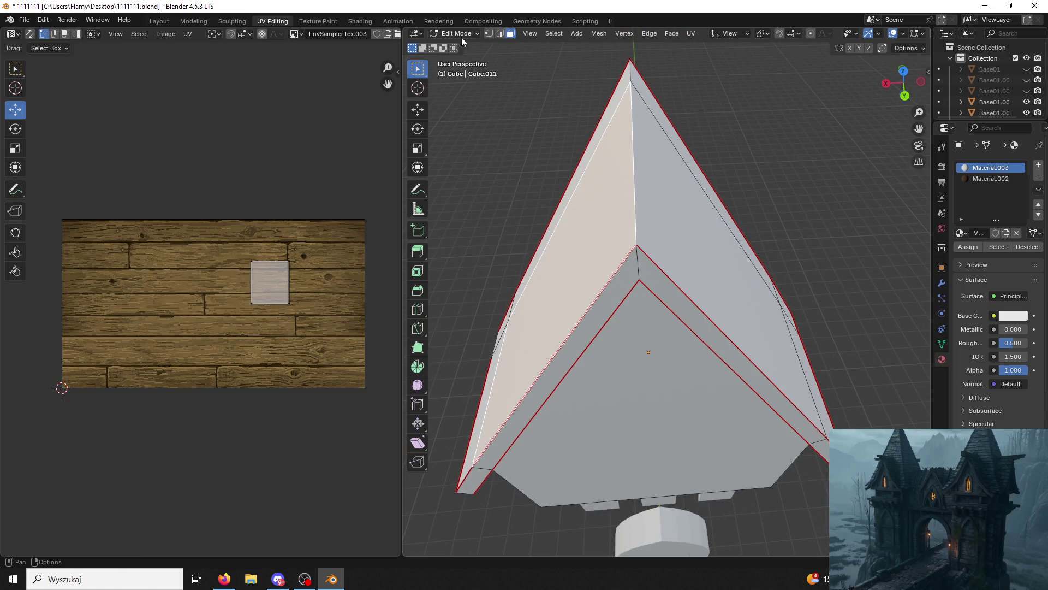
left_click(501, 34)
middle_click_drag(683, 82, 852, 90)
left_click(898, 91)
scroll(775, 218, "up", 3)
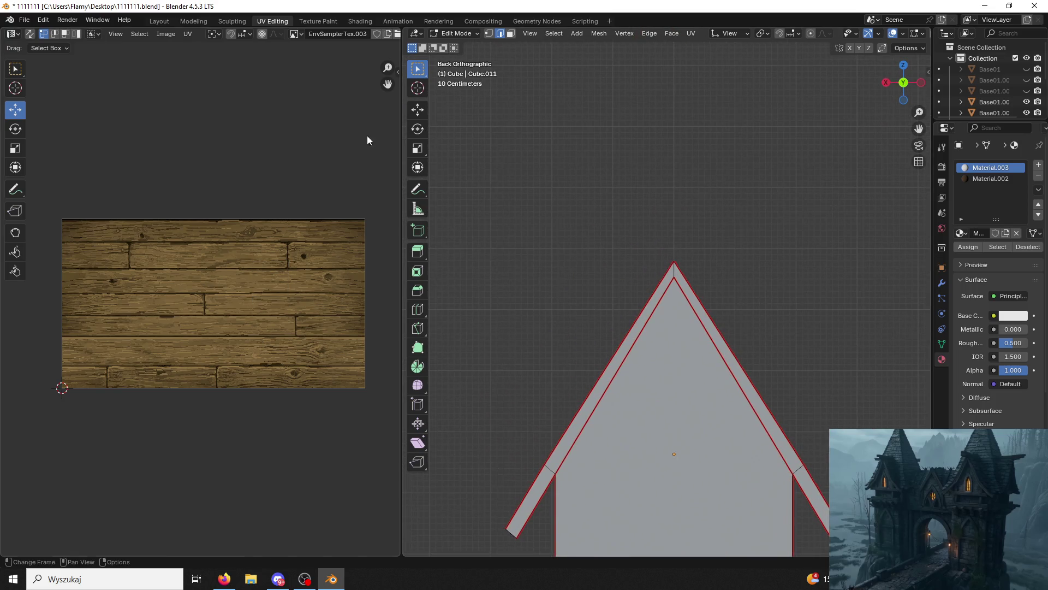
left_click(418, 110)
left_click_drag(674, 218, 673, 206)
Mark one more roof edge as a UV seam.
mouse_move(627, 175)
middle_mouse_down()
mouse_move(768, 182)
mouse_move(793, 230)
mouse_move(690, 278)
mouse_move(676, 159)
mouse_move(714, 241)
mouse_move(701, 211)
middle_mouse_up()
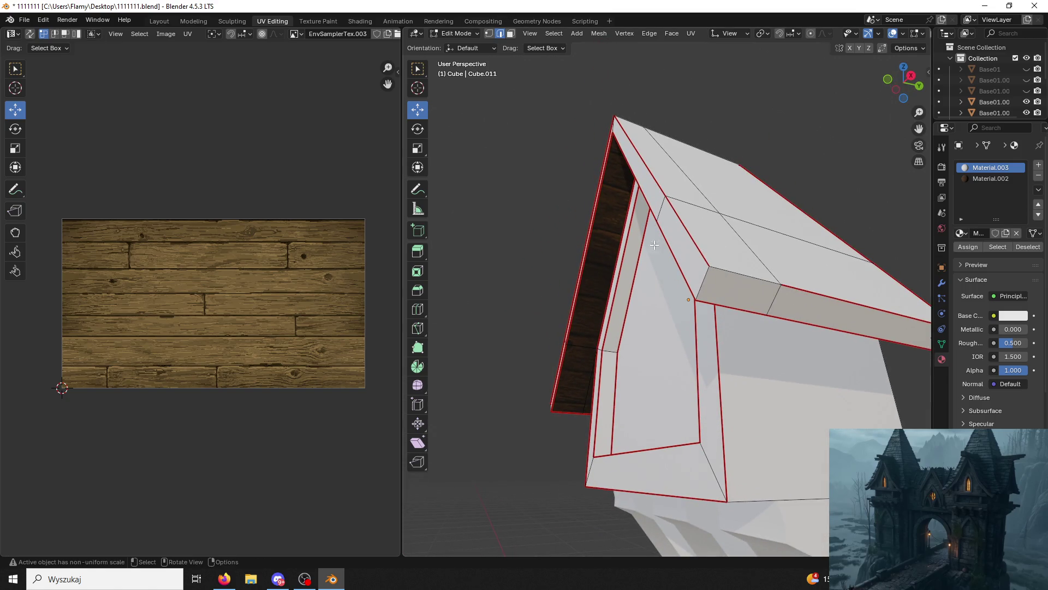
left_click(749, 277)
key("ctrl+e")
left_click(732, 280)
mouse_move(732, 280)
middle_mouse_down()
mouse_move(627, 288)
mouse_move(852, 288)
mouse_move(791, 284)
mouse_move(552, 113)
middle_mouse_up()
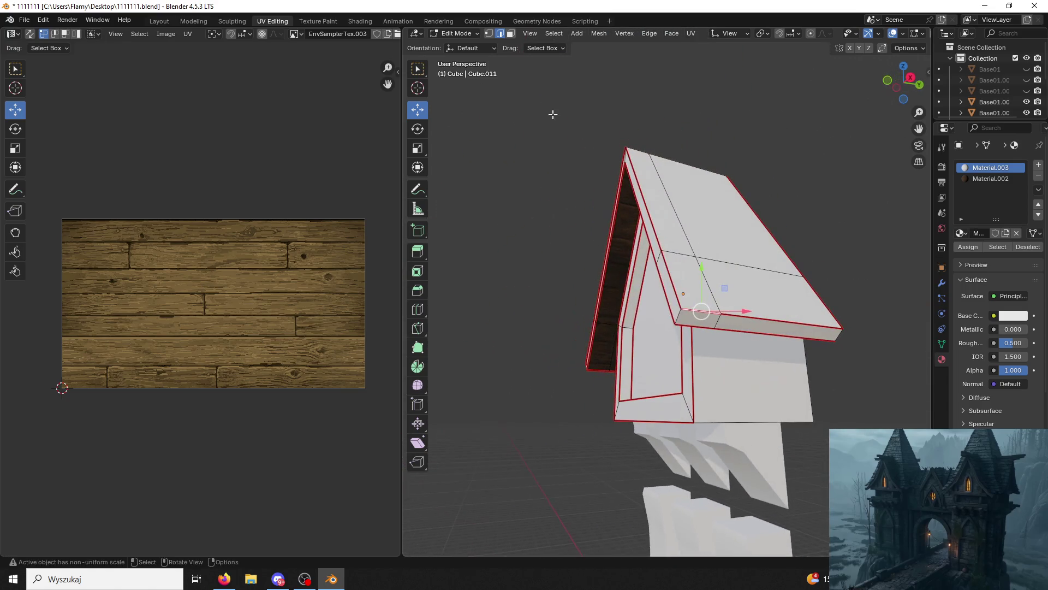
Select the whole roof in face mode and choose the wood Material.002 slot.
key("3")
left_click(648, 236)
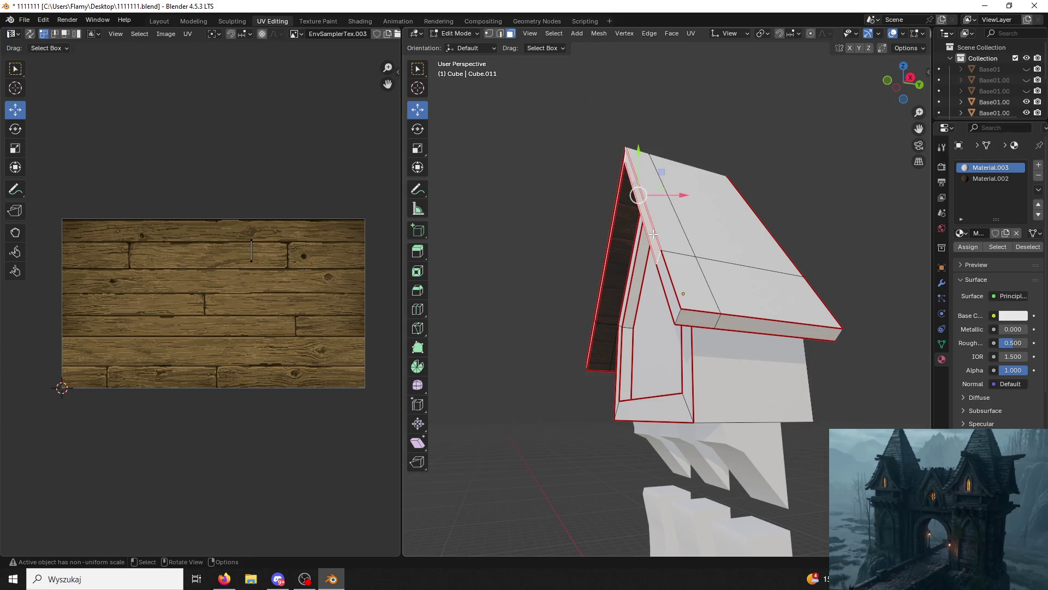
key("ctrl+l")
mouse_move(648, 236)
middle_mouse_down()
mouse_move(687, 238)
mouse_move(670, 233)
middle_mouse_up()
left_click_drag(932, 262, 859, 240)
left_click(917, 179)
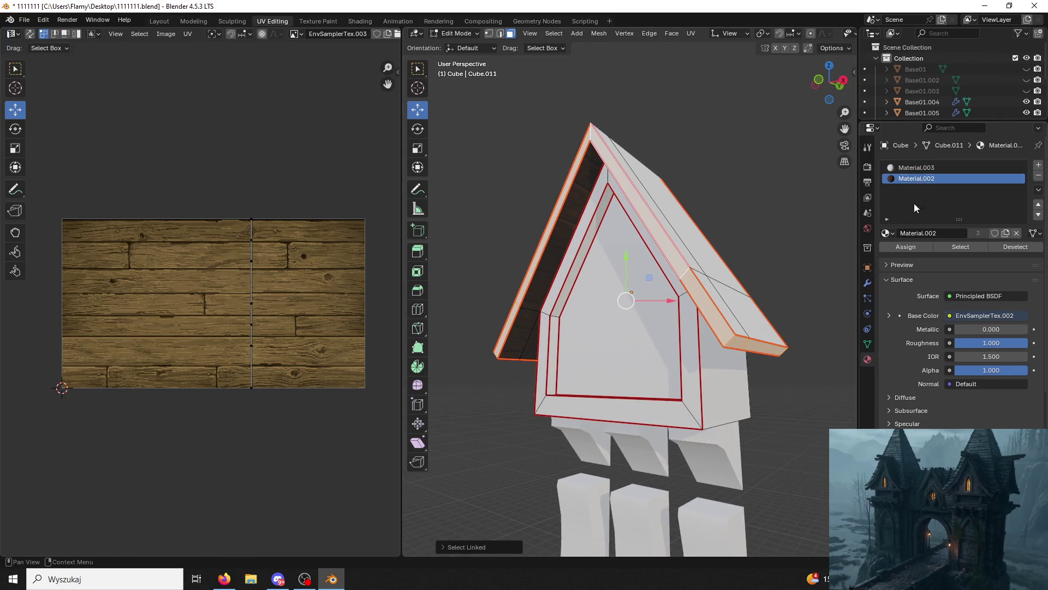
Assign Material.002 to the roof and unwrap all its faces.
left_click(905, 246)
key("a")
key("u")
left_click(274, 283)
scroll(274, 283, "up", 2)
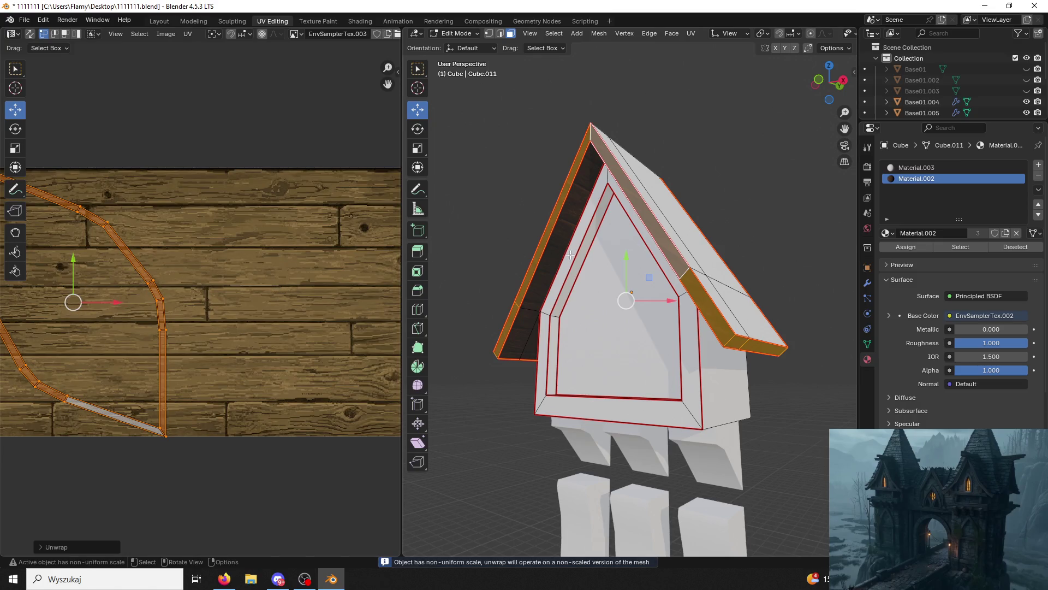
middle_click_drag(303, 293, 307, 293)
scroll(307, 293, "down", 3)
Try other unwrap methods, including minimum stretch and Smart UV Project, then undo.
key("u")
left_click(168, 314)
key("u")
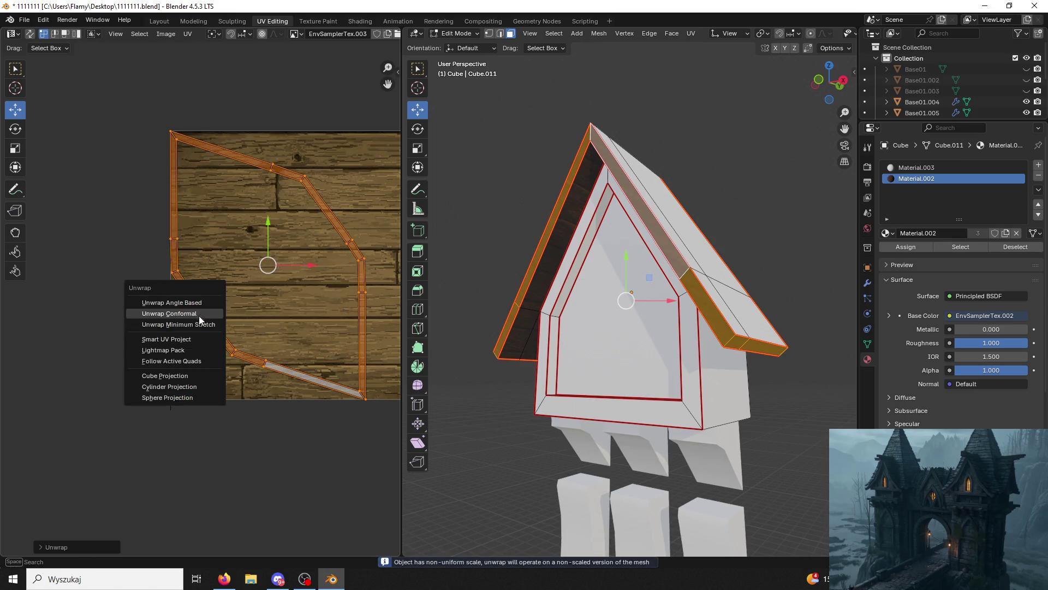
left_click(193, 320)
key("u")
left_click(179, 334)
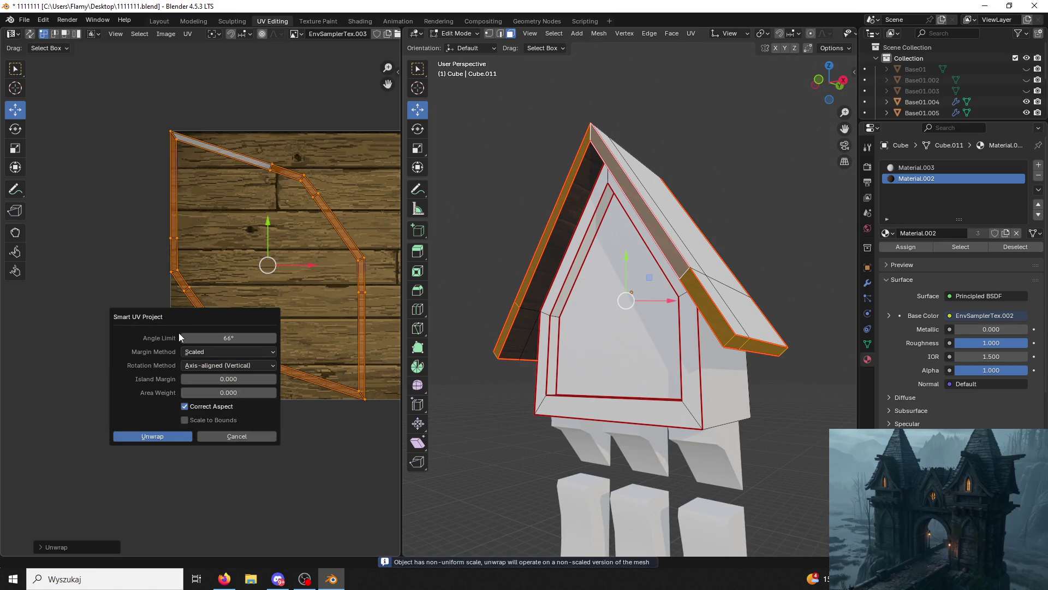
left_click(170, 441)
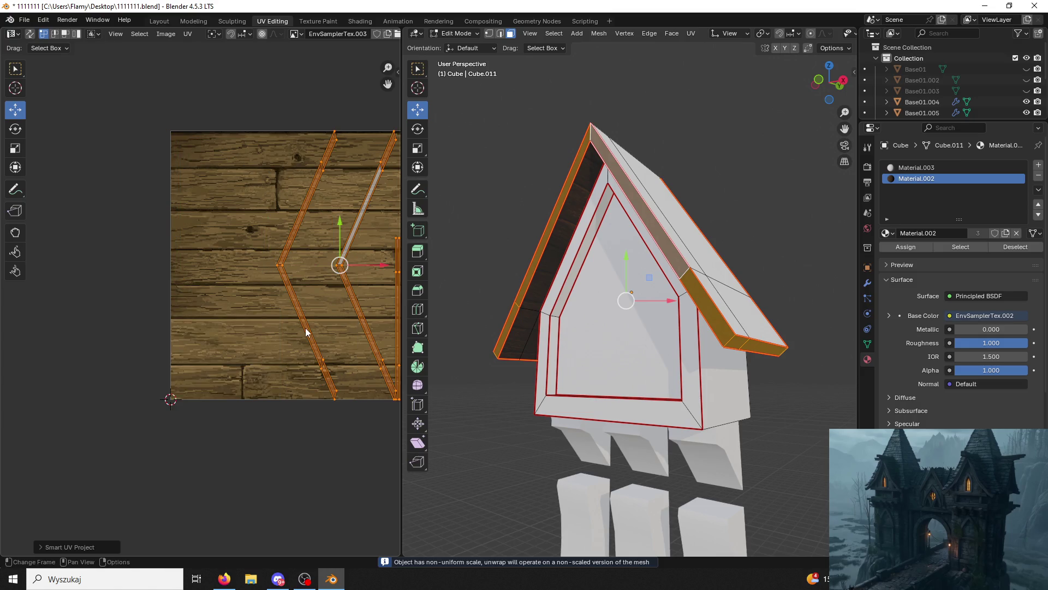
middle_click_drag(328, 287, 181, 264)
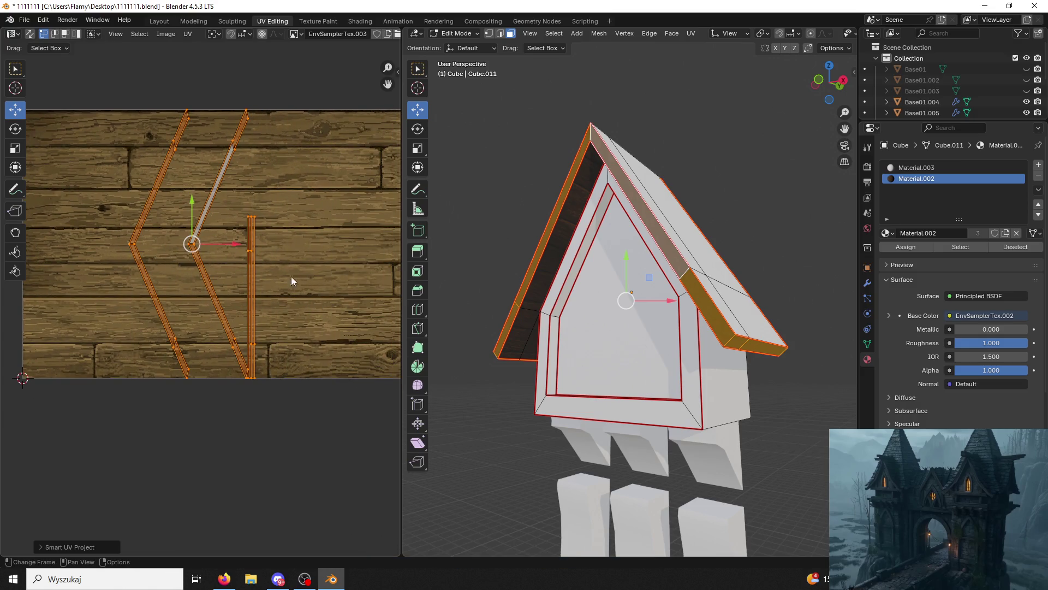
scroll(722, 216, "up", 3)
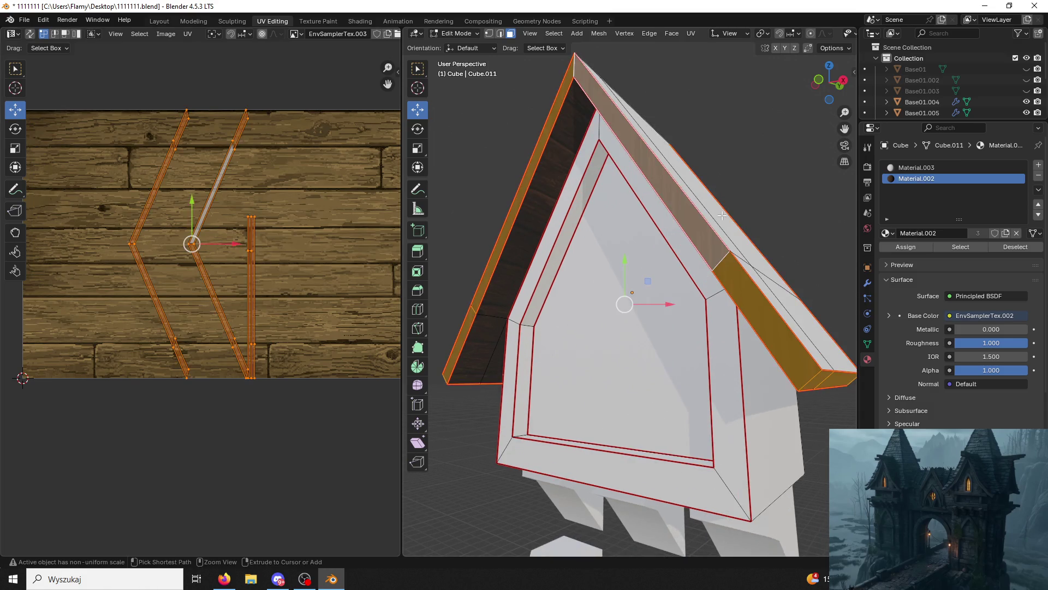
key("ctrl+z")
Cube-project the roof, then scale up the UVs of the two strips and end piece.
key("u")
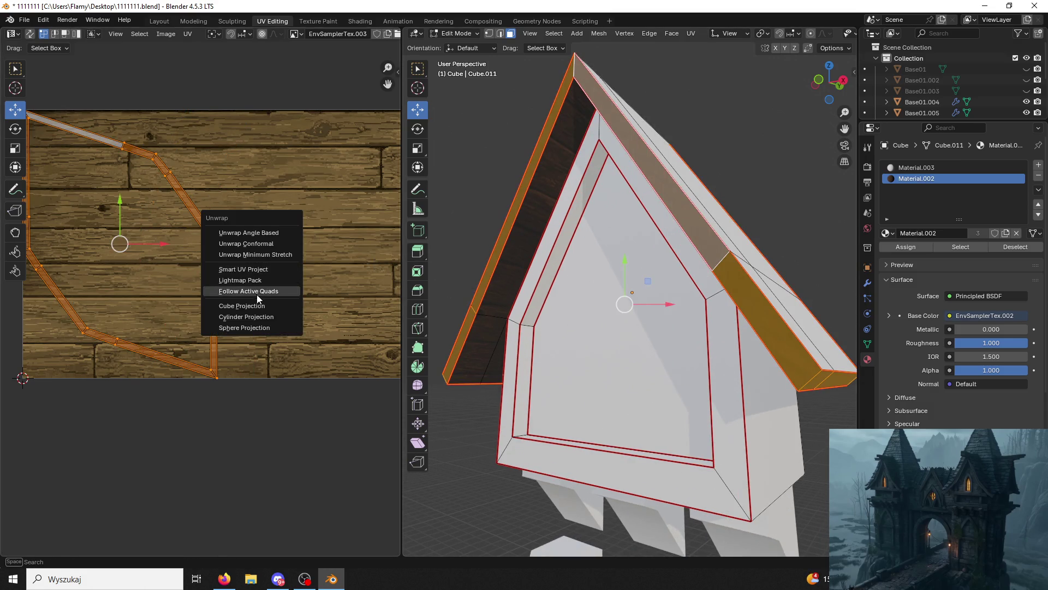
left_click(253, 304)
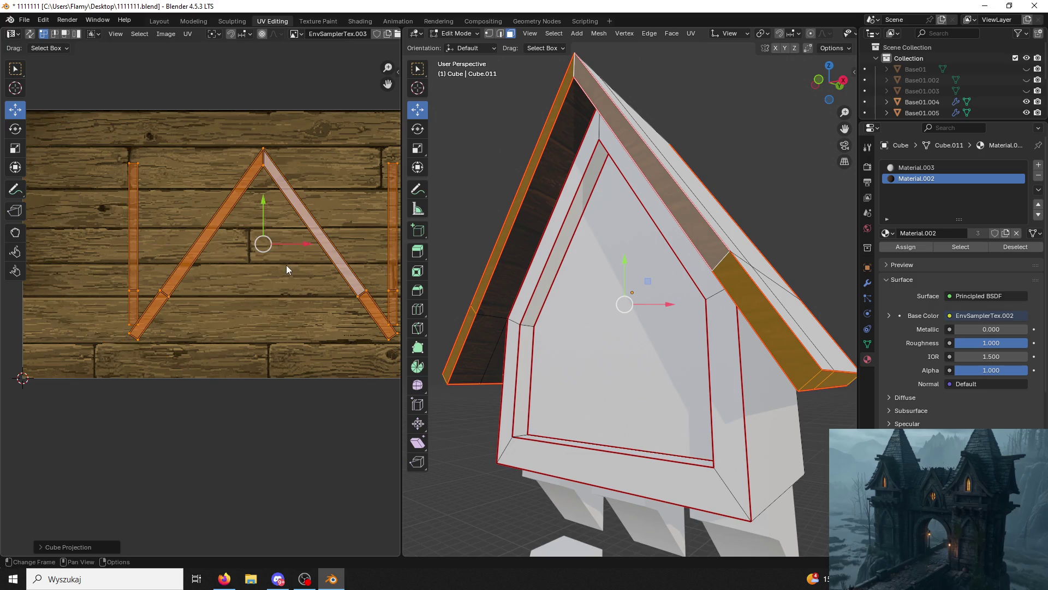
scroll(286, 264, "right", 3, "ctrl")
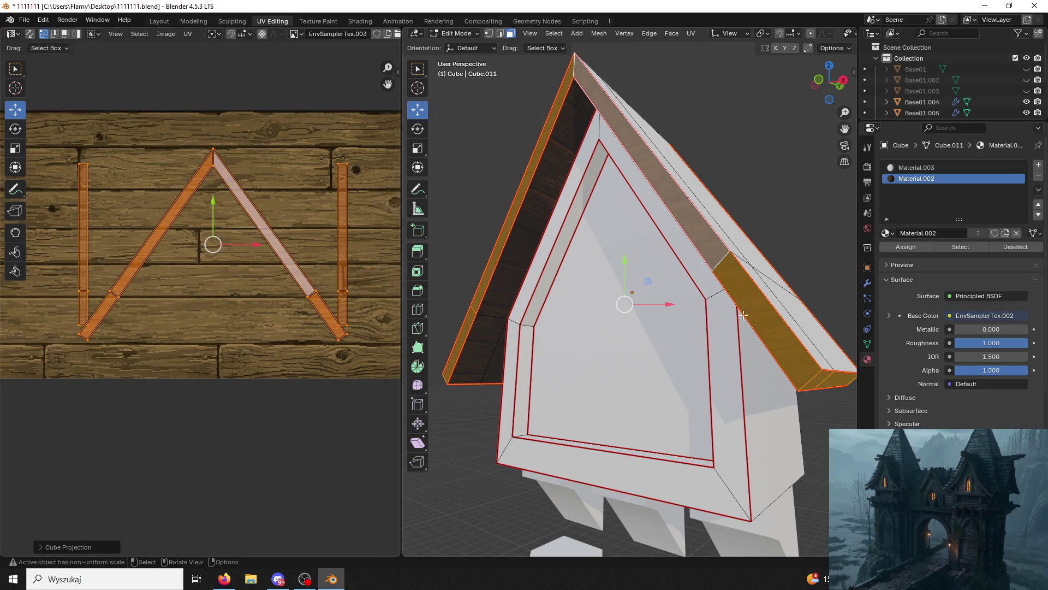
key("alt+a")
left_click(604, 116)
left_click(561, 98, "shift")
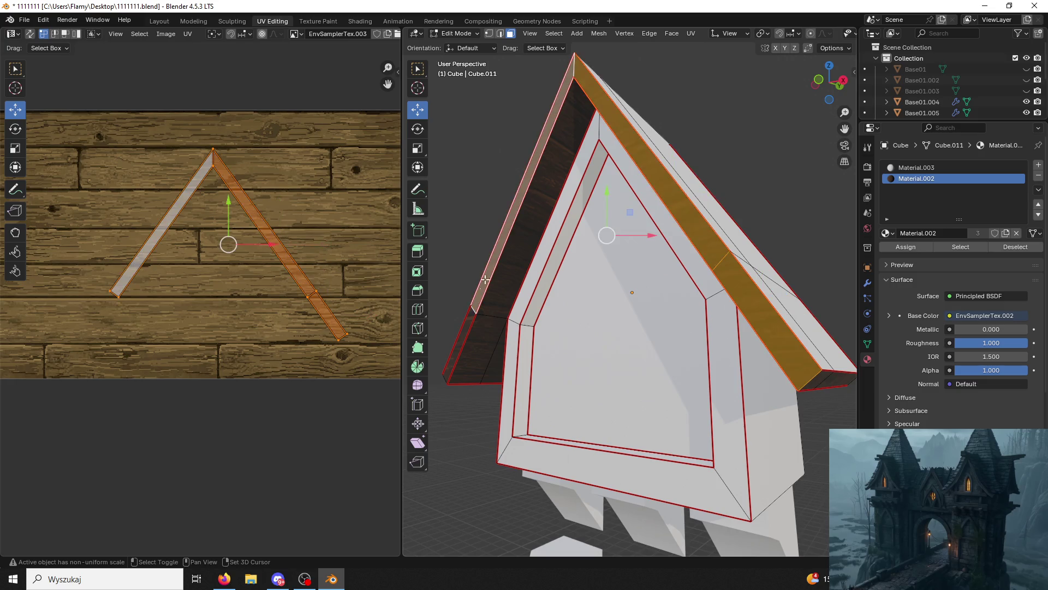
left_click(462, 327, "shift")
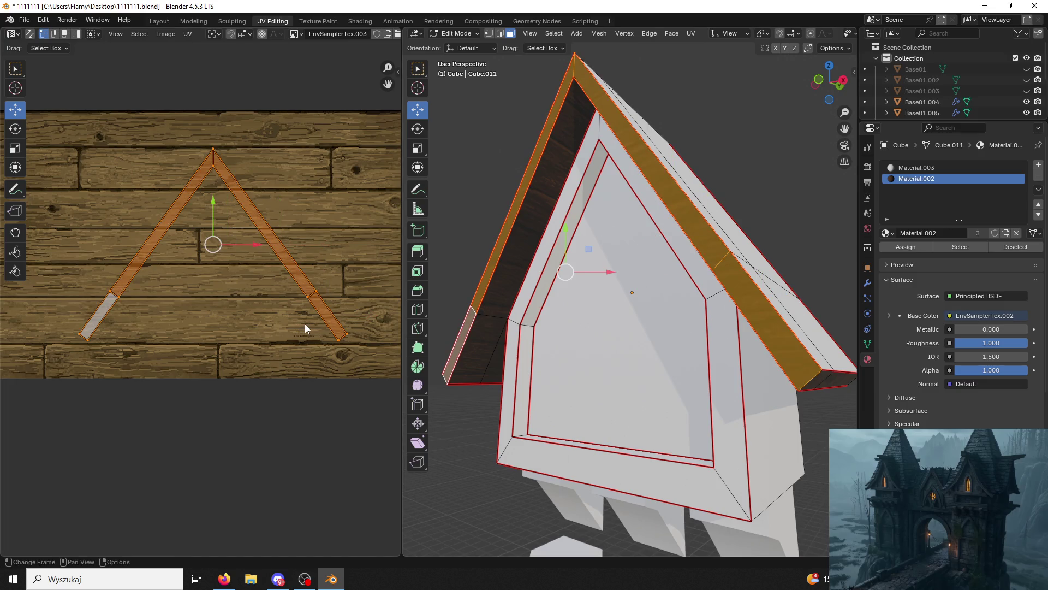
key("s")
left_click(339, 352)
left_click(225, 579)
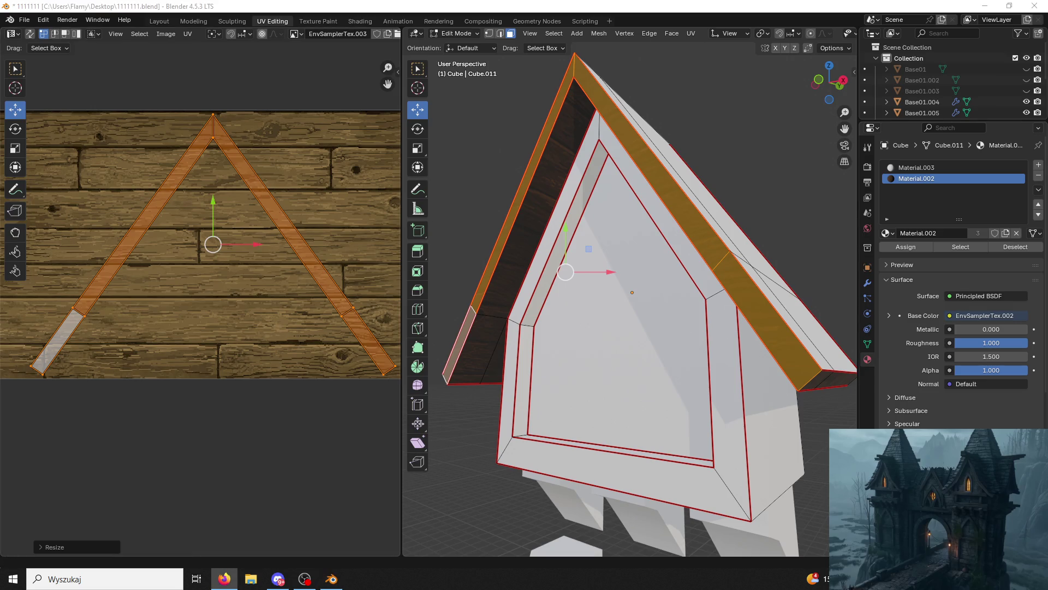
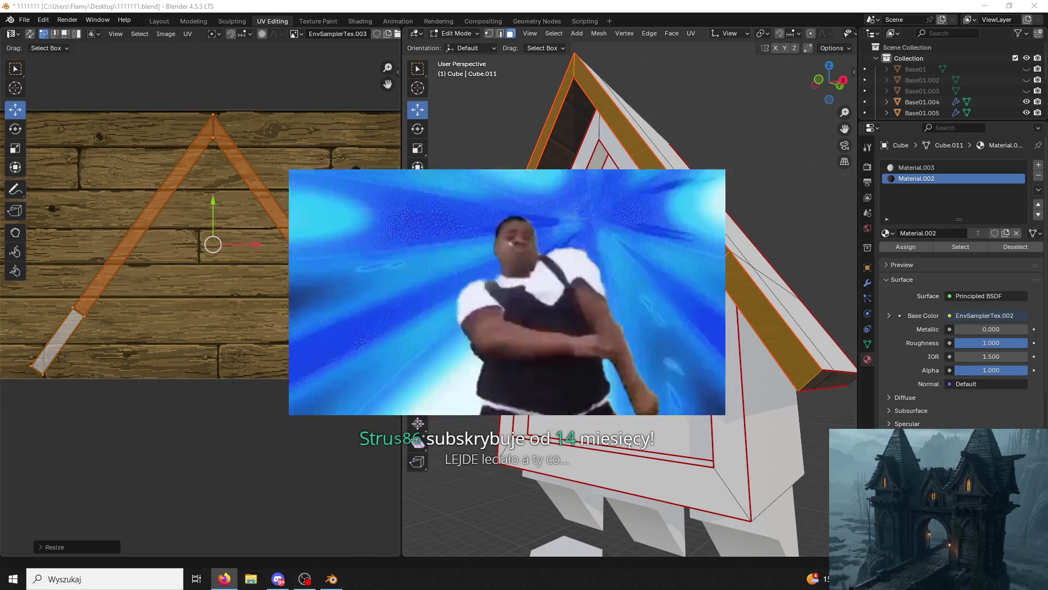
Scale up the currently selected roof UVs, then clear the face selection.
middle_click_drag(704, 276, 728, 276)
scroll(137, 164, "down", 2)
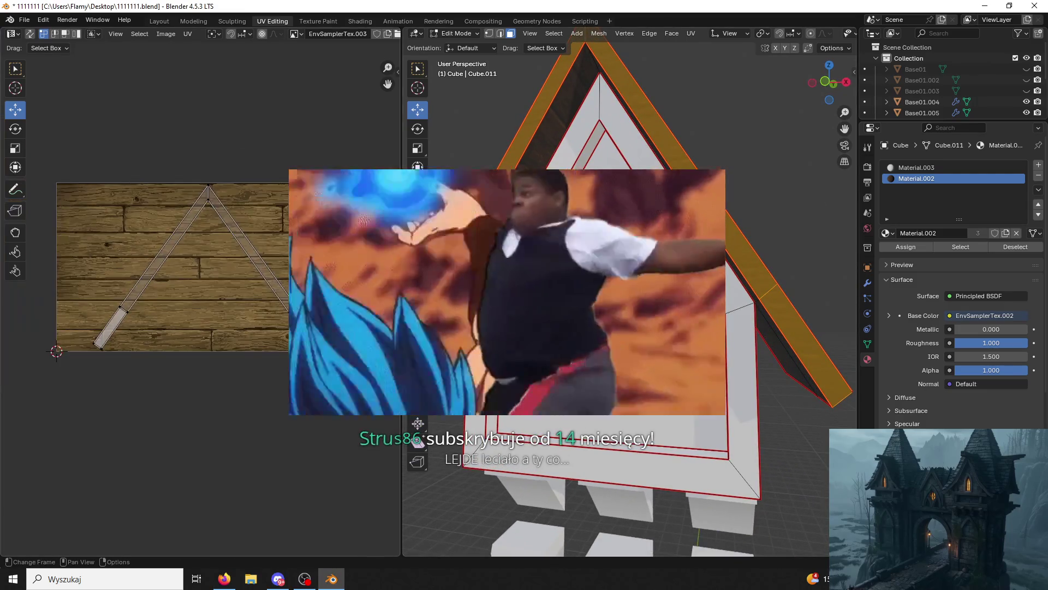
key("s")
left_click(126, 105)
left_click(807, 251)
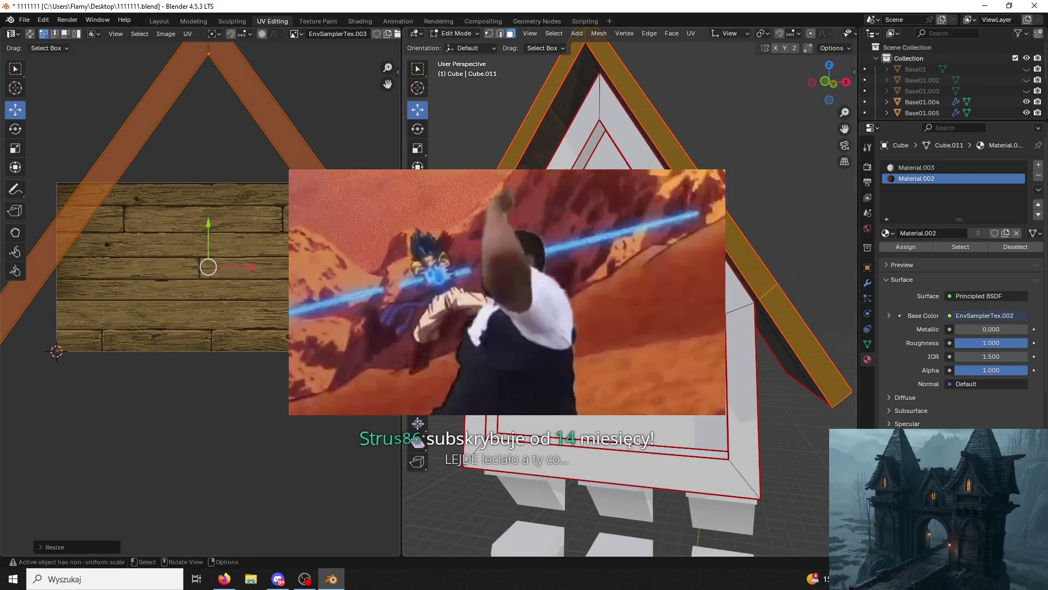
Select the roof end and slope trim faces from a rear angle.
mouse_move(807, 252)
middle_mouse_down()
mouse_move(746, 235)
mouse_move(644, 298)
mouse_move(543, 322)
mouse_move(568, 257)
middle_mouse_up()
left_click(644, 300)
left_click(569, 257)
left_click(542, 306, "shift")
left_click(693, 112, "shift")
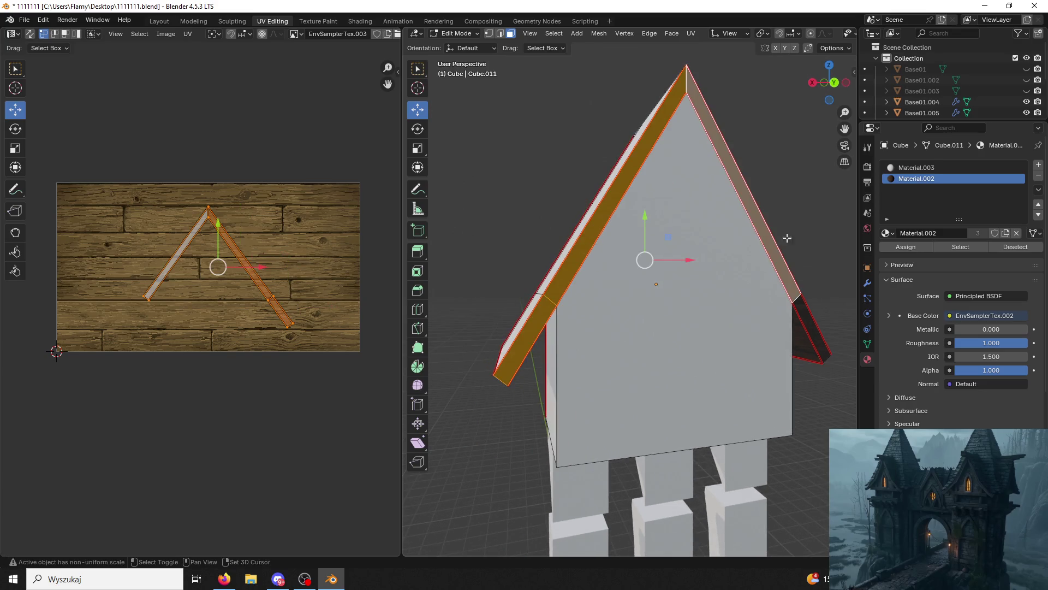
left_click(816, 334, "shift")
Reselect both roof end faces and both roof slope faces from a straight-on gable view.
middle_click_drag(490, 328, 731, 320)
left_click(732, 319)
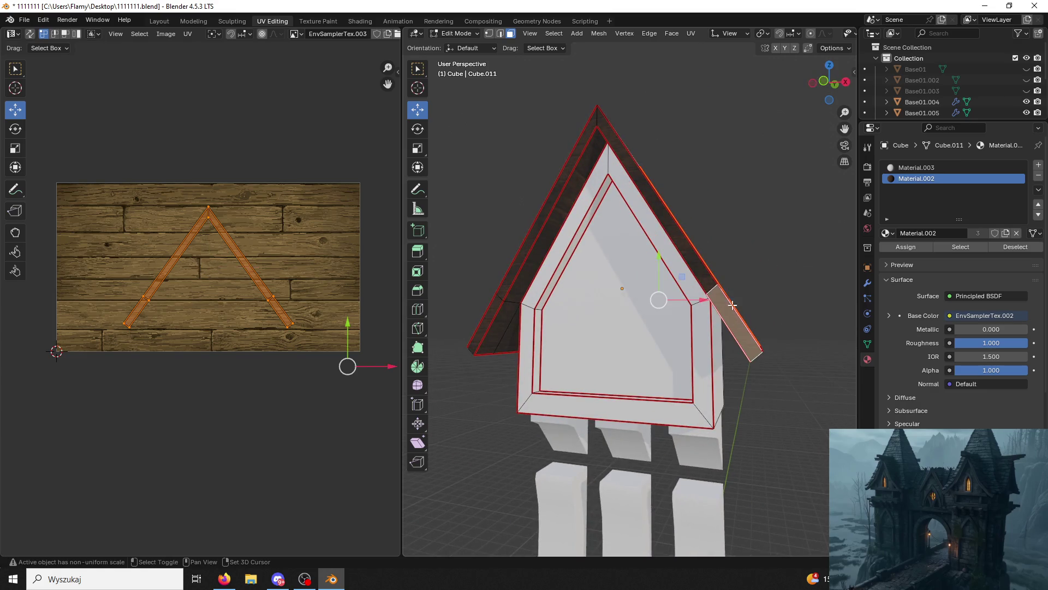
left_click(704, 274, "shift")
mouse_move(589, 185)
middle_mouse_down()
mouse_move(479, 234)
mouse_move(497, 246)
middle_mouse_up()
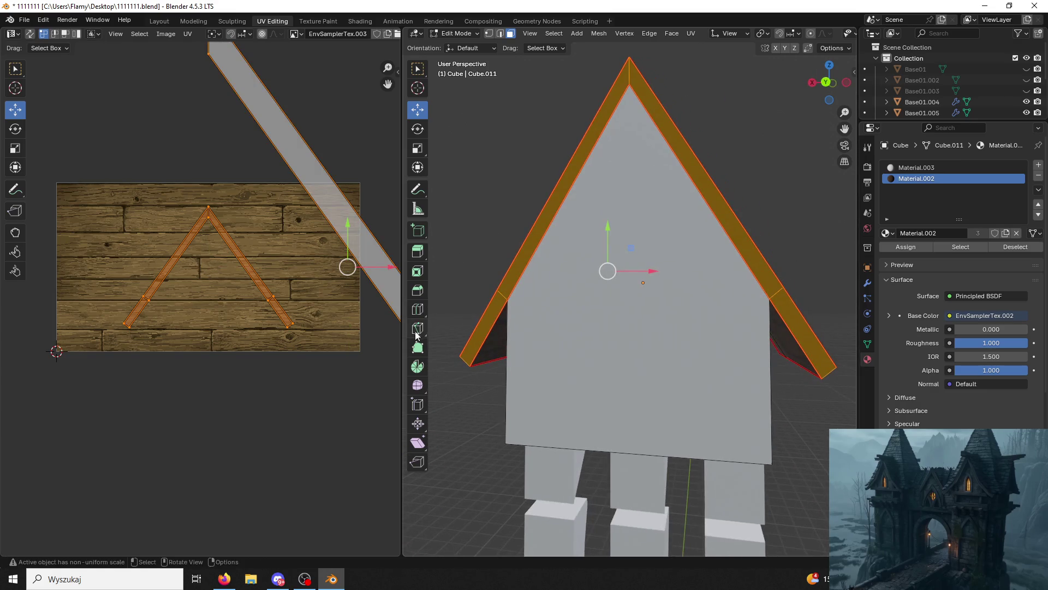
left_click(483, 327)
left_click(583, 158, "shift")
left_click(662, 115, "shift")
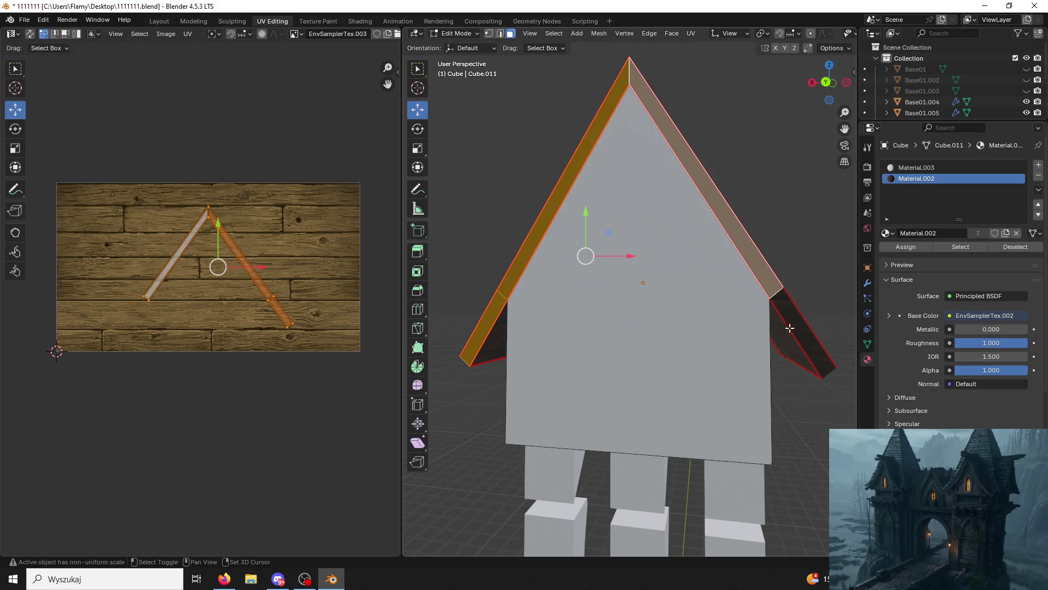
left_click(790, 327, "shift")
key("alt+Tab")
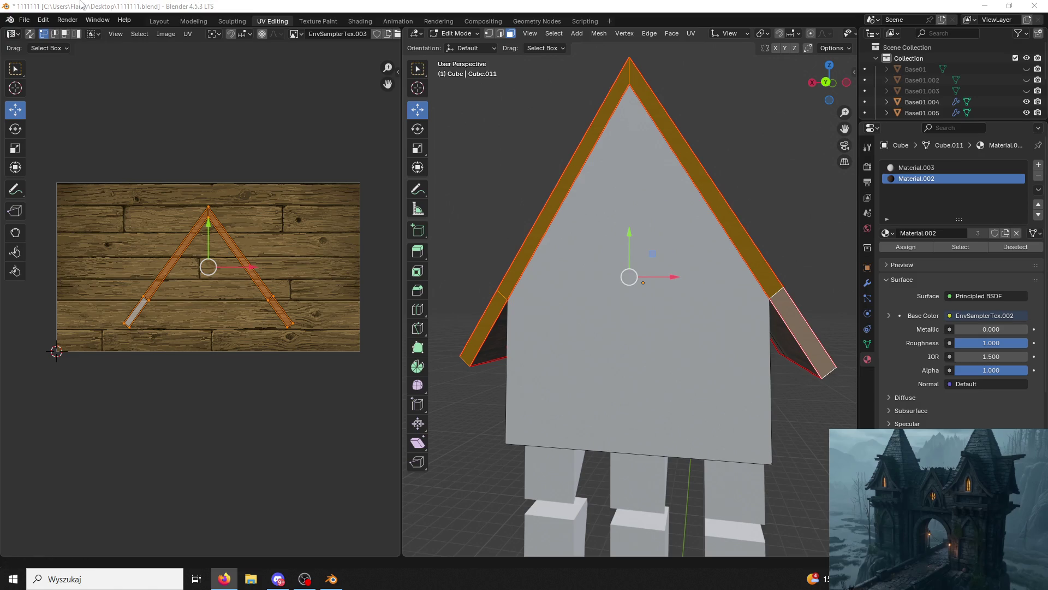
Rotate the roof trim UVs slightly and enlarge them well beyond the wood plank image.
key("r")
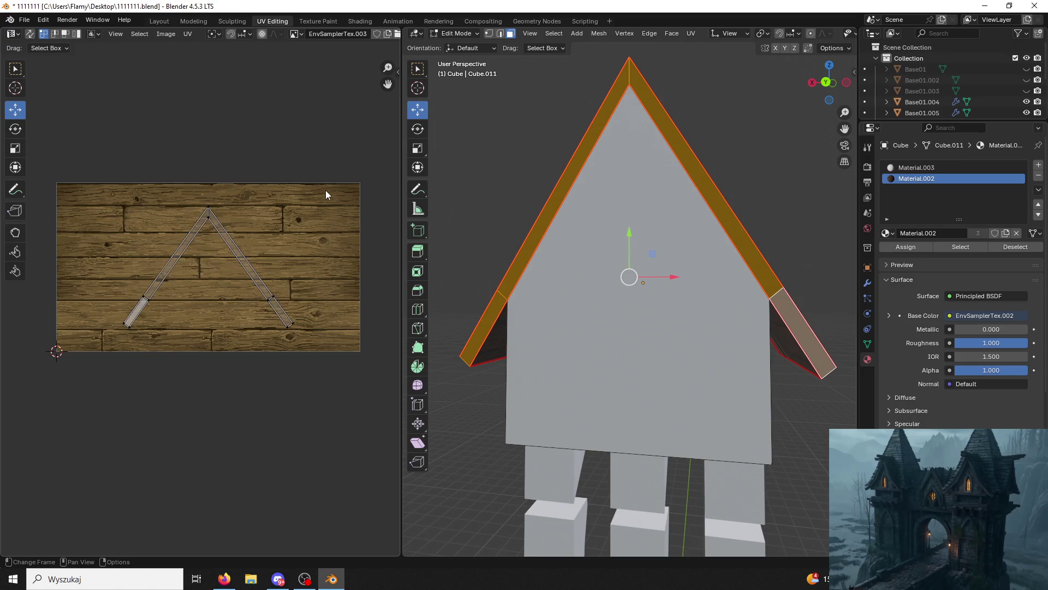
left_click(360, 174)
key("s")
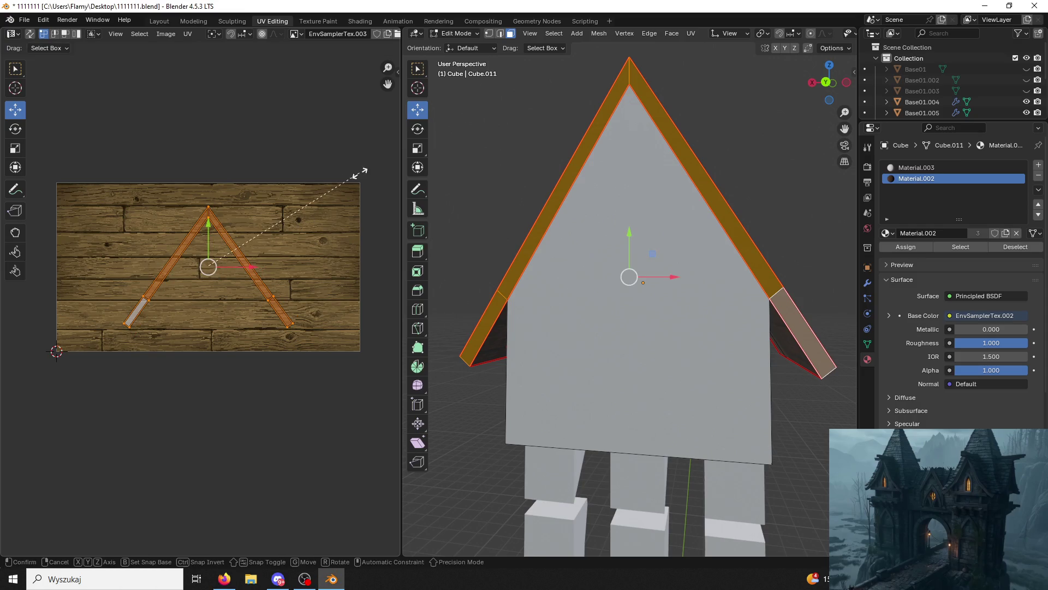
left_click(400, 85)
key("alt+a")
middle_click_drag(628, 273, 688, 265)
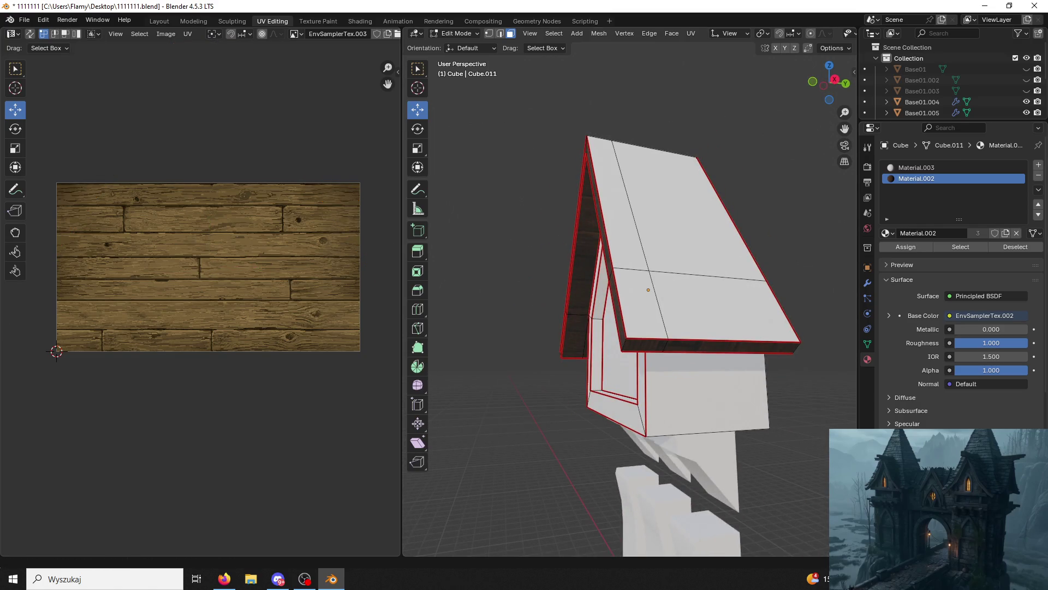
key("alt+Tab")
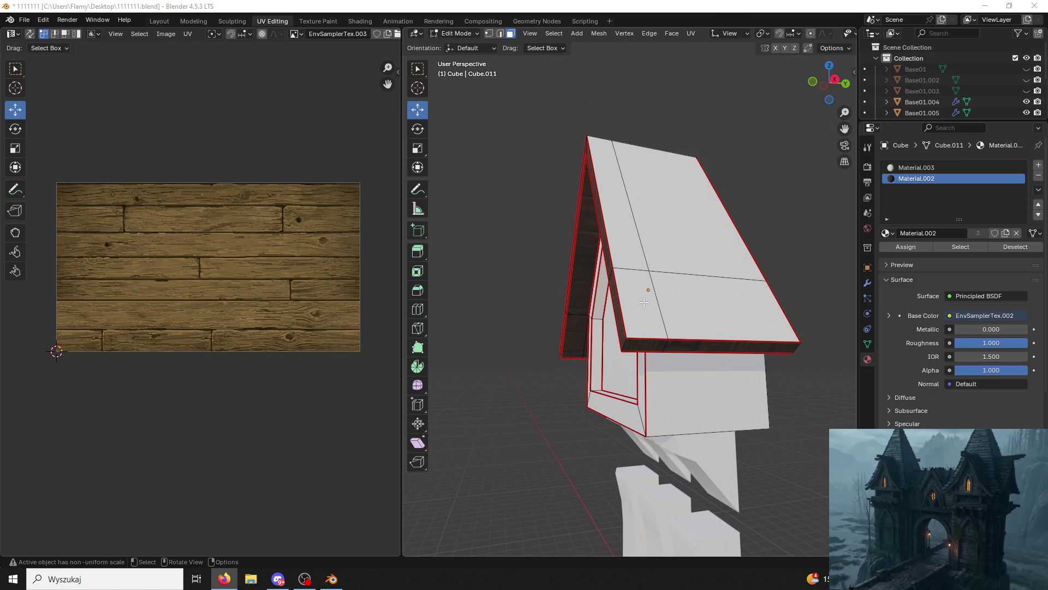
Select the faces of the roof's edge strips.
left_click(659, 349)
left_click(711, 348, "shift")
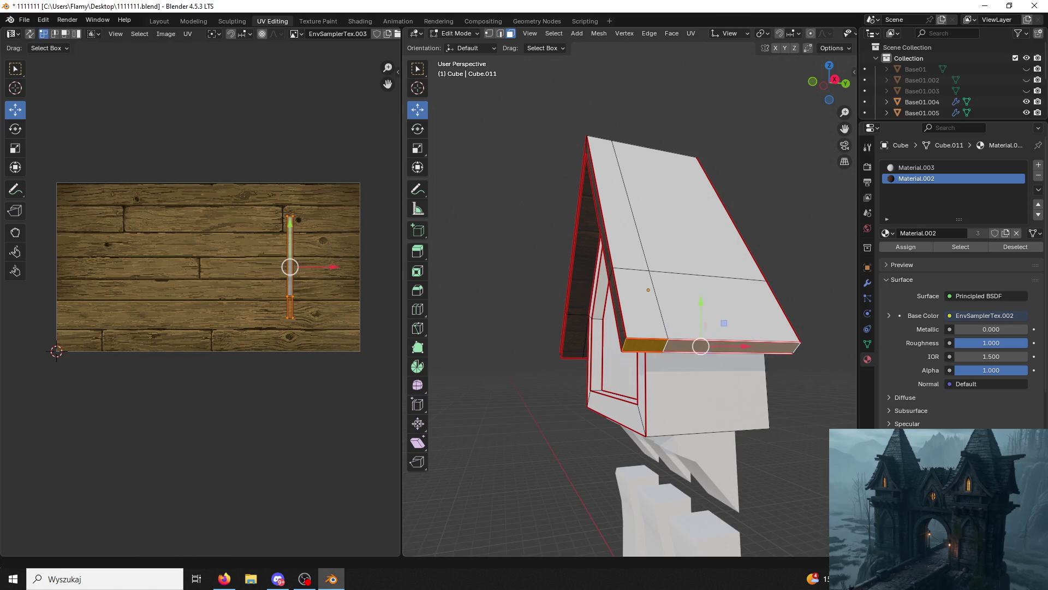
key("alt+Tab")
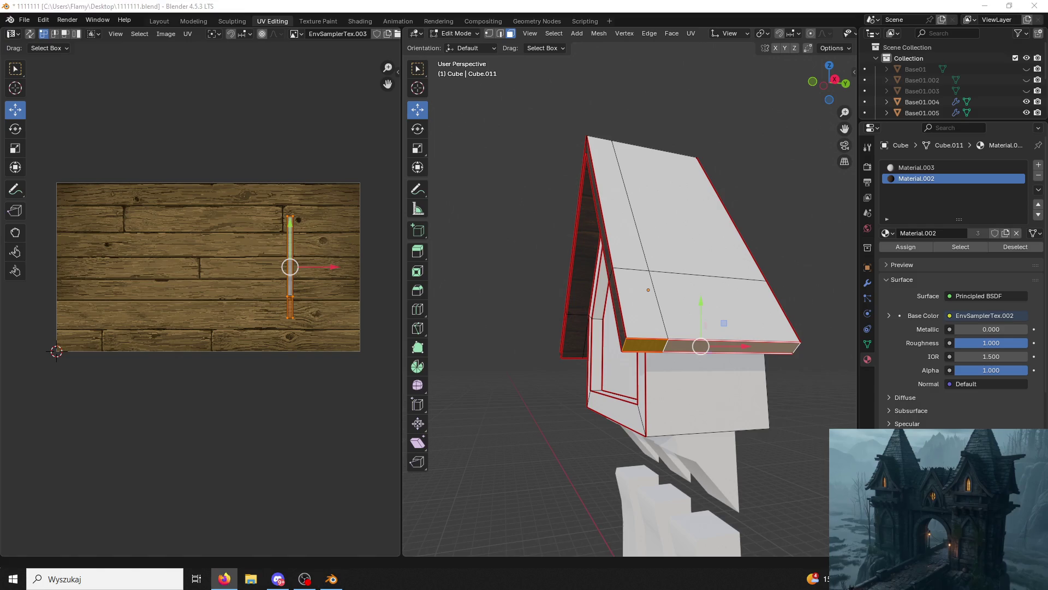
middle_click_drag(613, 262, 777, 258)
left_click(702, 268, "shift")
mouse_move(703, 268)
middle_mouse_down()
mouse_move(683, 256)
mouse_move(708, 254)
middle_mouse_up()
right_click(754, 270)
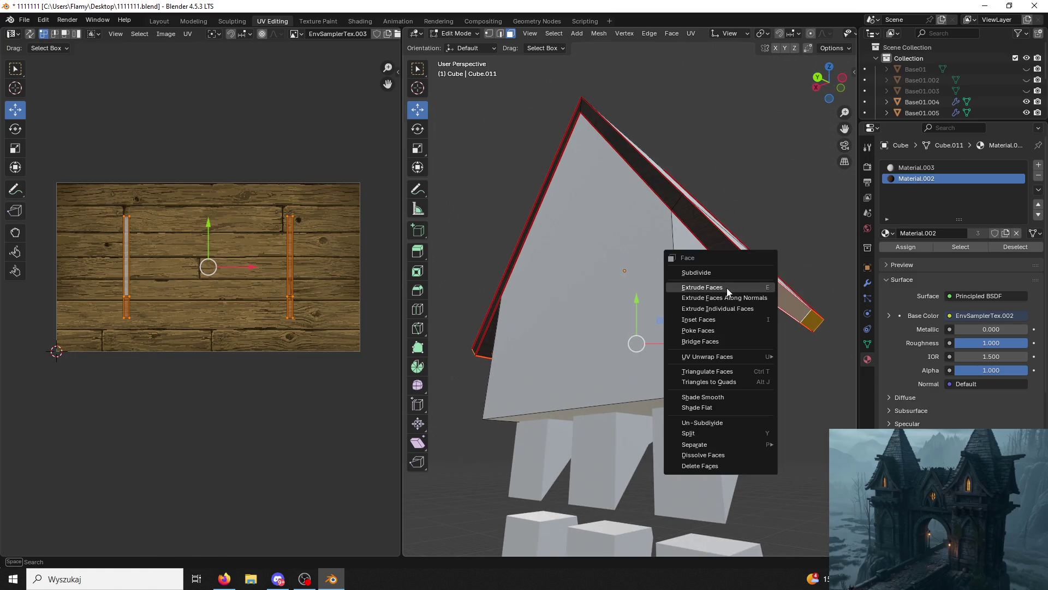
Rotate the left UV island 90° with r90 and stretch it along the planks.
left_click_drag(163, 170, 42, 371)
type("r90")
key("Return")
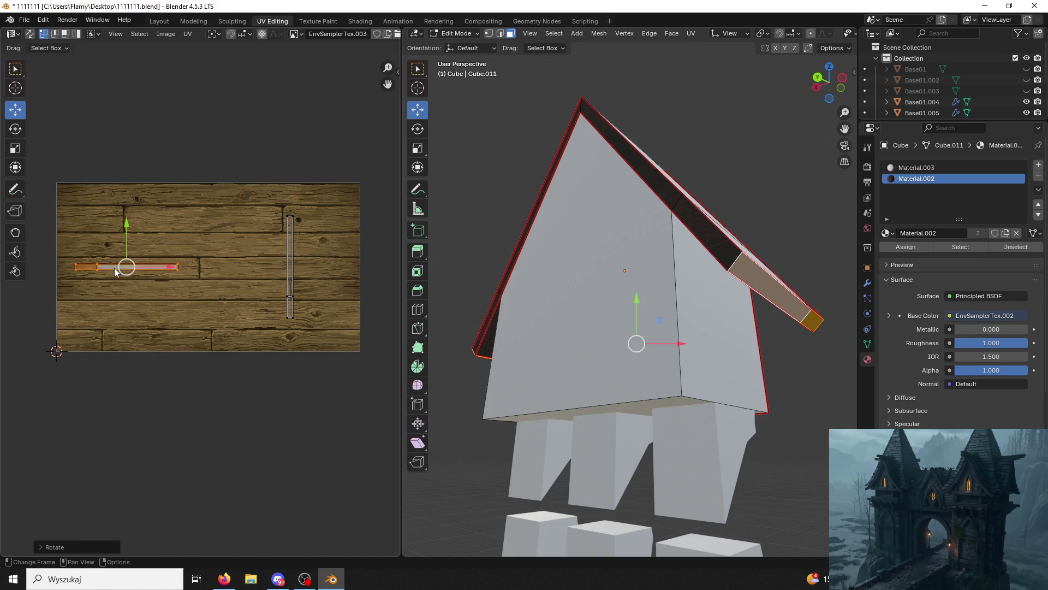
key("s")
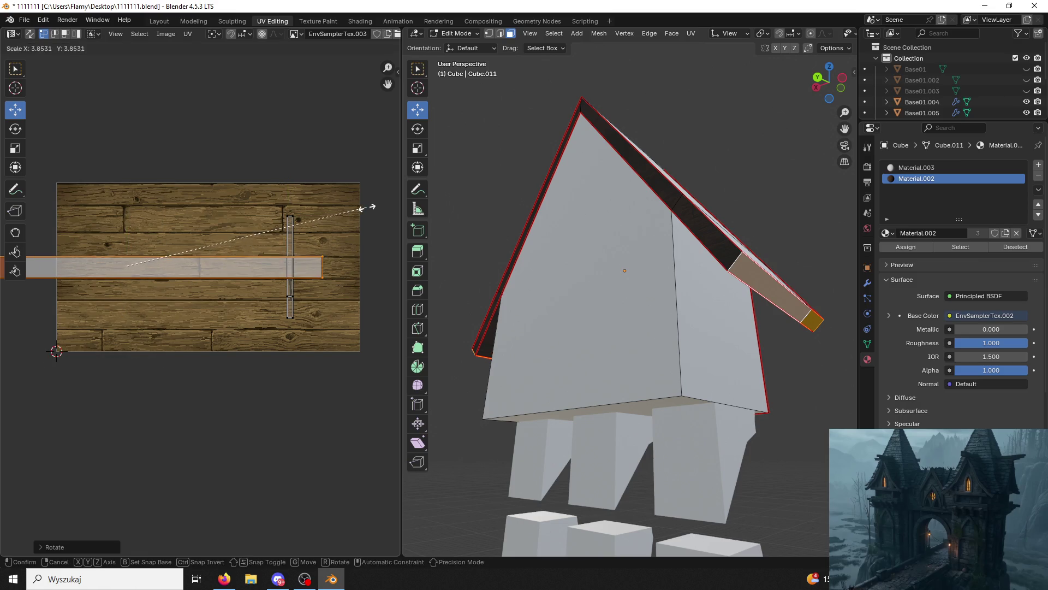
left_click(371, 207)
Turn the vertical UV strip horizontal with r90 and stretch it lengthwise across the wood image.
left_click(306, 216)
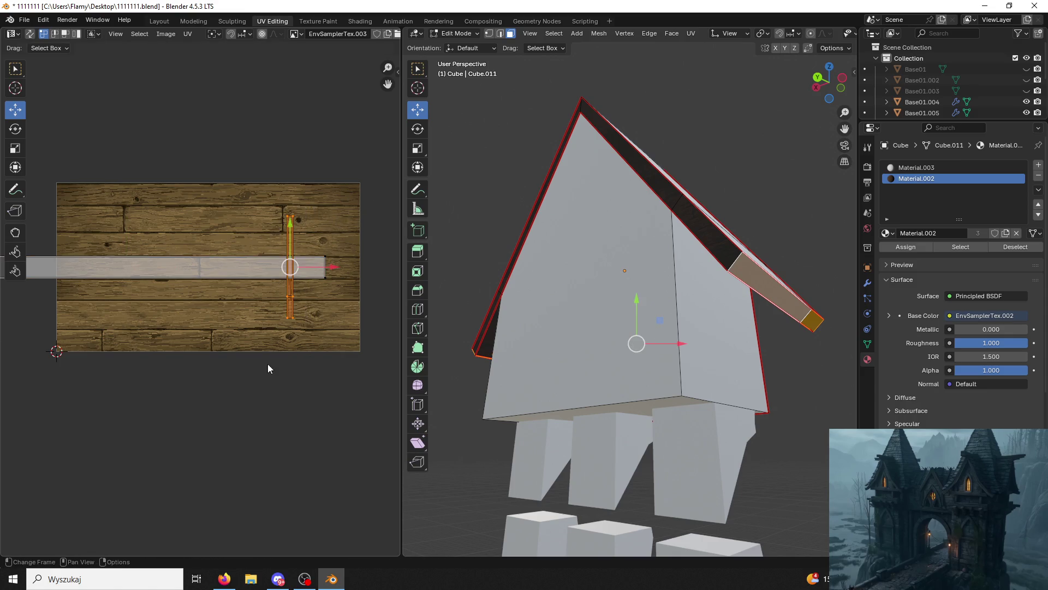
type("r90")
key("Return")
key("s")
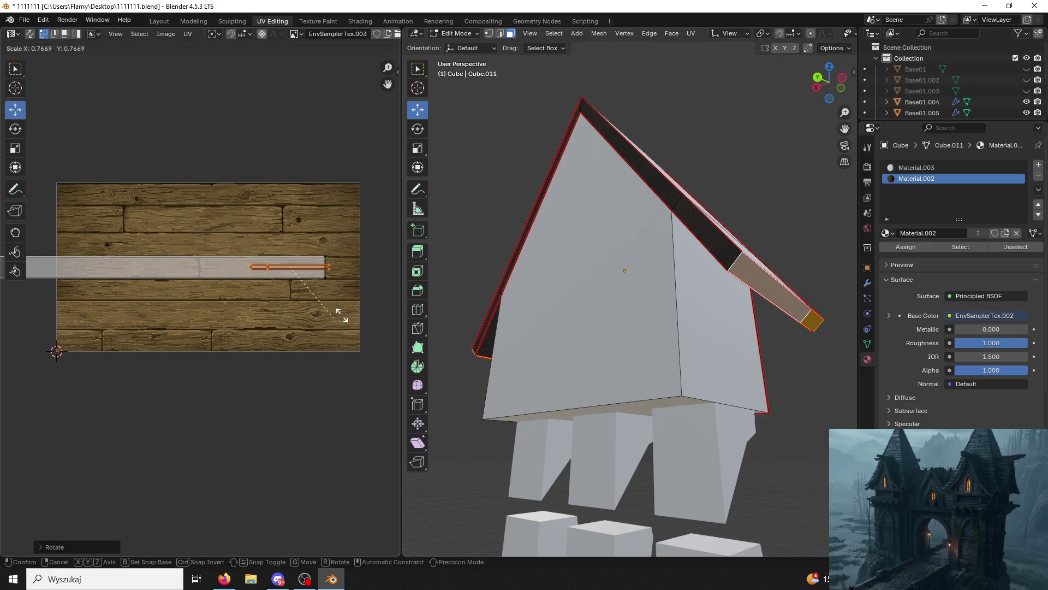
left_click(225, 208)
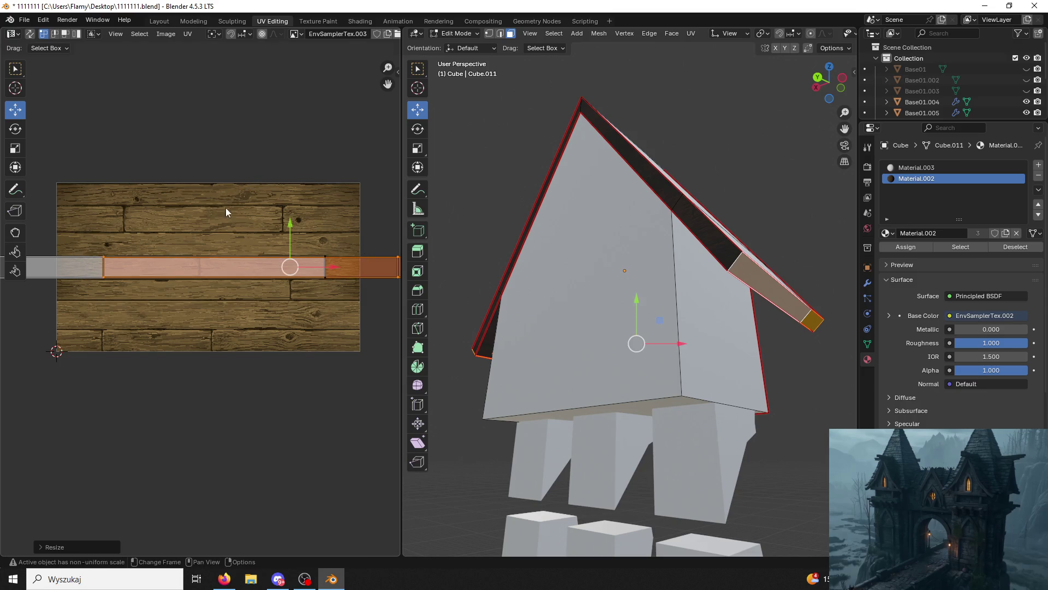
left_click(524, 150)
middle_click_drag(524, 149, 619, 175)
scroll(619, 176, "up", 4)
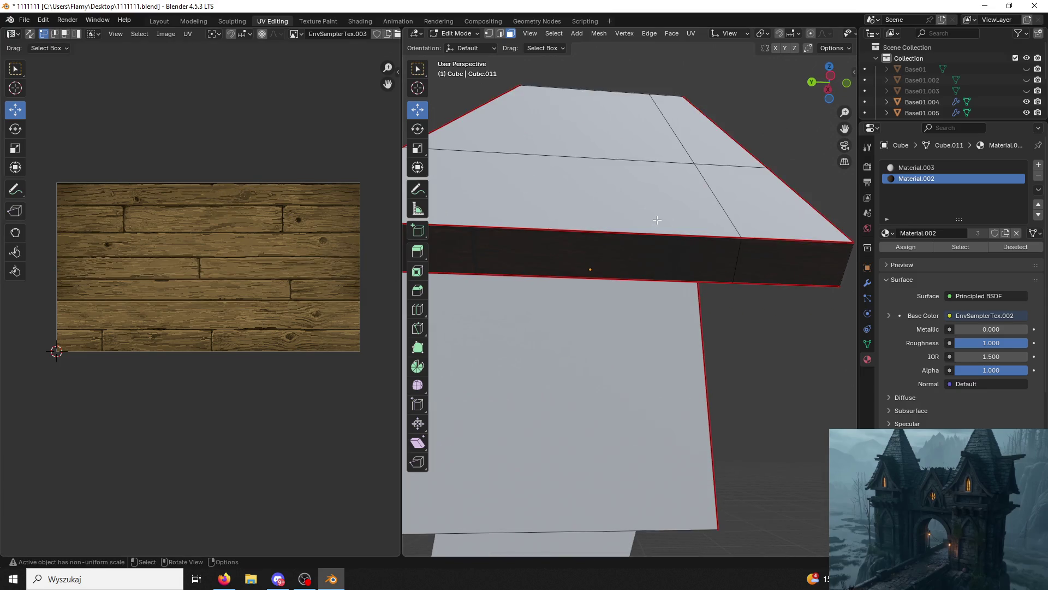
scroll(668, 222, "down", 5)
middle_click_drag(669, 223, 626, 265)
Select all the roof slope faces on both sides of the house.
left_click(620, 188)
left_click(568, 192, "shift")
left_click(546, 251, "shift")
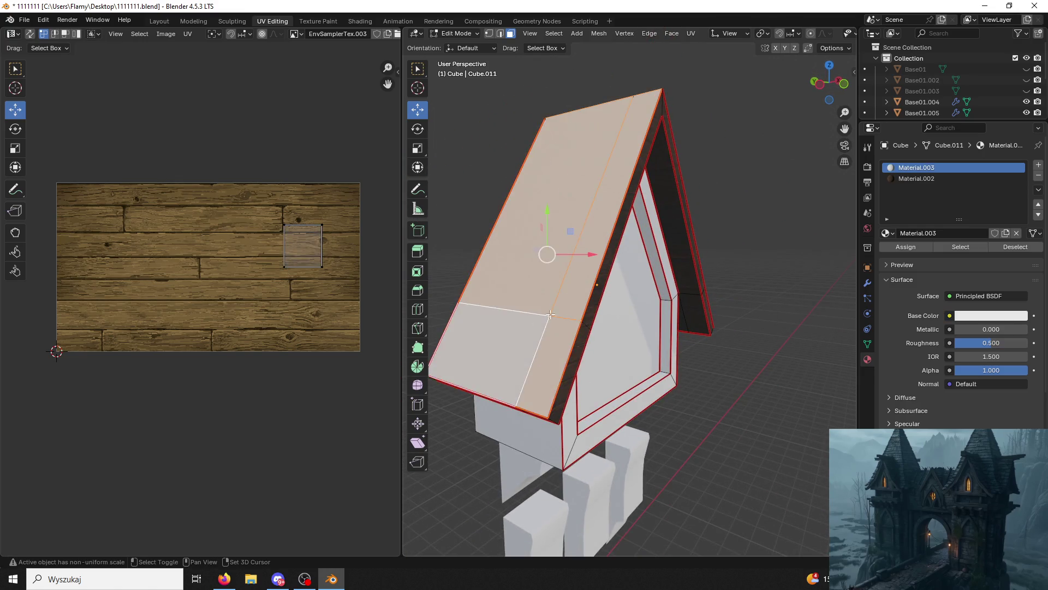
middle_click_drag(546, 251, 436, 321)
left_click(648, 244, "shift")
mouse_move(648, 244)
middle_mouse_down()
mouse_move(686, 263)
mouse_move(939, 205)
middle_mouse_up()
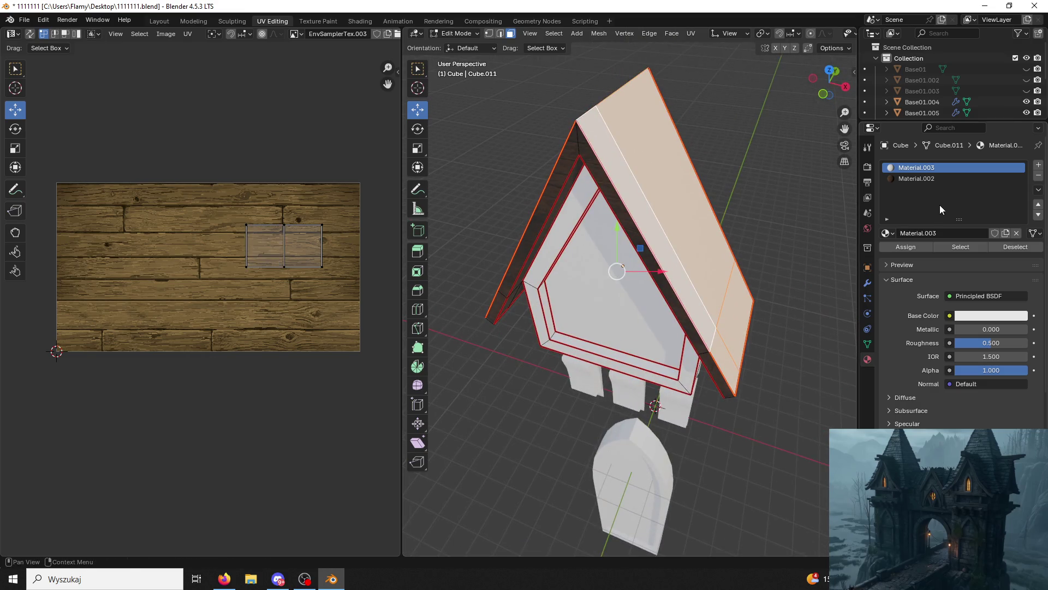
Add a new material slot and assign Material.001 to the roof slopes.
left_click(1038, 164)
left_click(903, 234)
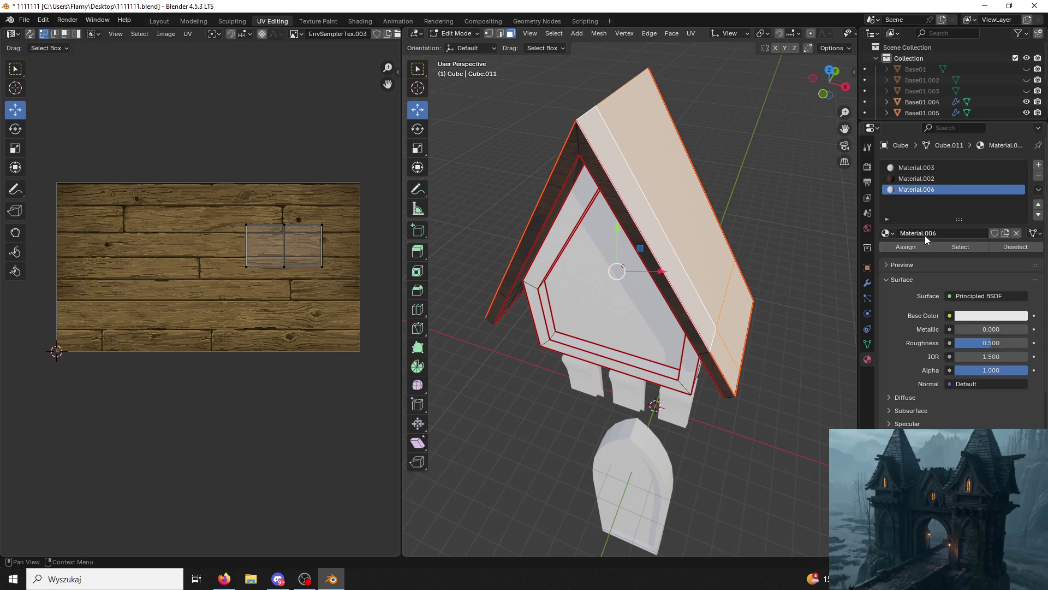
left_click(896, 234)
left_click(919, 254)
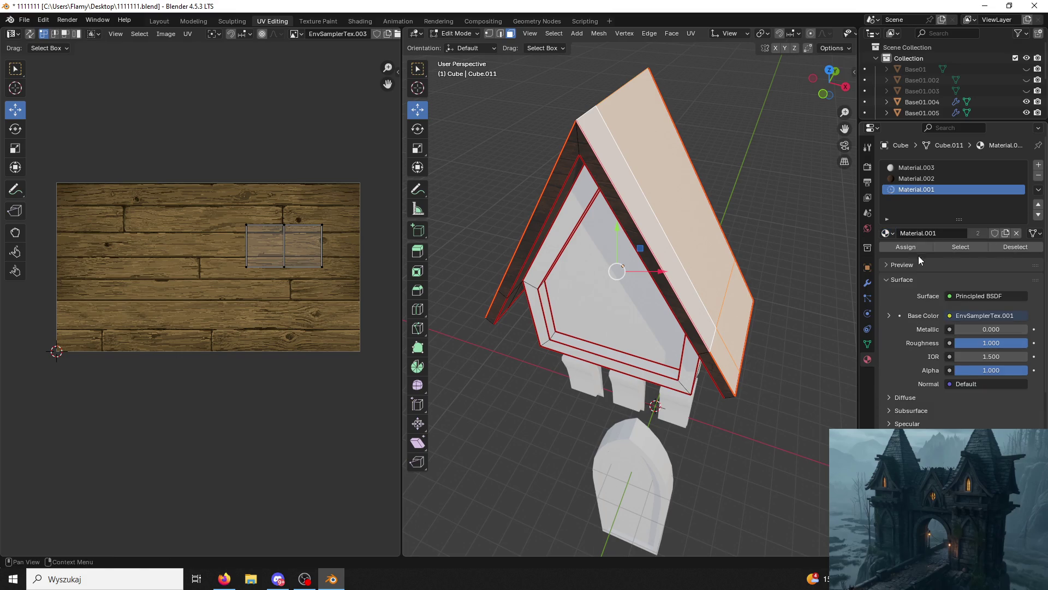
middle_click_drag(680, 212, 632, 196)
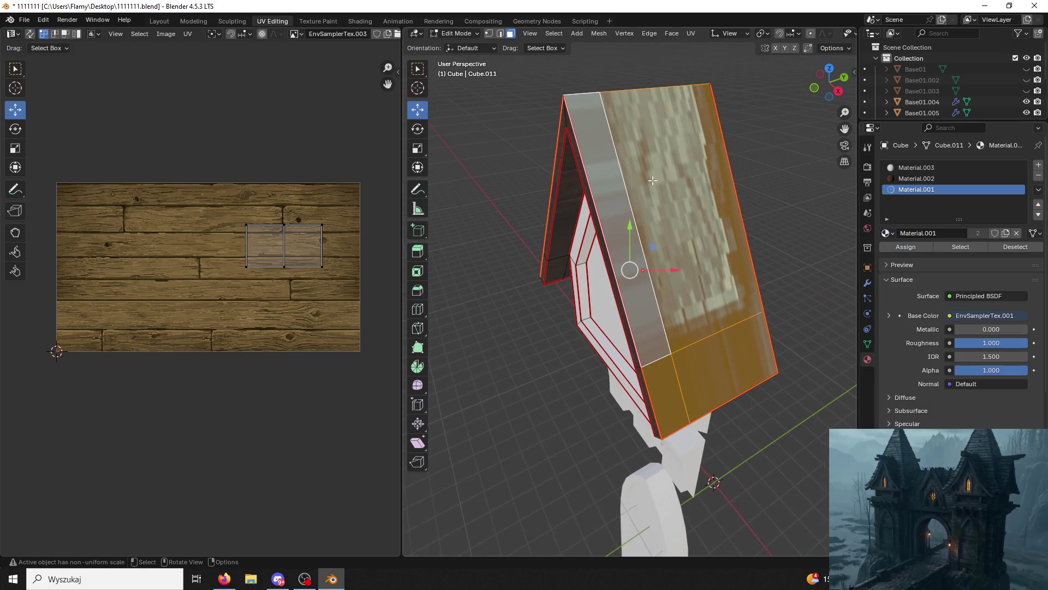
Unwrap the roof faces and show the teal shingle image EnvSamplerTex.001 behind the UVs.
key("u")
left_click(653, 180)
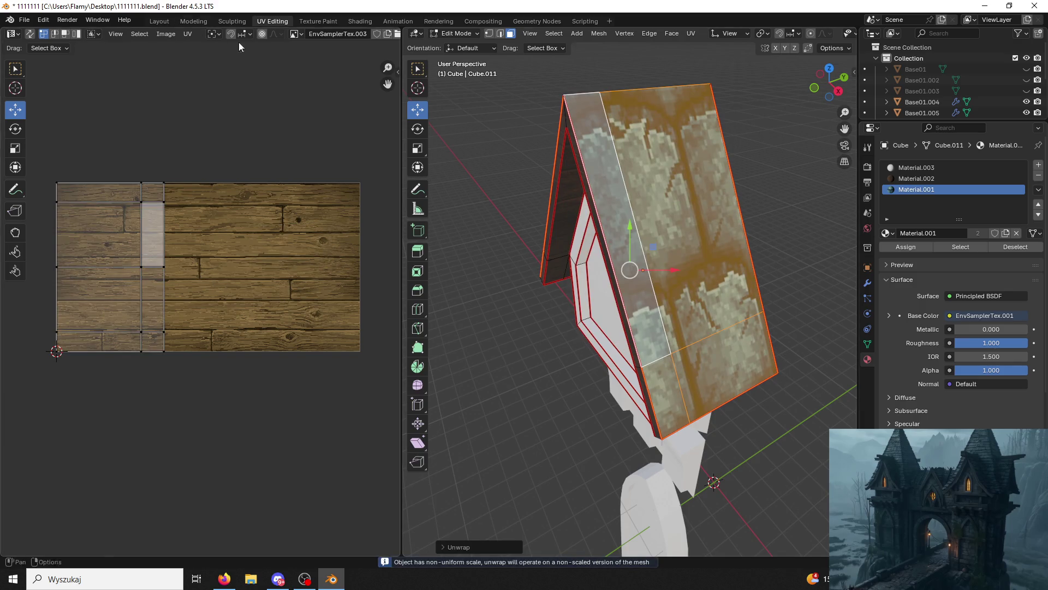
left_click(303, 34)
left_click(326, 63)
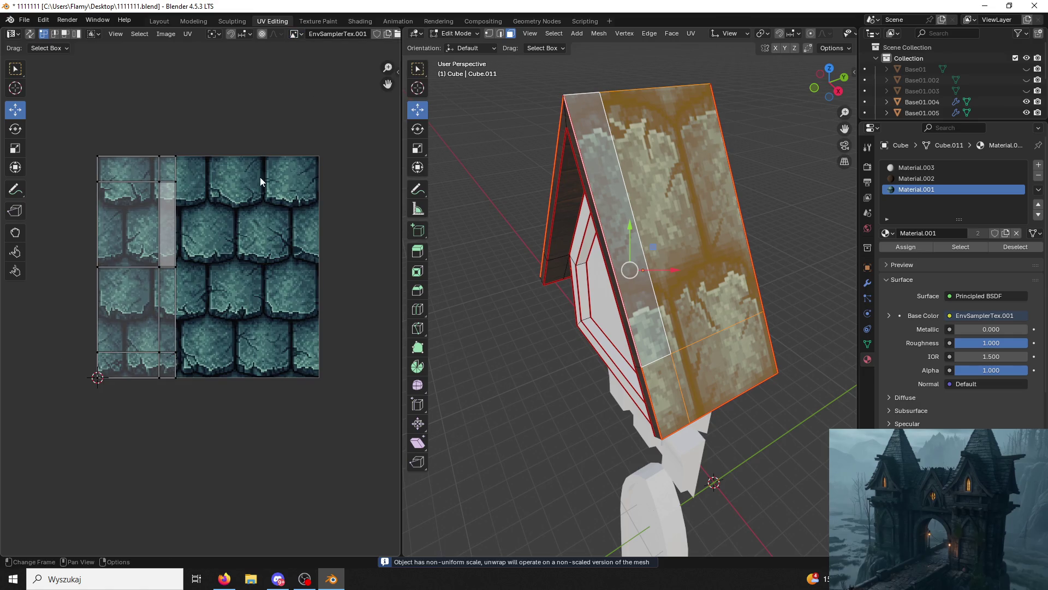
Enlarge all roof UVs and unhide the main roof Dach for comparison.
key("a")
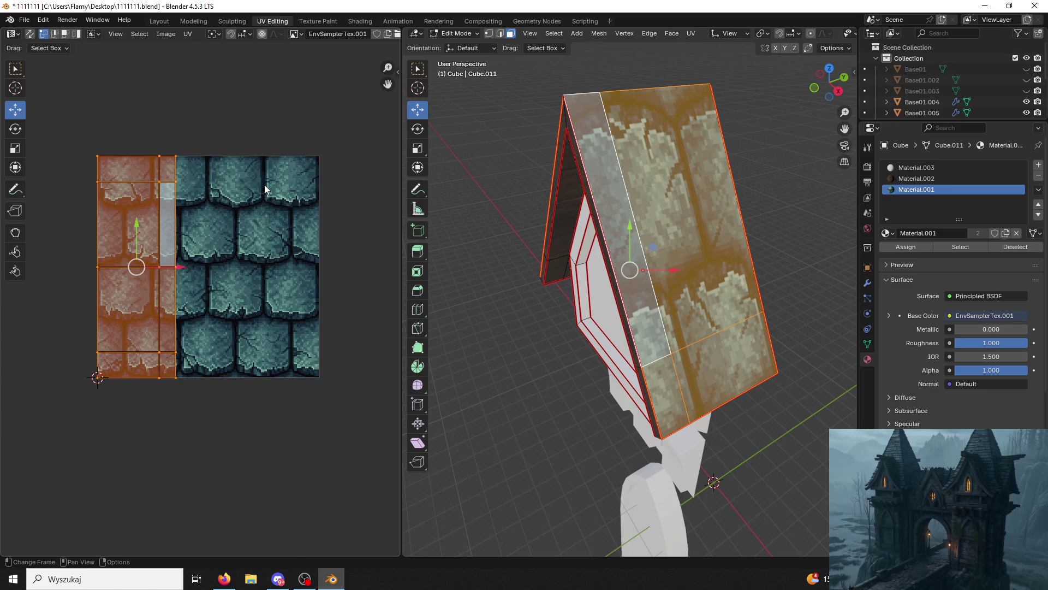
key("s")
left_click(202, 195)
scroll(628, 273, "down", 2)
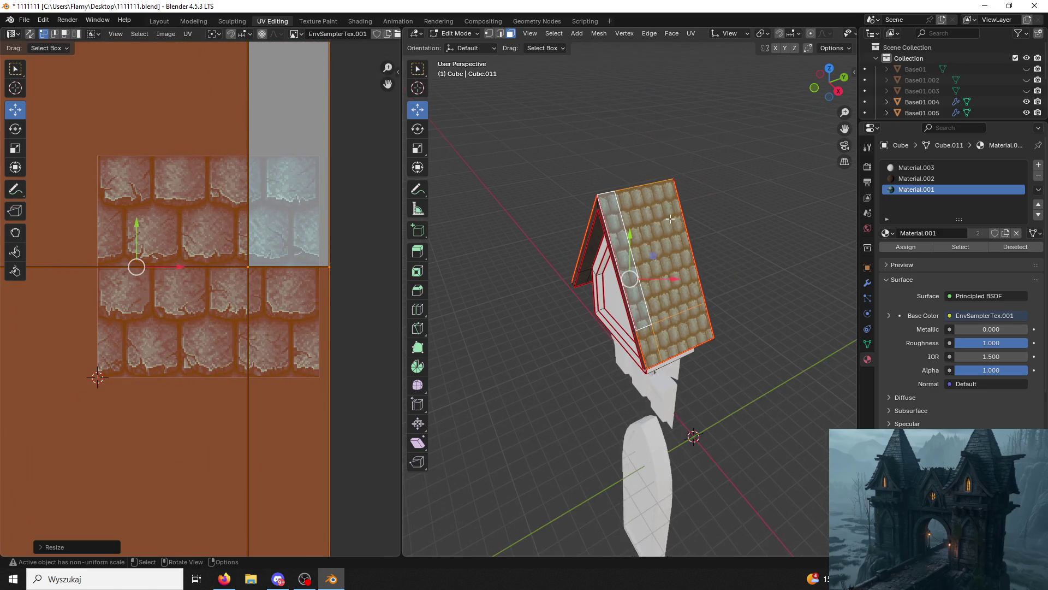
scroll(1011, 70, "down", 3)
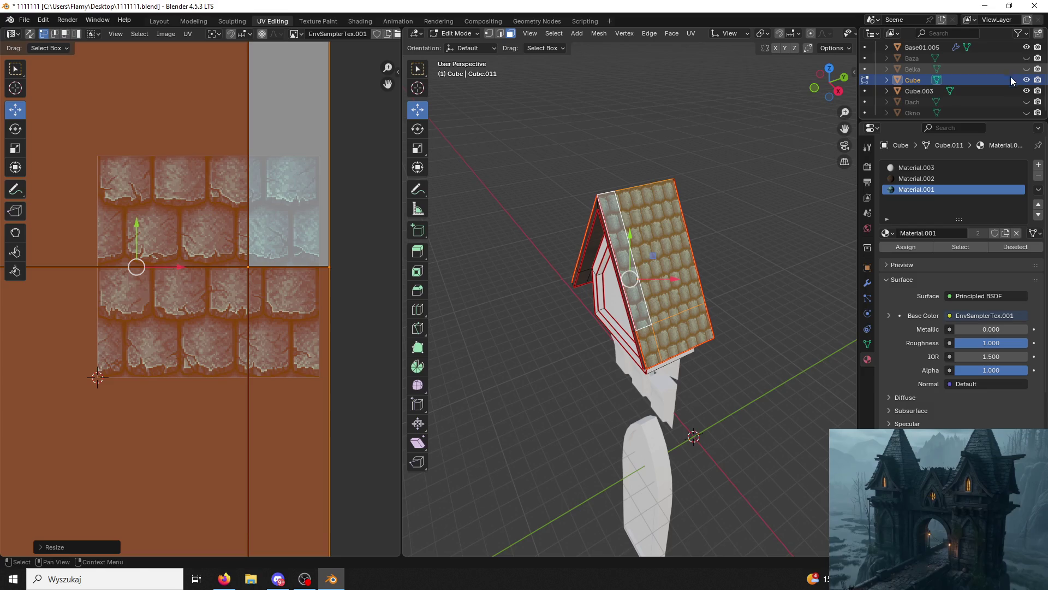
left_click(1025, 102)
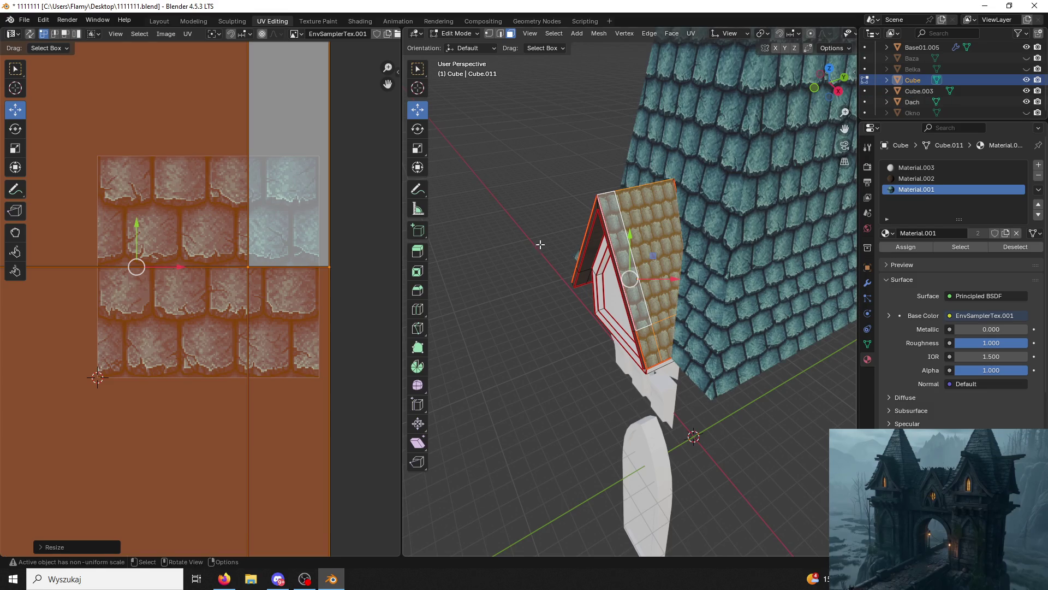
Stretch the roof UVs horizontally along X, then rescale them uniformly.
key("s")
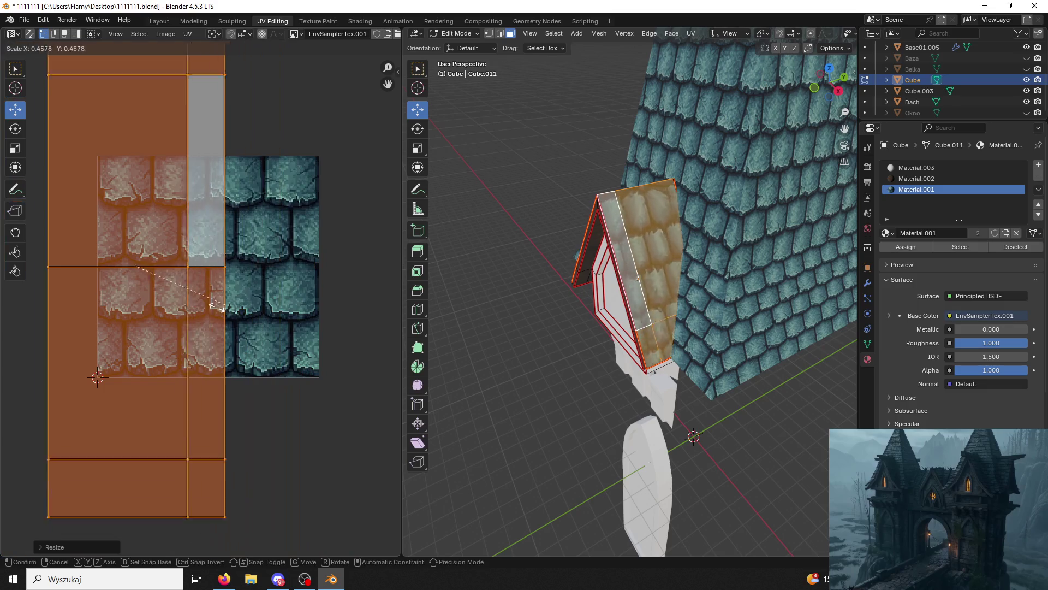
key("x")
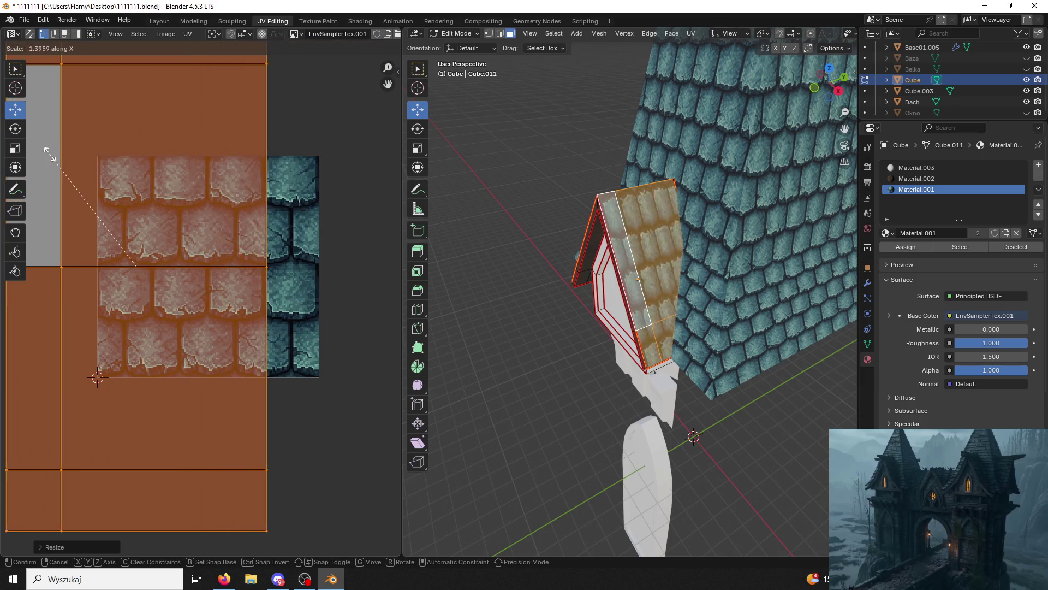
left_click(128, 171)
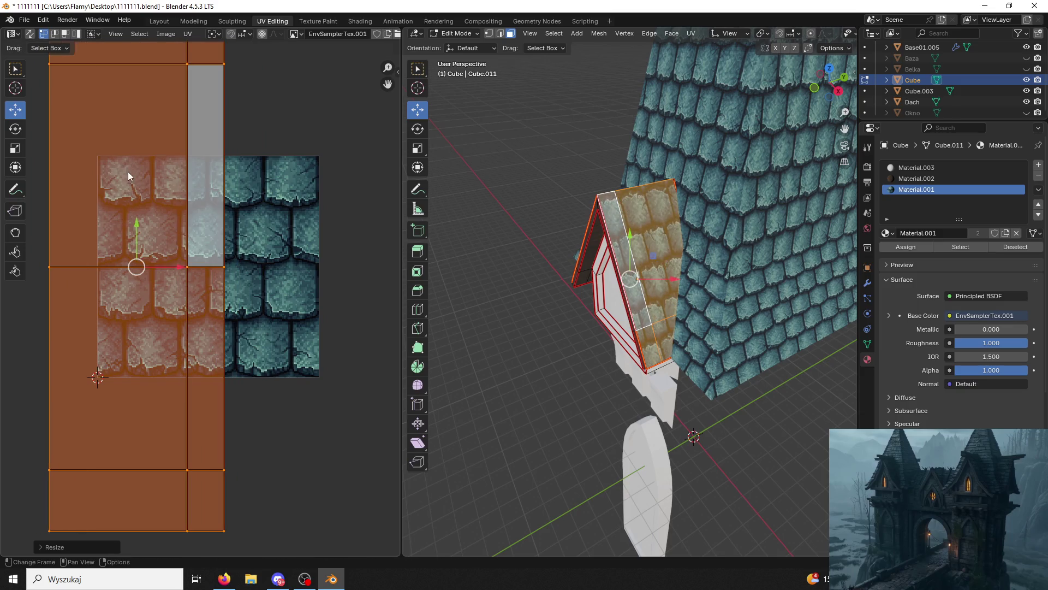
key("s")
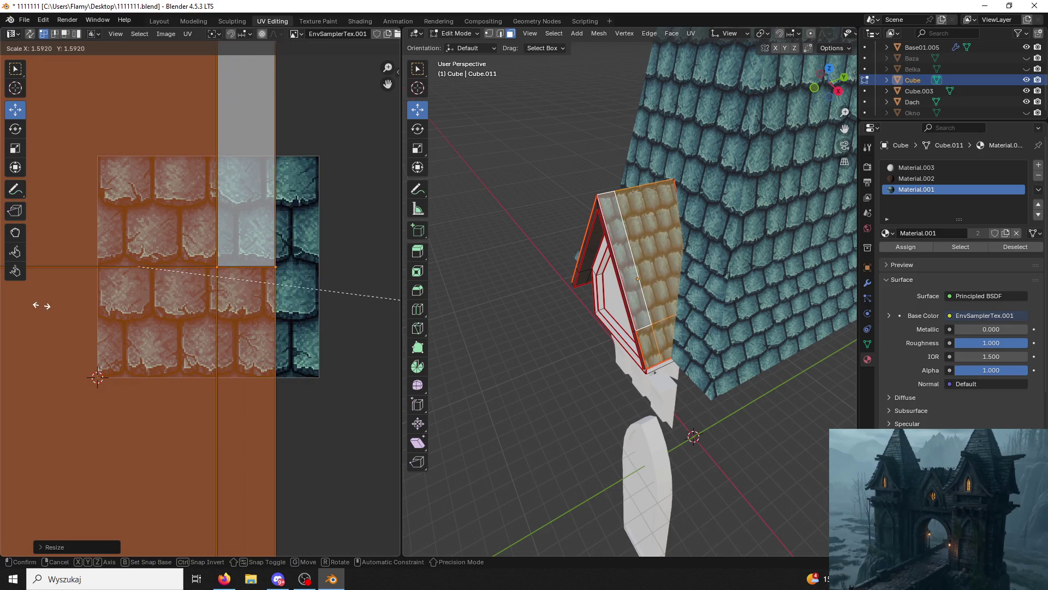
left_click(341, 108)
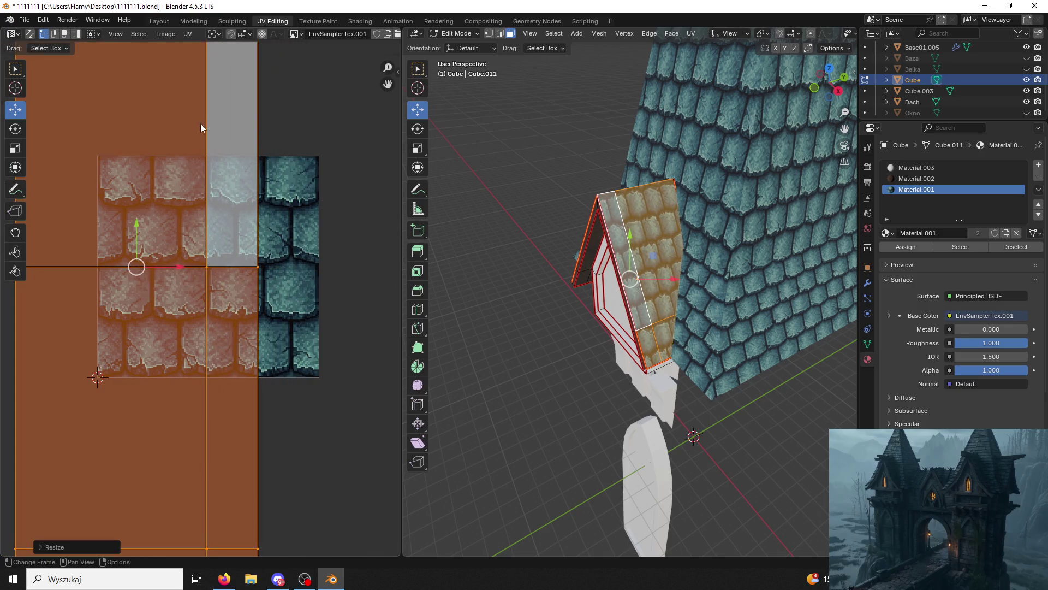
Slide the roof UVs vertically so the shingle rows line up.
left_click_drag(132, 241, 137, 227)
key("alt+a")
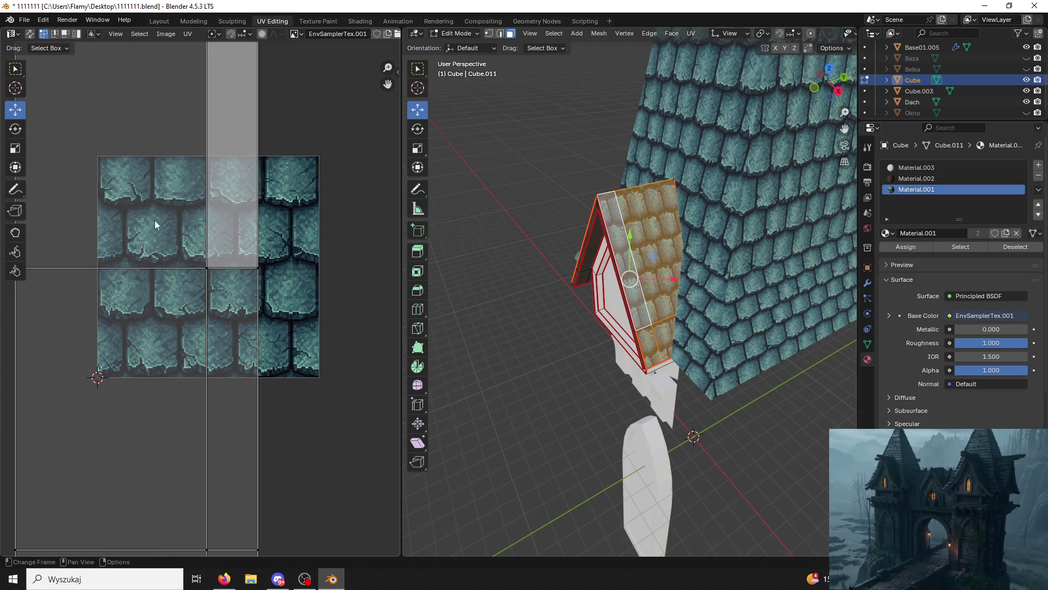
key("a")
left_click_drag(138, 228, 131, 210)
left_click(735, 457)
middle_click_drag(736, 457, 730, 376)
scroll(710, 311, "up", 6)
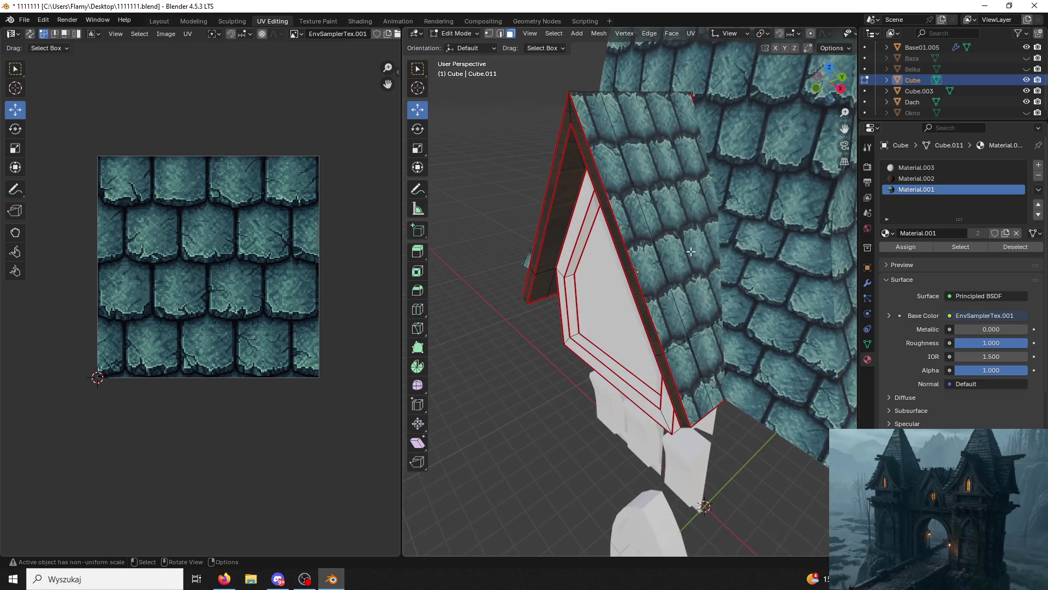
Reselect the dormer roof and enlarge its UVs slightly to match the main roof shingles.
left_click(691, 251, "alt")
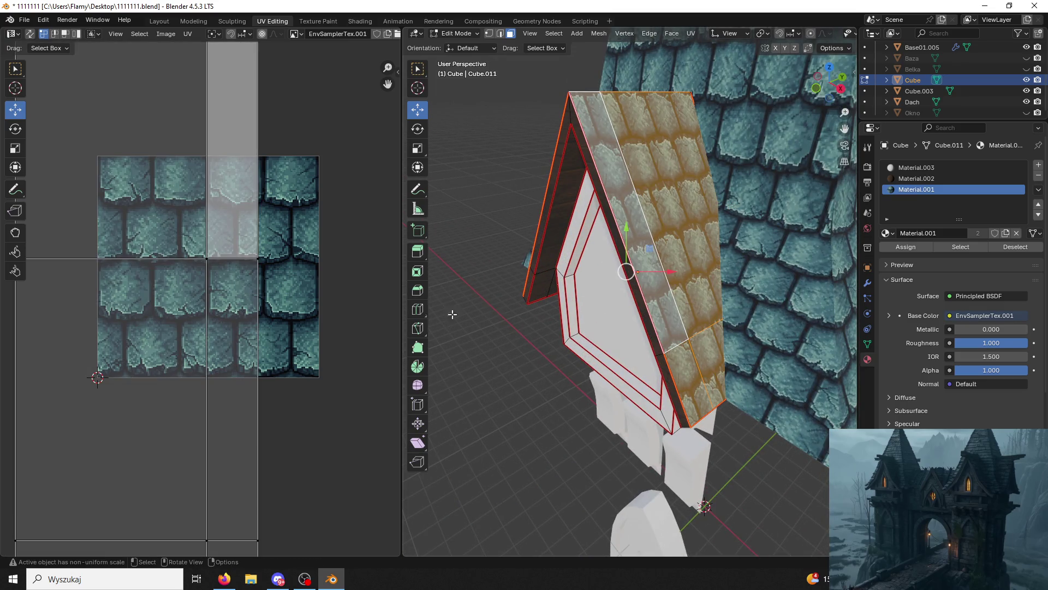
middle_click_drag(310, 314, 288, 323)
key("a")
key("s")
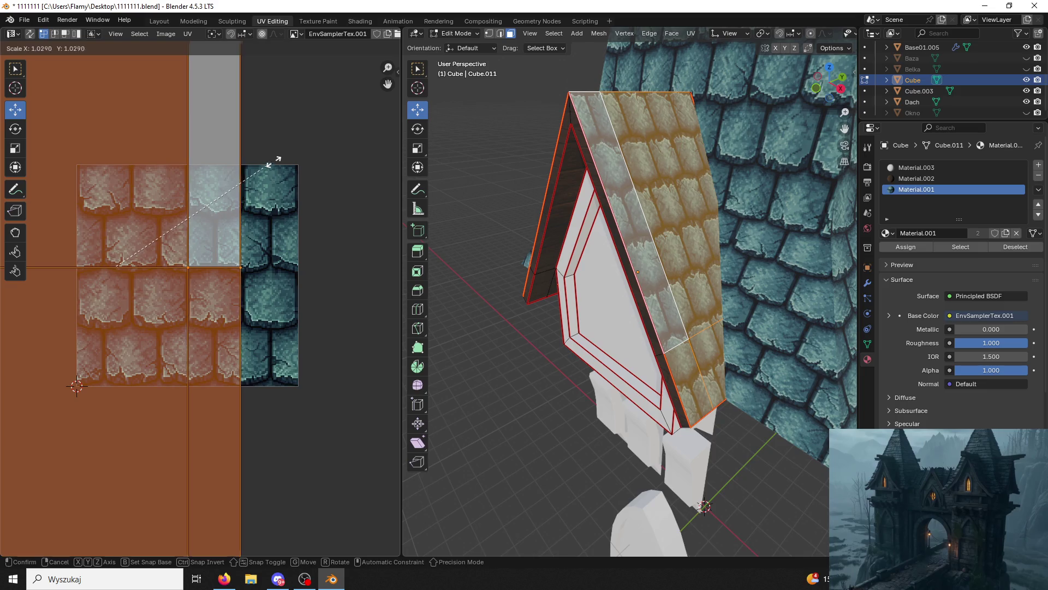
left_click(313, 169)
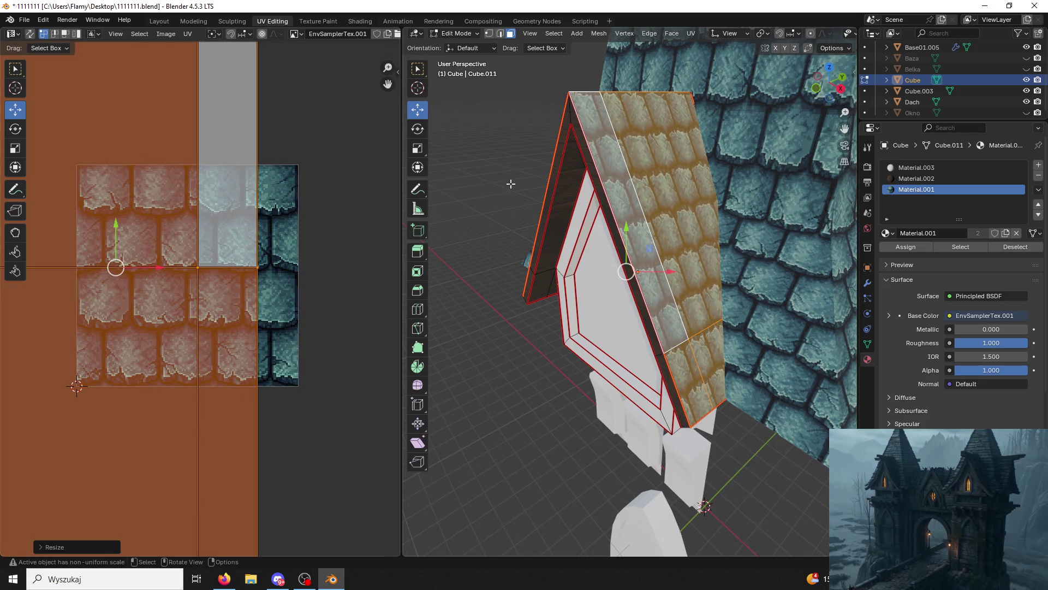
left_click(510, 184)
scroll(525, 213, "down", 5)
mouse_move(533, 224)
middle_mouse_down()
mouse_move(715, 194)
mouse_move(709, 246)
mouse_move(695, 253)
mouse_move(741, 222)
middle_mouse_up()
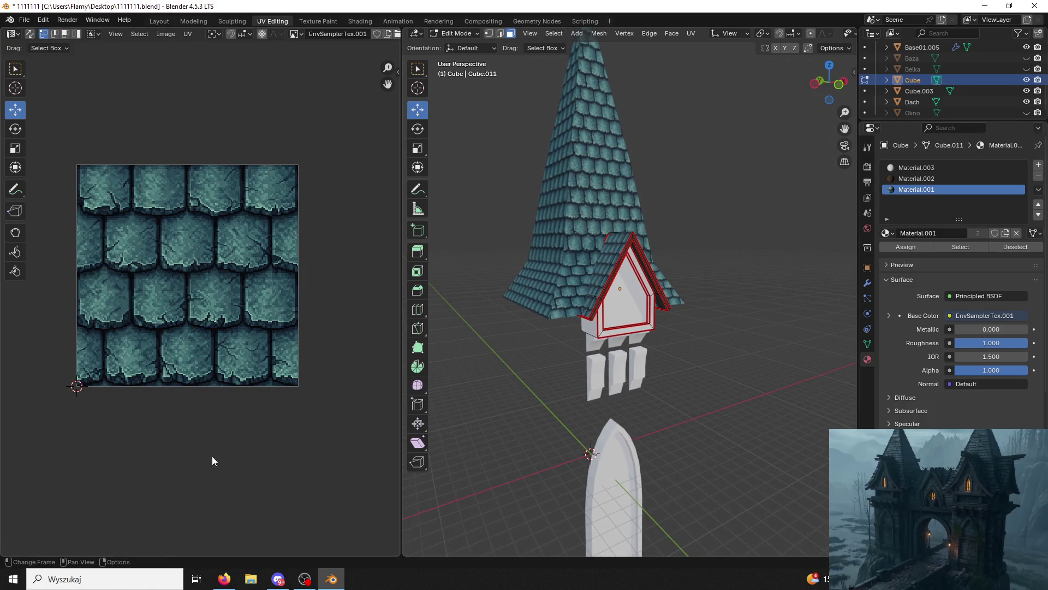
middle_click_drag(493, 332, 723, 292)
Hide the main roof Dach and mark the selected dormer edges as a UV seam.
scroll(699, 305, "up", 4)
mouse_move(676, 320)
middle_mouse_down()
mouse_move(647, 315)
mouse_move(661, 311)
middle_mouse_up()
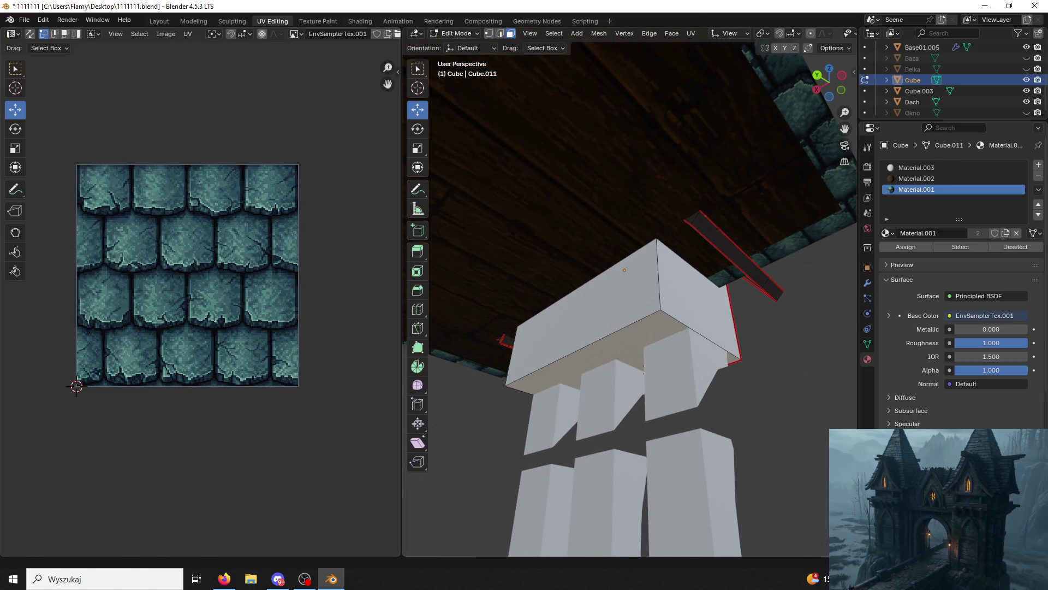
left_click(1026, 101)
left_click(635, 204)
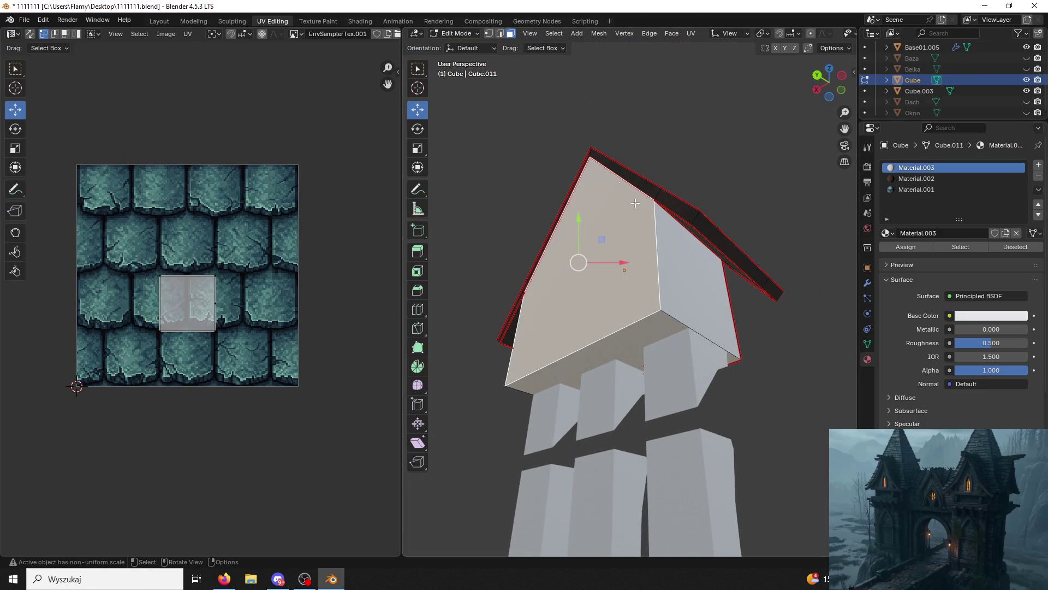
key("2")
key("ctrl+e")
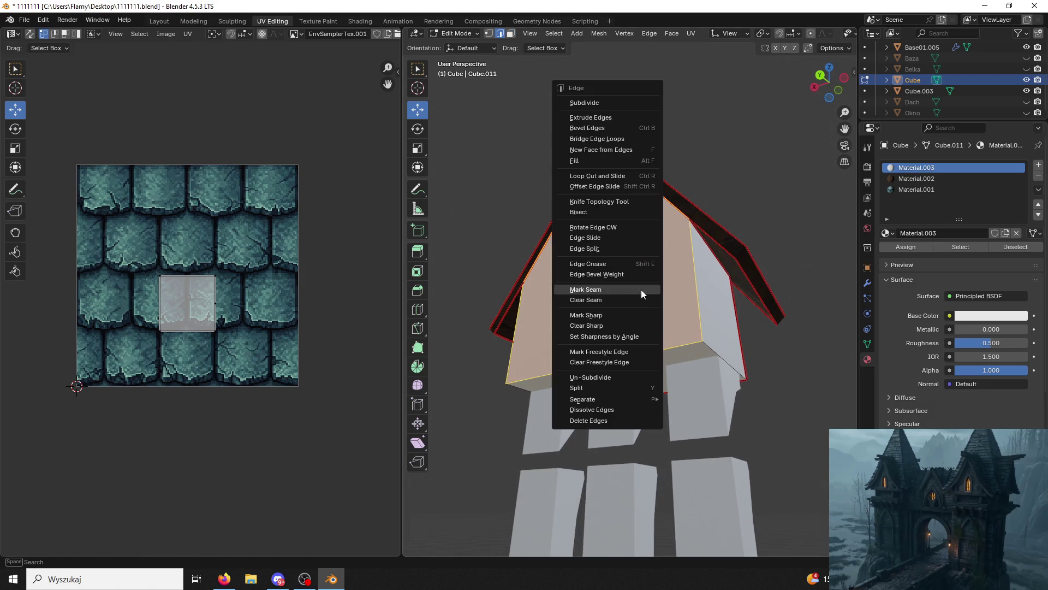
key("ctrl+e")
left_click(667, 271)
Assign the wood material Material.002 to the front gable wall face.
mouse_move(667, 271)
middle_mouse_down()
mouse_move(764, 246)
mouse_move(808, 218)
middle_mouse_up()
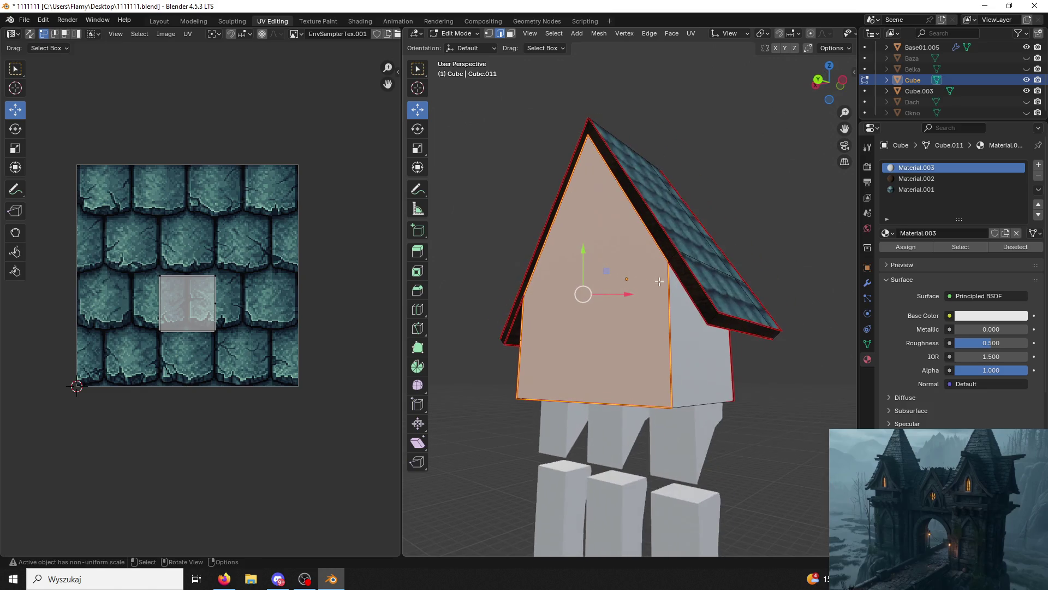
left_click(917, 179)
left_click(907, 247)
left_click(656, 322)
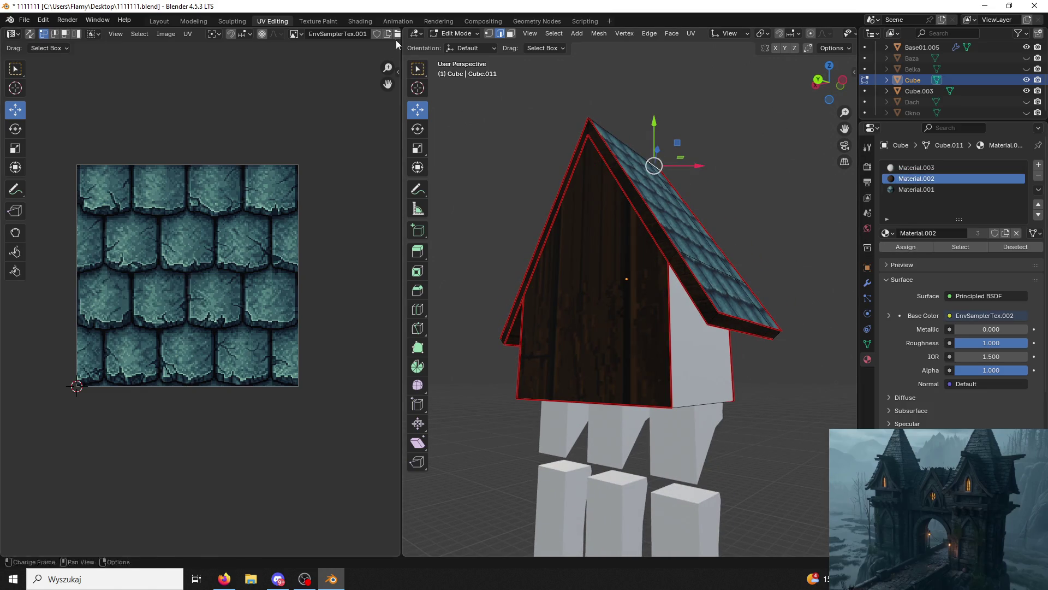
left_click(512, 35)
left_click(627, 289)
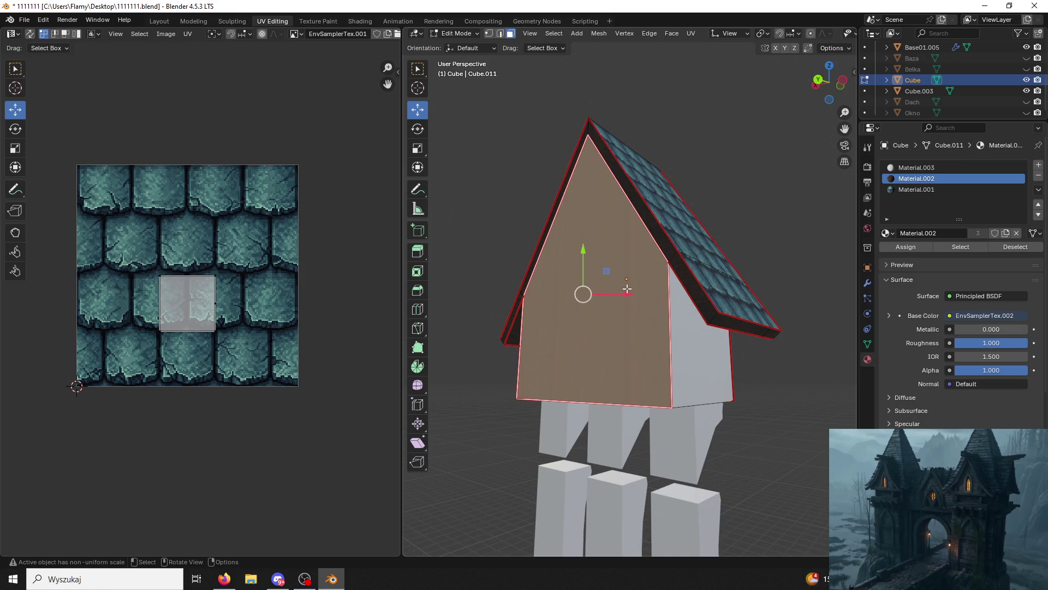
Show the plank texture EnvSamplerTex.002 and enlarge the gable wall UVs about 2.7x.
left_click(297, 34)
left_click(325, 73)
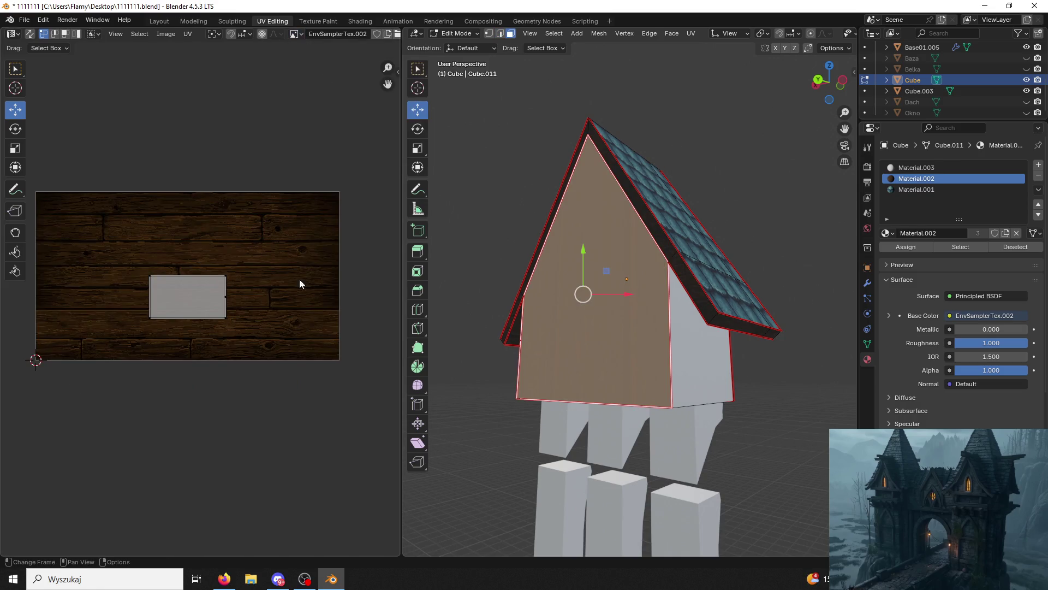
key("s")
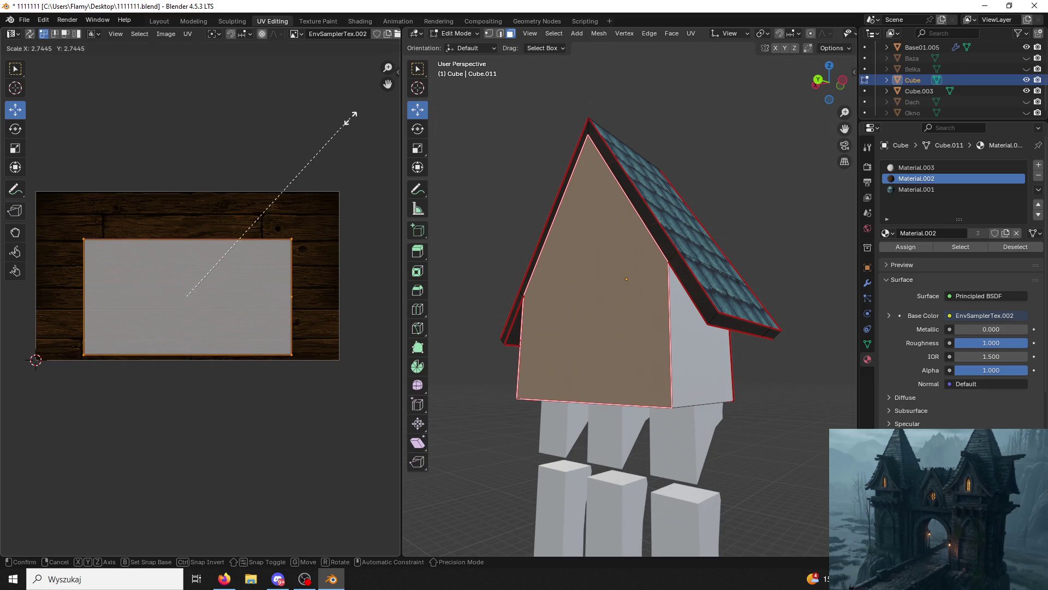
left_click(350, 119)
Re-unwrap the gable wall into its pentagon shape and shift it right on the planks.
key("u")
left_click(306, 62)
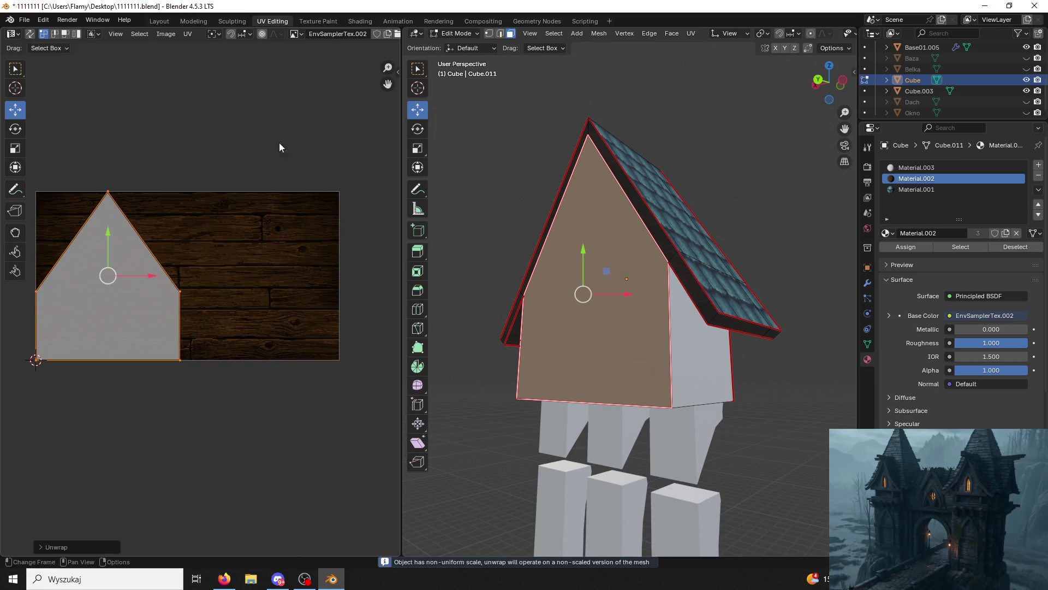
key("g")
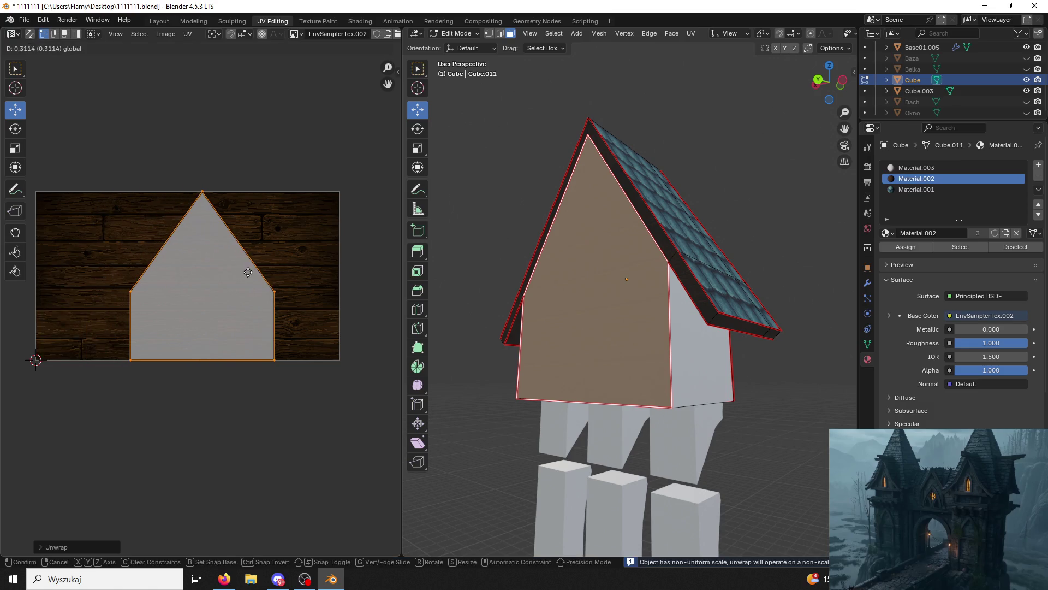
left_click(232, 285)
left_click(533, 168)
mouse_move(534, 169)
middle_mouse_down()
mouse_move(574, 180)
mouse_move(503, 162)
mouse_move(651, 371)
mouse_move(670, 286)
mouse_move(826, 346)
mouse_move(599, 330)
middle_mouse_up()
left_click(652, 371)
Unwrap the linked wall faces, then assign Material.002 wood planks to the front wall and underside.
key("l")
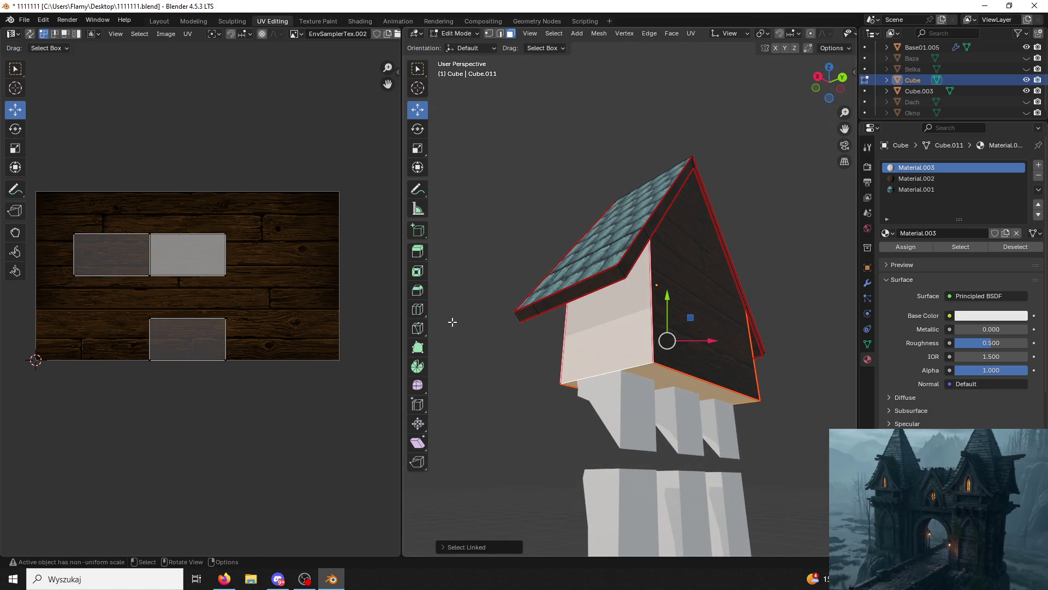
key("u")
left_click(631, 349)
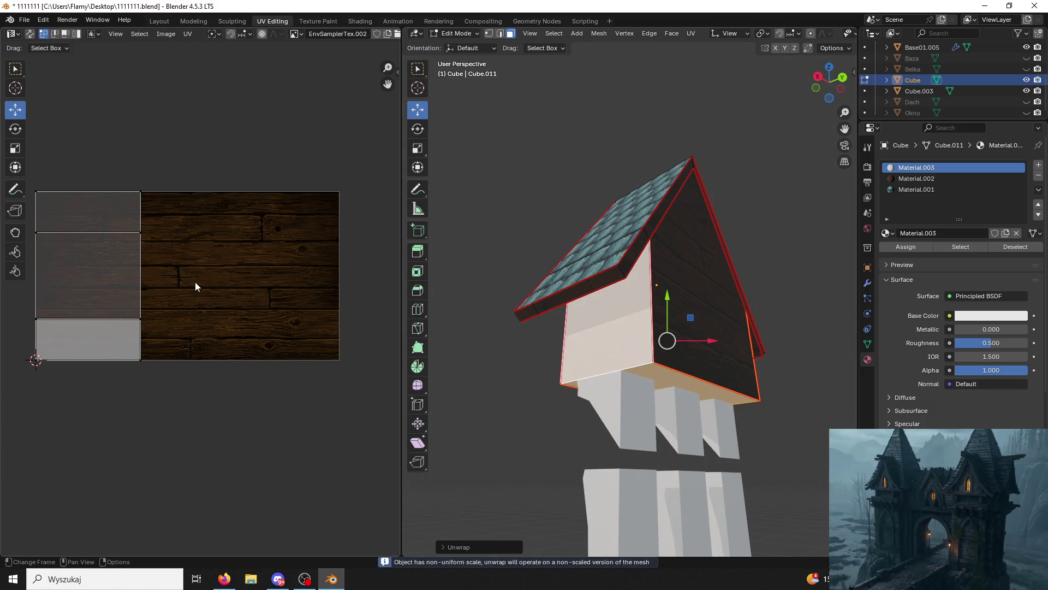
key("a")
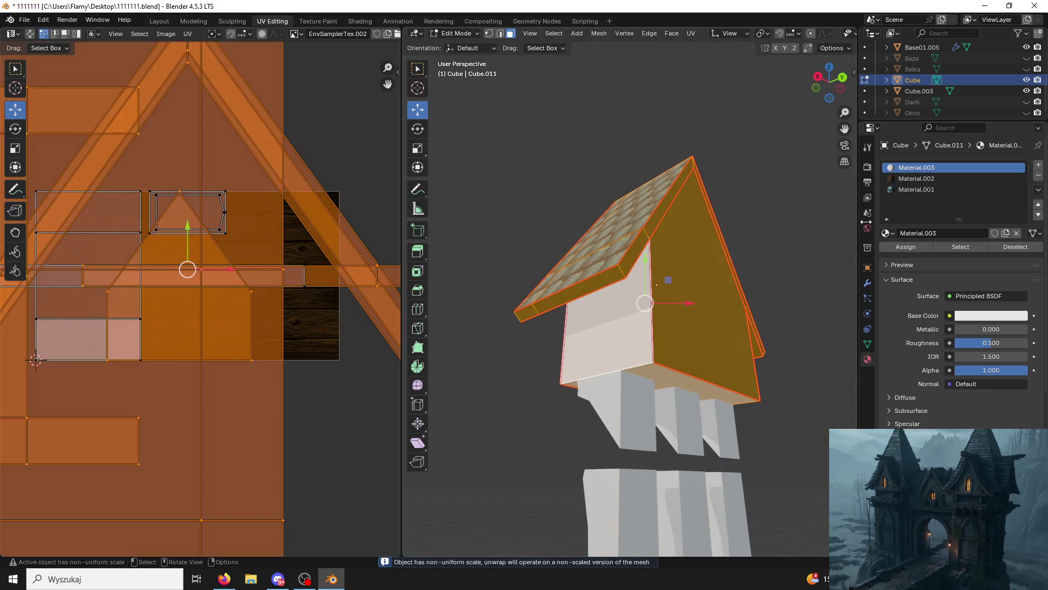
left_click(630, 326)
left_click(677, 382, "shift")
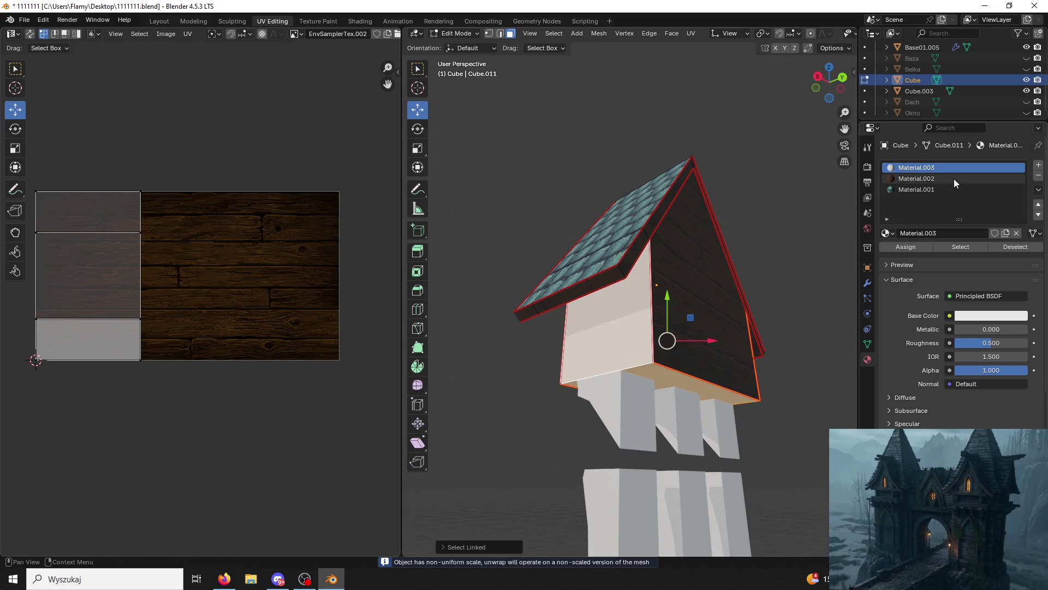
left_click(954, 178)
left_click(912, 247)
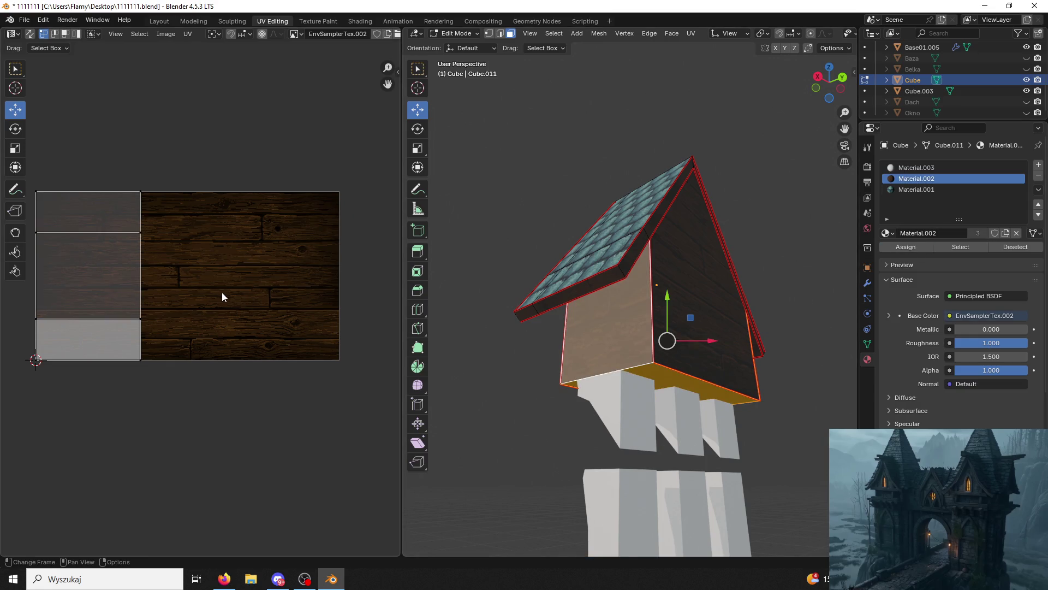
Scale up all the UV islands so the planks appear larger.
key("a")
key("s")
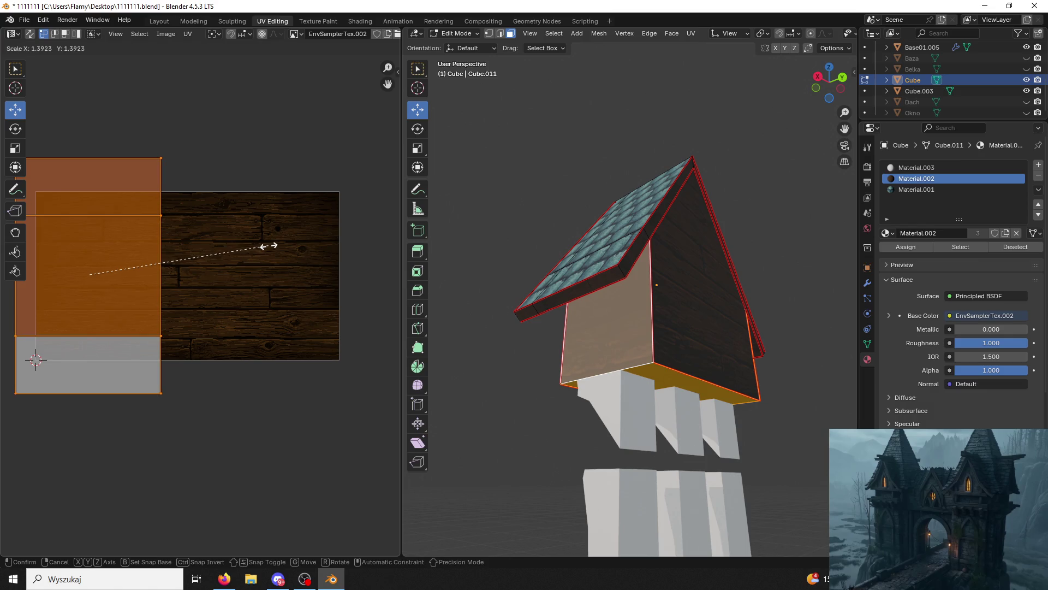
left_click(267, 246)
left_click(484, 368)
Re-unwrap the front wall's linked faces and shift their UVs right across the planks.
scroll(492, 369, "up", 2)
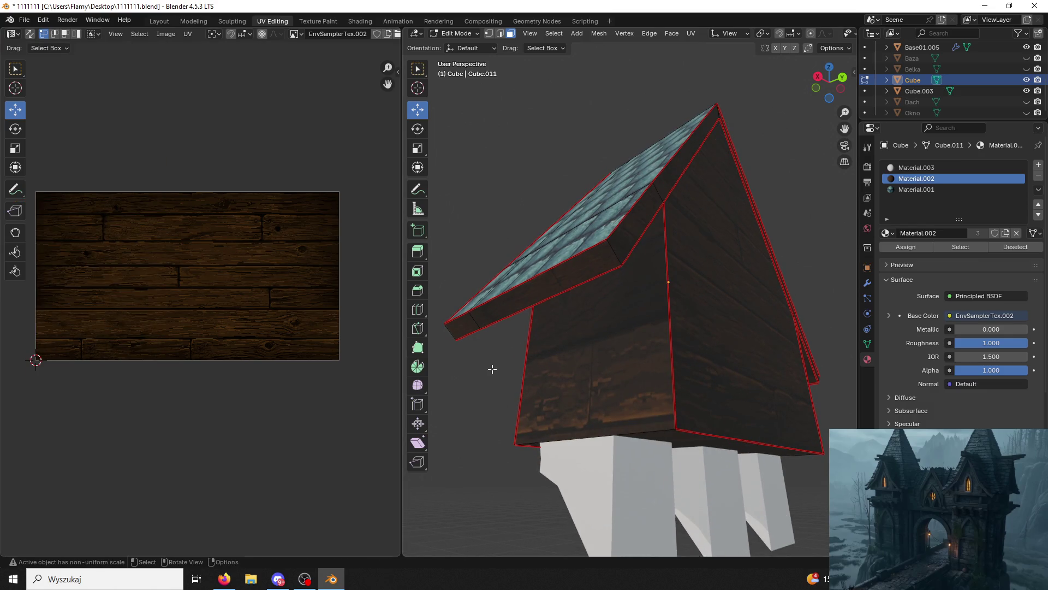
left_click(745, 377)
left_click(593, 374)
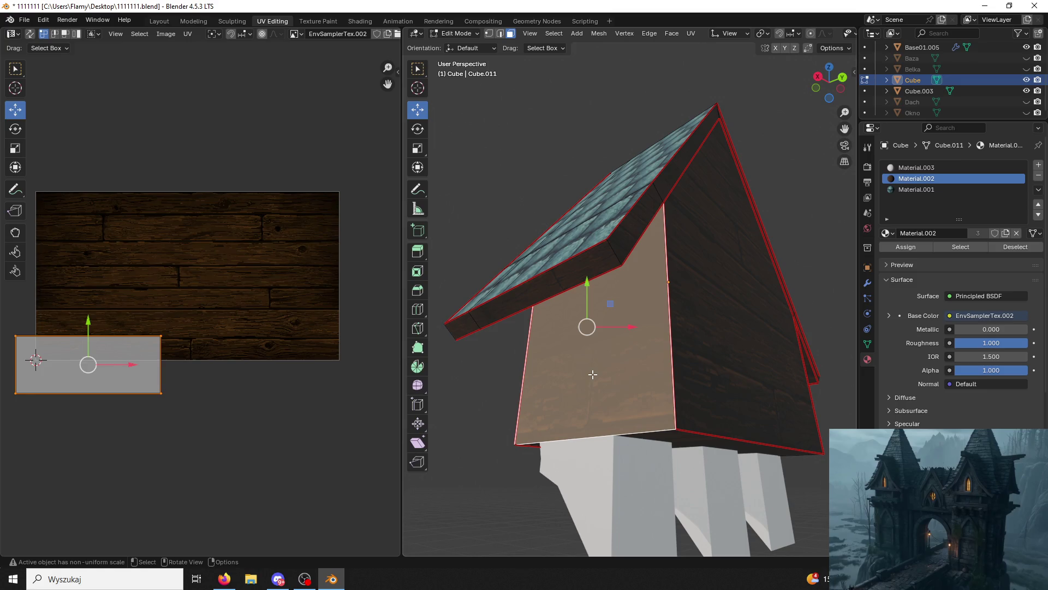
right_click(592, 375)
left_click(645, 321)
key("ctrl+l")
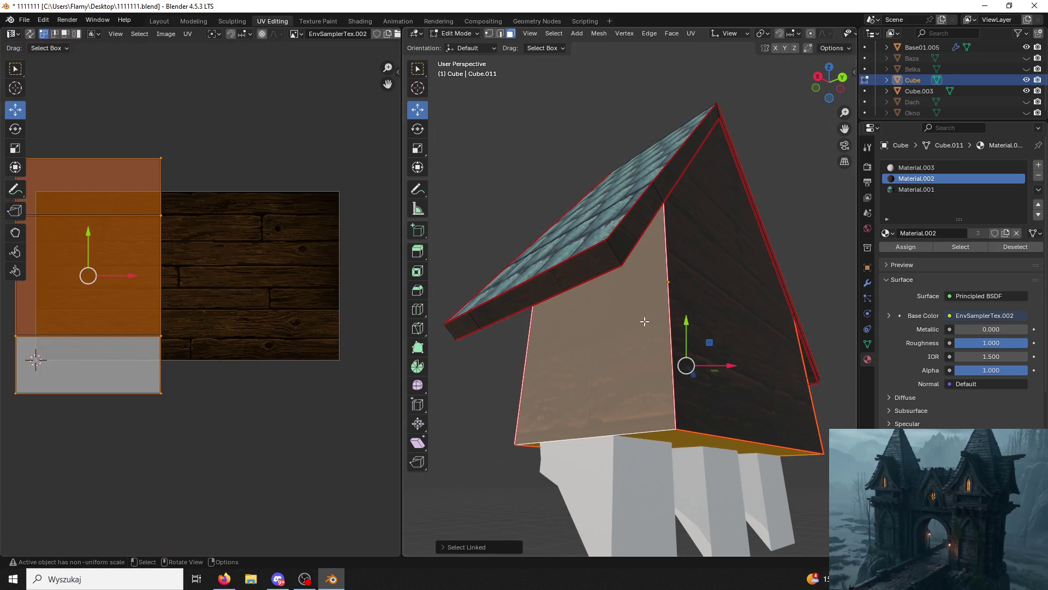
key("u")
left_click(644, 322)
left_click_drag(110, 276, 224, 282)
Reselect the front wall with its linked faces and slide its UVs down along the planks.
left_click(573, 150)
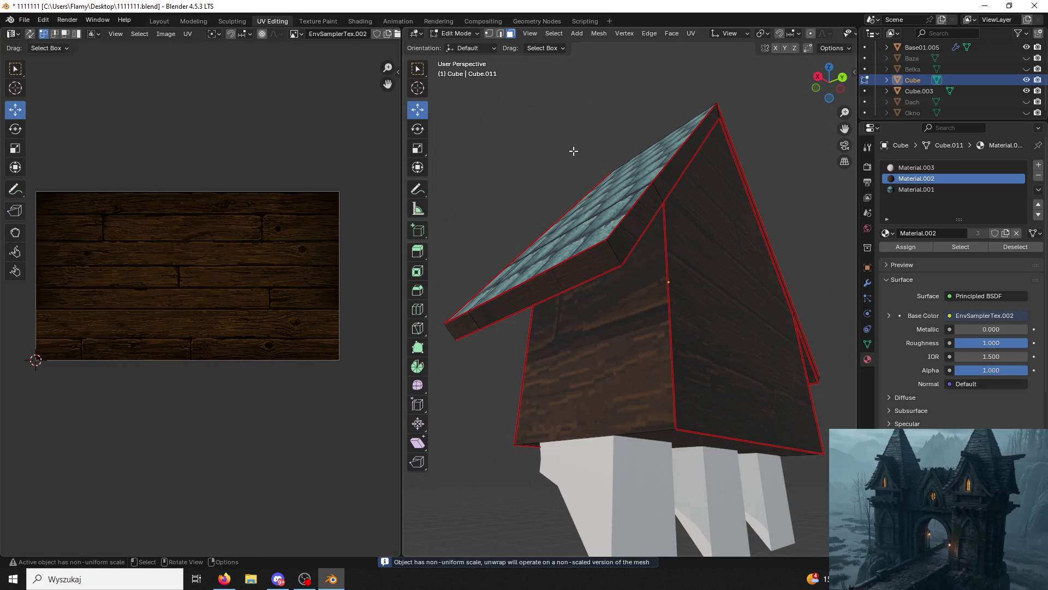
left_click(619, 326)
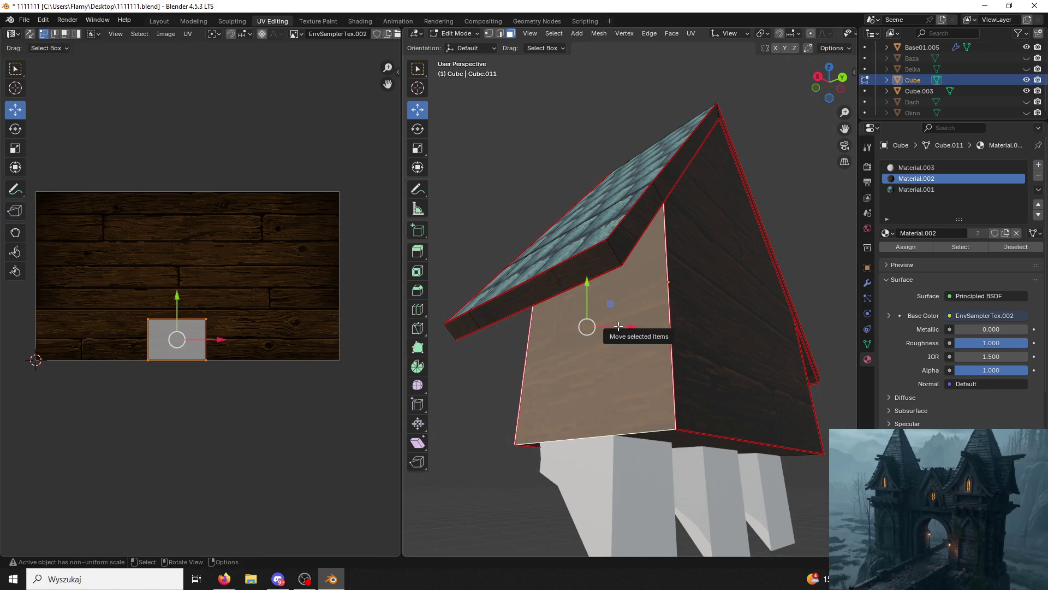
key("l")
mouse_move(175, 238)
left_mouse_down()
mouse_move(178, 251)
mouse_move(182, 242)
left_mouse_up()
left_click(558, 120)
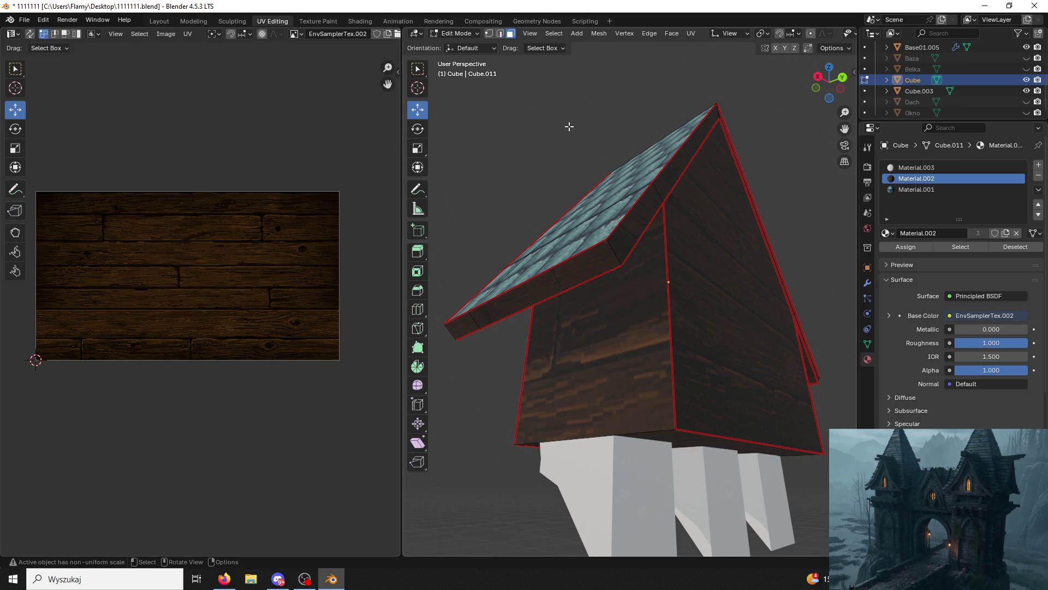
left_click(527, 328)
key("l")
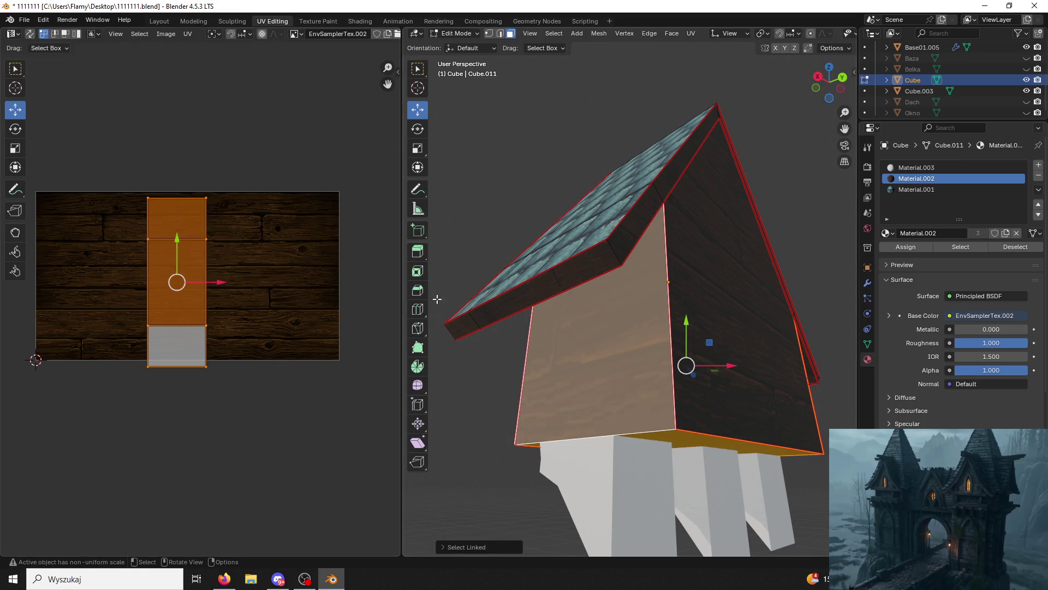
mouse_move(179, 241)
left_mouse_down()
mouse_move(174, 266)
mouse_move(183, 240)
left_mouse_up()
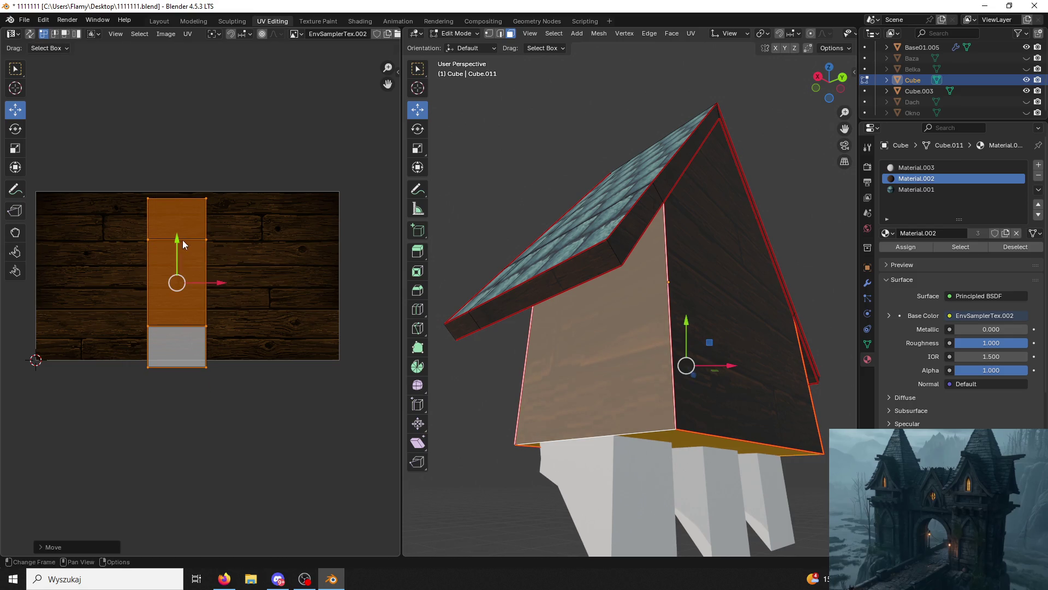
Move the front and bottom faces' UVs back up, then inspect the house front from below.
left_click(507, 110)
mouse_move(596, 145)
middle_mouse_down()
mouse_move(569, 176)
mouse_move(535, 180)
mouse_move(569, 180)
middle_mouse_up()
key("l")
left_click_drag(178, 242, 146, 207)
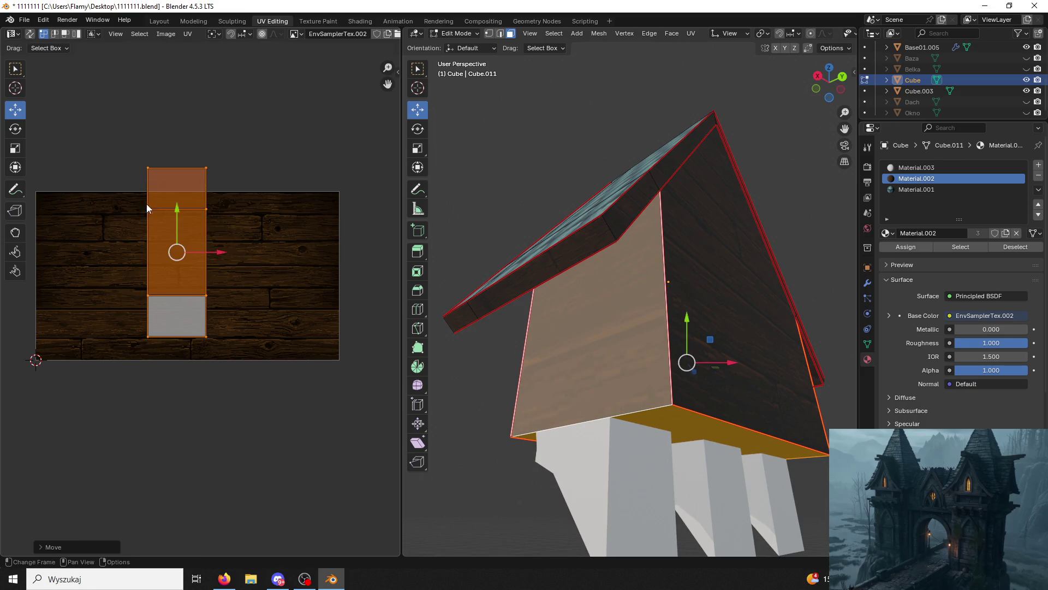
left_click(571, 140)
middle_click_drag(571, 140, 545, 155)
scroll(612, 185, "up", 5)
scroll(611, 185, "down", 5)
mouse_move(627, 265)
middle_mouse_down()
mouse_move(522, 293)
mouse_move(697, 293)
mouse_move(655, 294)
middle_mouse_up()
scroll(697, 293, "up", 3)
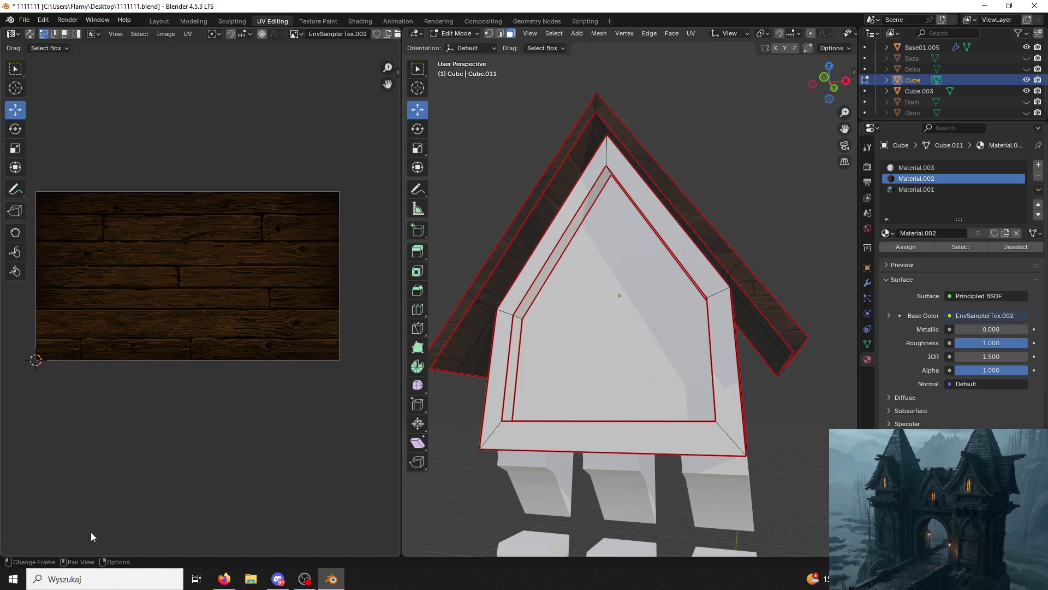
Select the whole window frame, unwrap it, and assign the Material.002 wood planks.
middle_click_drag(644, 372, 689, 387)
left_click(692, 386)
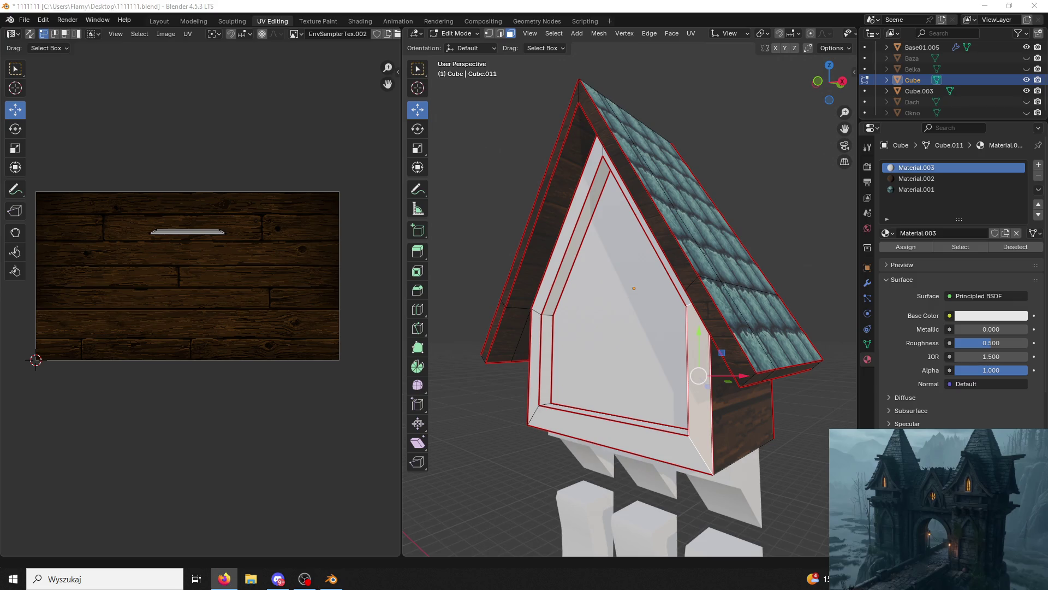
mouse_move(721, 339)
middle_mouse_down()
mouse_move(683, 341)
mouse_move(742, 338)
mouse_move(752, 376)
middle_mouse_up()
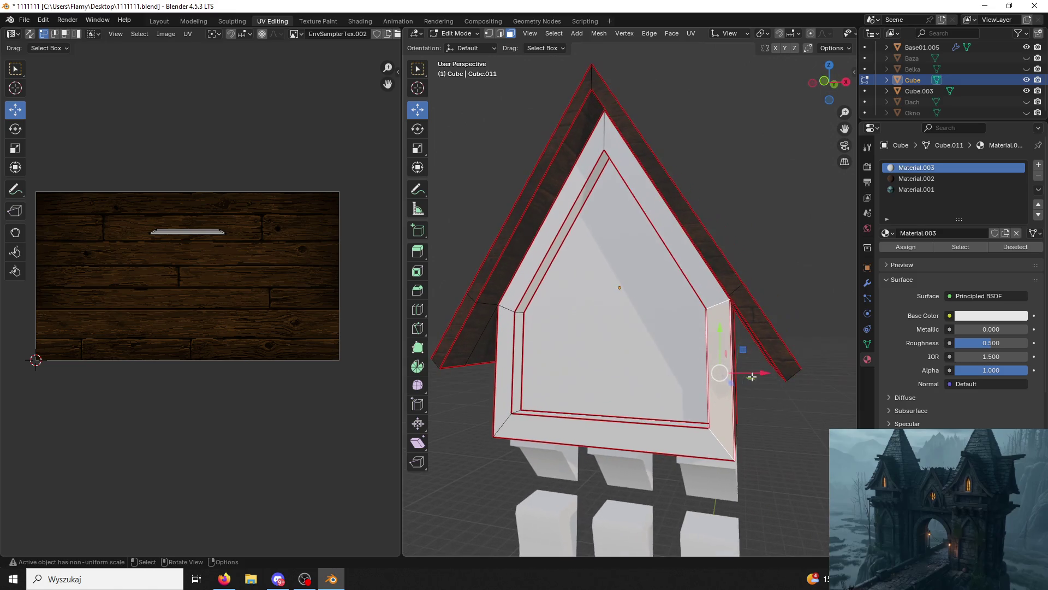
middle_click_drag(696, 290, 706, 295)
key("ctrl+l")
key("u")
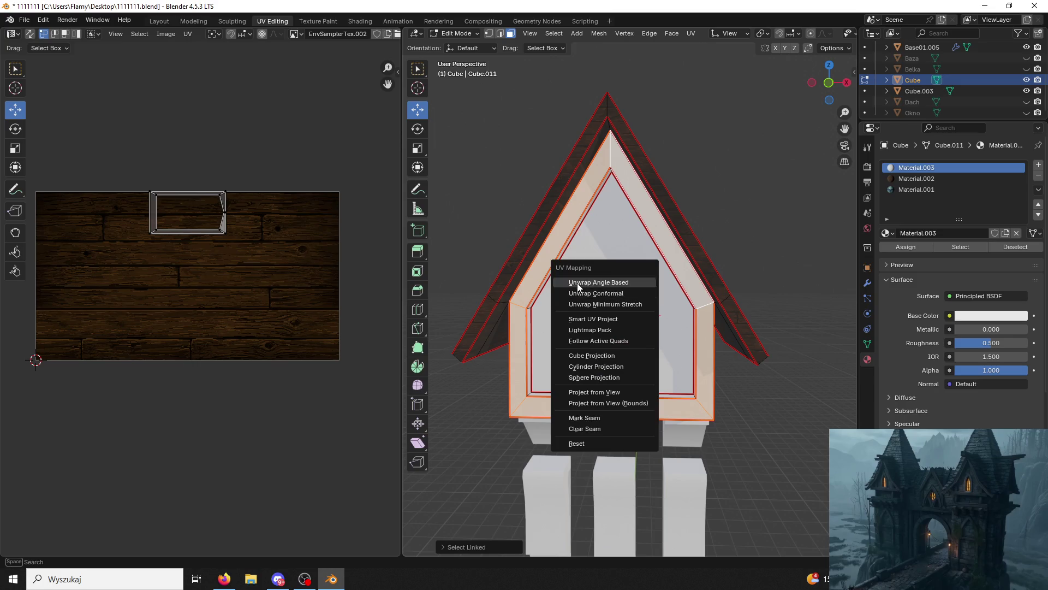
left_click(661, 275)
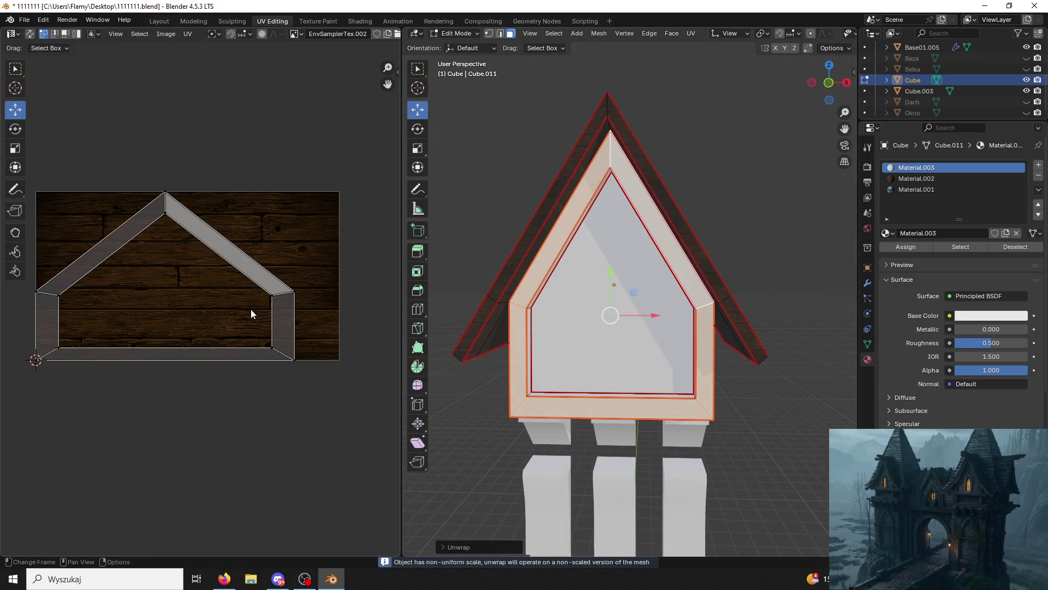
left_click(913, 179)
left_click(902, 247)
Narrow the window frame's UVs horizontally to 0.4586 and check the grain around the frame.
left_click(532, 101)
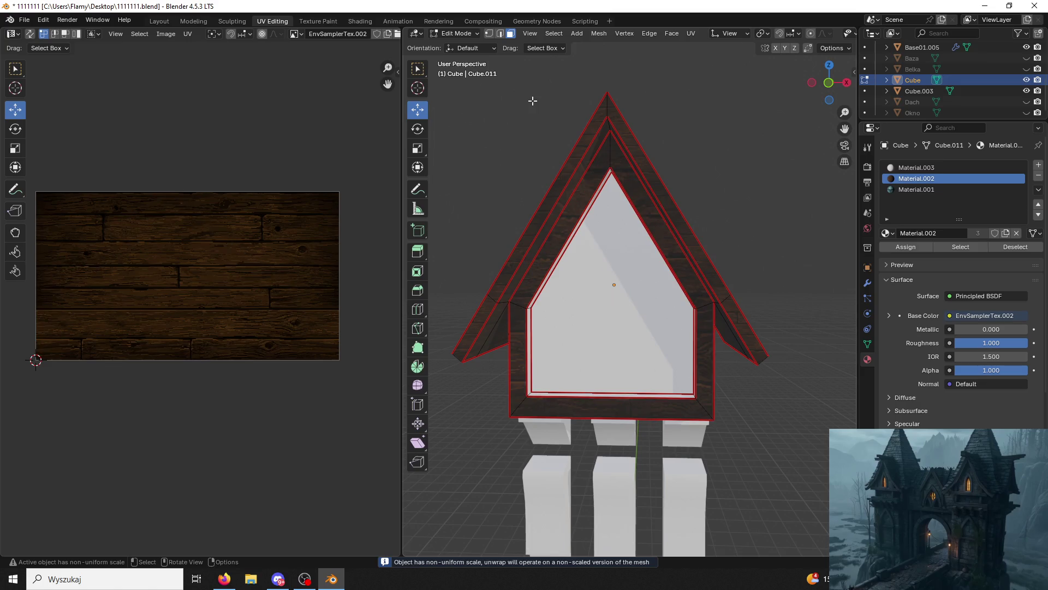
left_click(712, 349)
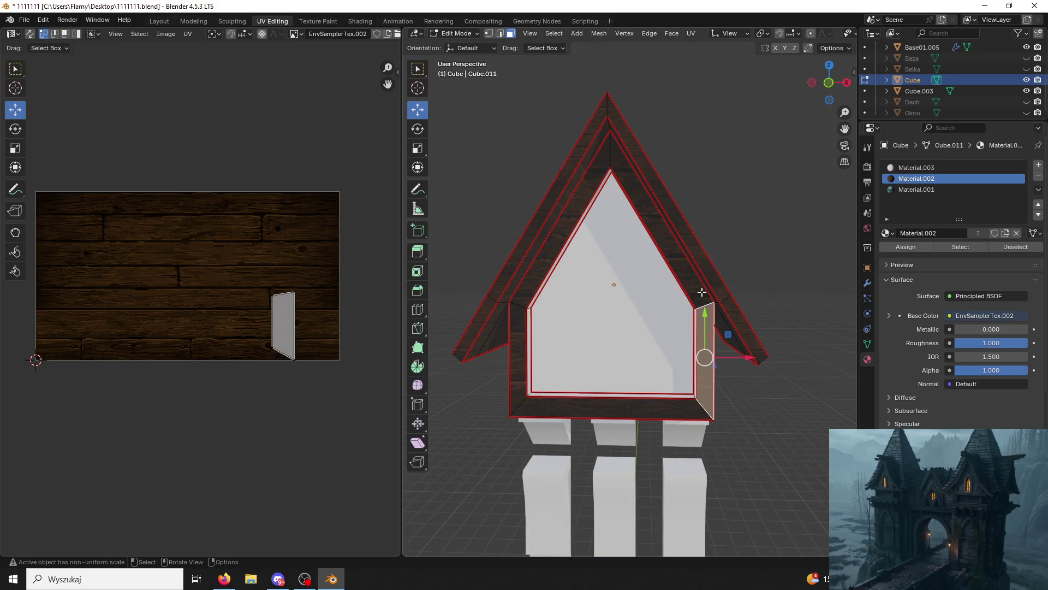
key("l")
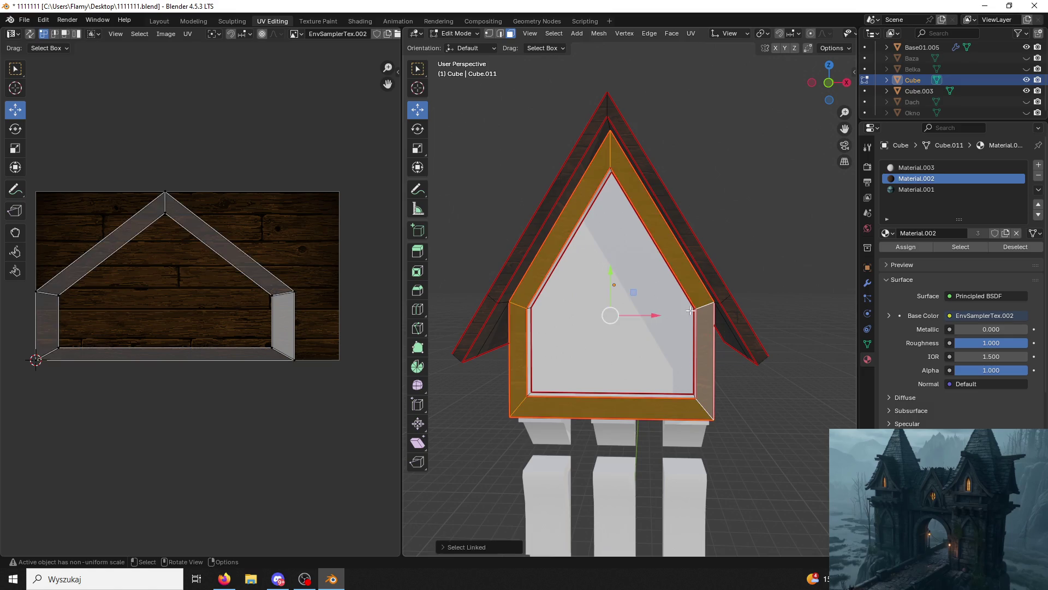
key("a")
key("s")
key("x")
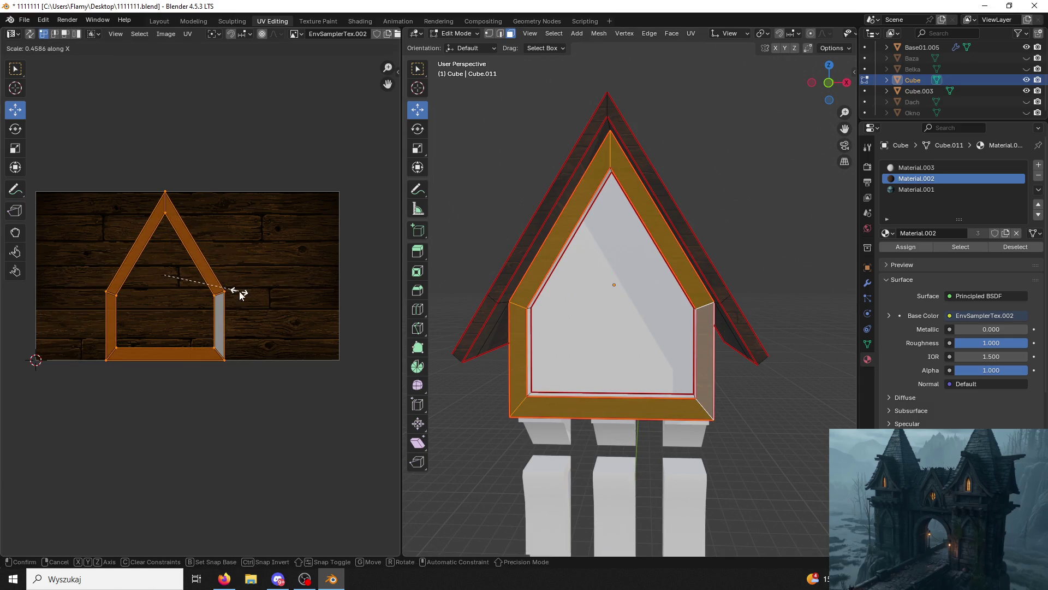
left_click(236, 290)
left_click(448, 204)
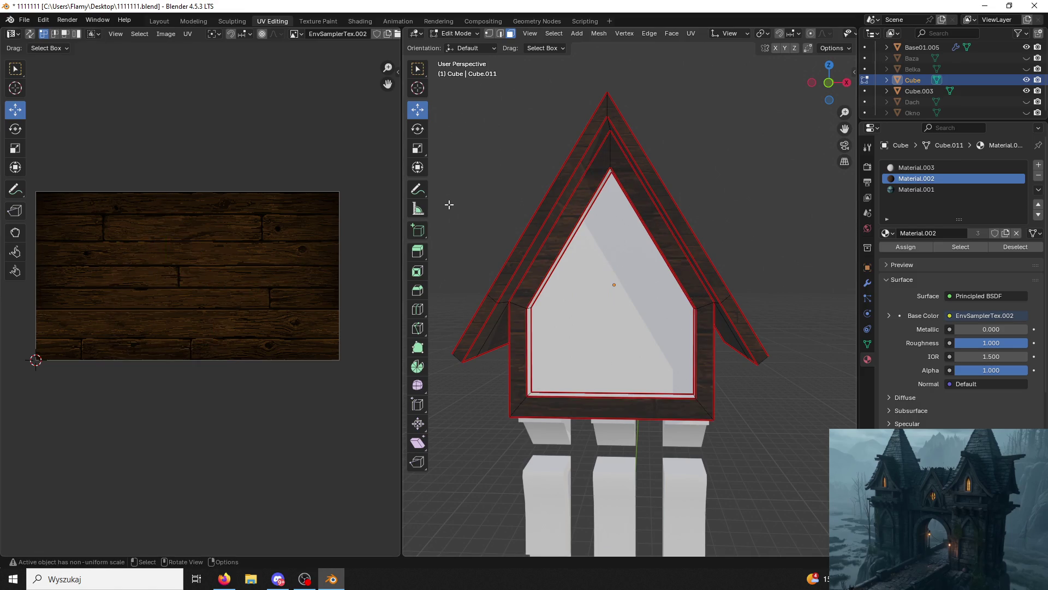
mouse_move(626, 265)
middle_mouse_down()
mouse_move(604, 283)
mouse_move(613, 275)
middle_mouse_up()
scroll(740, 229, "down", 5)
mouse_move(739, 230)
middle_mouse_down()
mouse_move(691, 212)
mouse_move(653, 178)
mouse_move(695, 192)
middle_mouse_up()
scroll(692, 211, "down", 2)
scroll(694, 235, "up", 3)
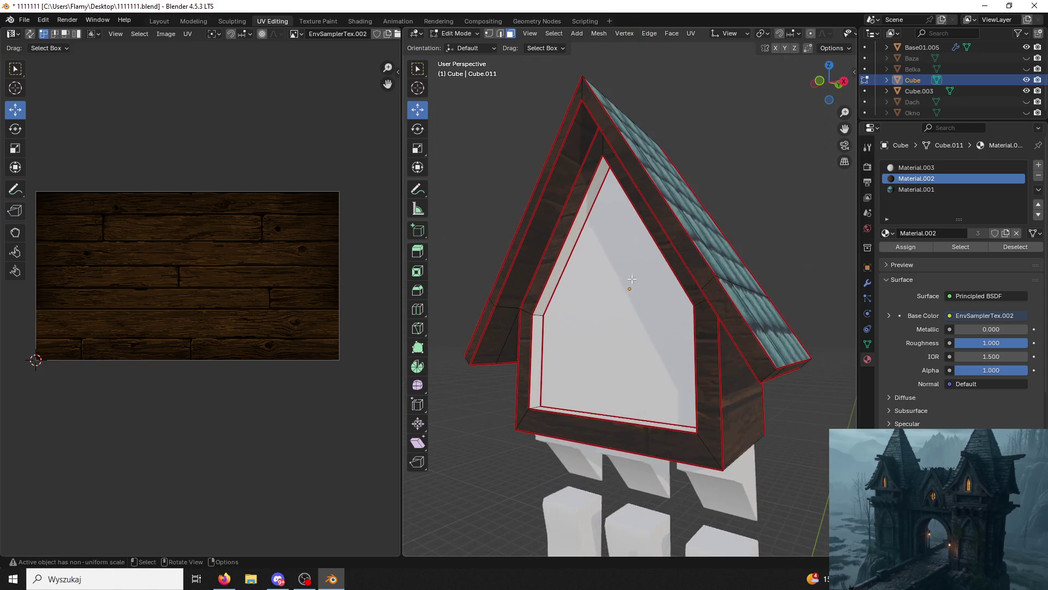